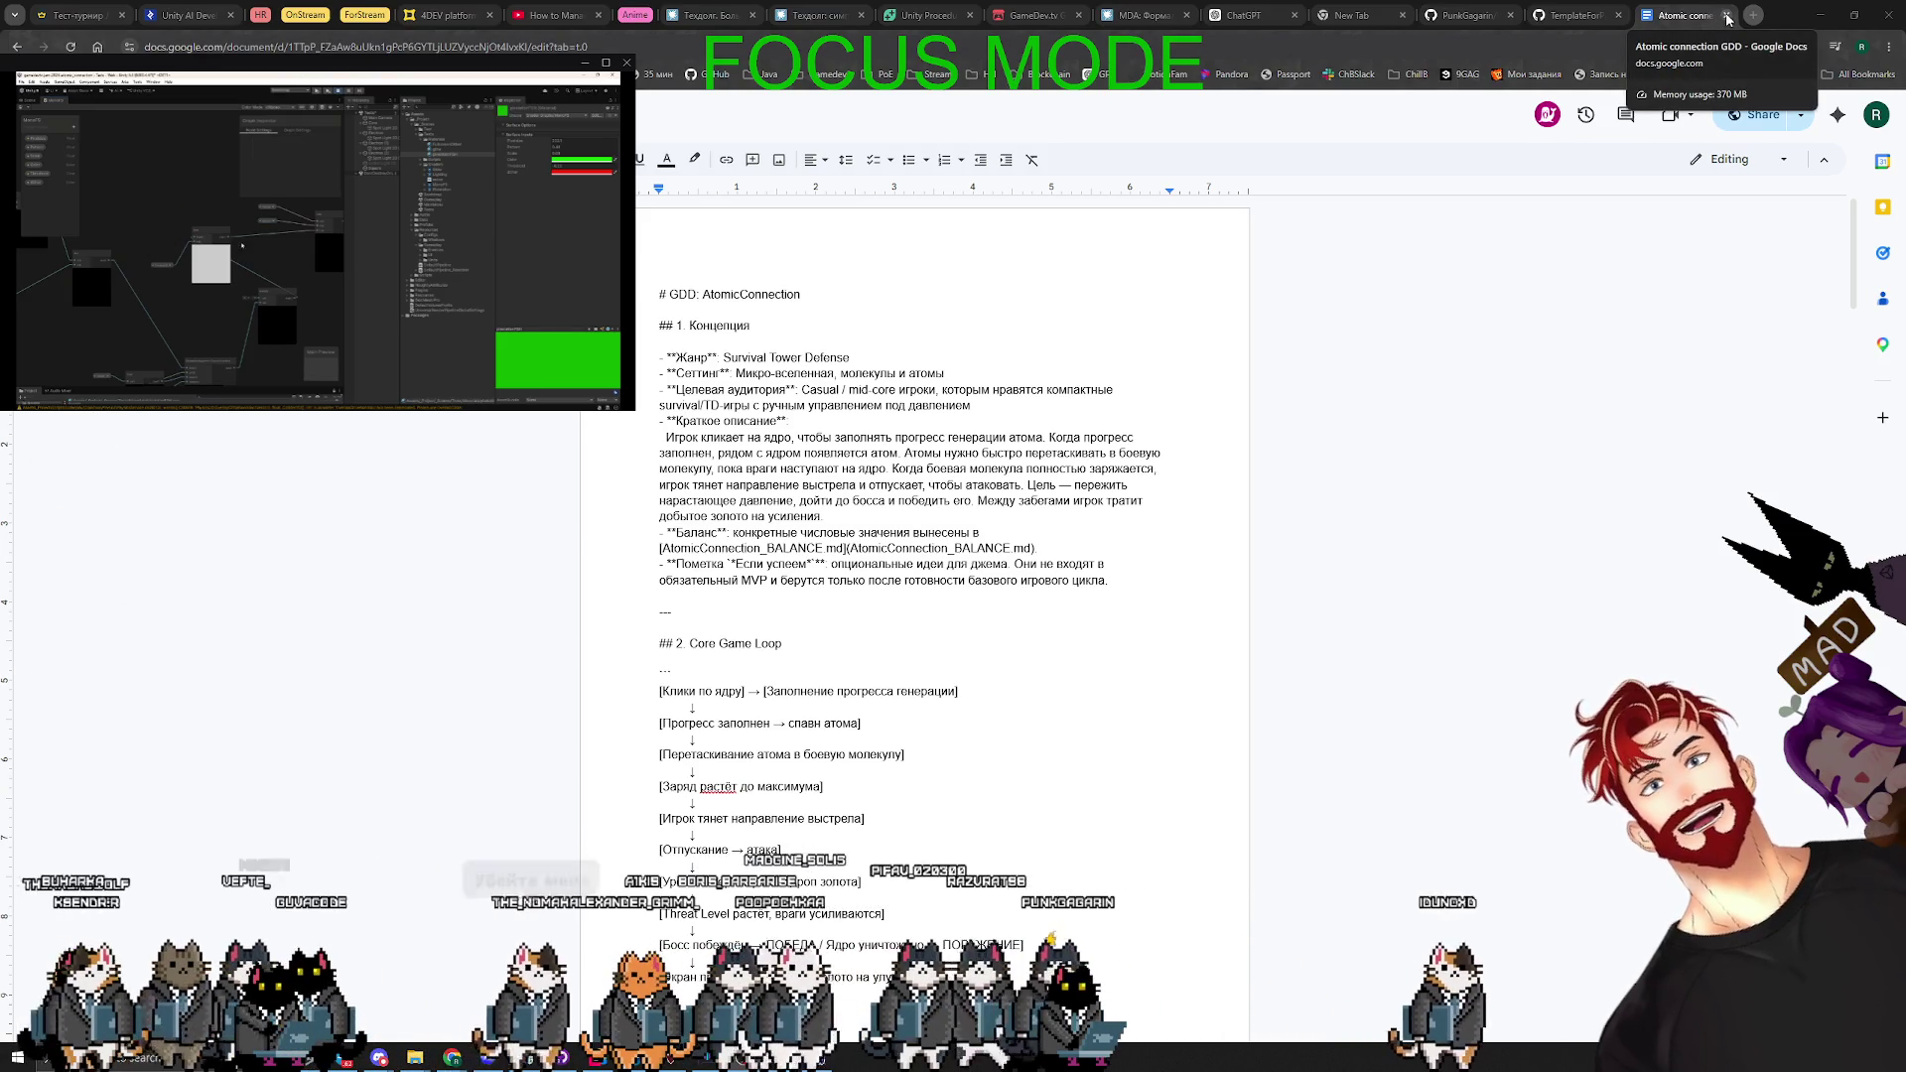
- Leave the AtomicConnection design document in Chrome through the taskbar
left_click(1820, 14)
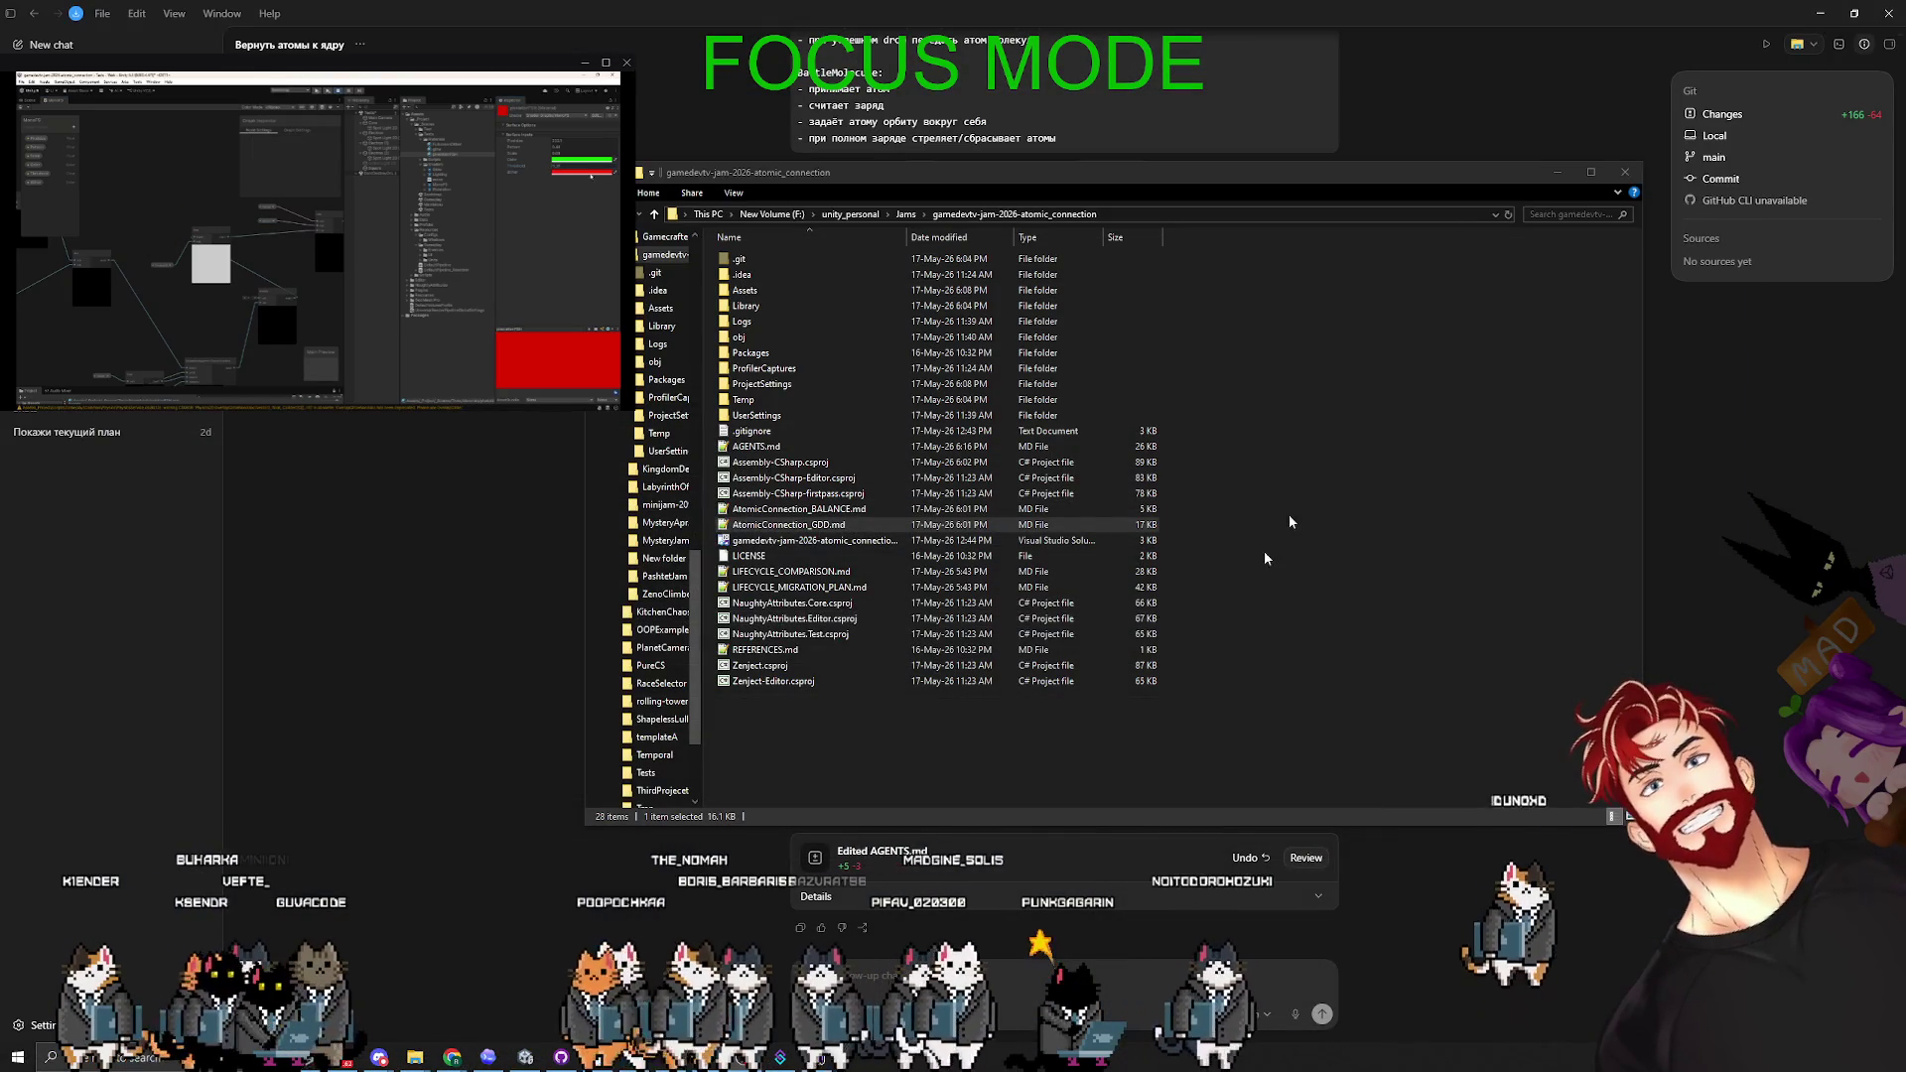
- Close the project folder and ask the agent to return to the code, starting the OrbitMotion refactor
key("alt+Tab")
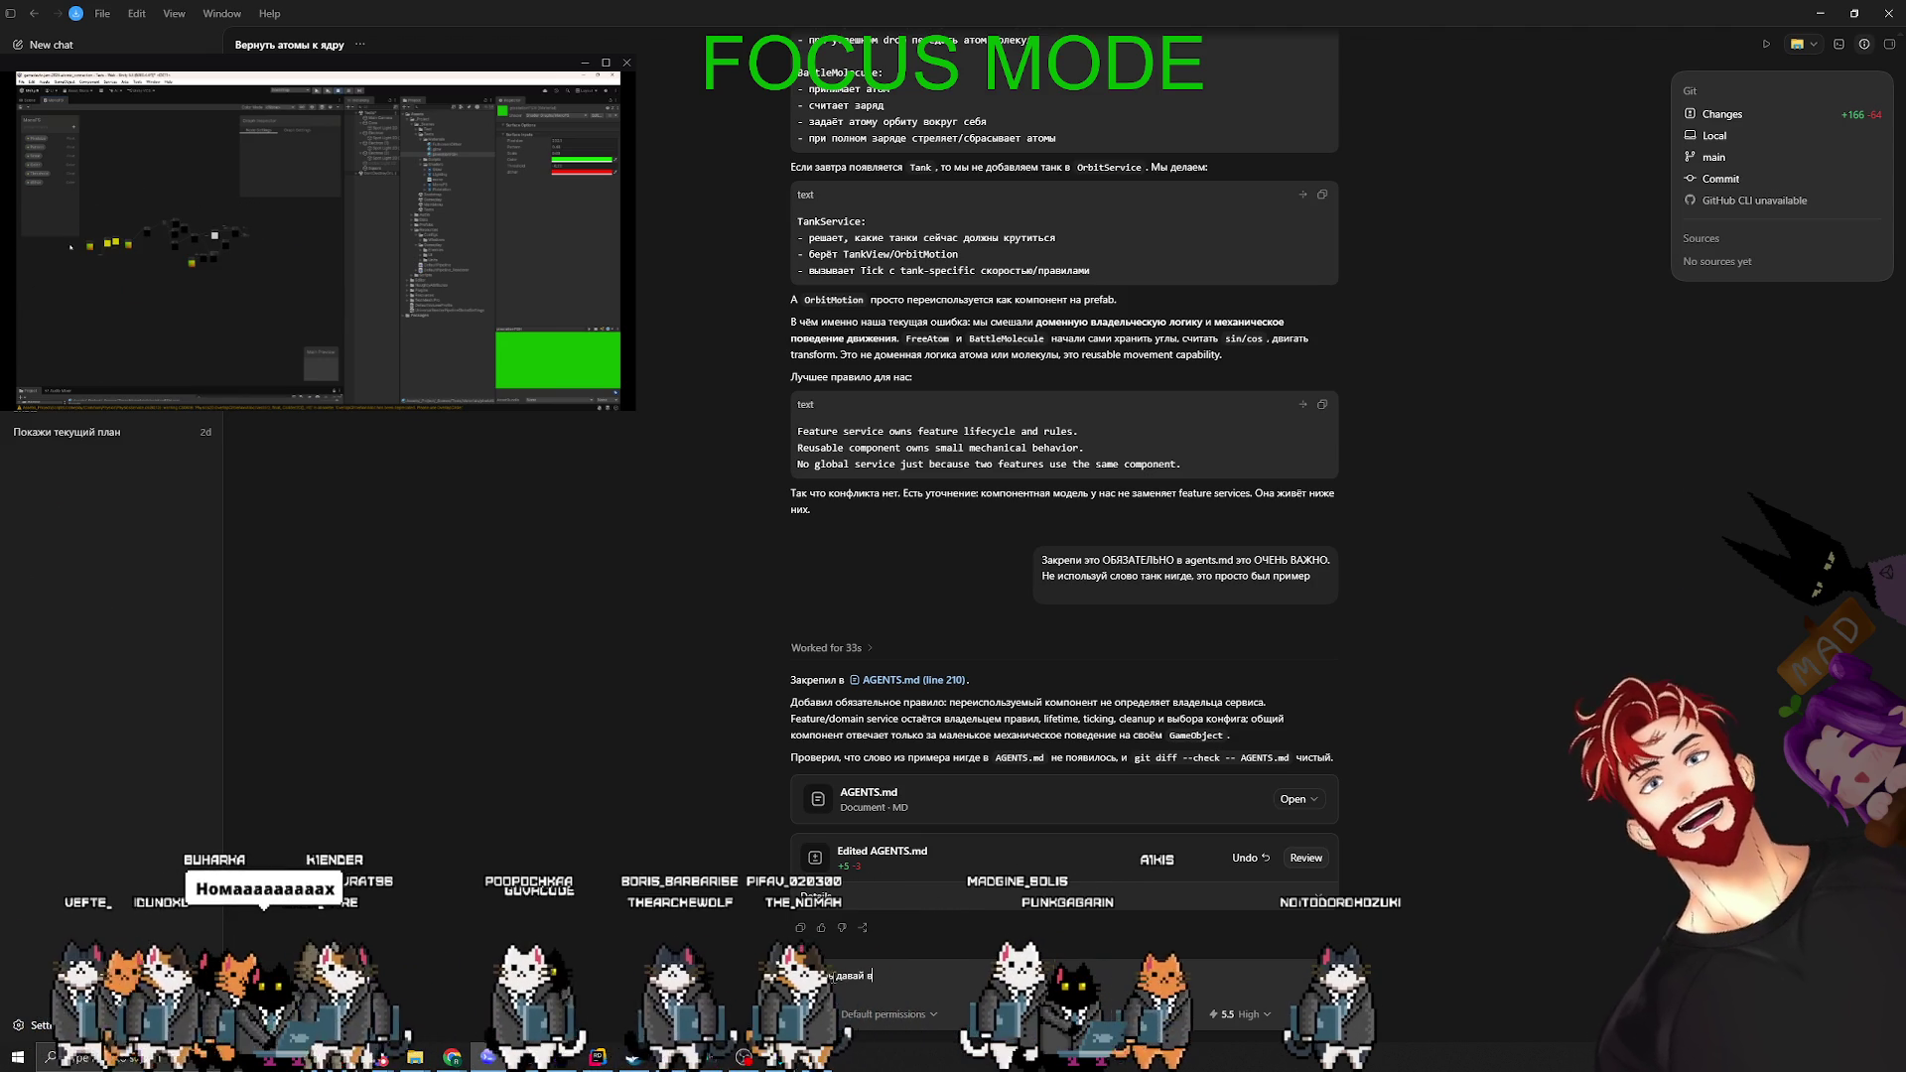
type("ся к коду.")
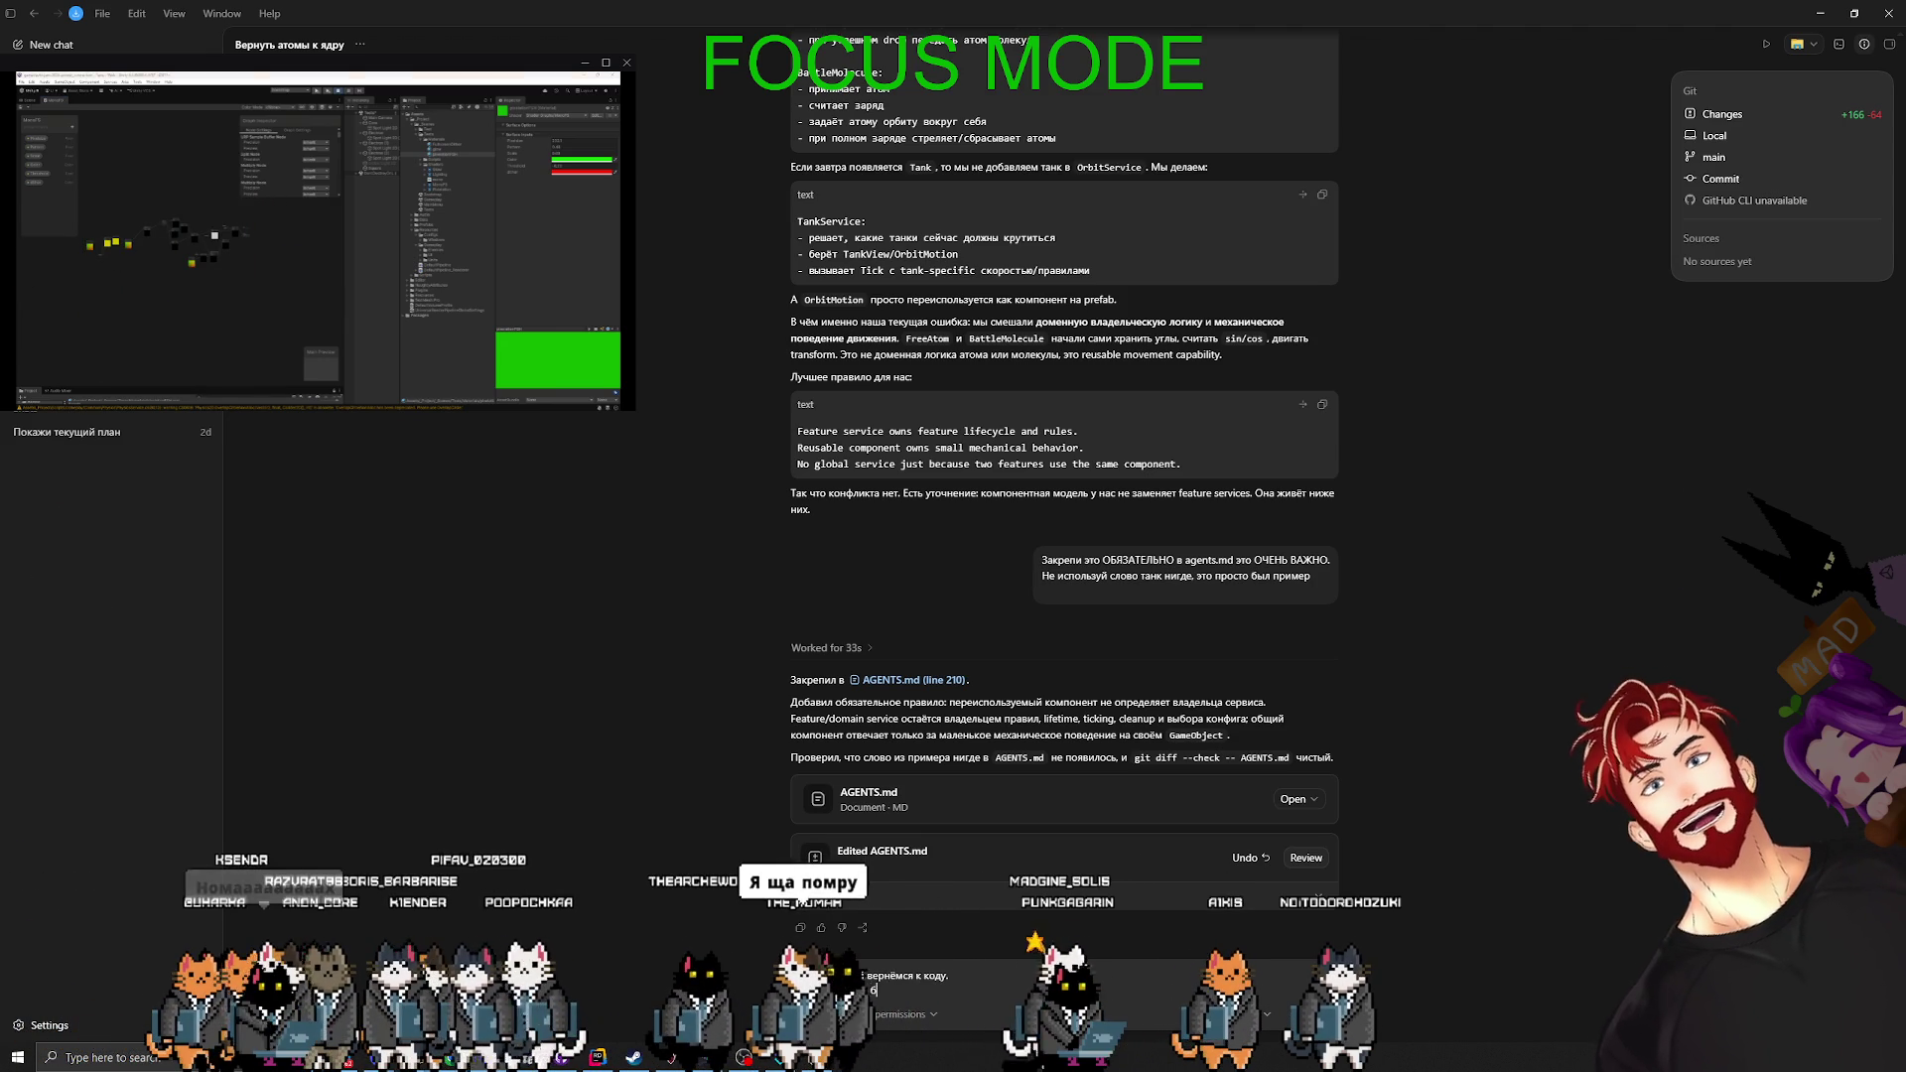
key("Return")
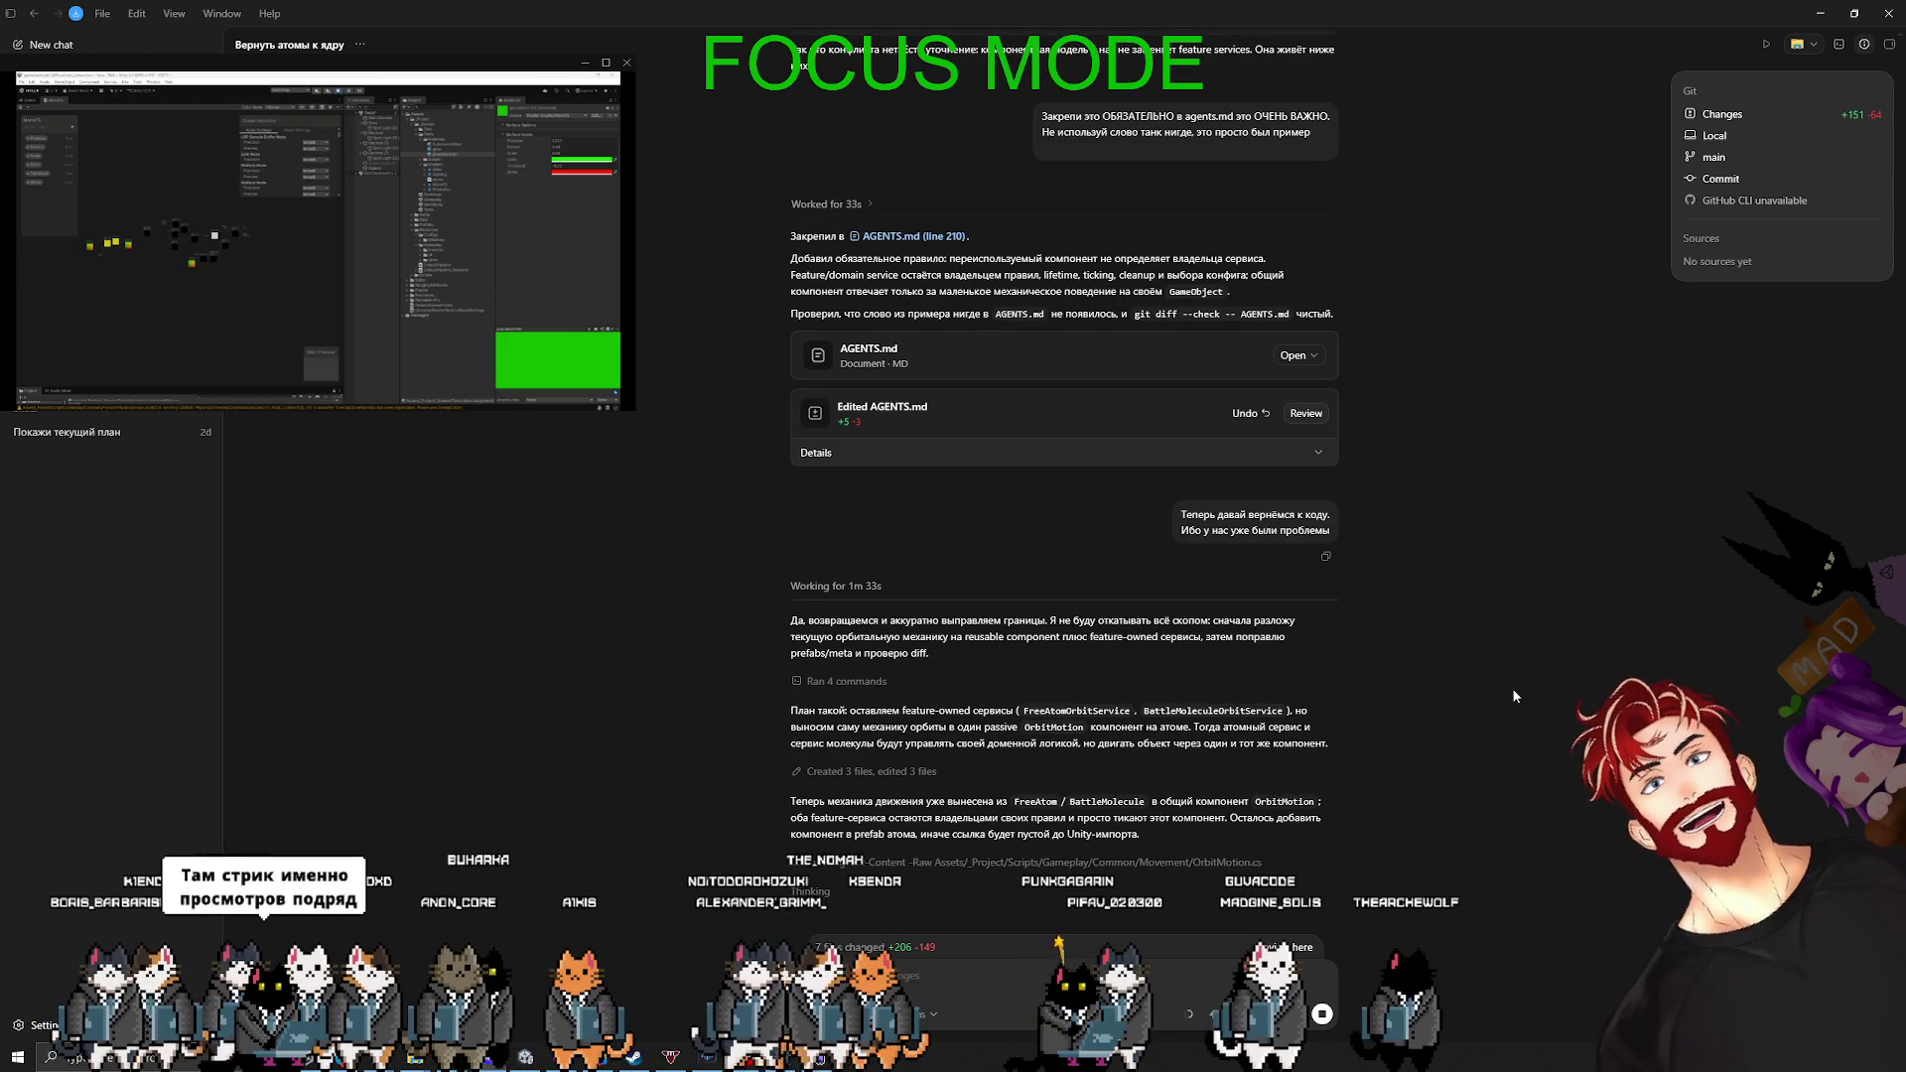
- Begin an unsent draft headed 'Вопрос, архитектурный.' followed by a new line
type("Вопрос, арх")
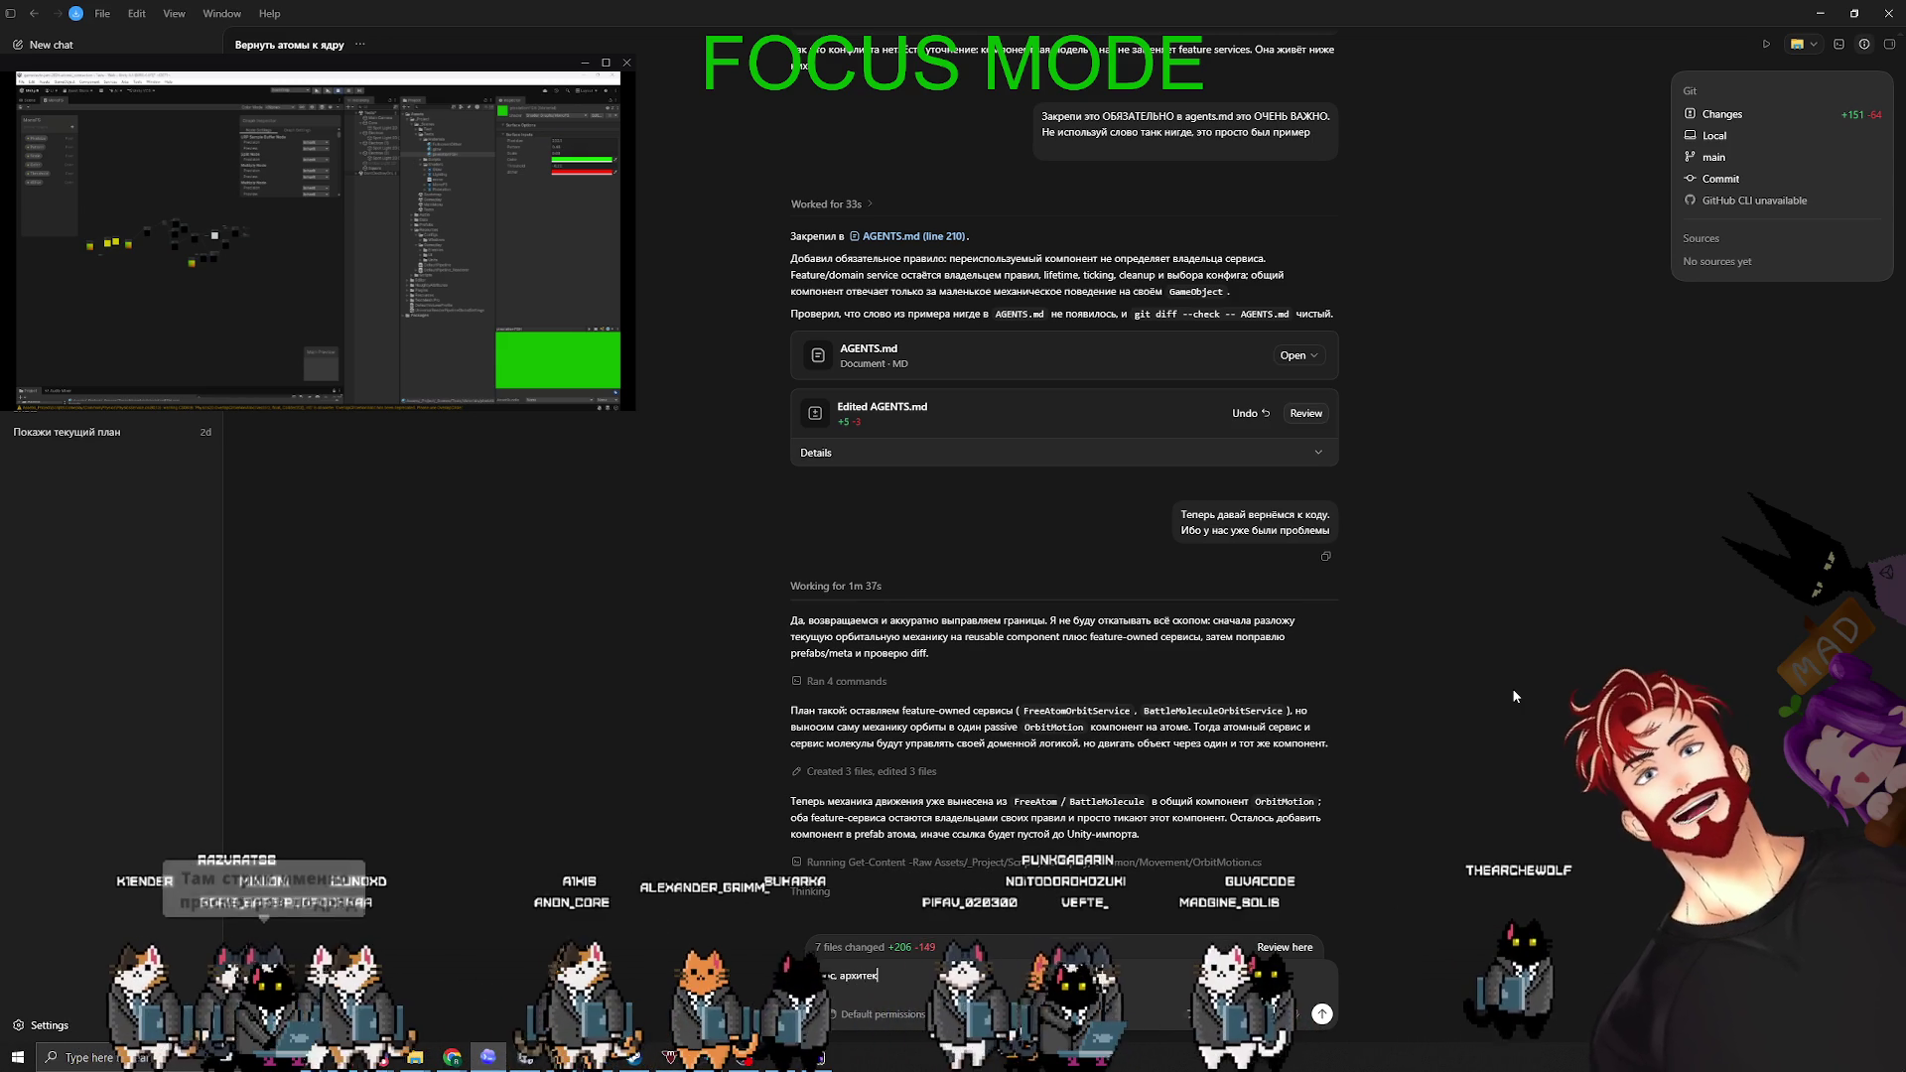
type("итектурный.")
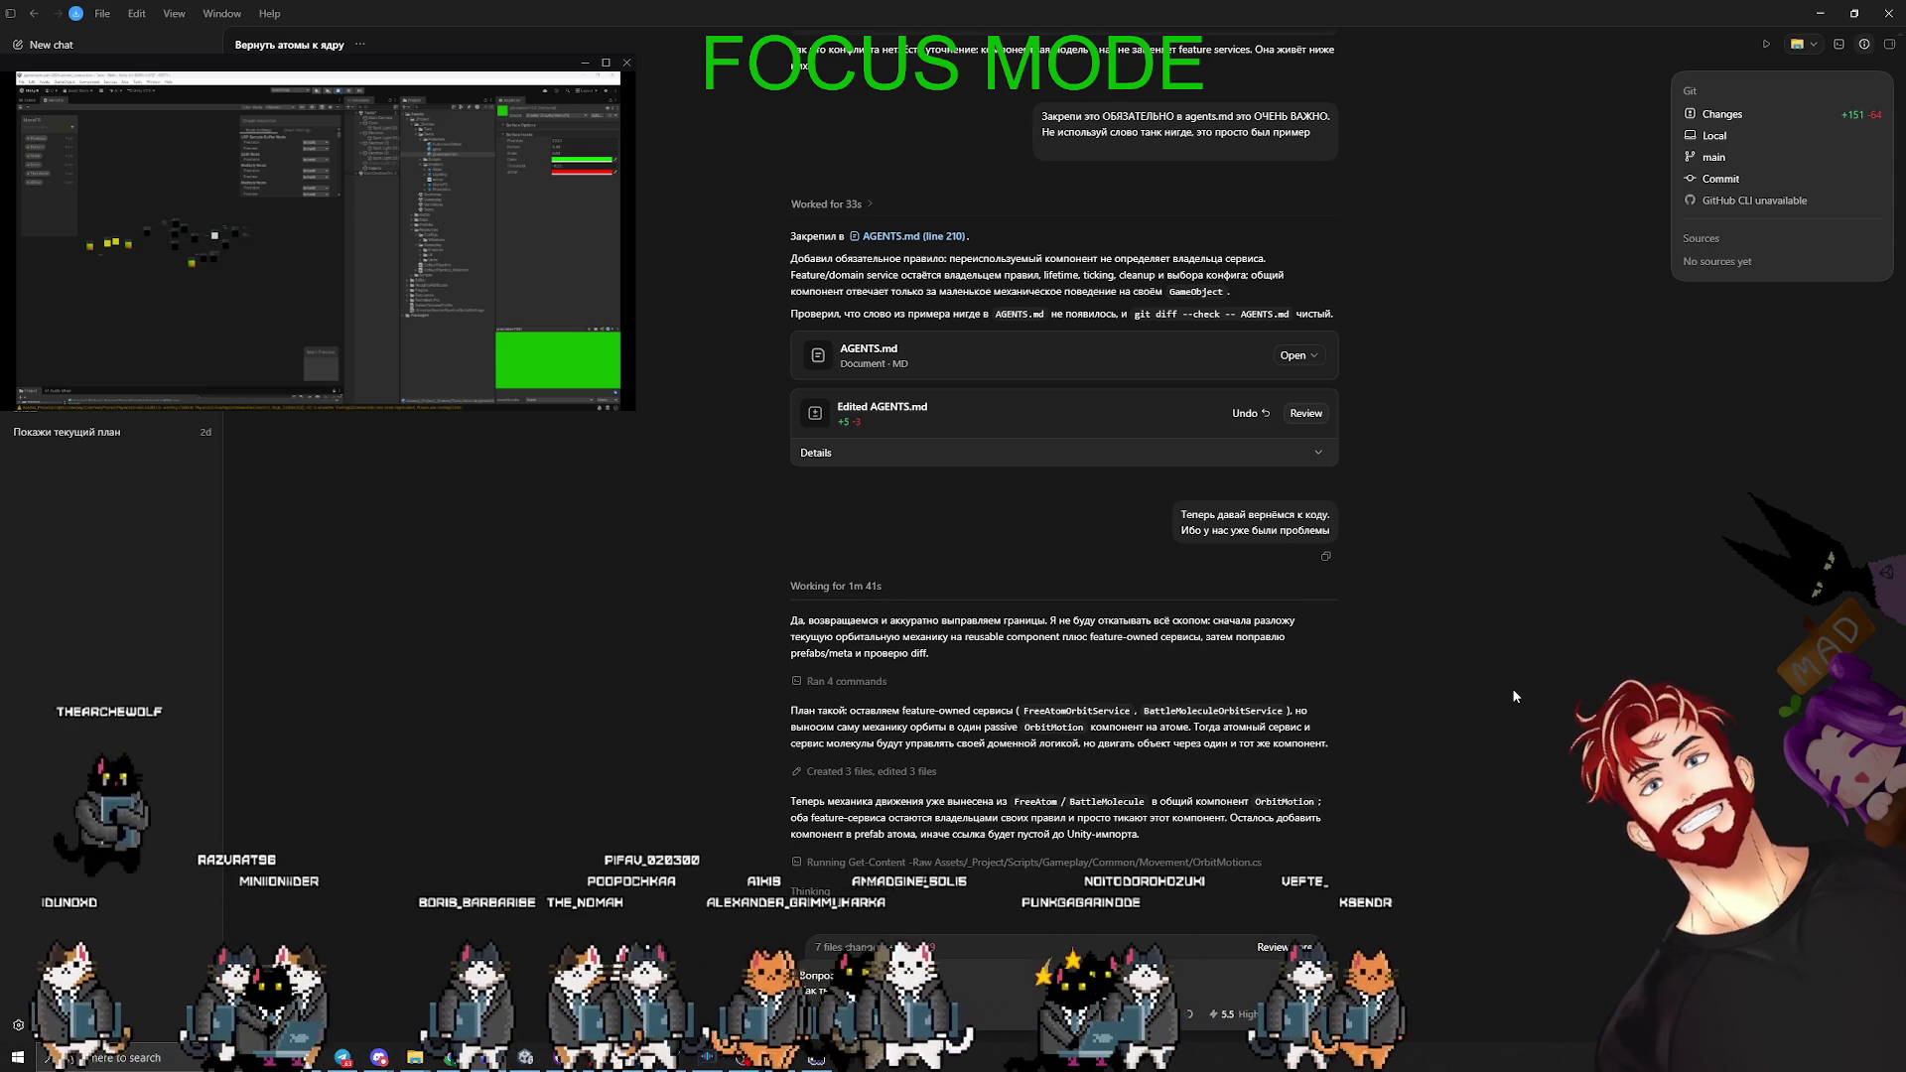
key("shift+Return")
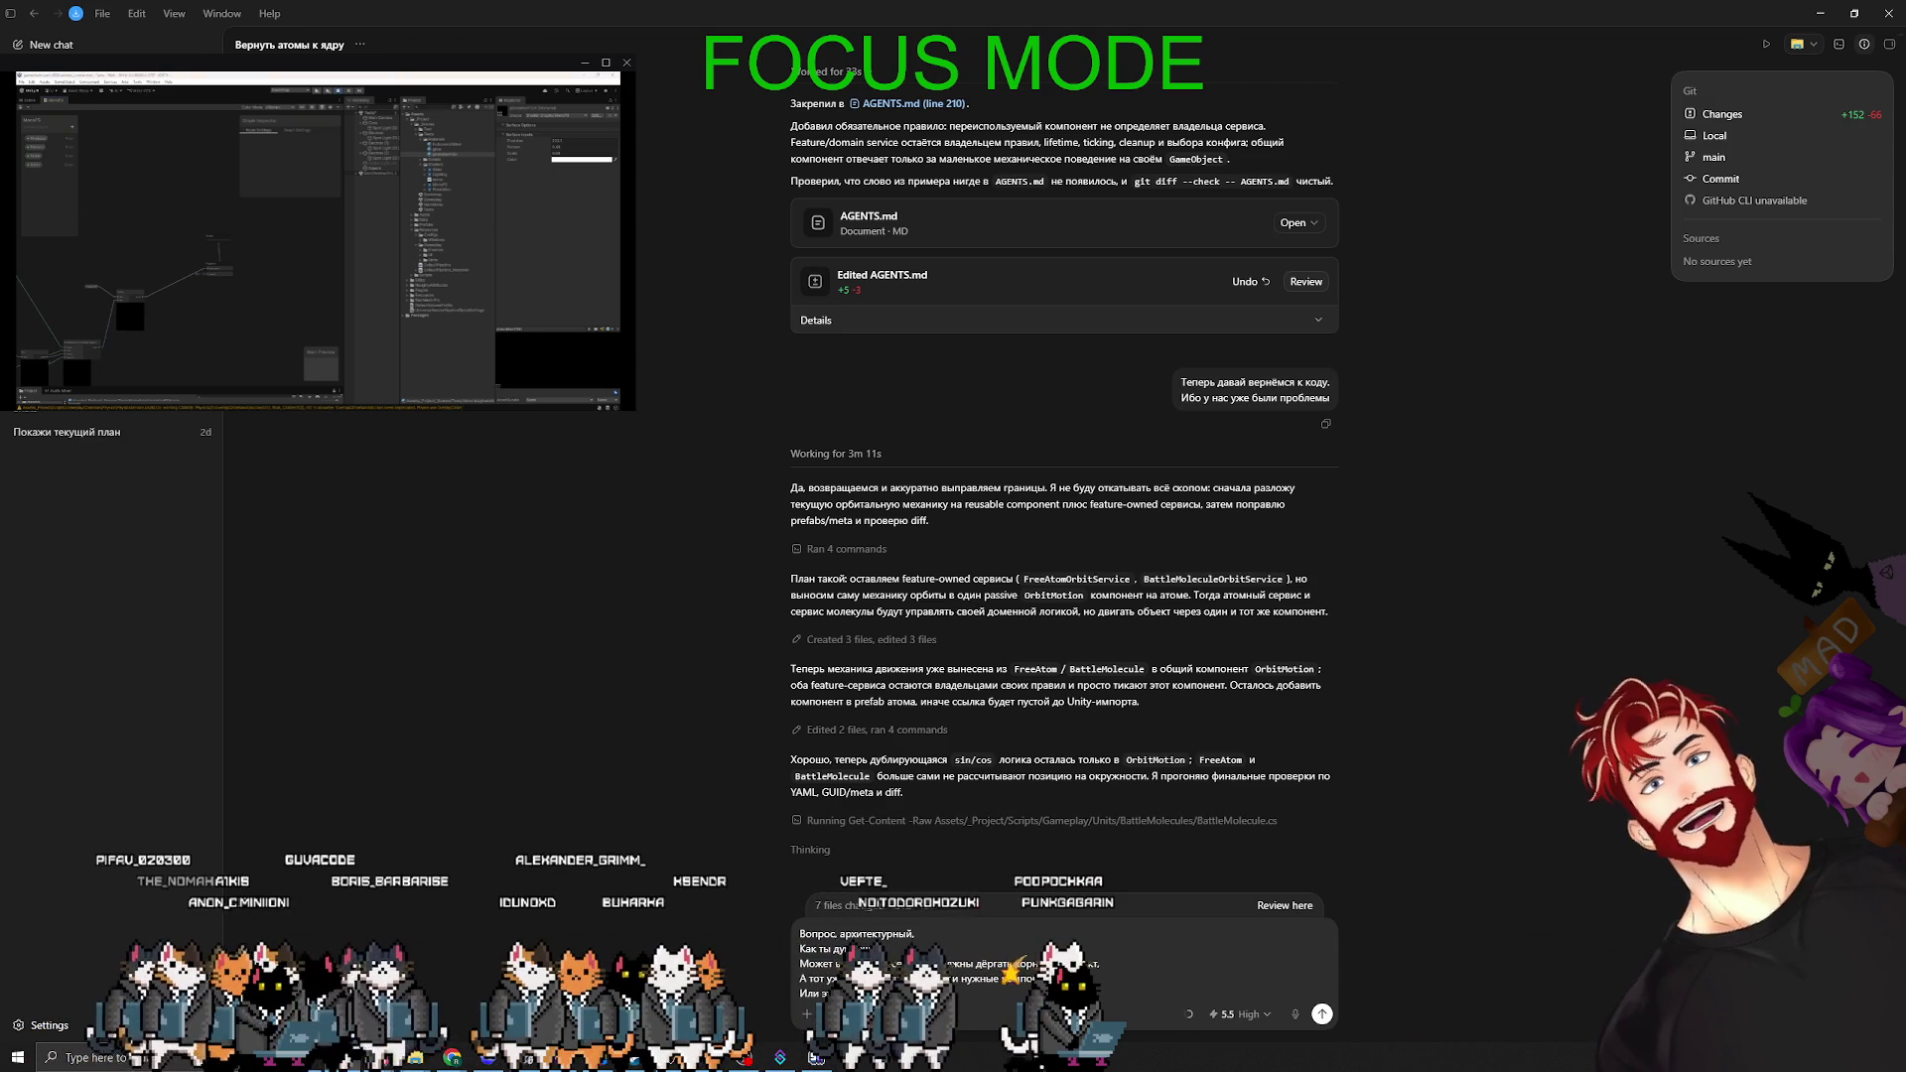
- Bring up Telegram maximized and open the discussion under the streams channel post
left_click(814, 1057)
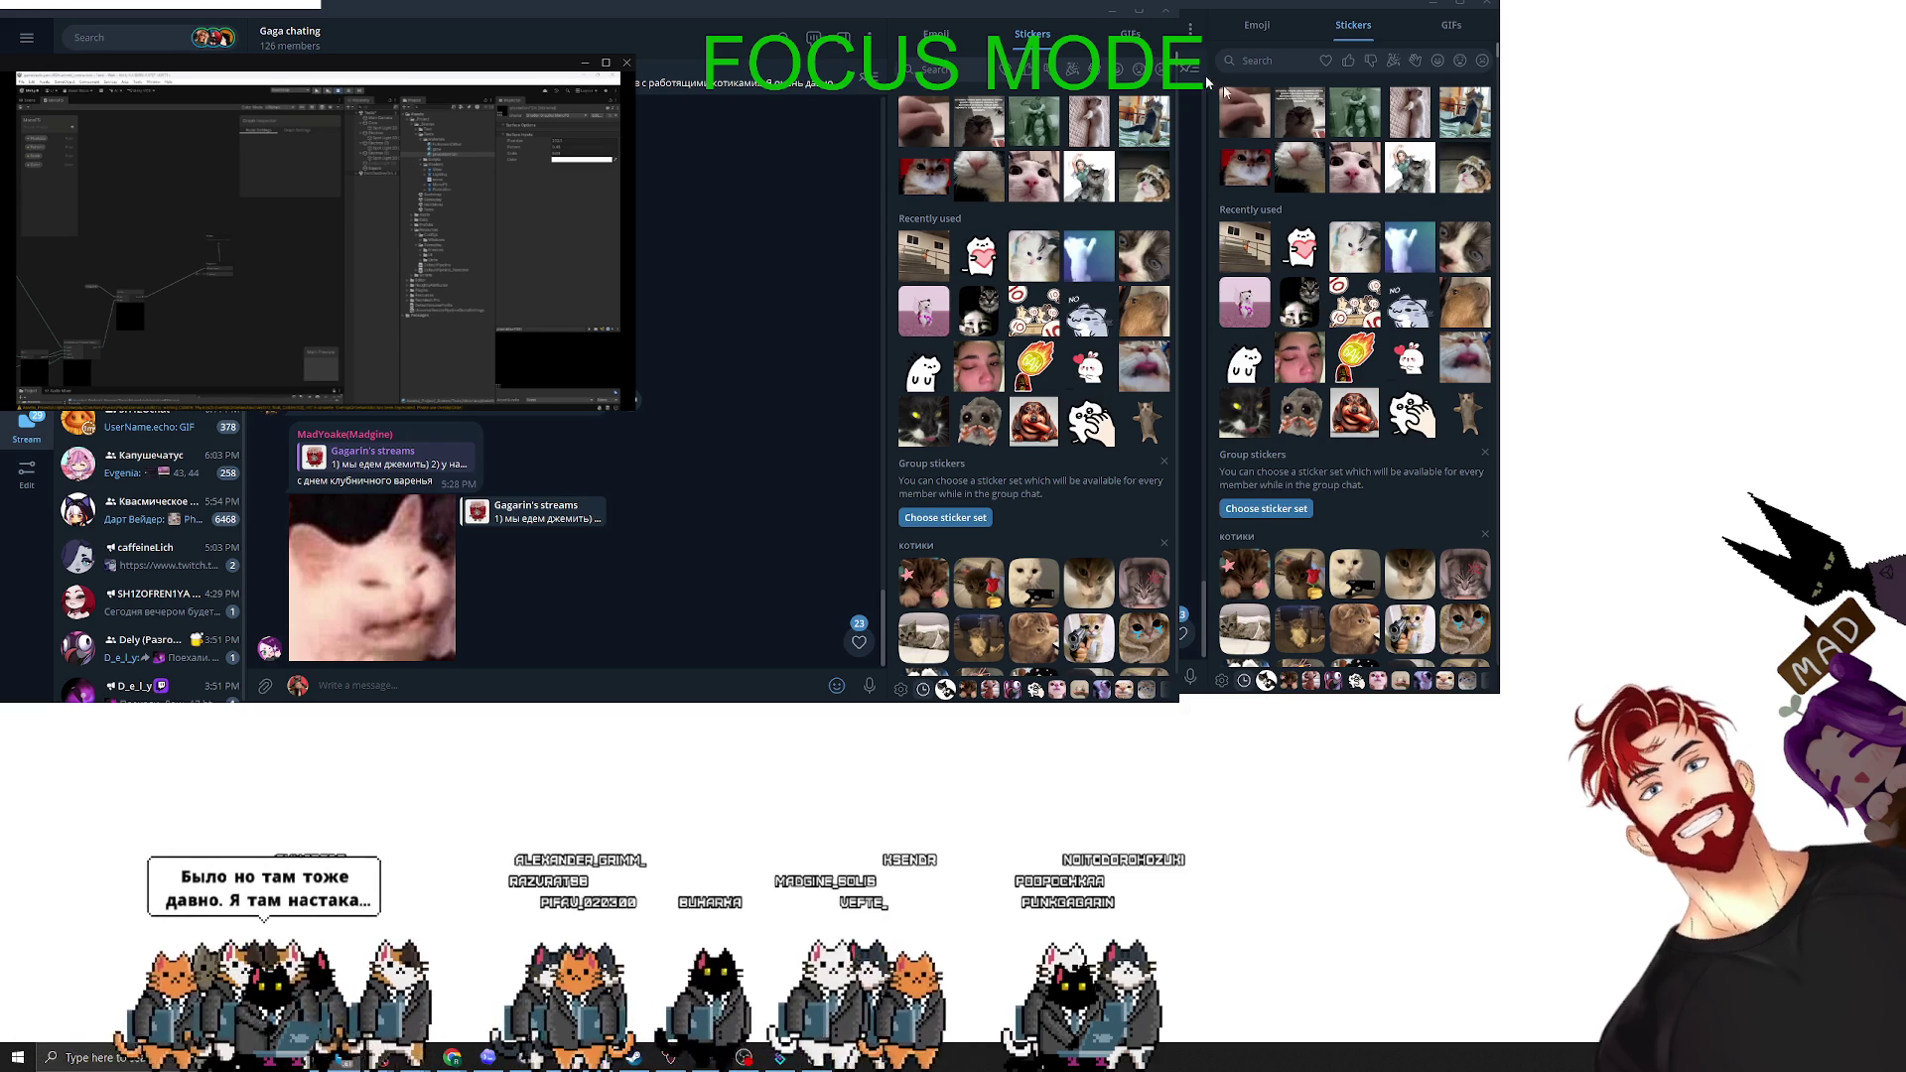
double_click(767, 10)
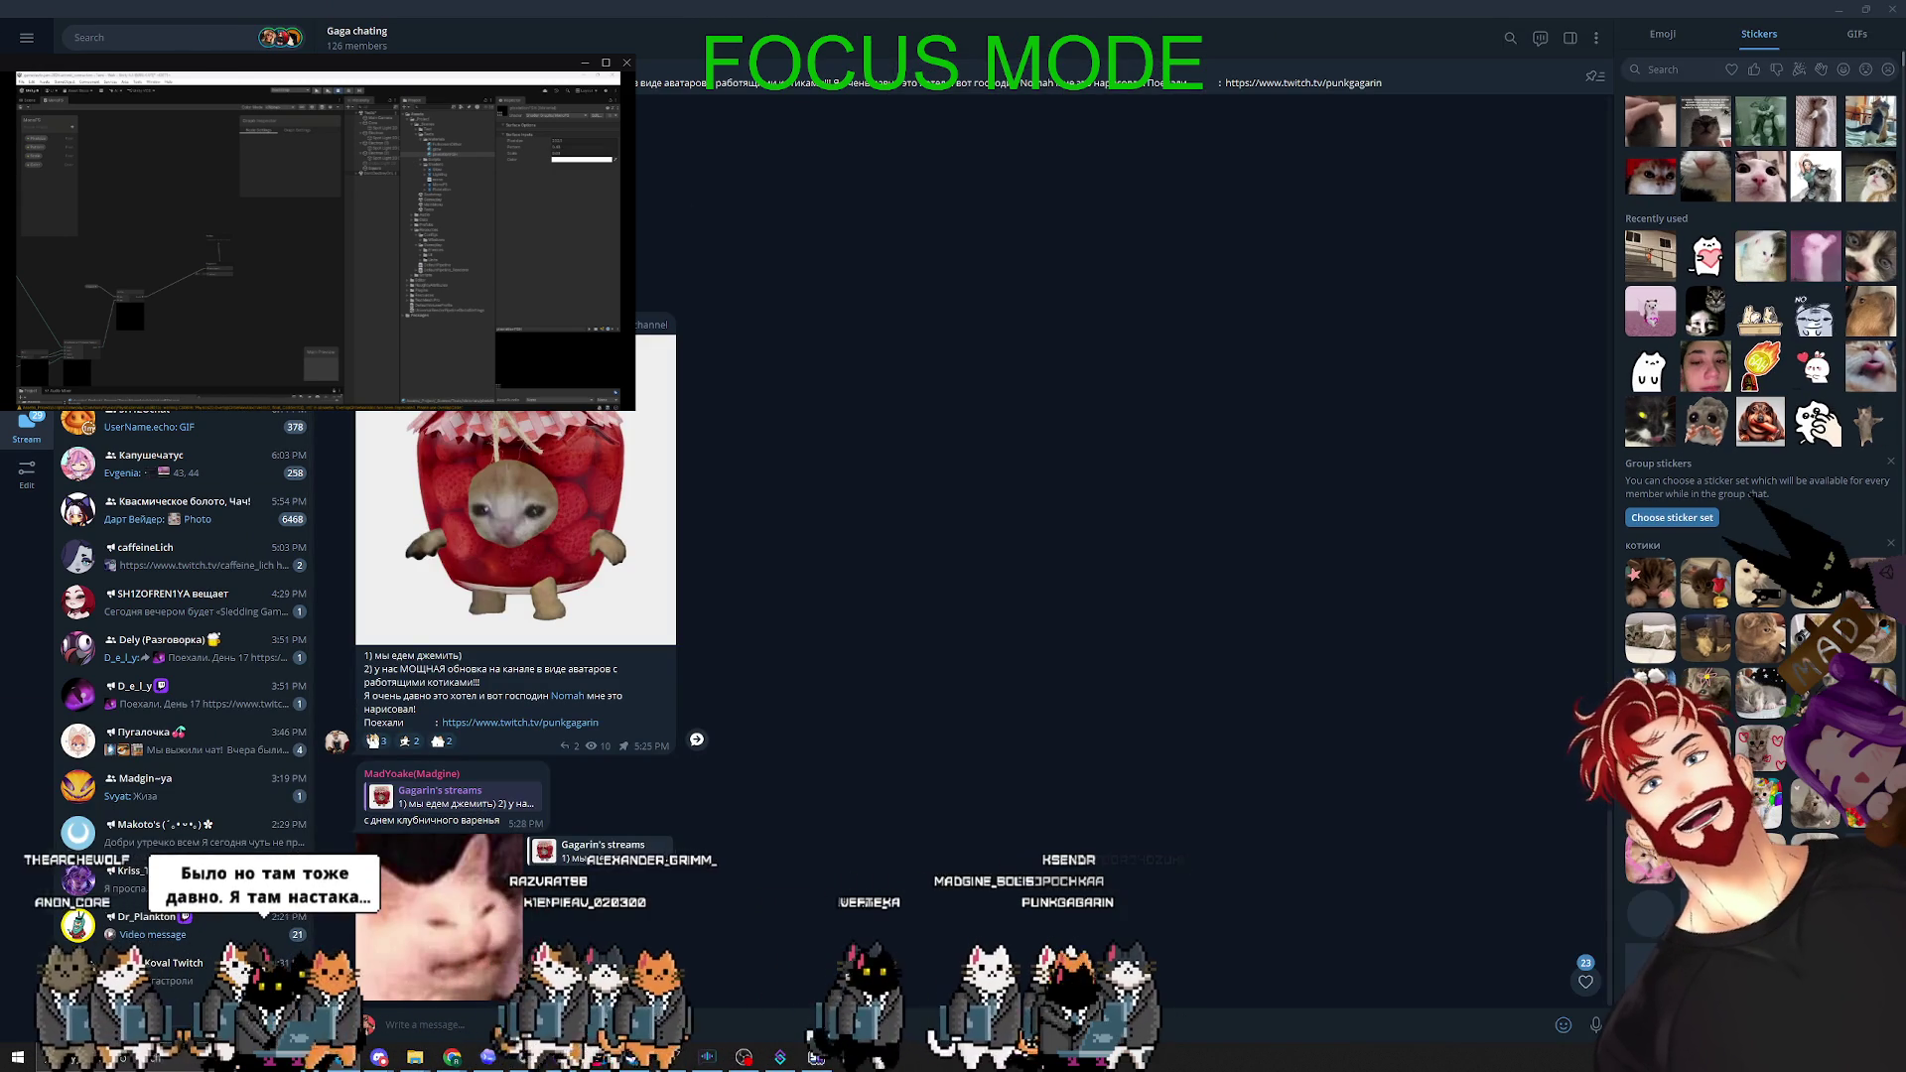
left_click(697, 739)
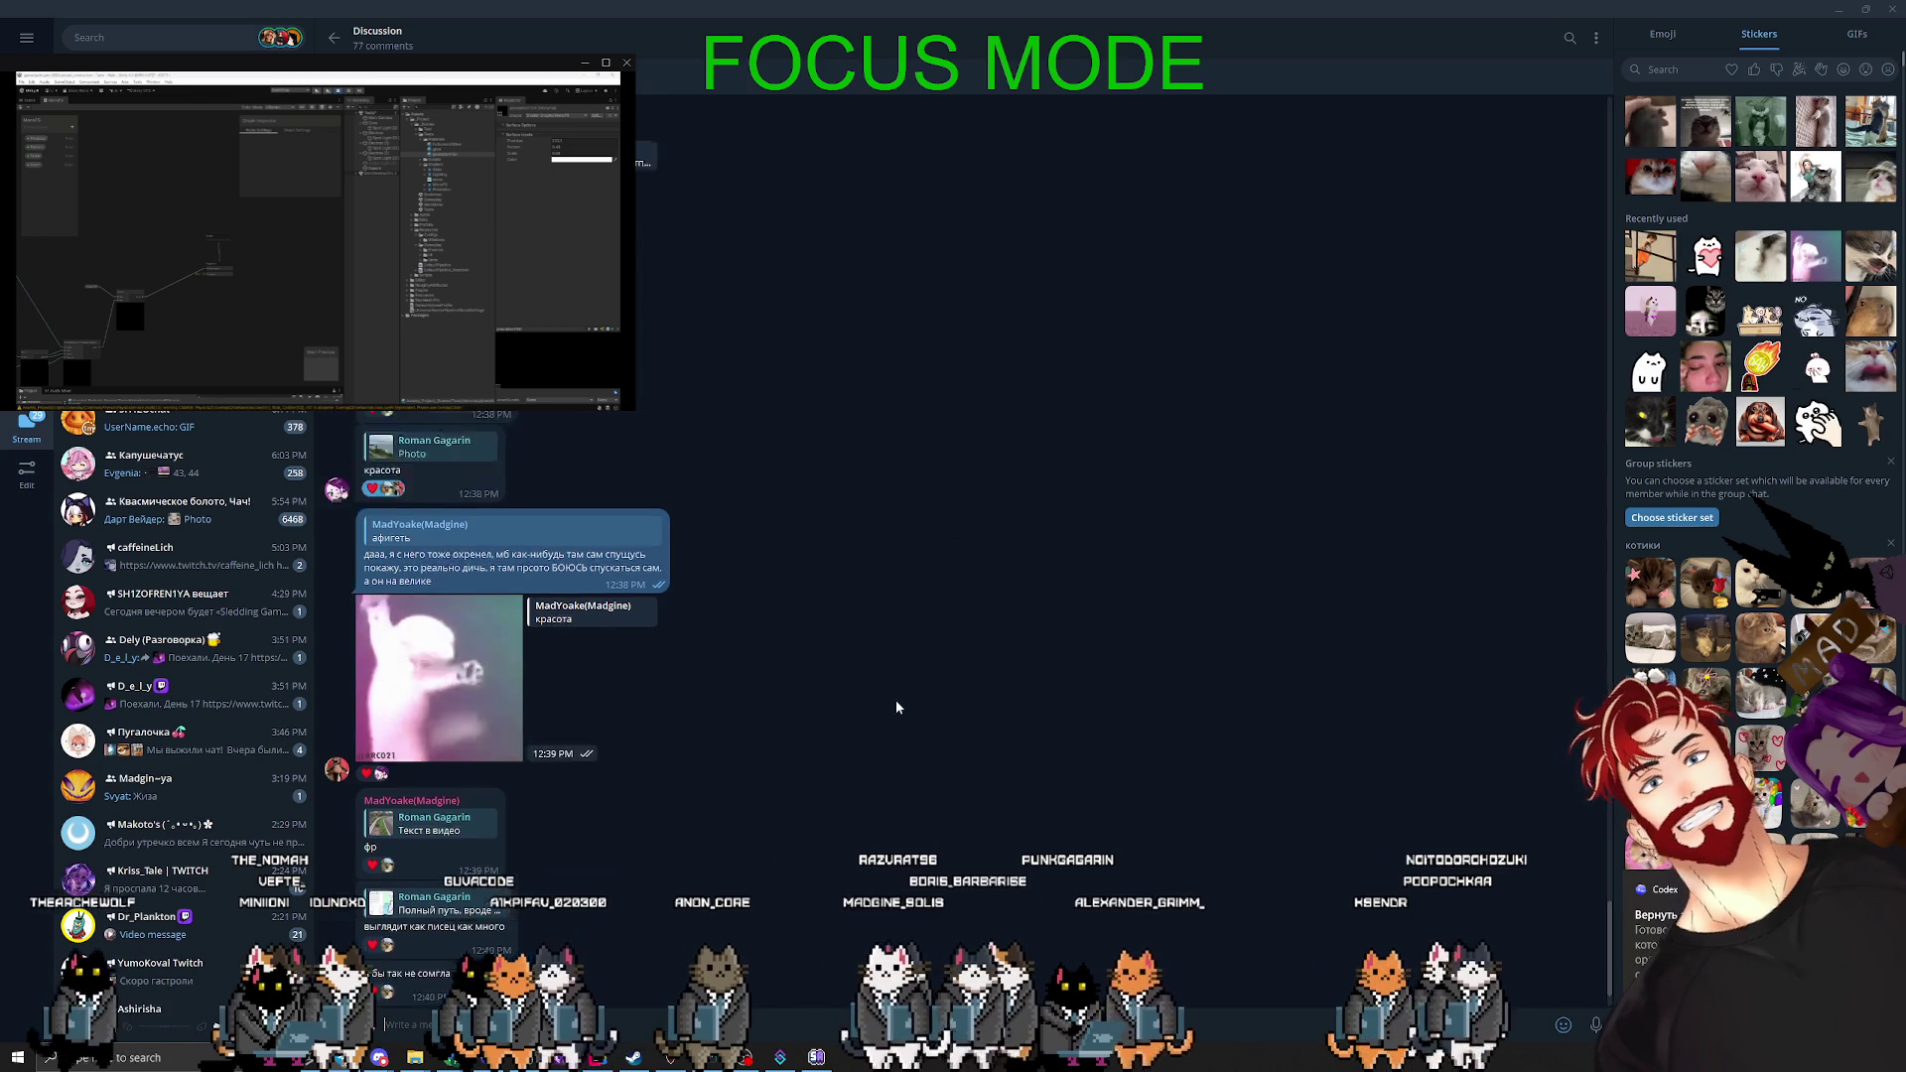
- Scroll back through the older photo comments, then minimize Telegram
scroll(896, 700, "up", 10)
scroll(896, 707, "up", 3)
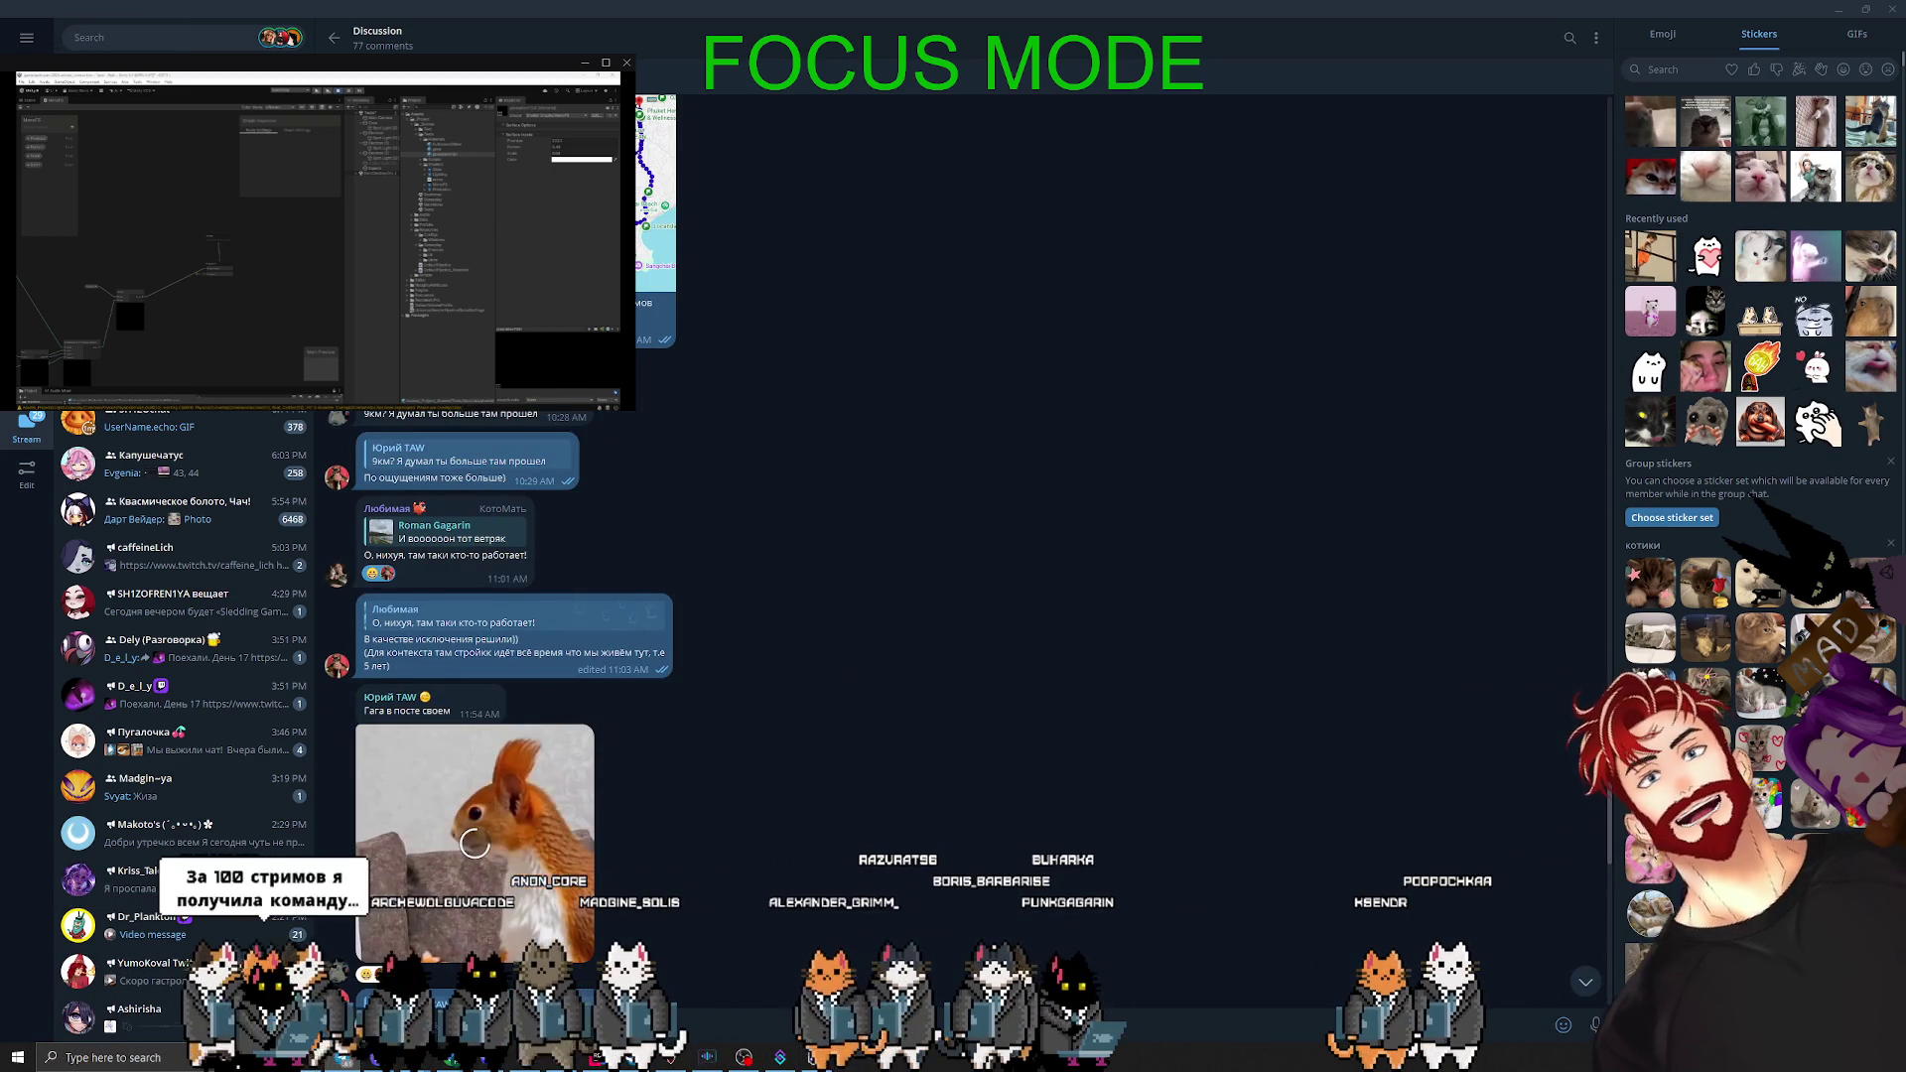
scroll(702, 771, "up", 6)
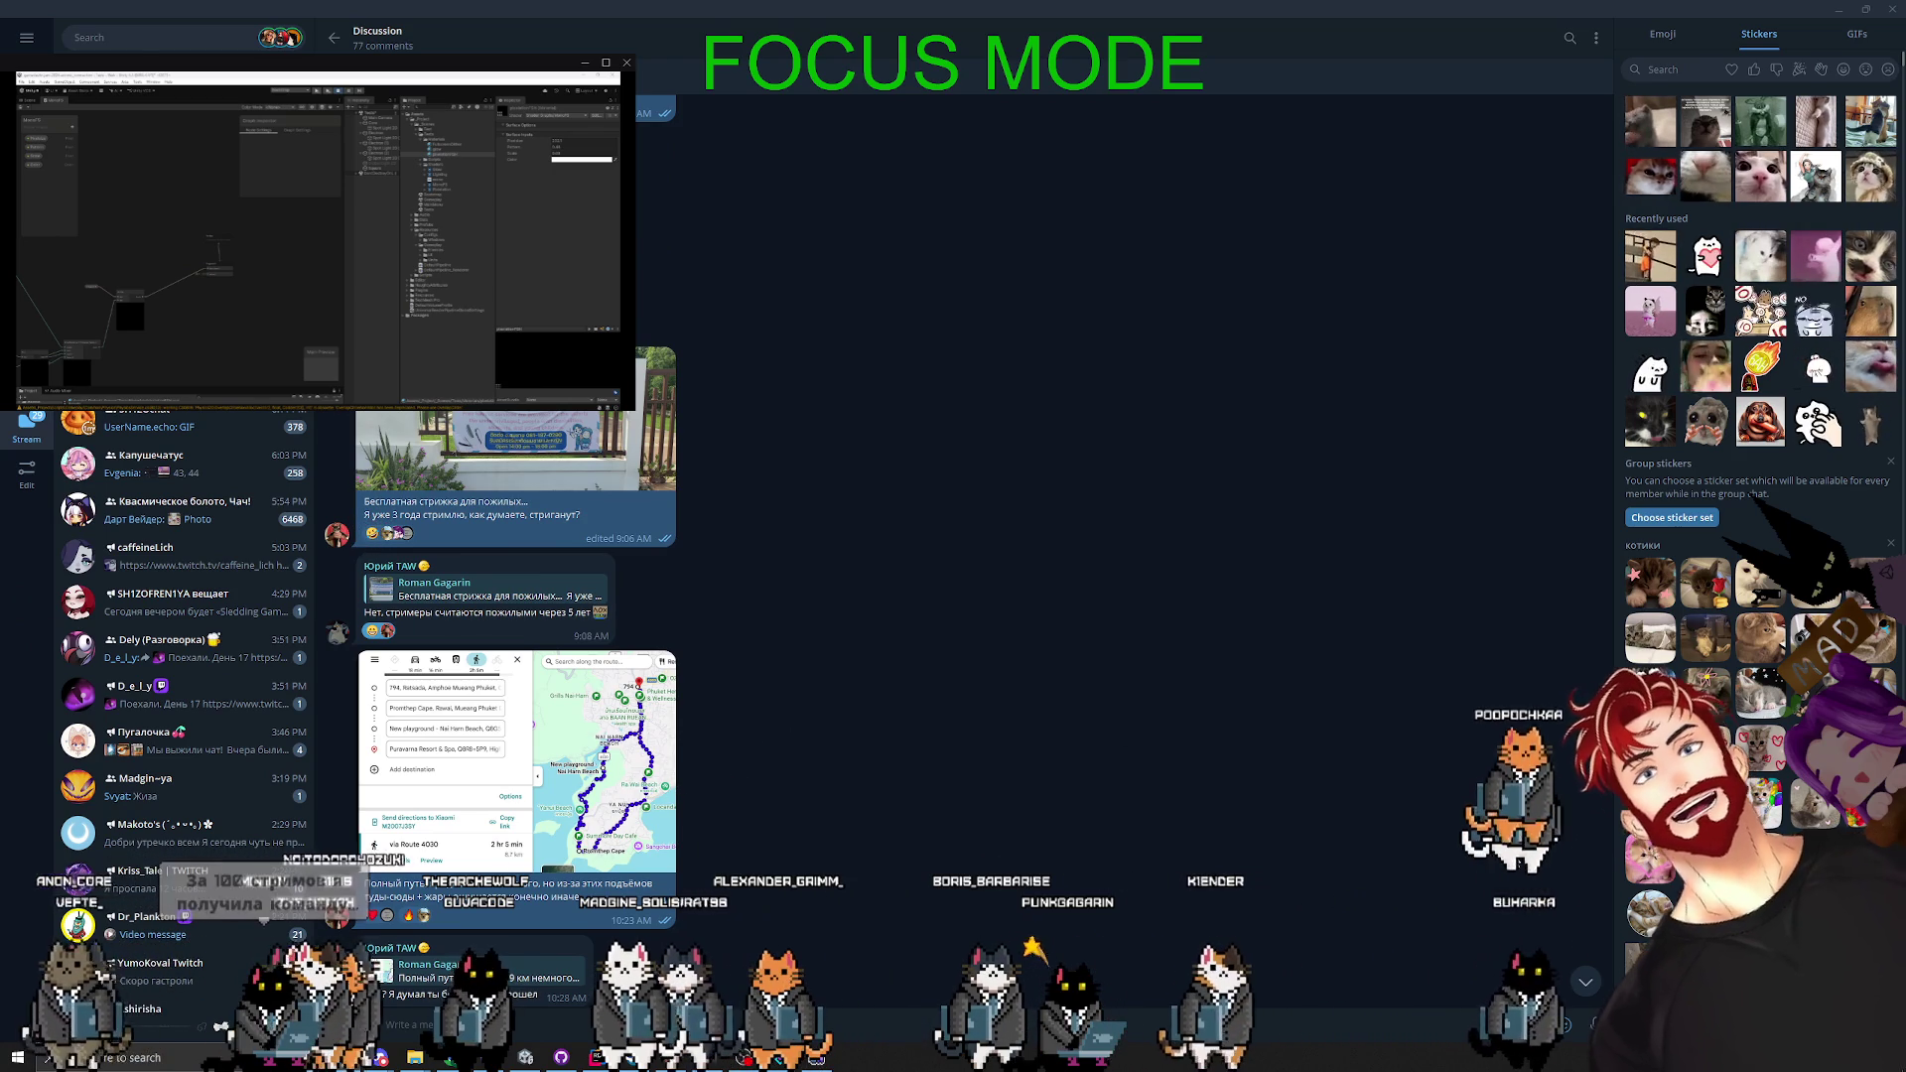
scroll(1121, 802, "up", 2)
scroll(1120, 802, "up", 10)
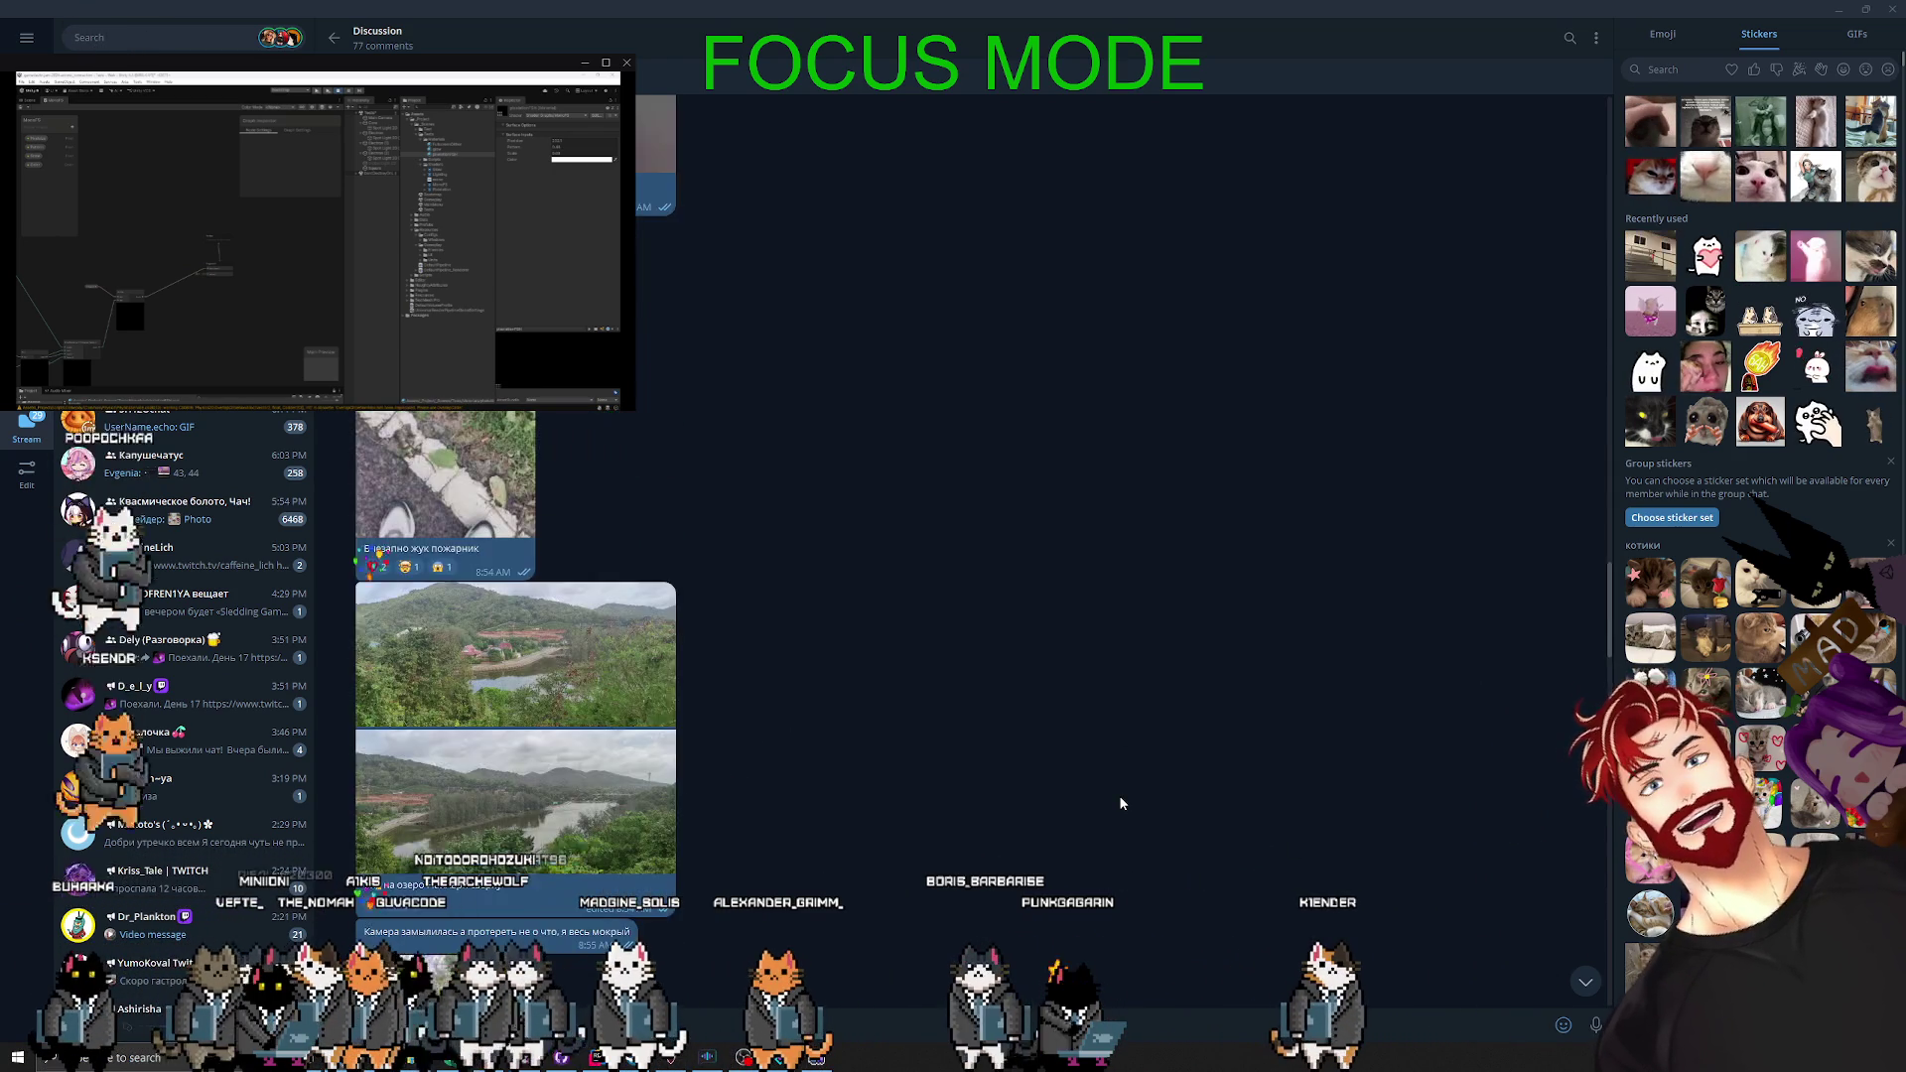
scroll(1120, 800, "up", 10)
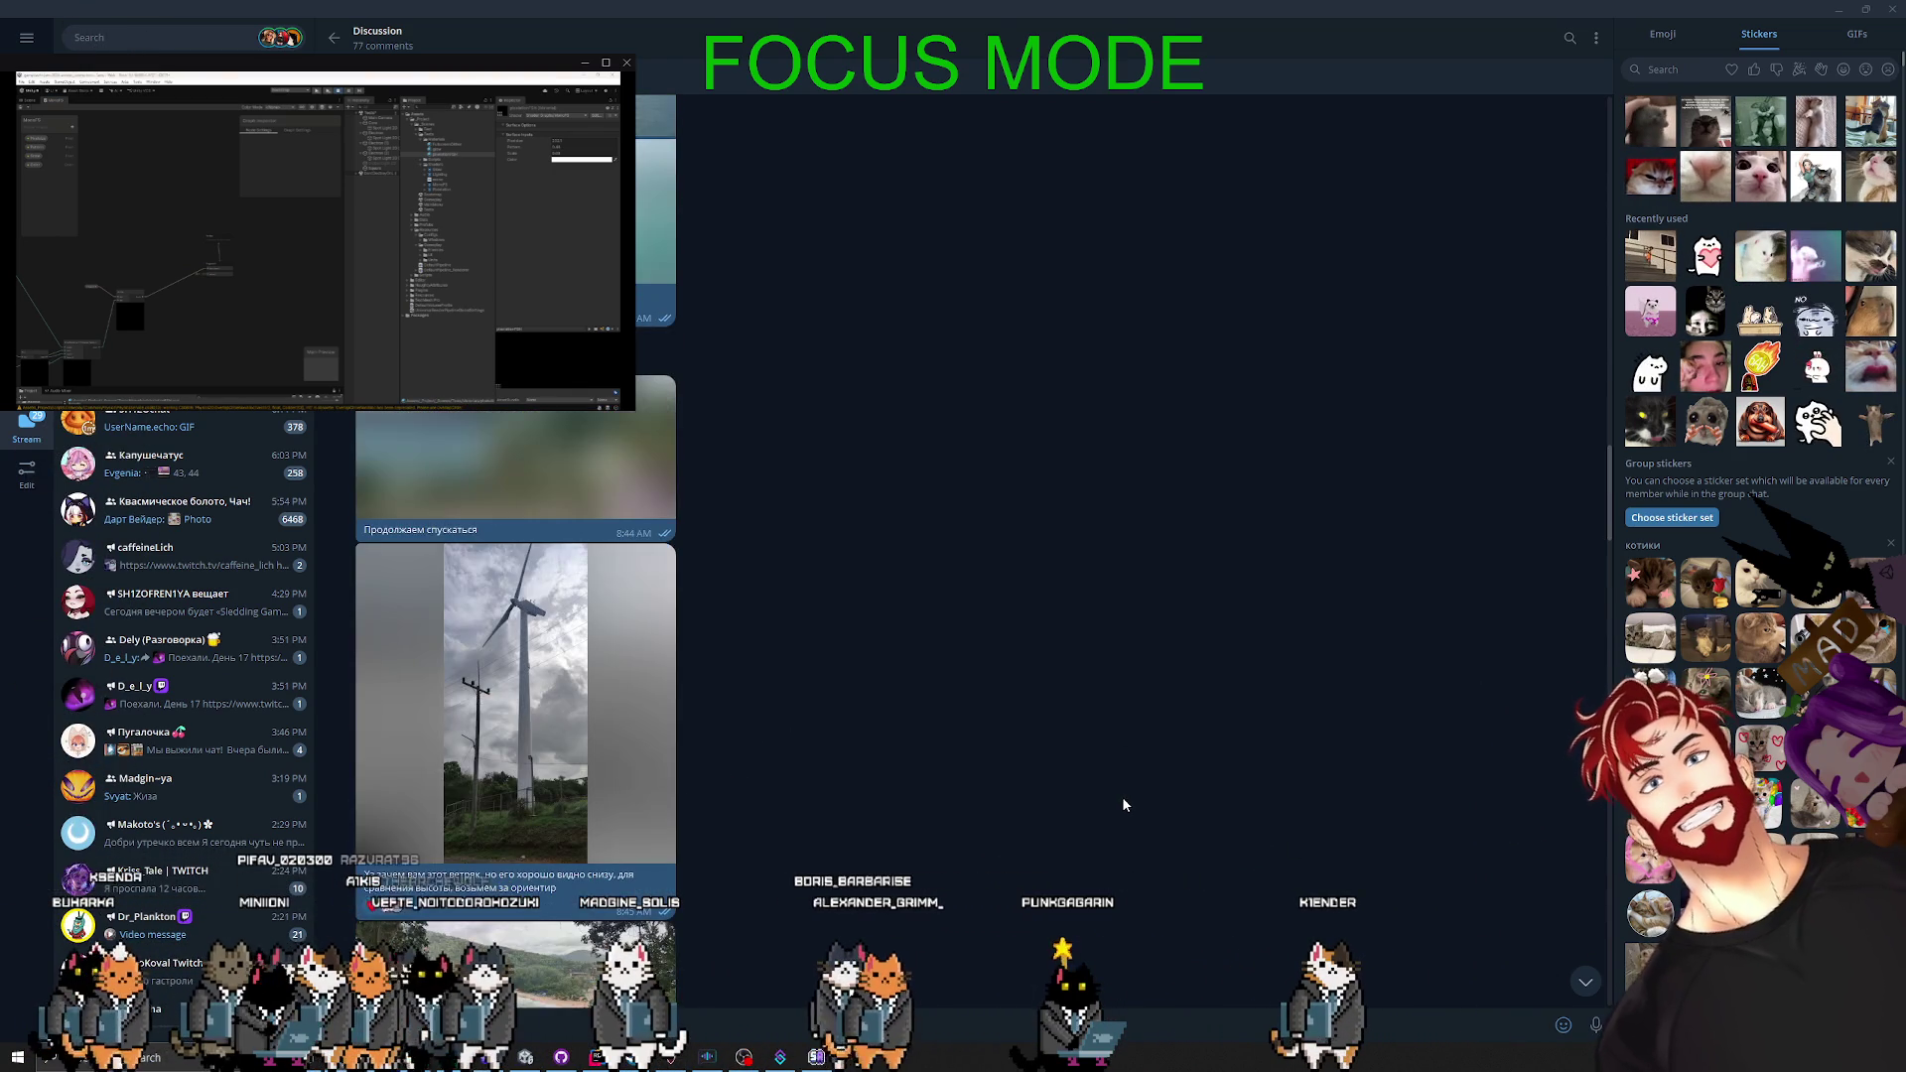
scroll(1123, 800, "up", 5)
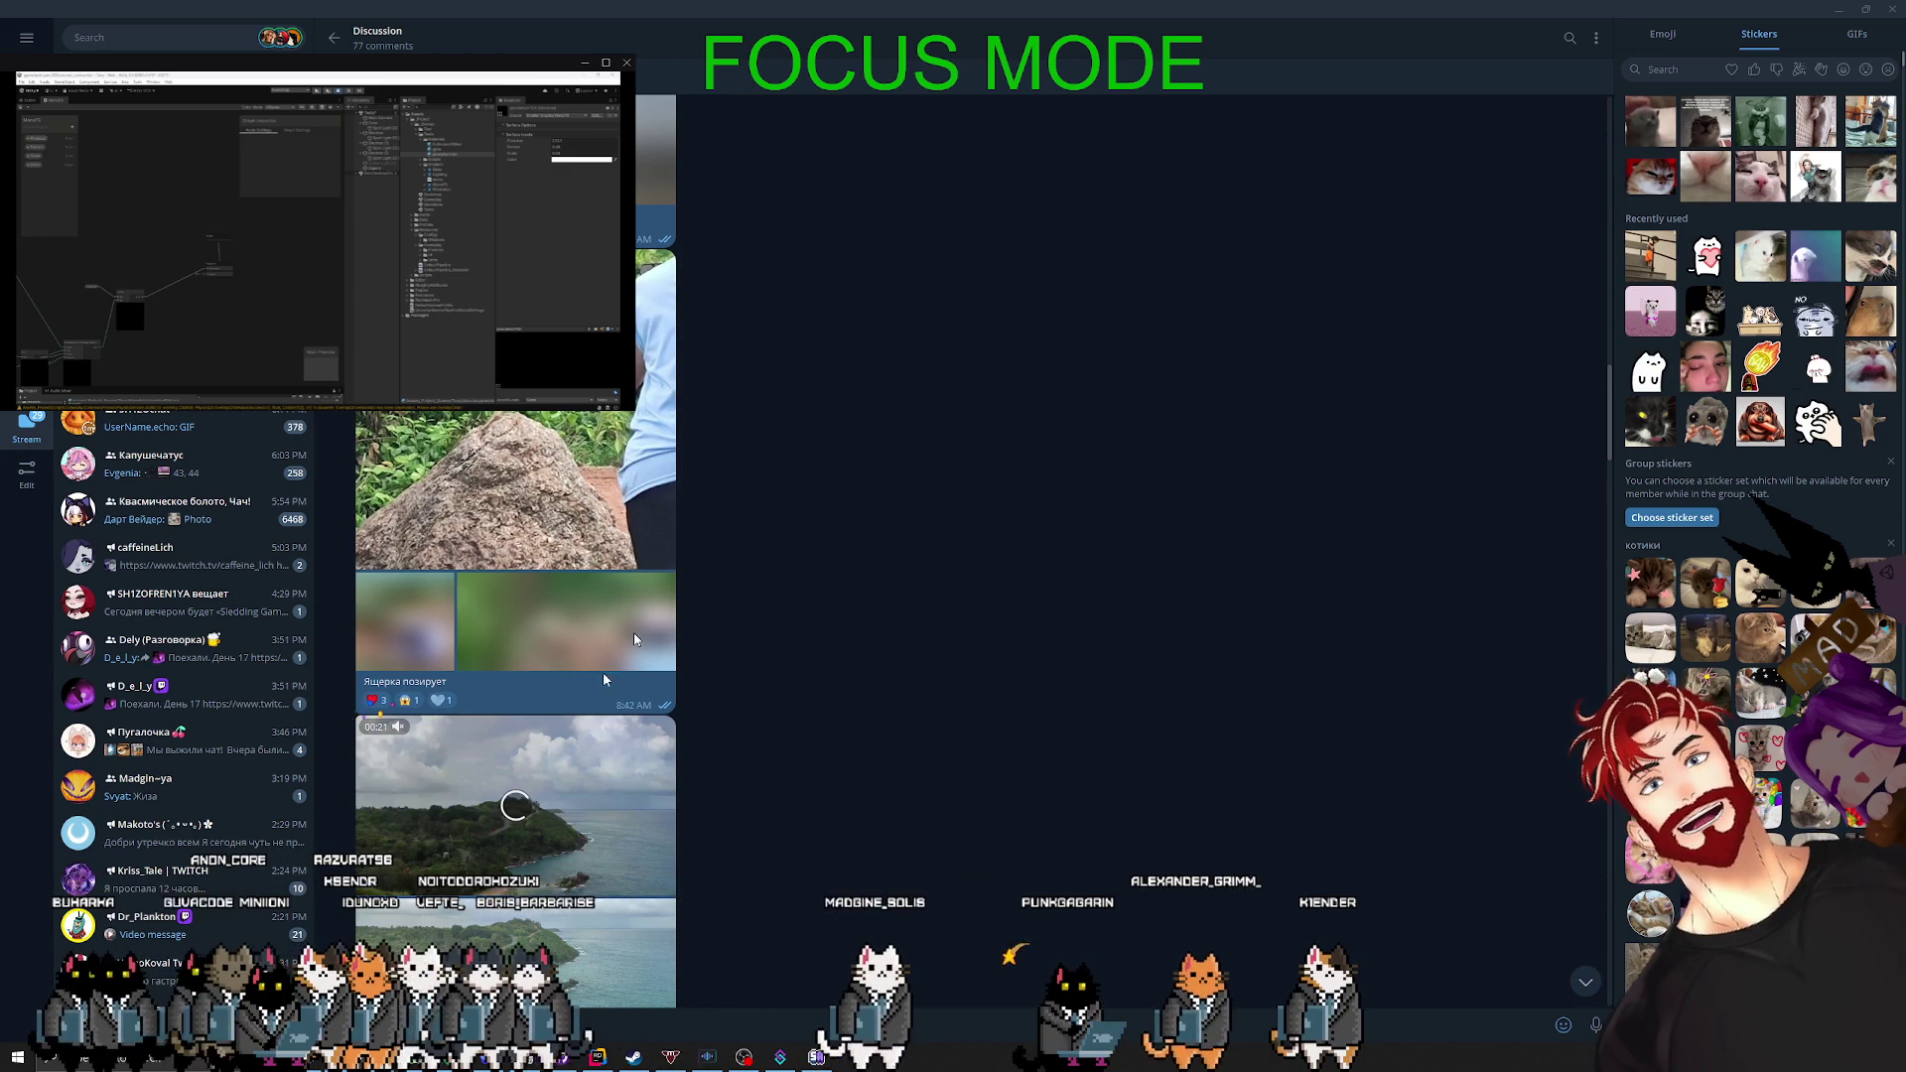
scroll(526, 834, "down", 2)
scroll(515, 842, "up", 3)
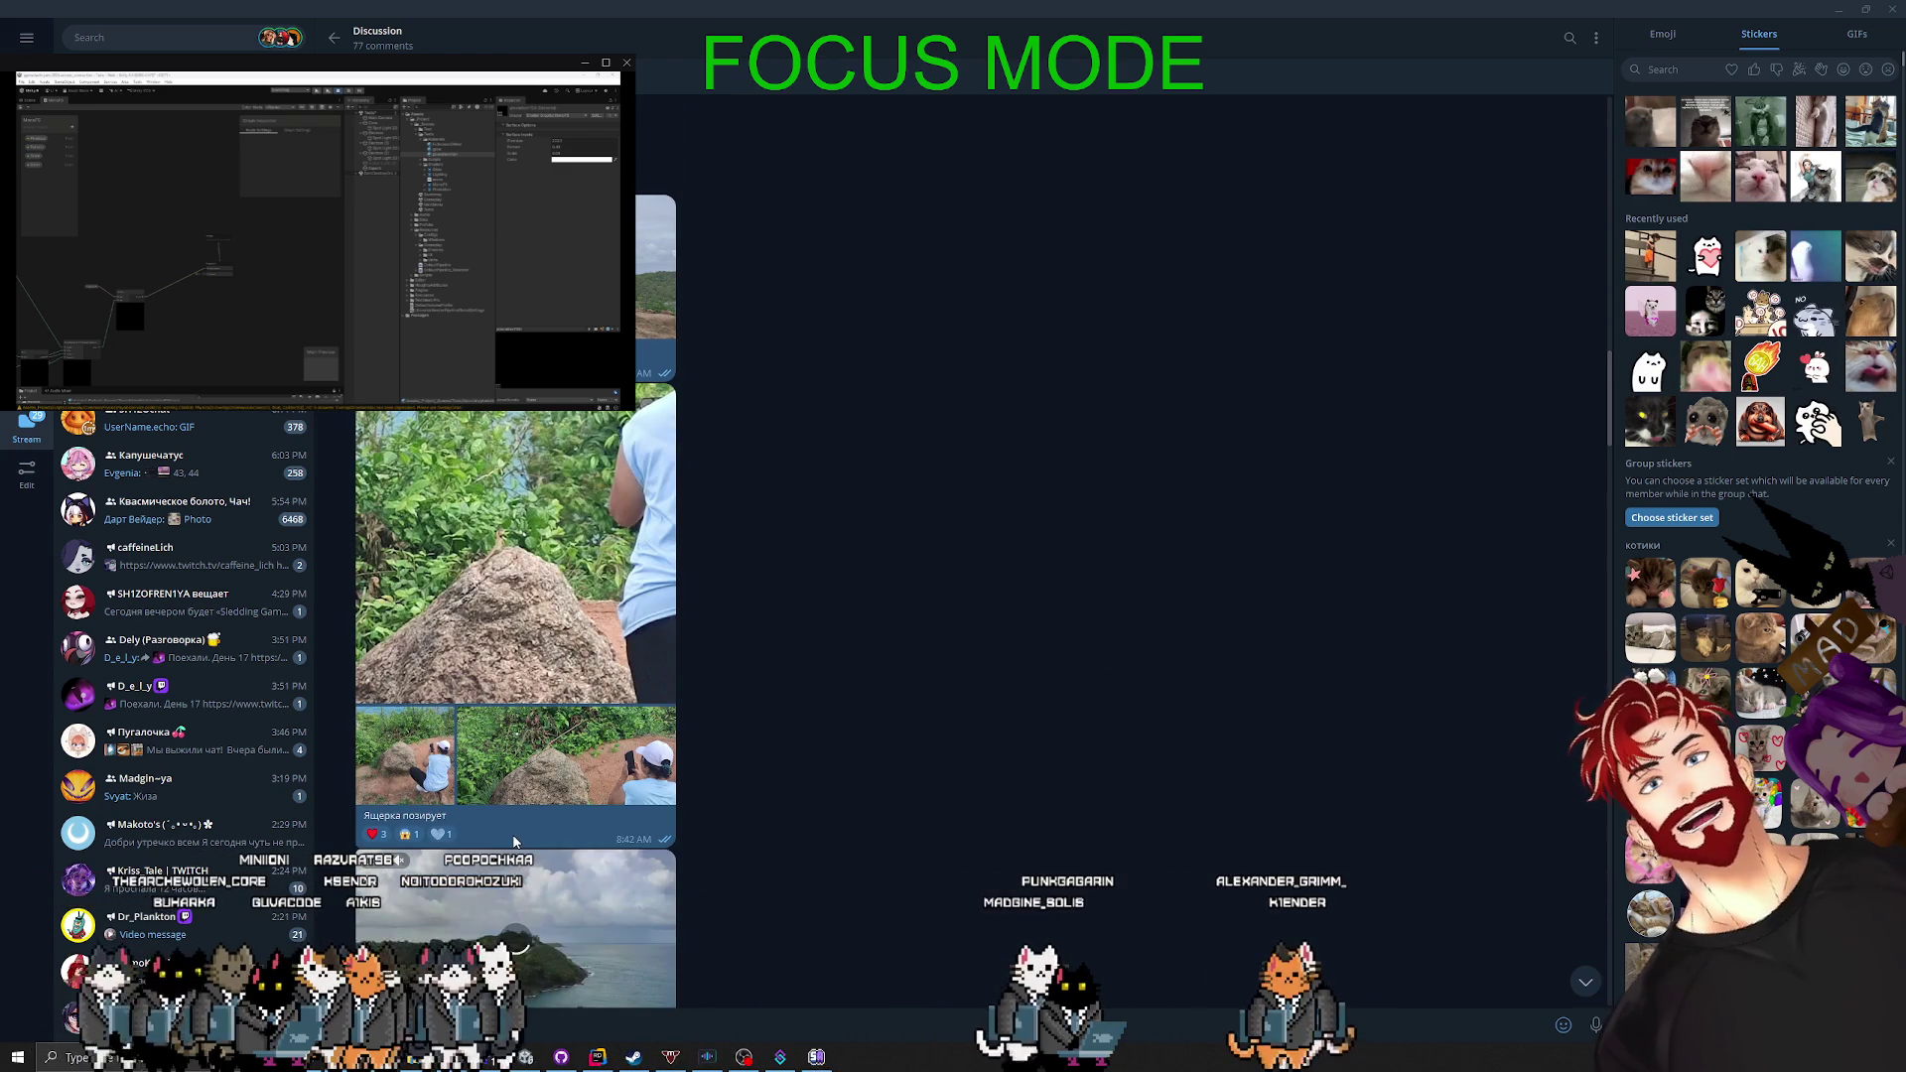
scroll(516, 842, "up", 2)
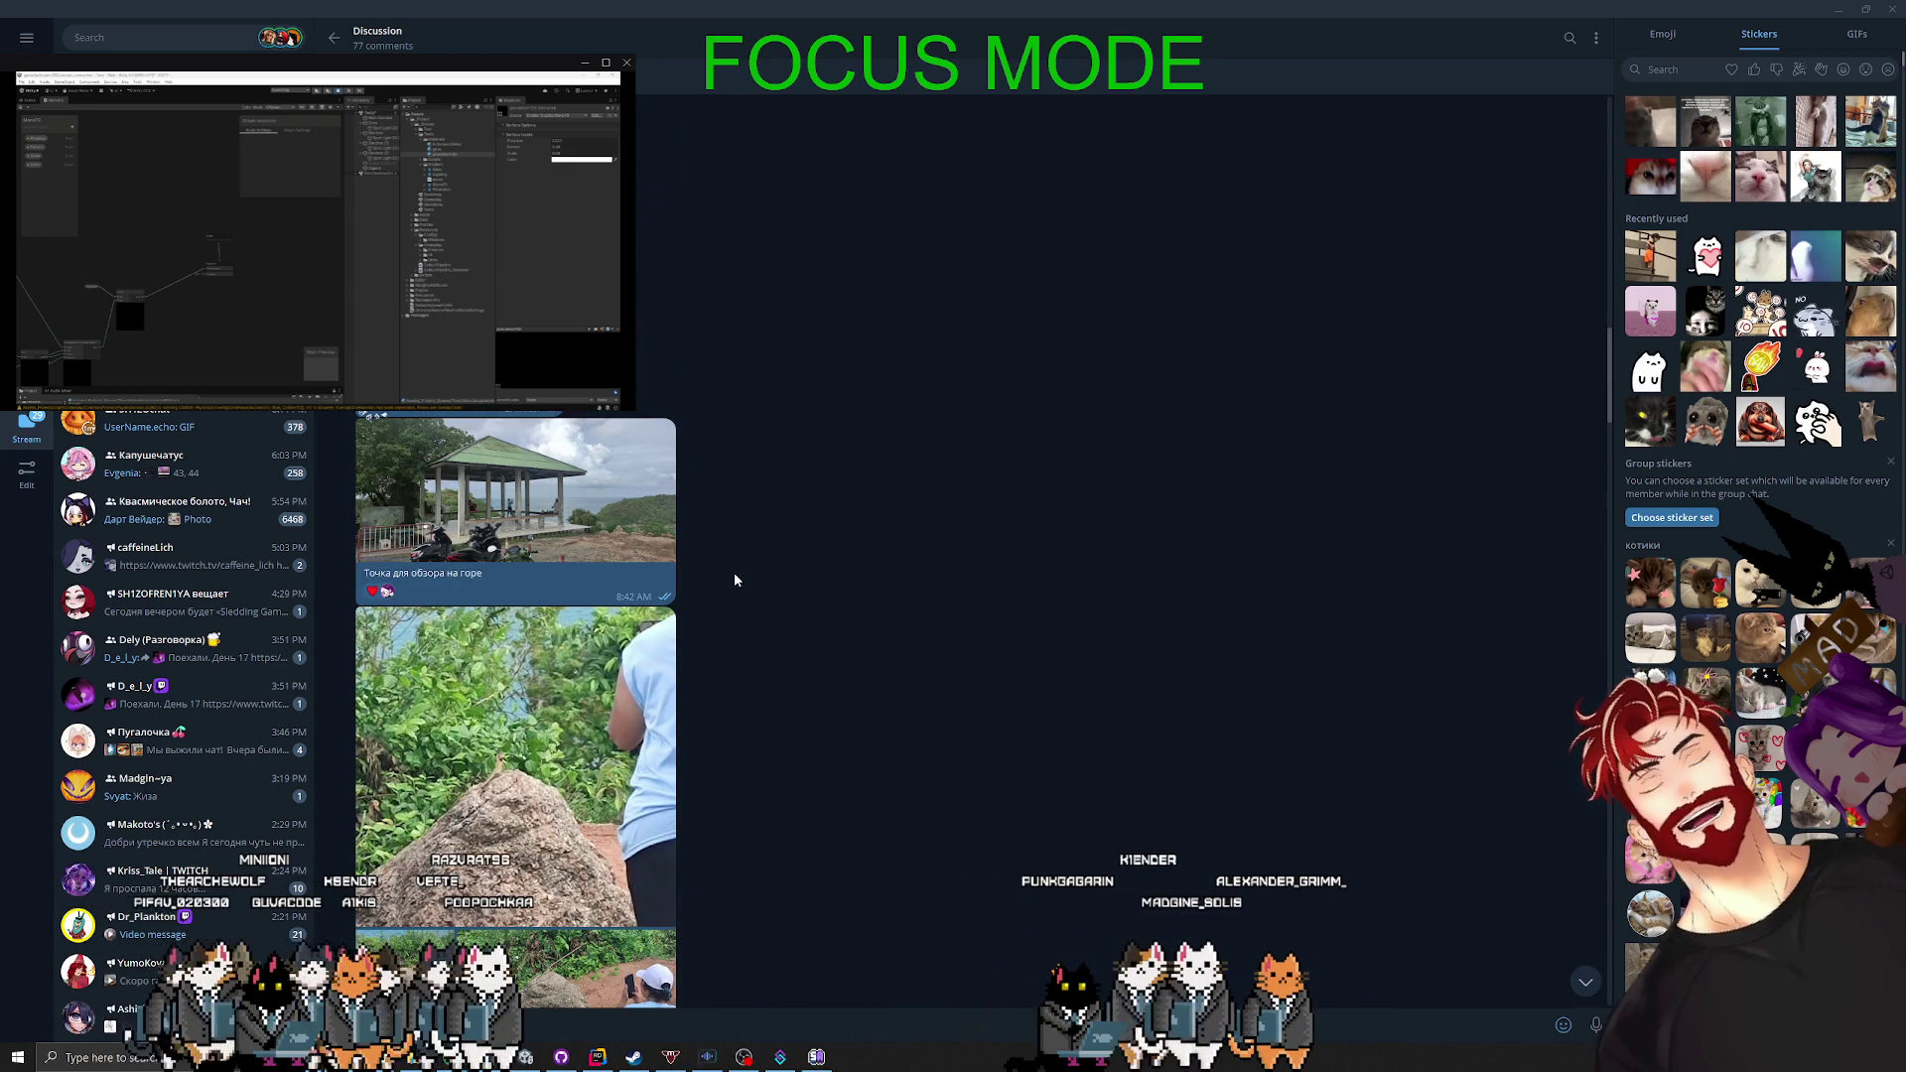
scroll(735, 579, "up", 2)
scroll(903, 576, "up", 6)
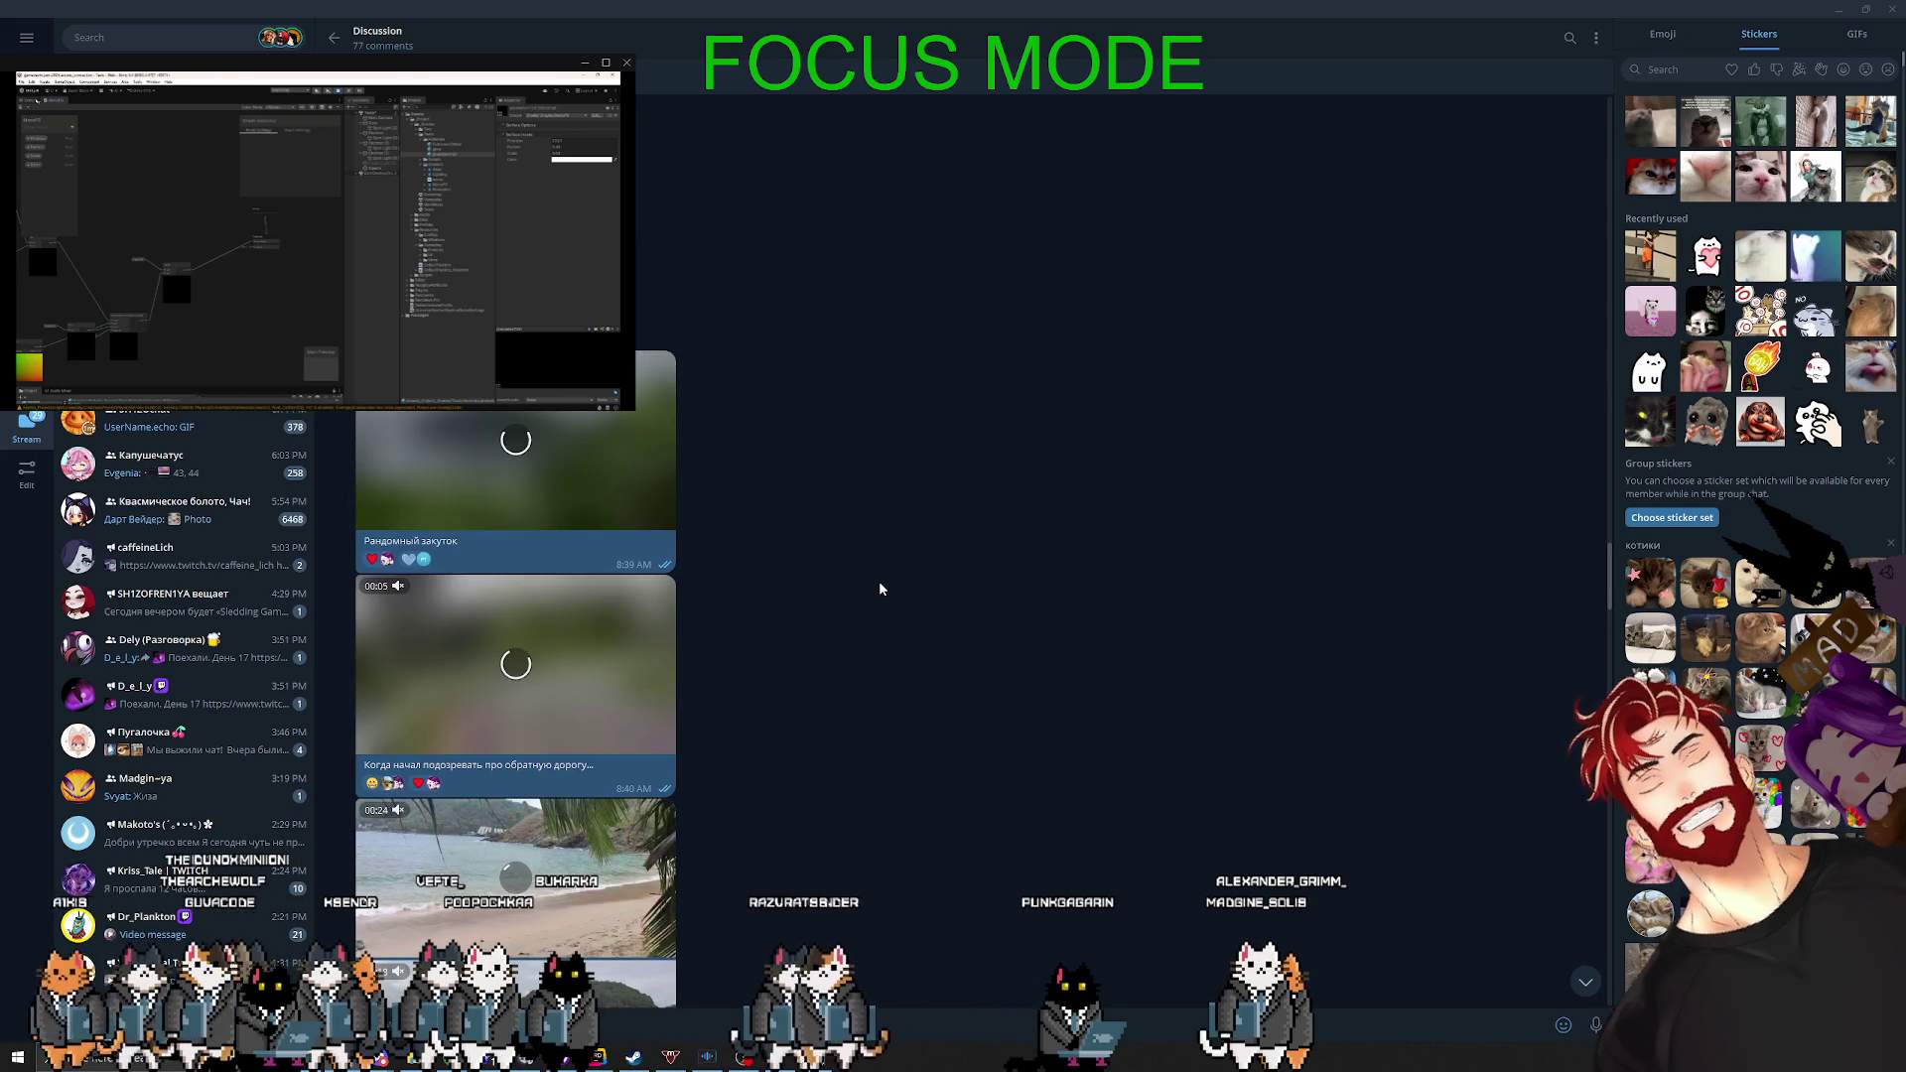
scroll(880, 589, "up", 3)
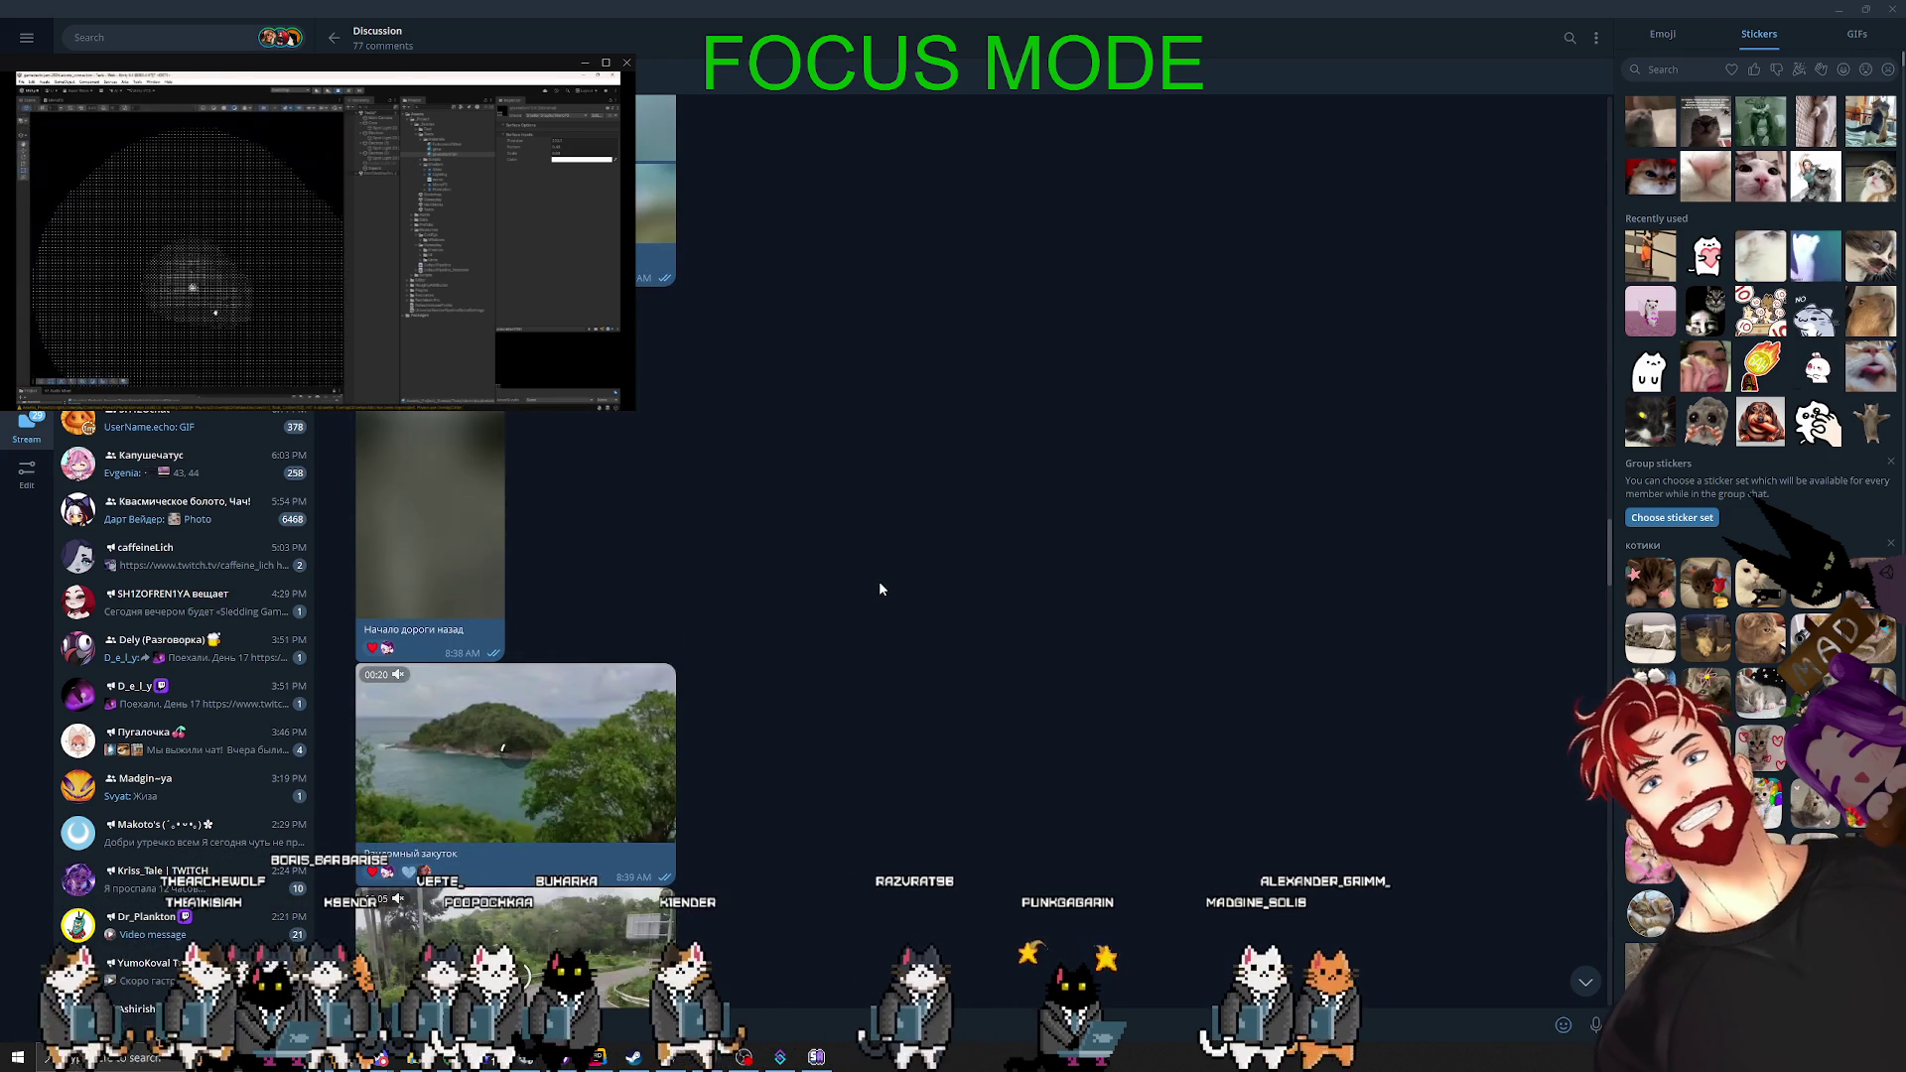
scroll(880, 589, "up", 5)
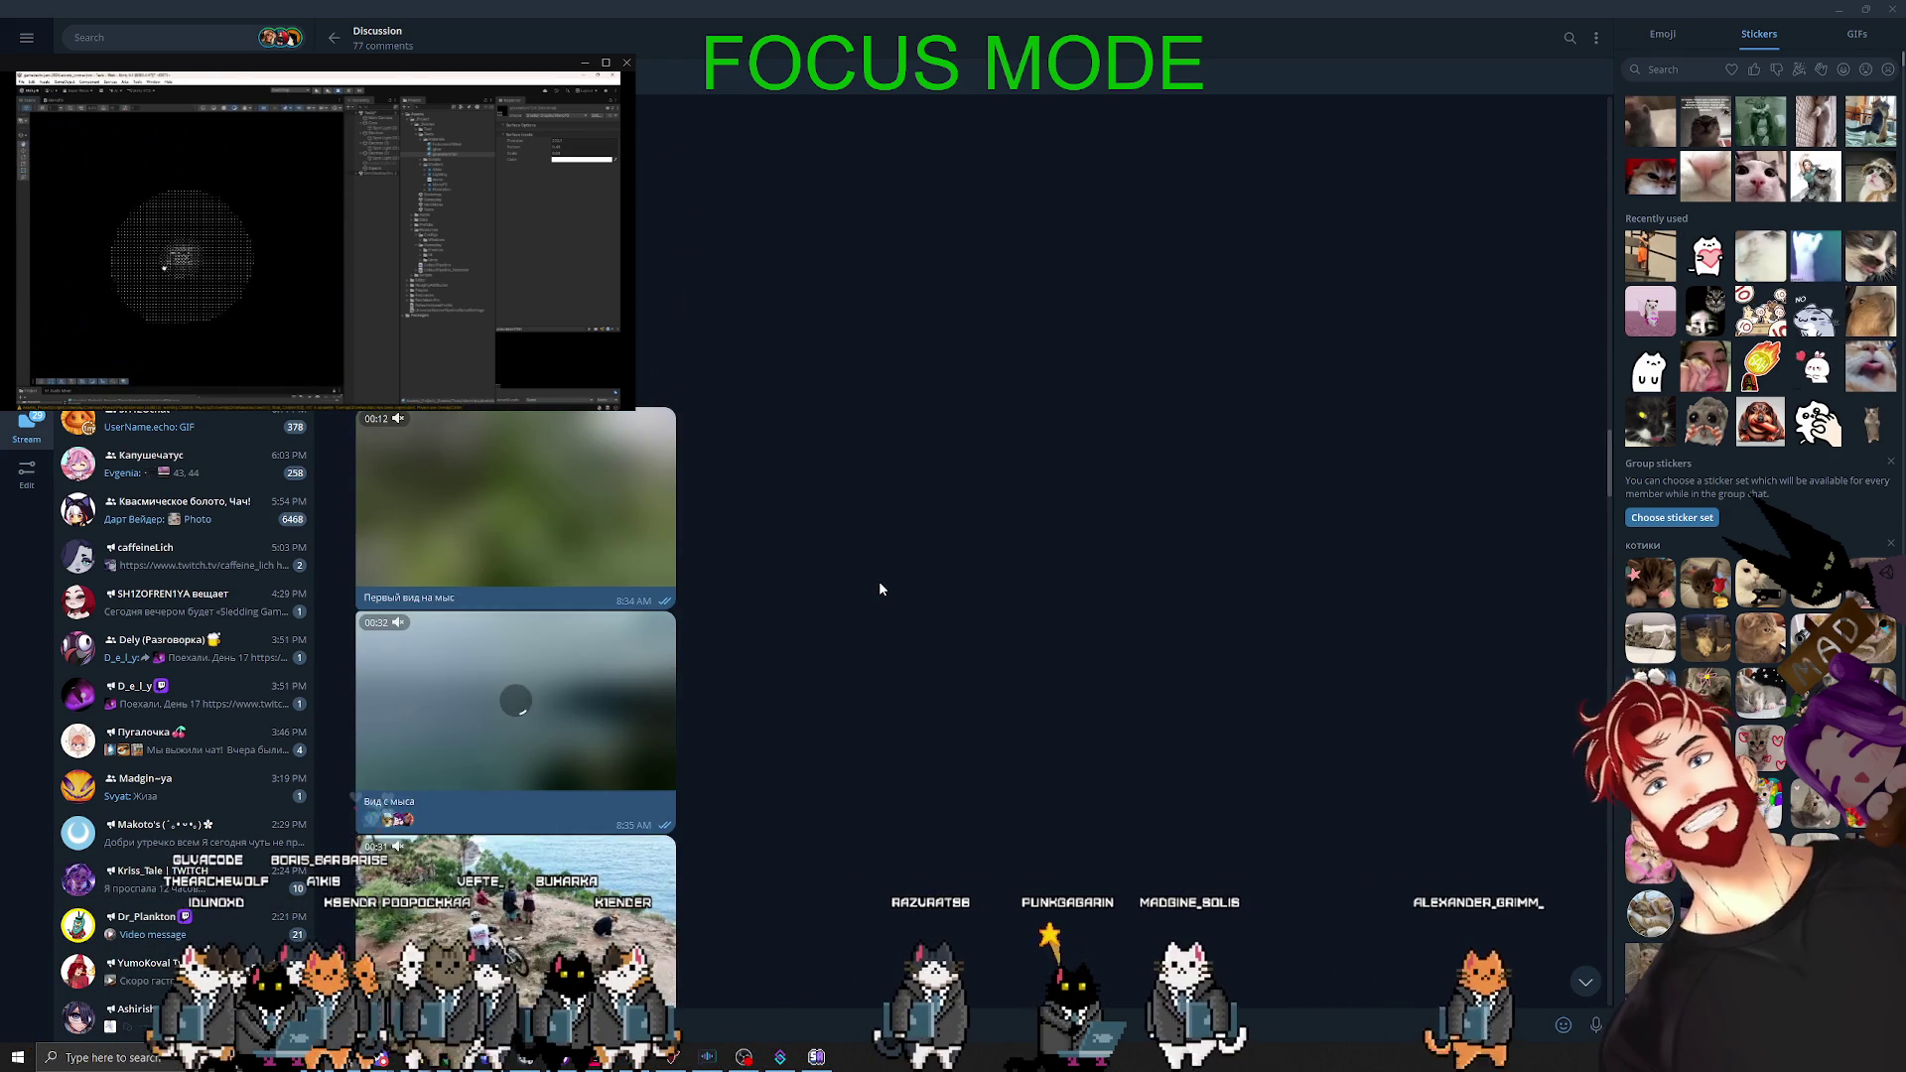
scroll(880, 588, "down", 5)
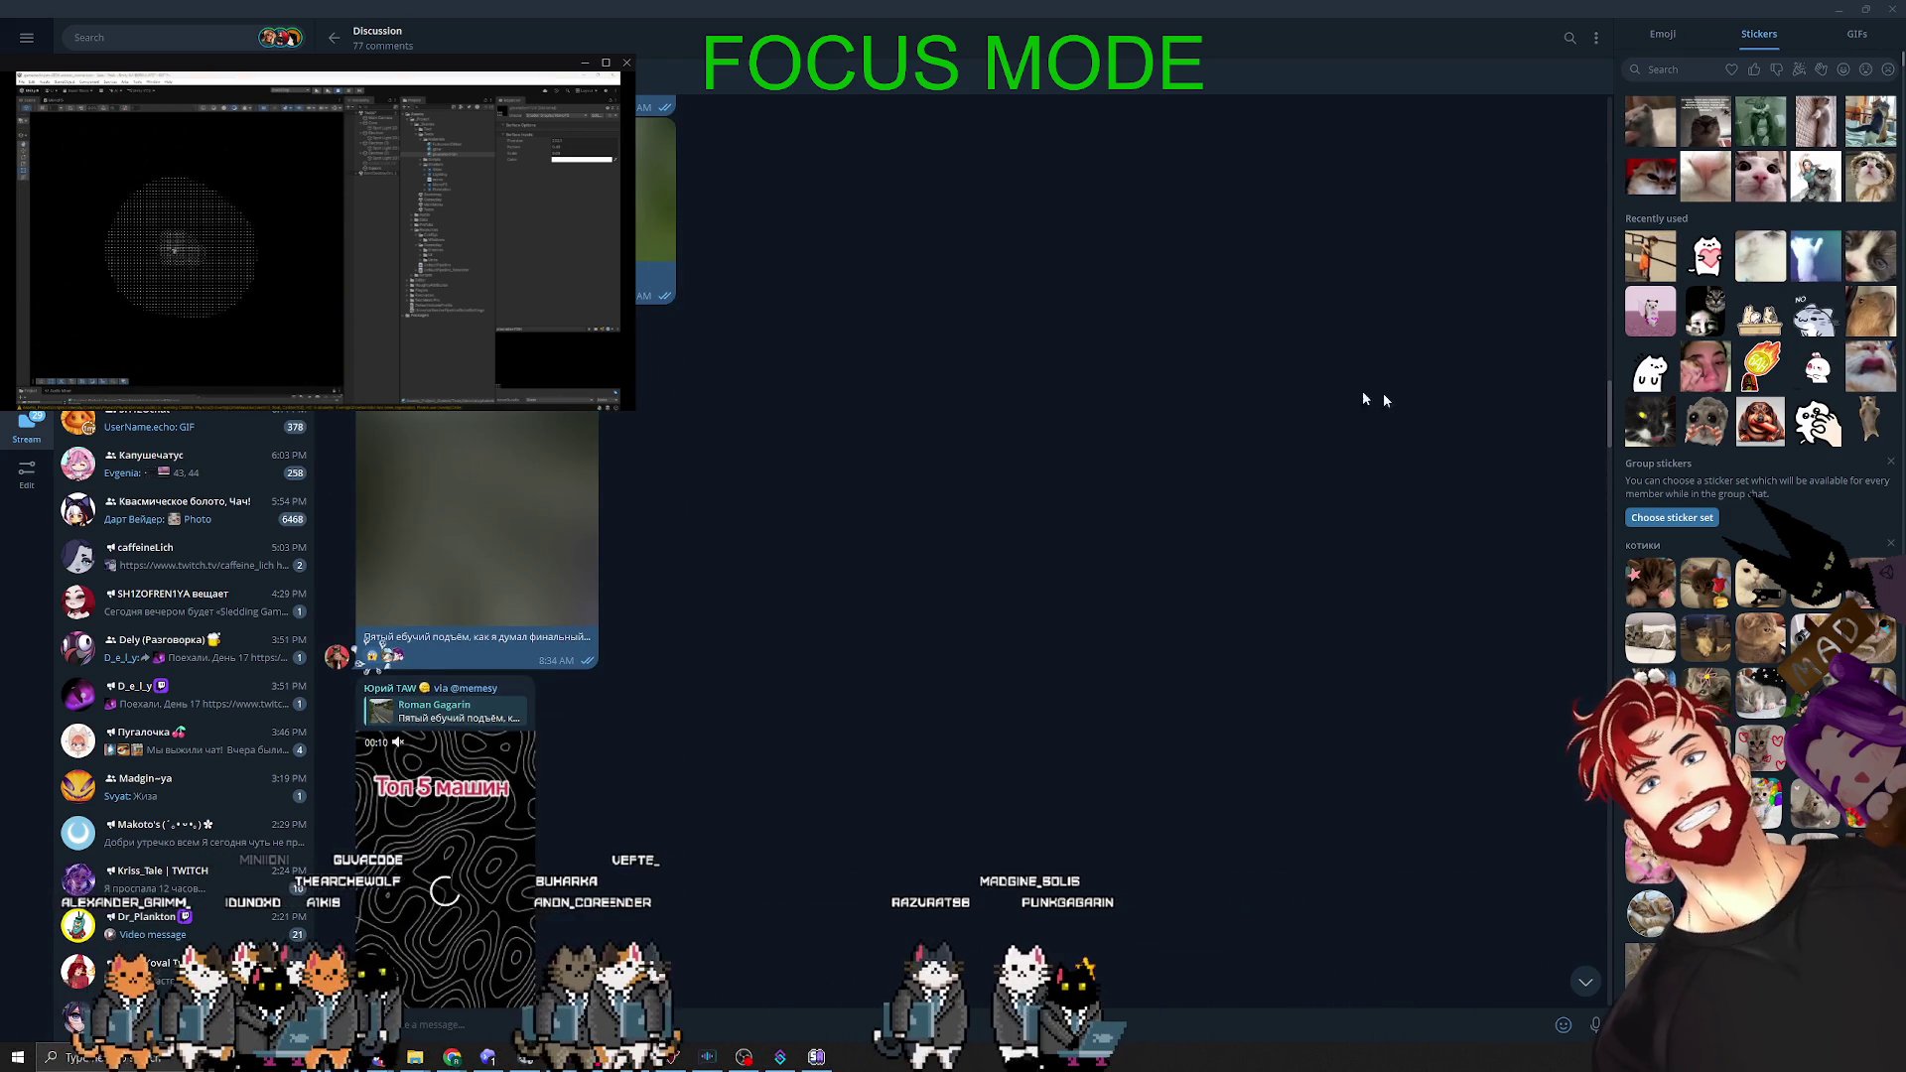
scroll(1099, 459, "up", 3)
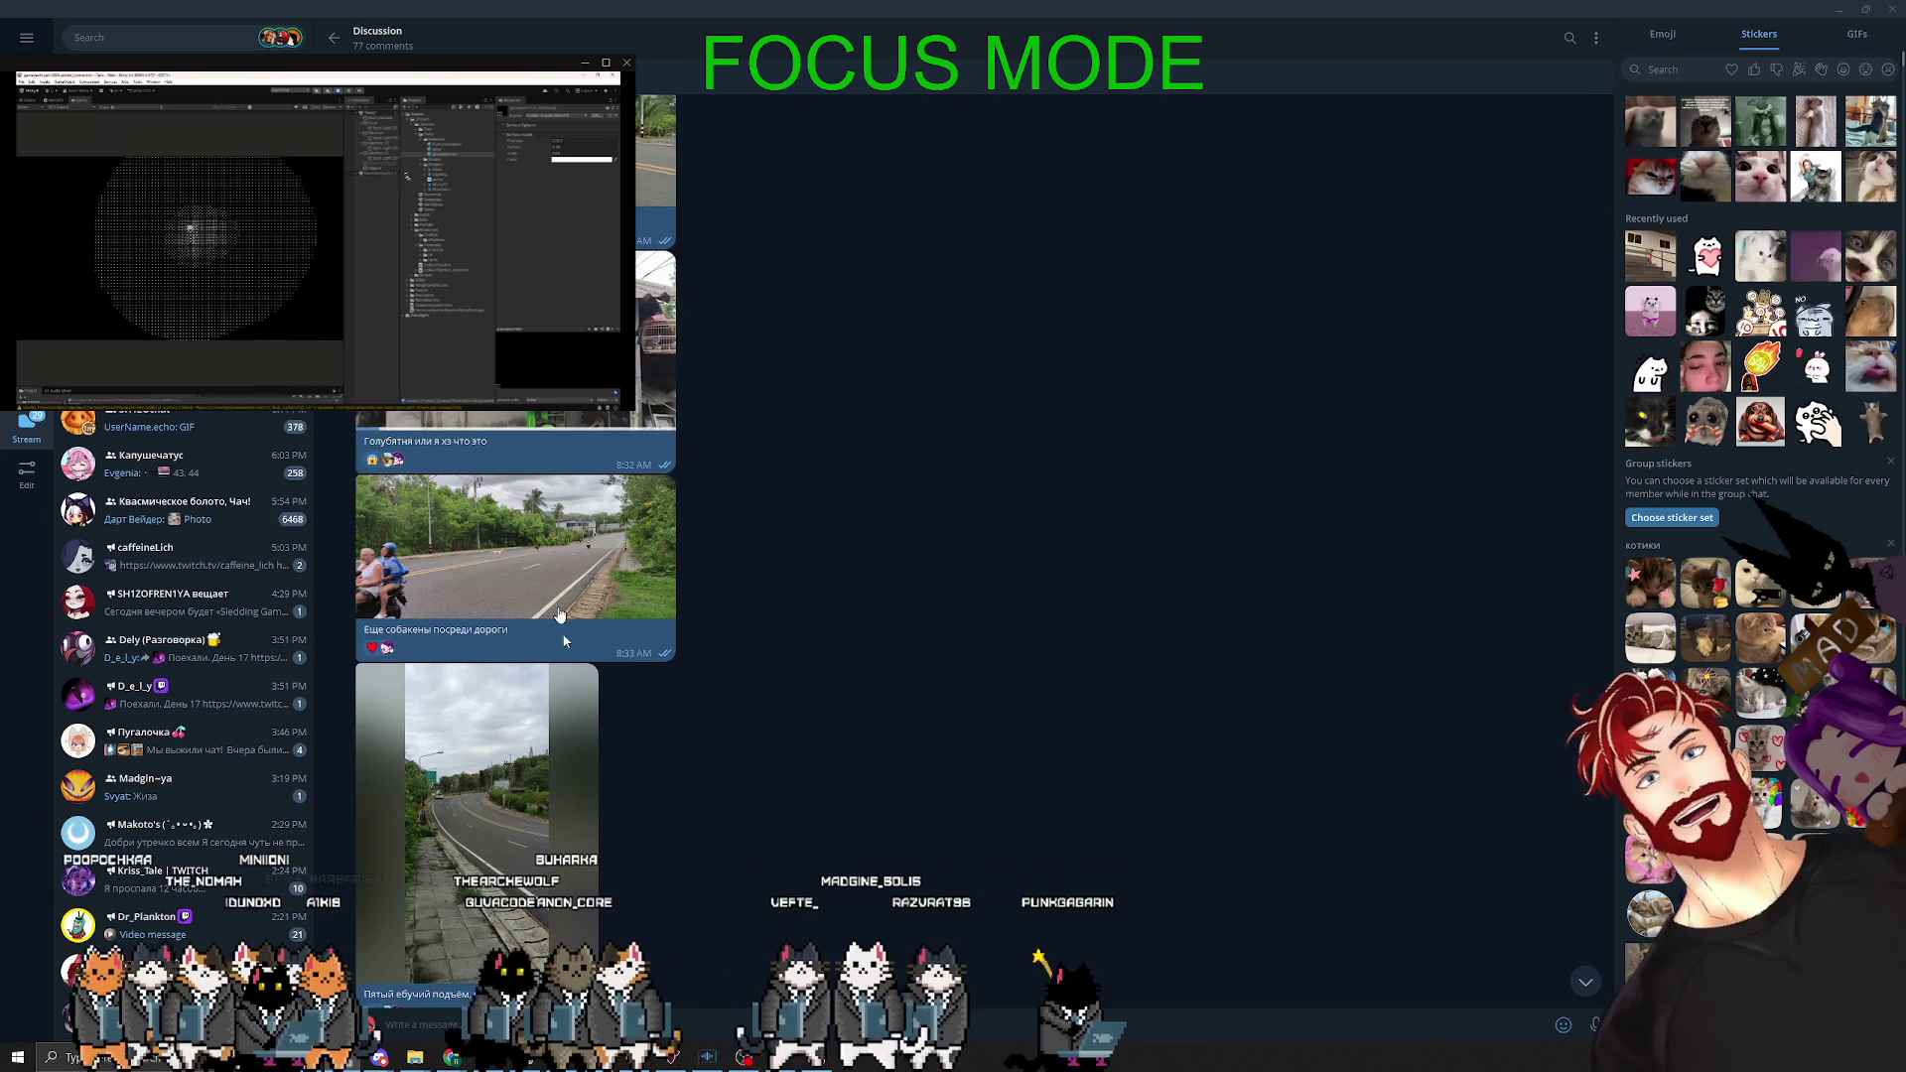
scroll(914, 617, "up", 10)
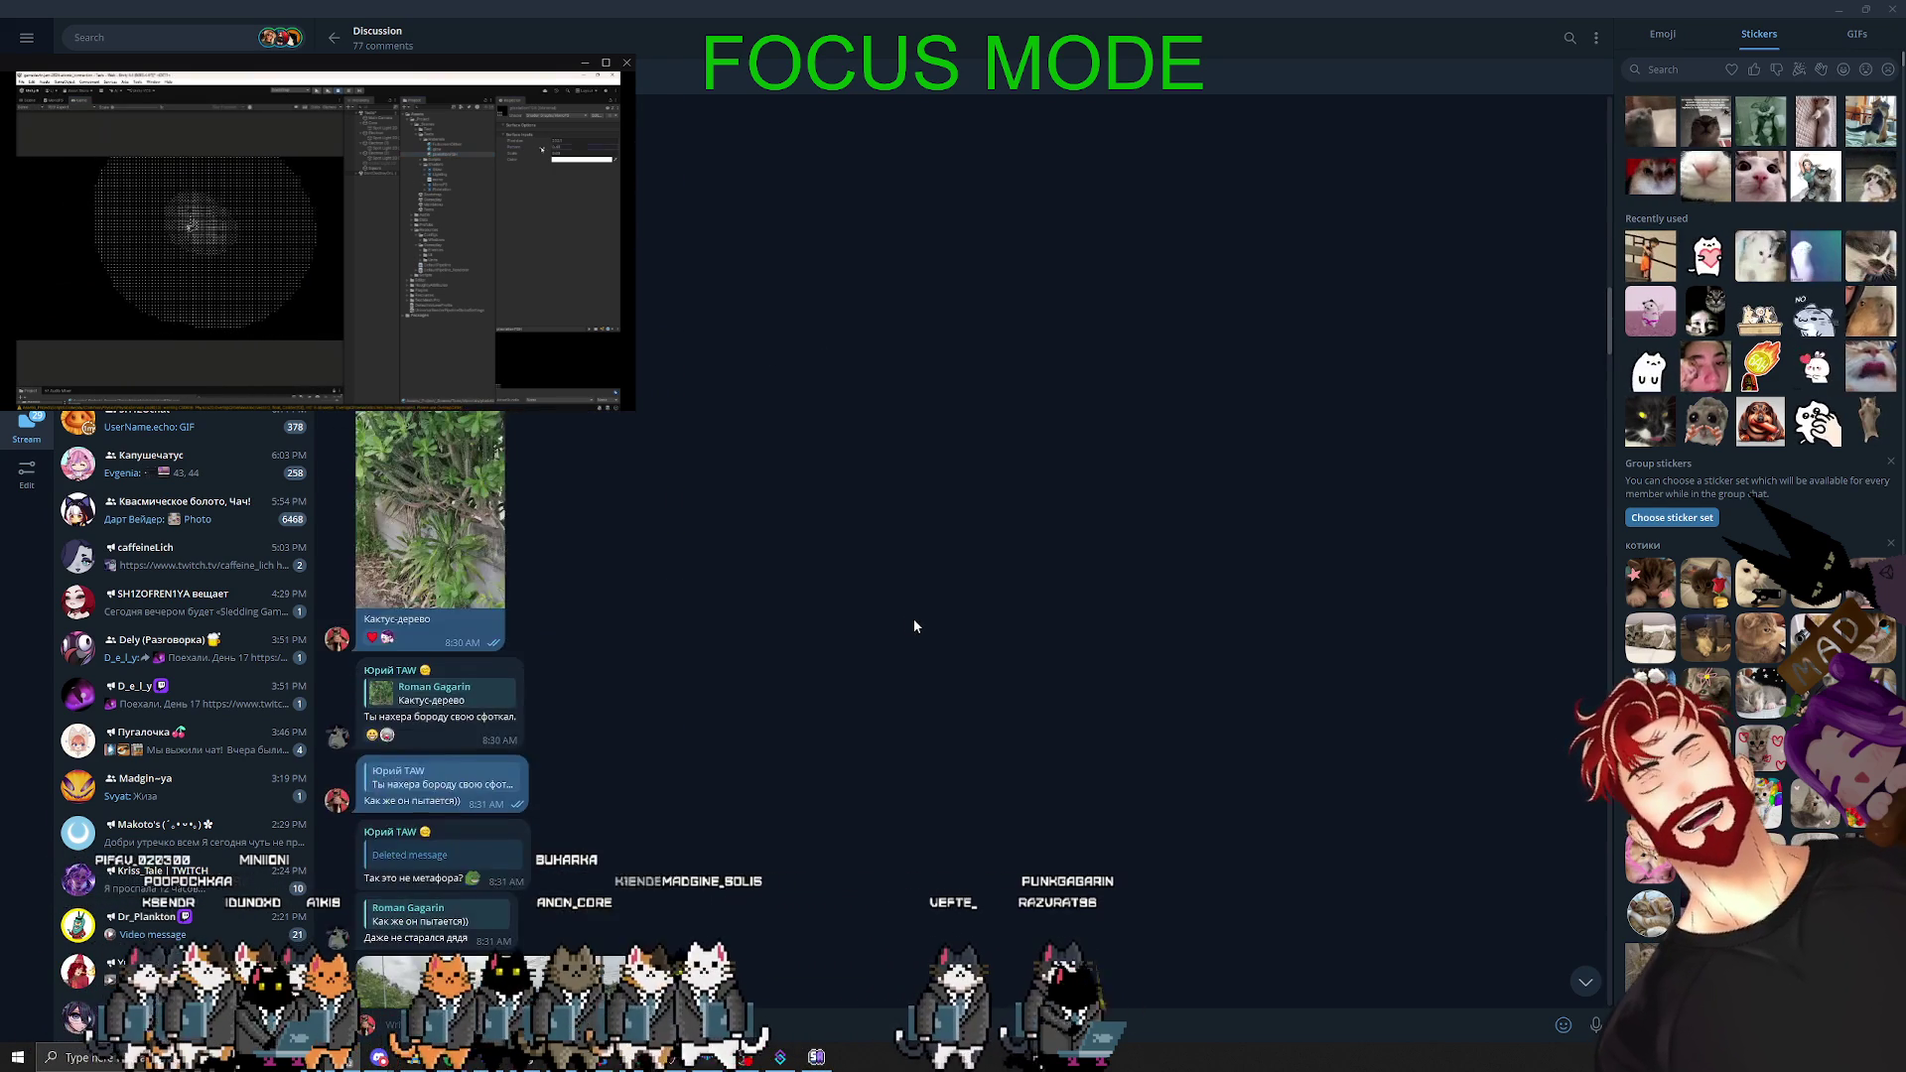
scroll(914, 622, "up", 8)
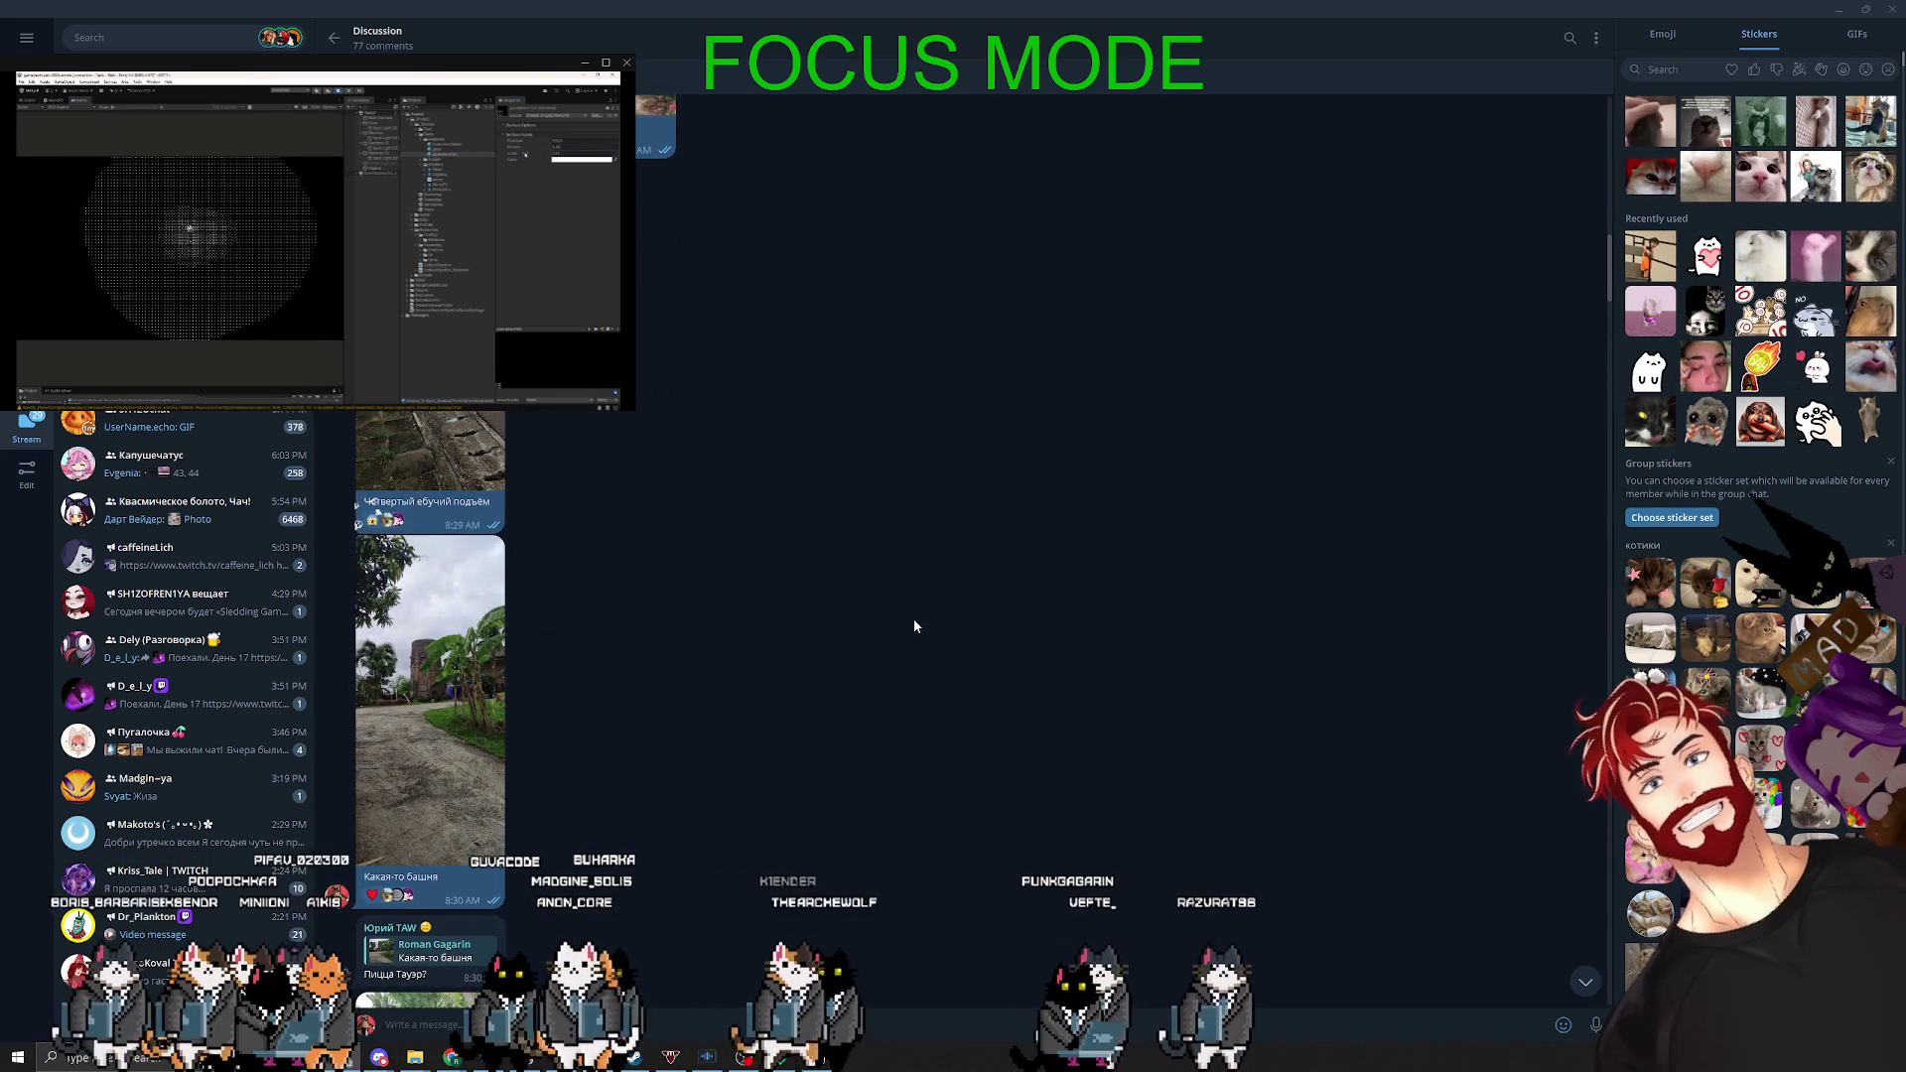
left_click(919, 14)
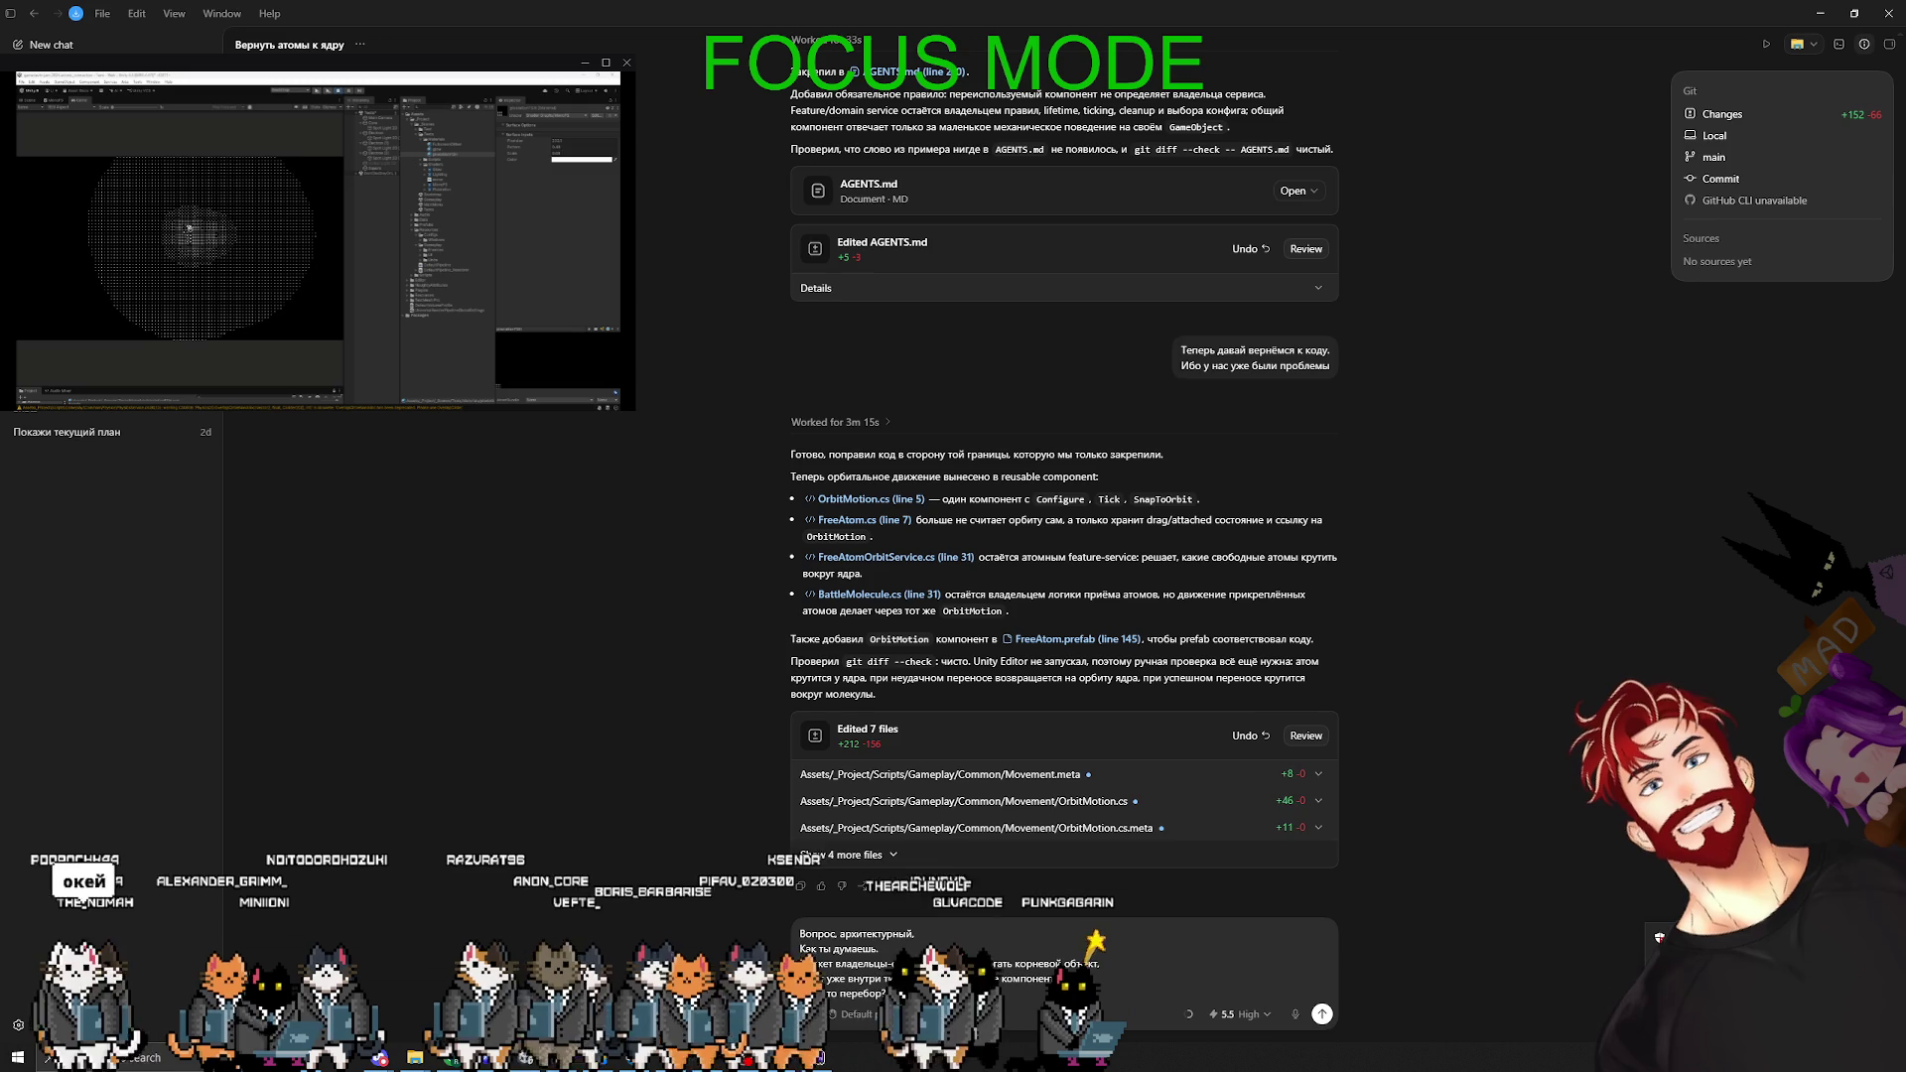
- Finish the draft asking whether owner services should call the root object or its components
left_click(419, 364)
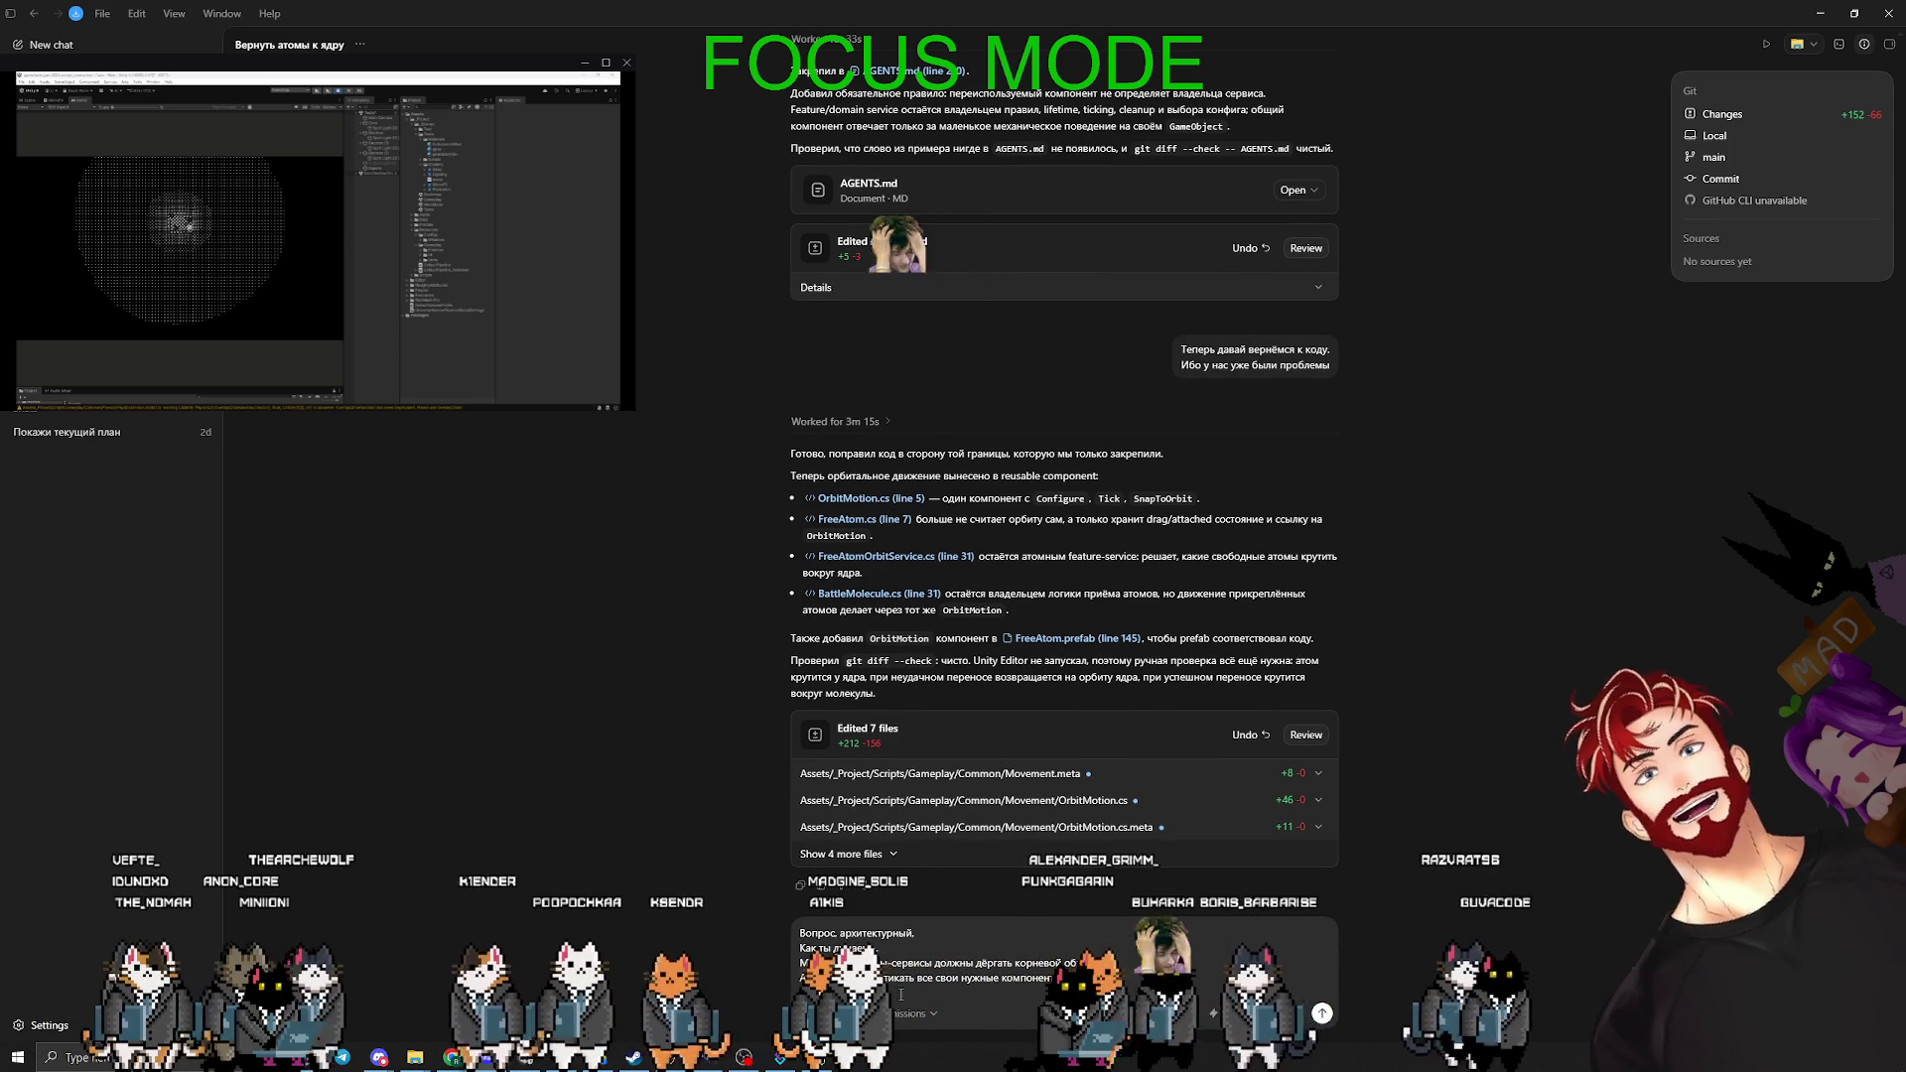
key("super")
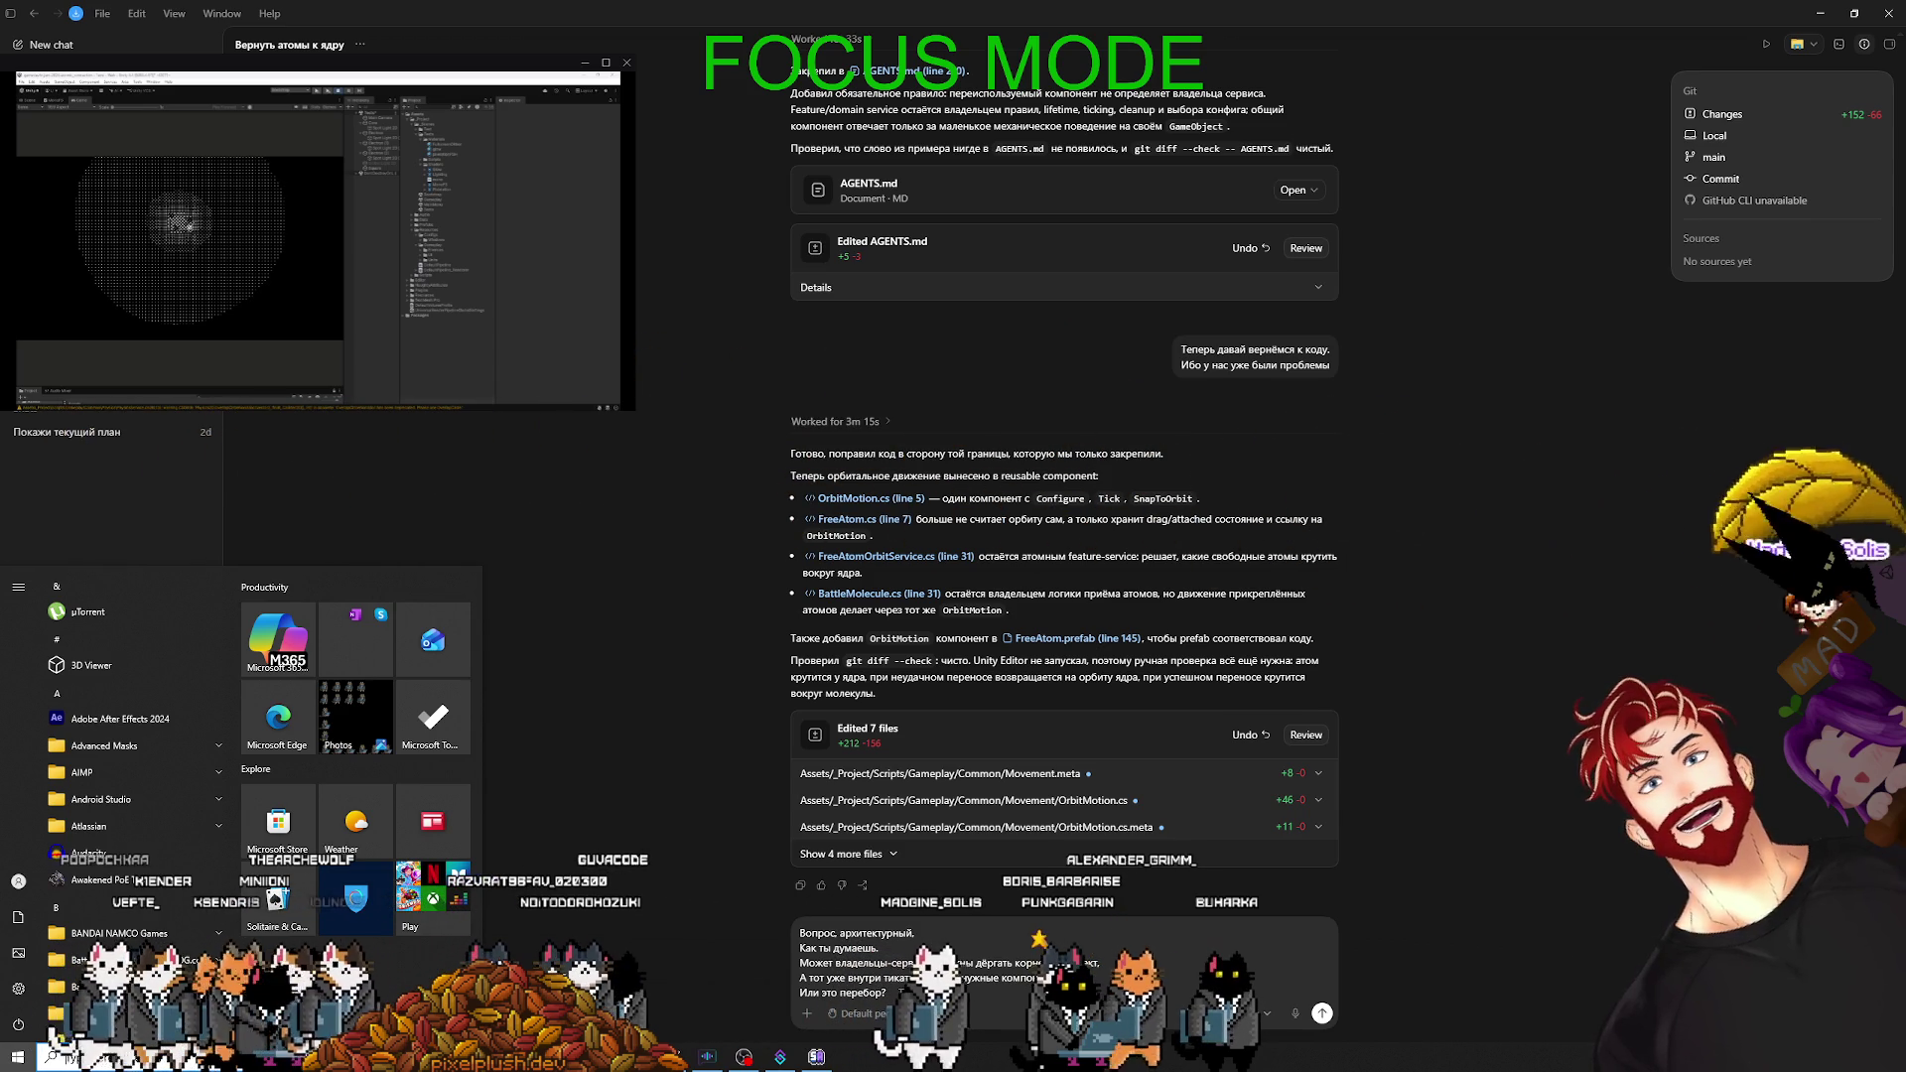
left_click(906, 993)
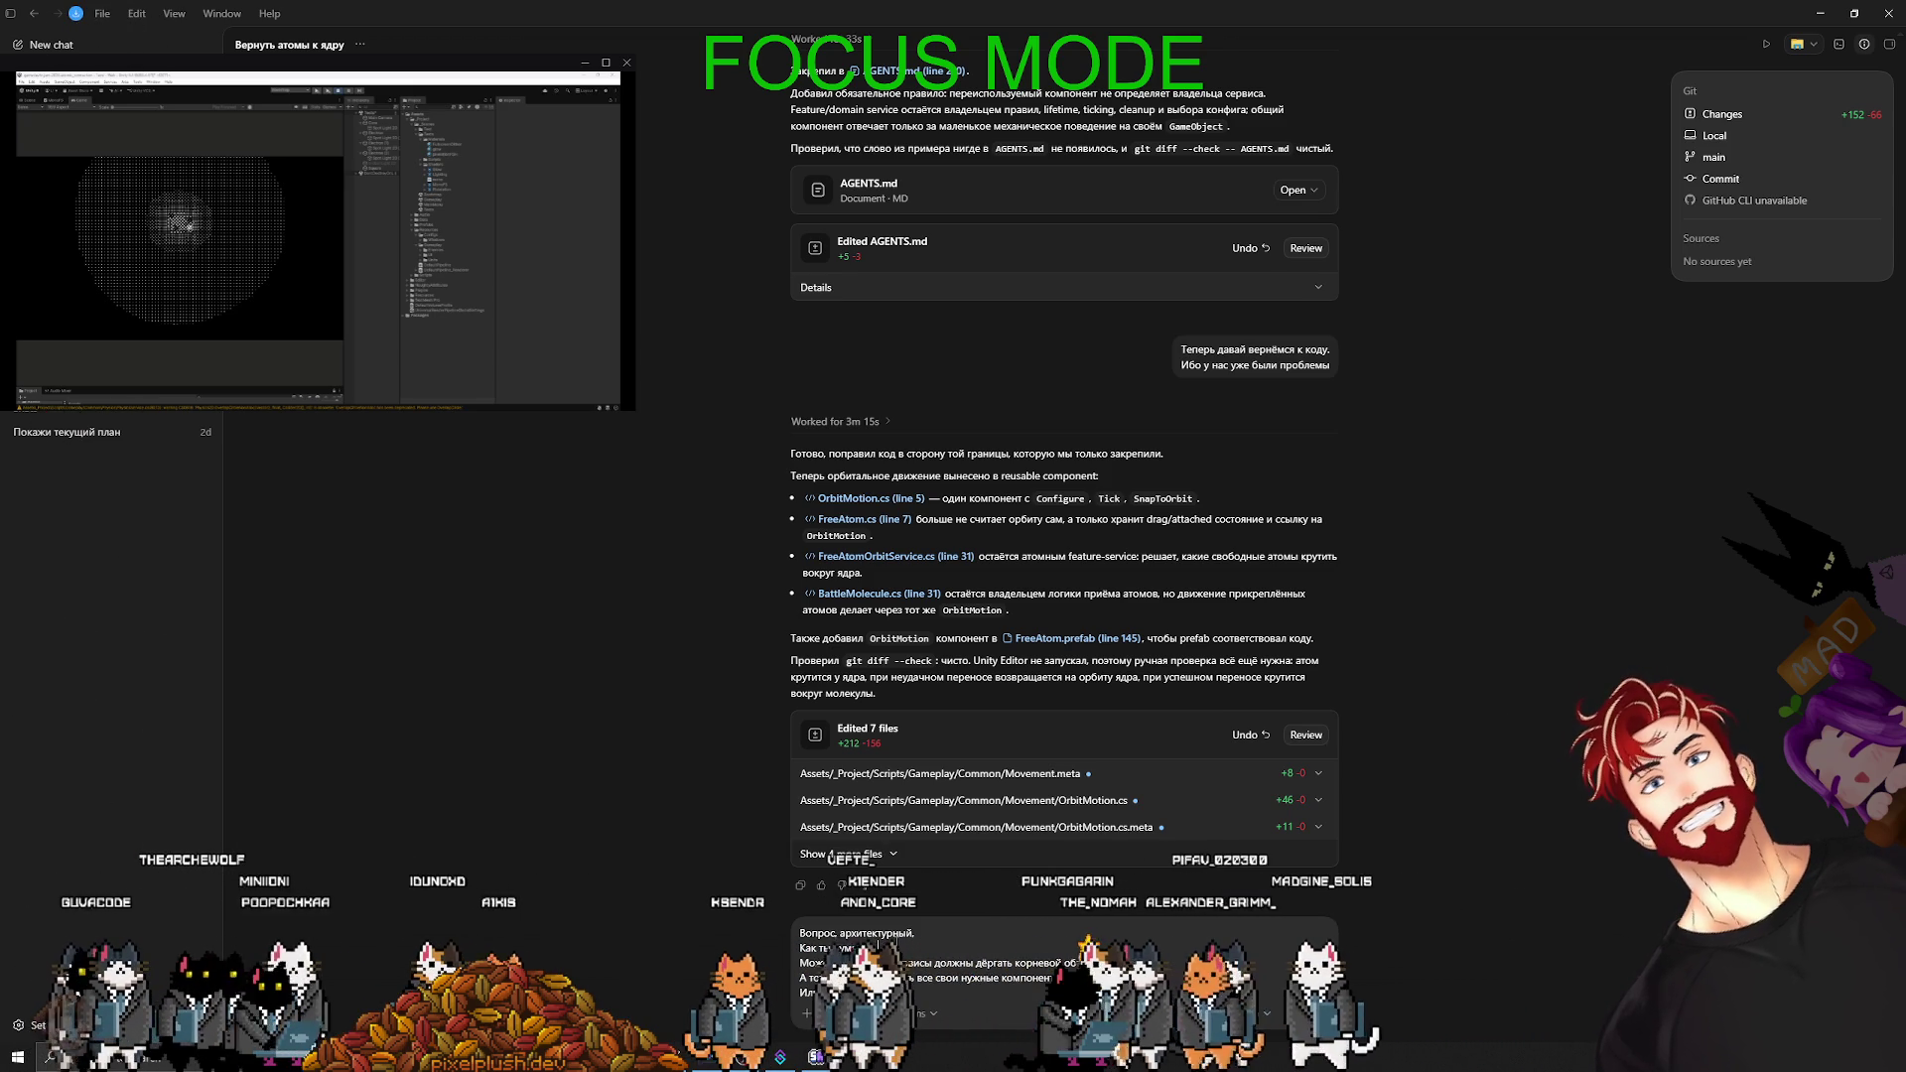
- Send the question about owner services driving the root object instead of its inner components
key("Return")
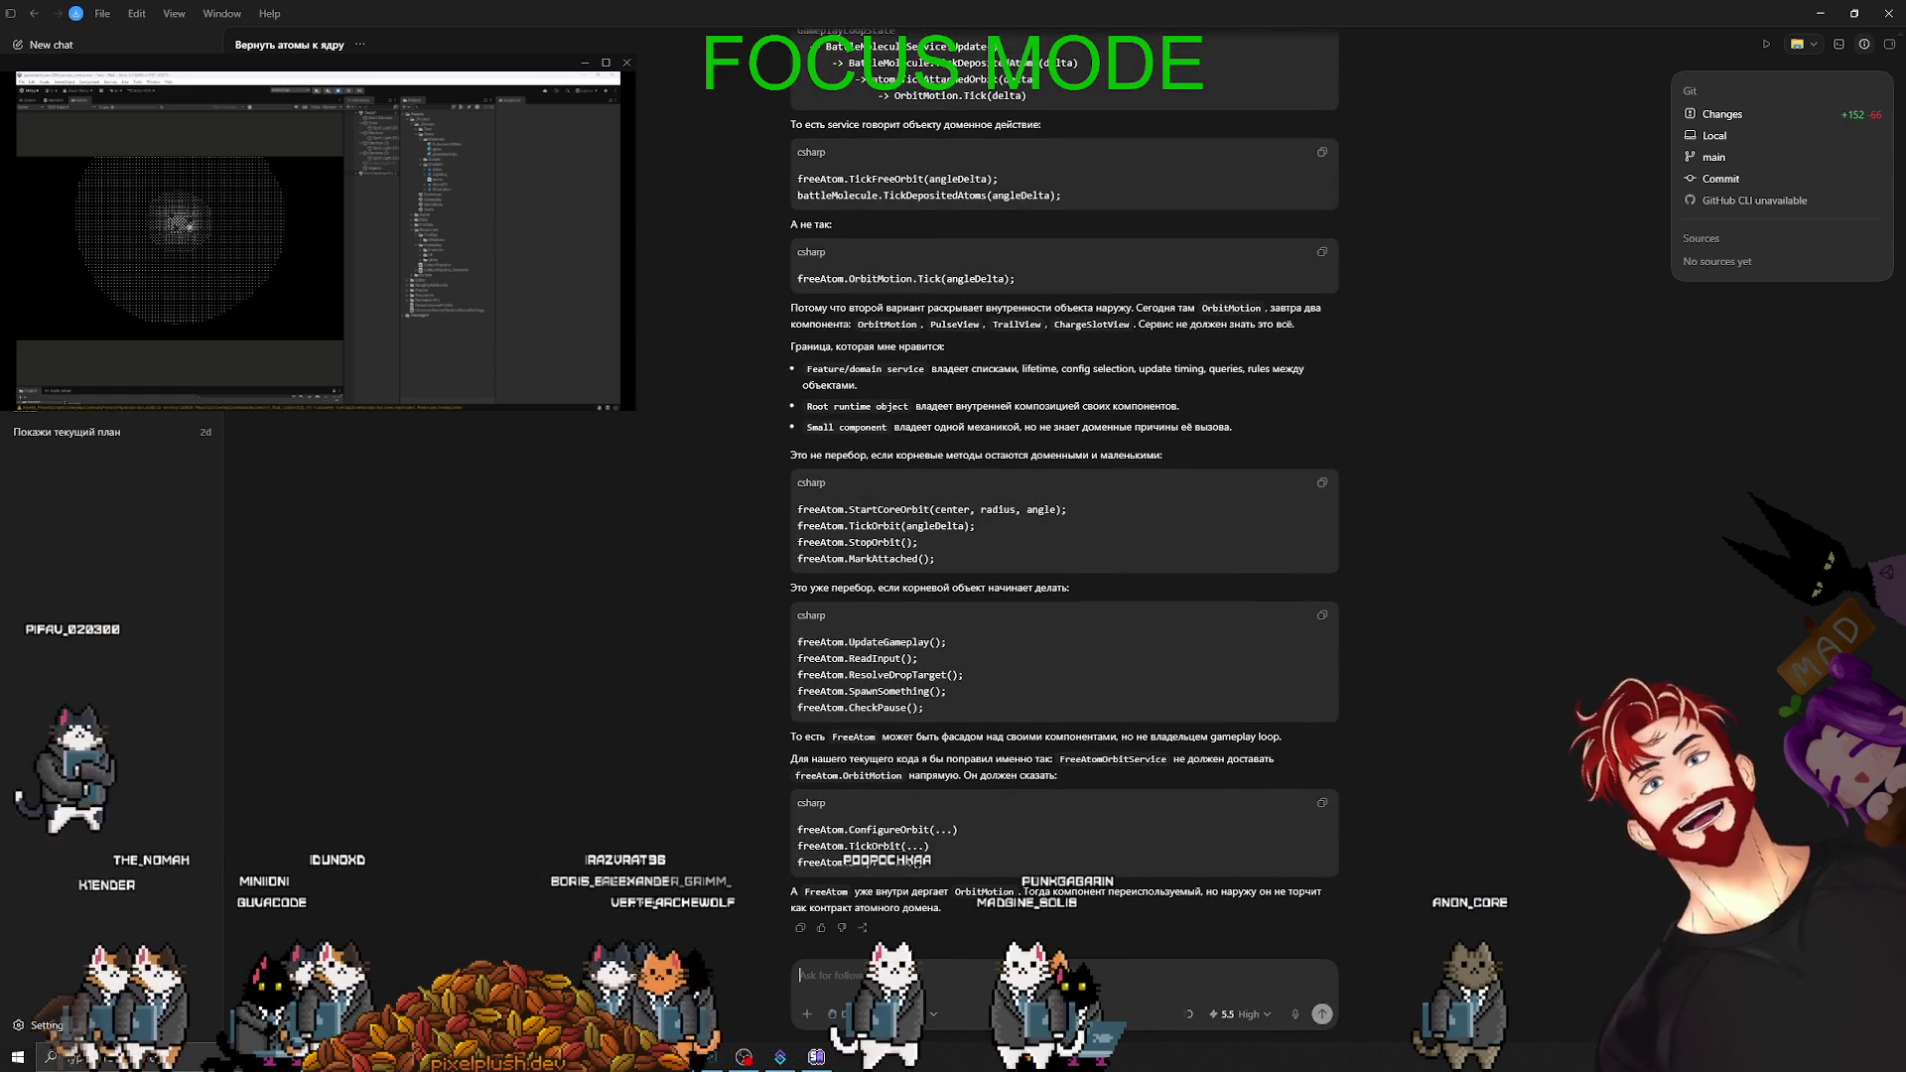
- Read the full reply: services call FreeAtom.TickFreeOrbit and battleMolecule.TickDepositedAtoms, not OrbitMotion.Tick
scroll(1218, 886, "up", 2)
scroll(1219, 887, "up", 5)
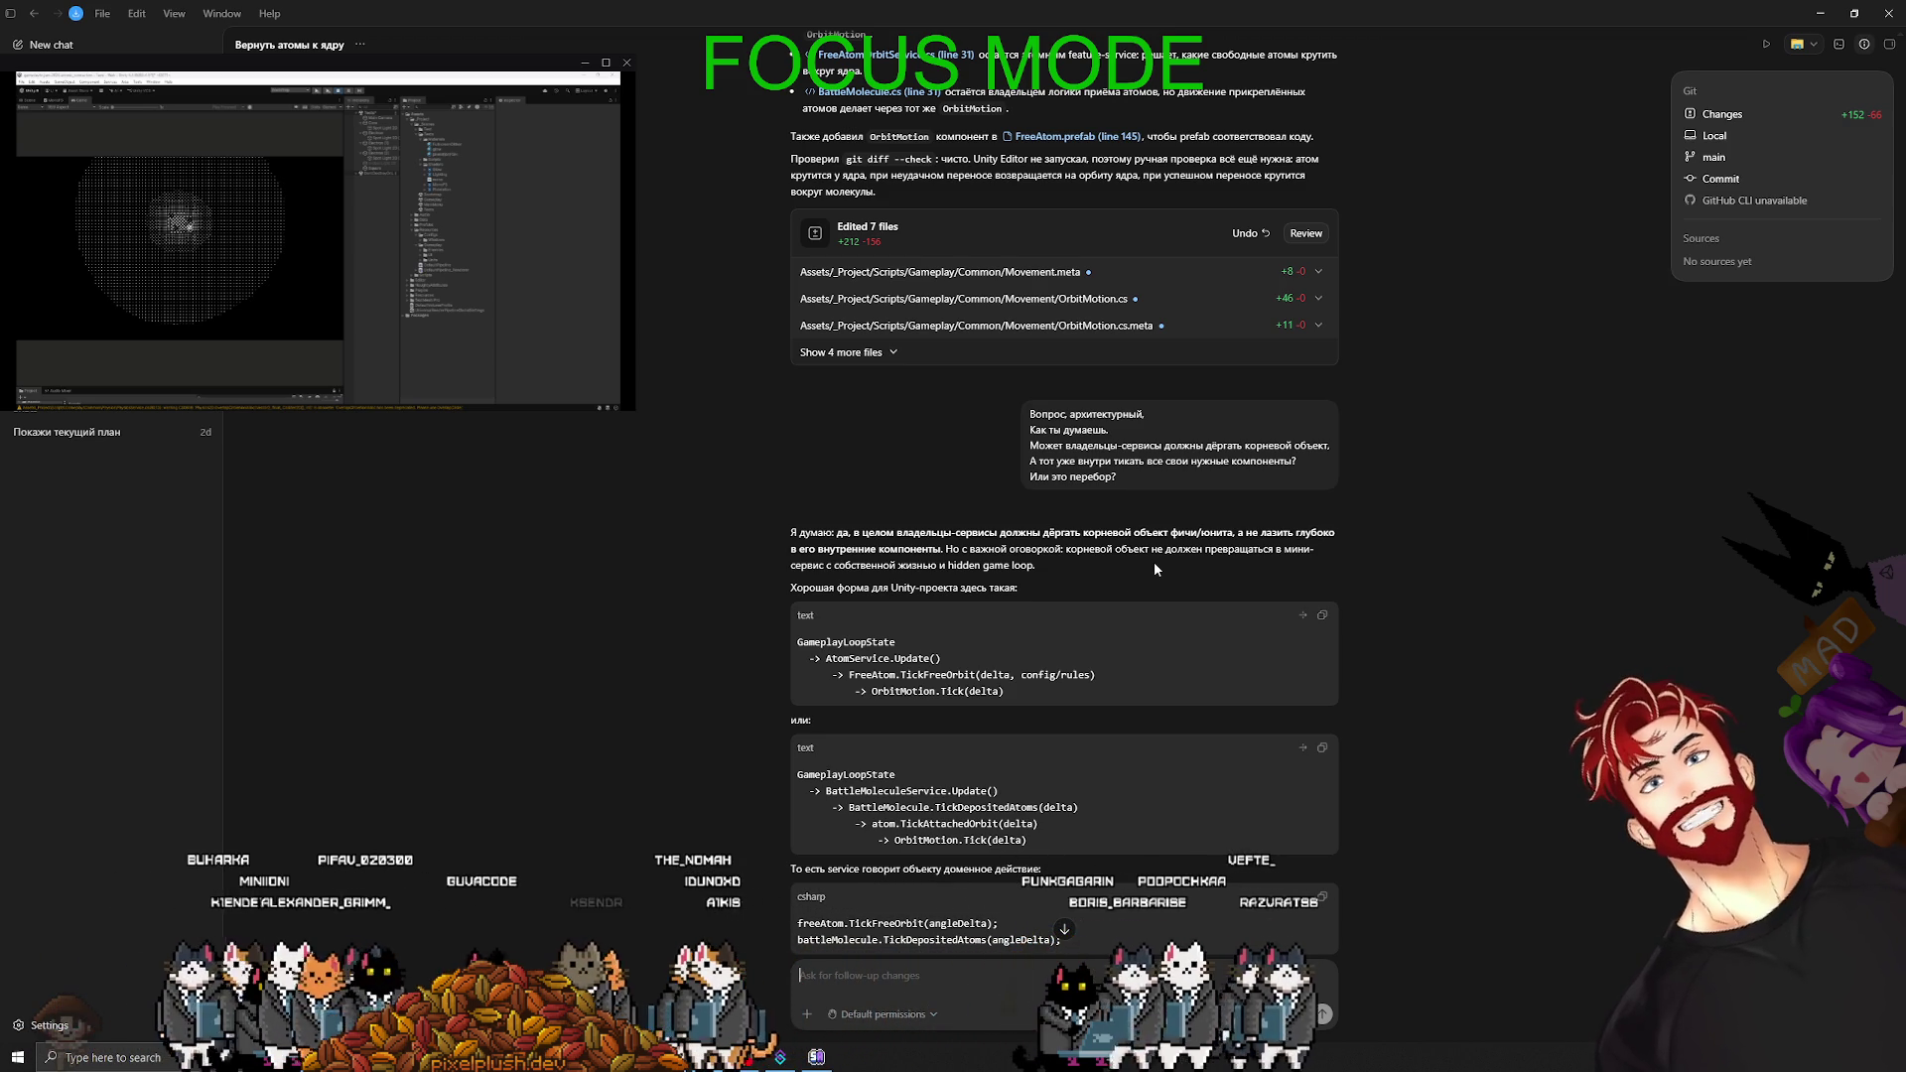
scroll(1003, 779, "down", 1)
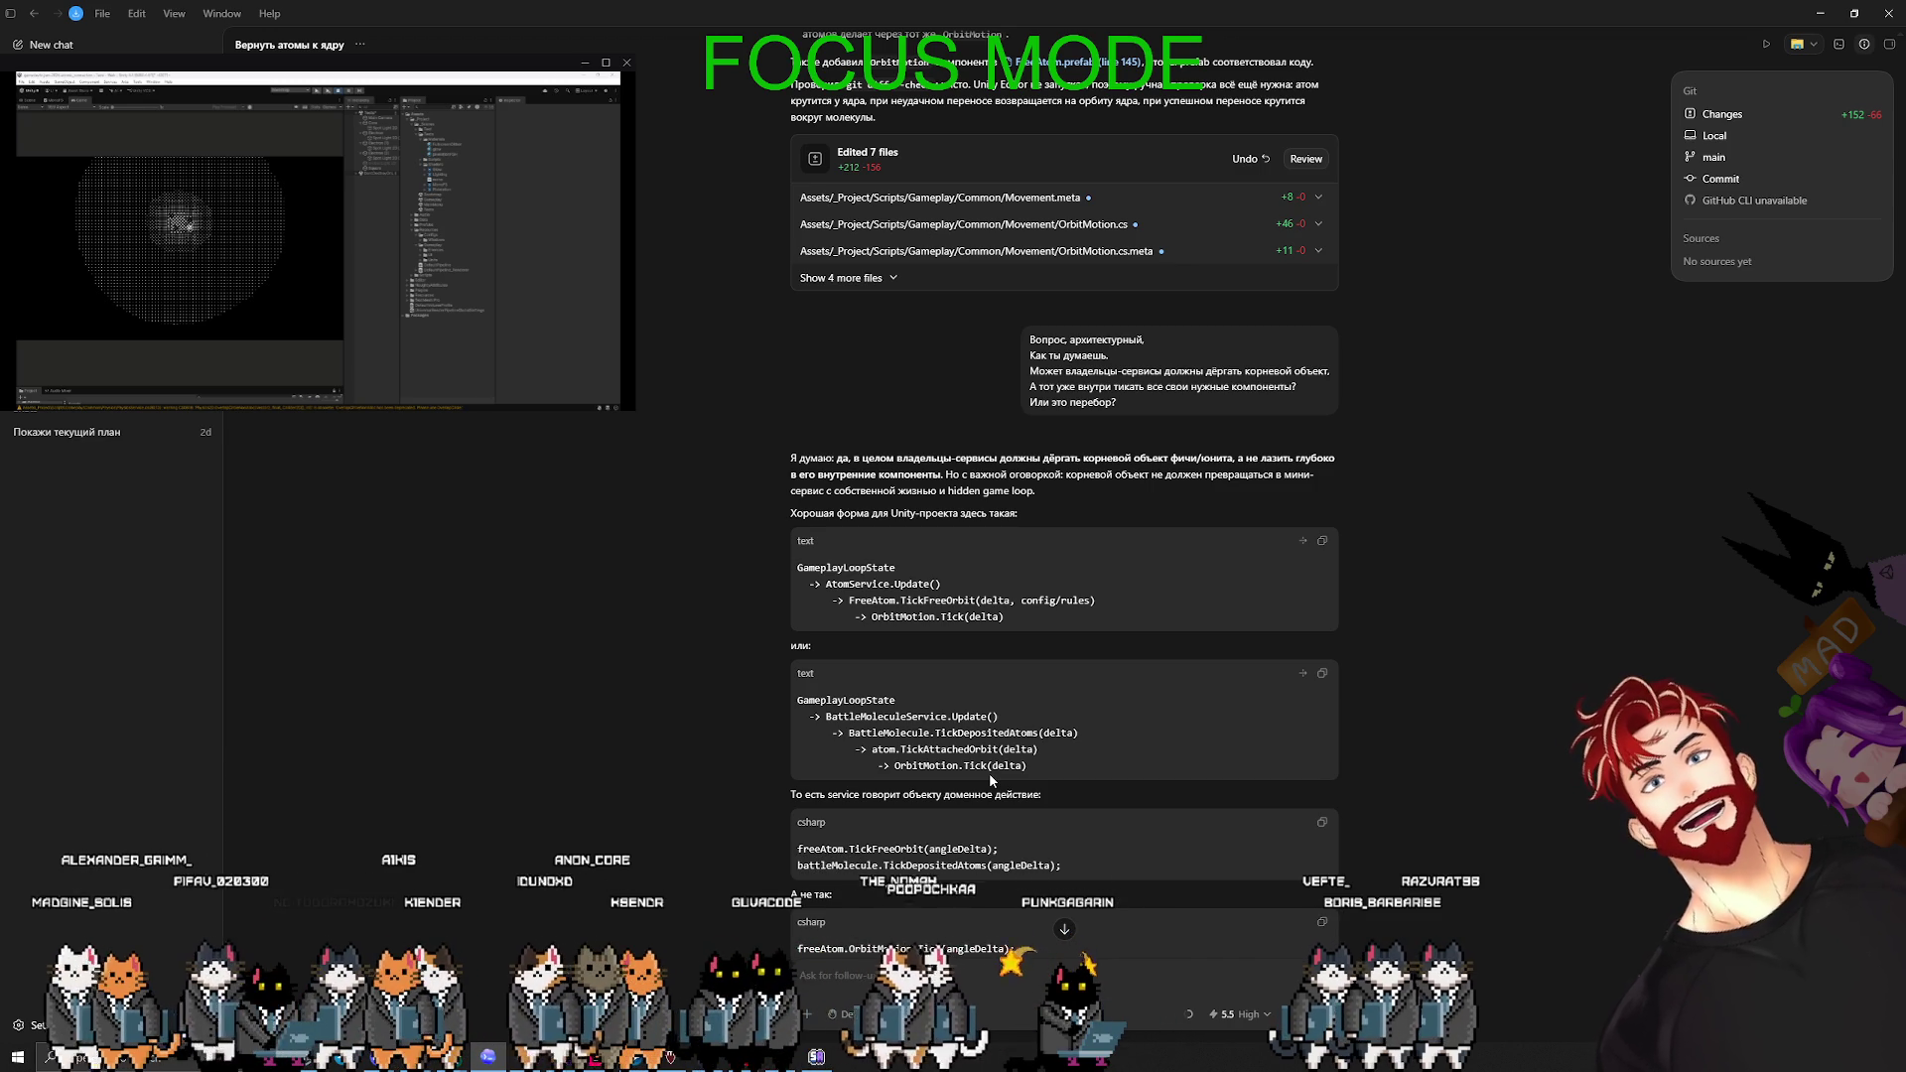
scroll(989, 772, "down", 3)
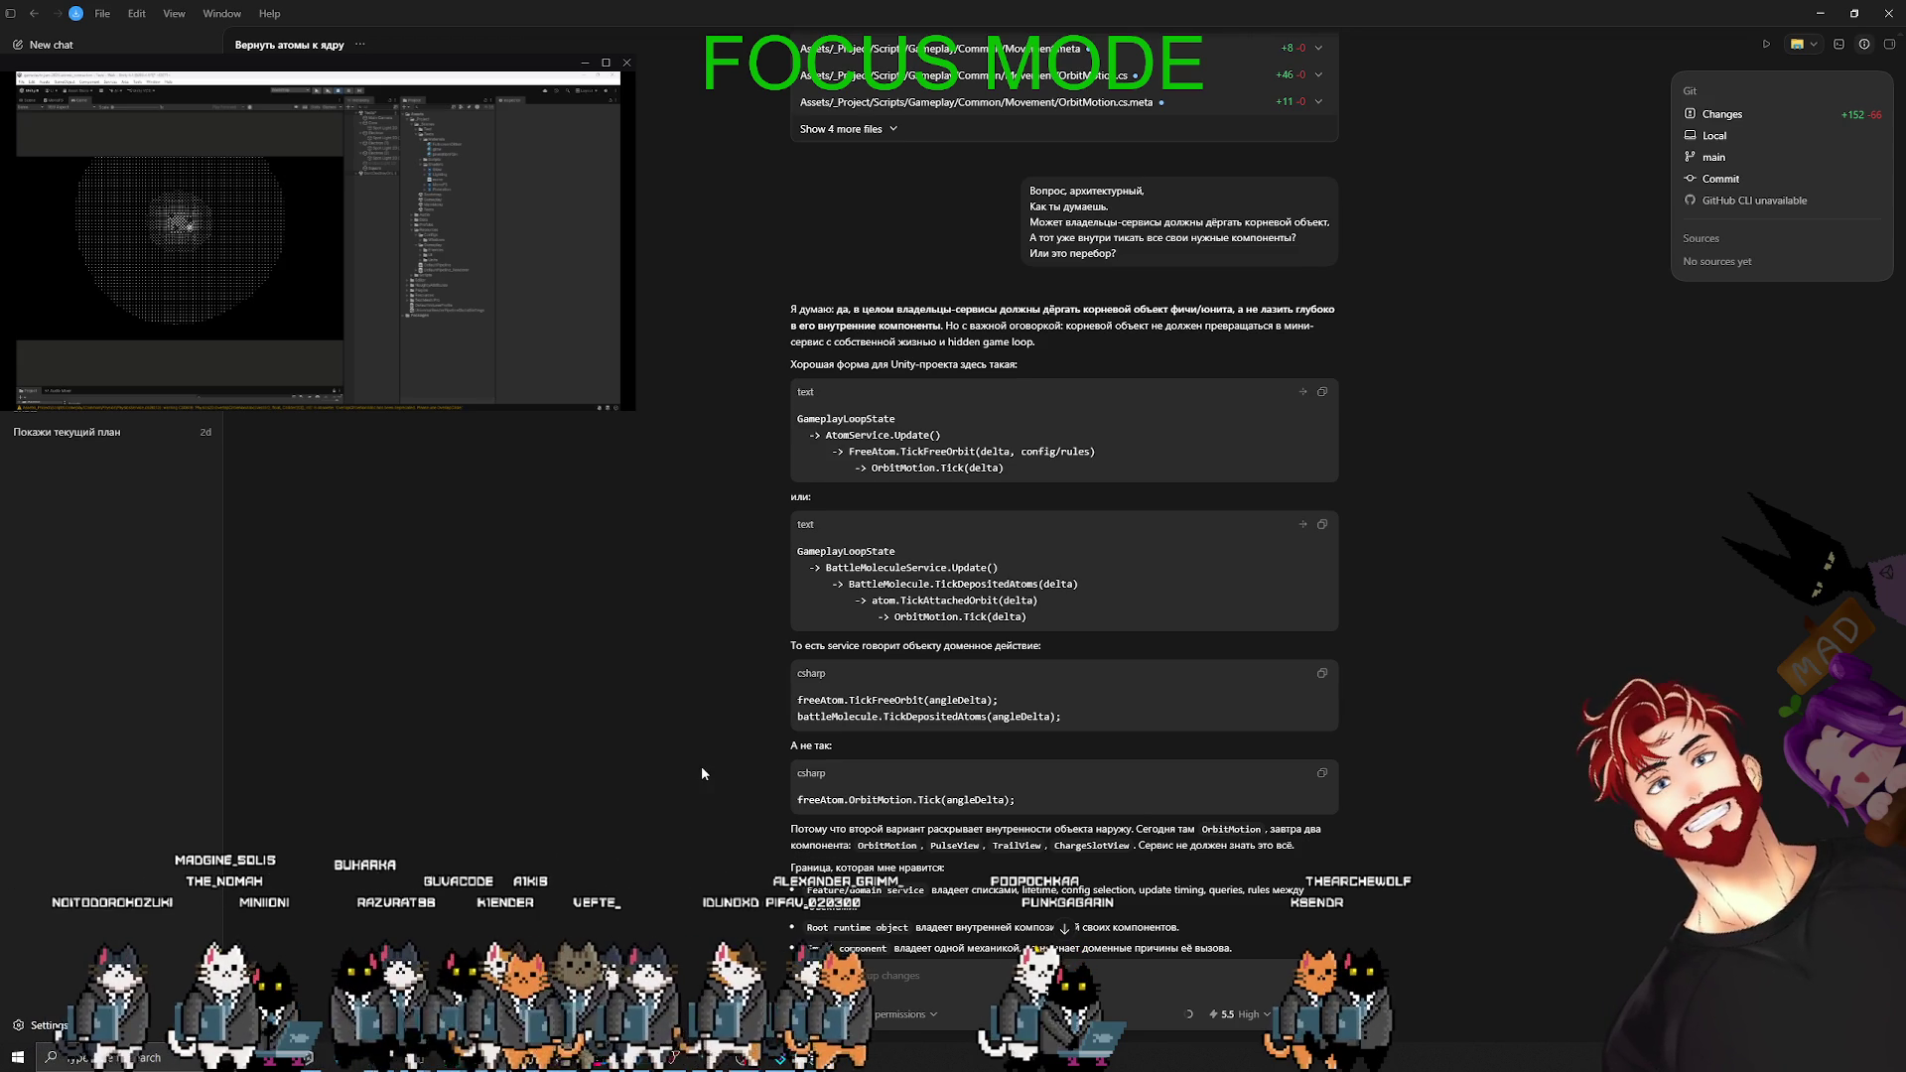
scroll(701, 766, "down", 1)
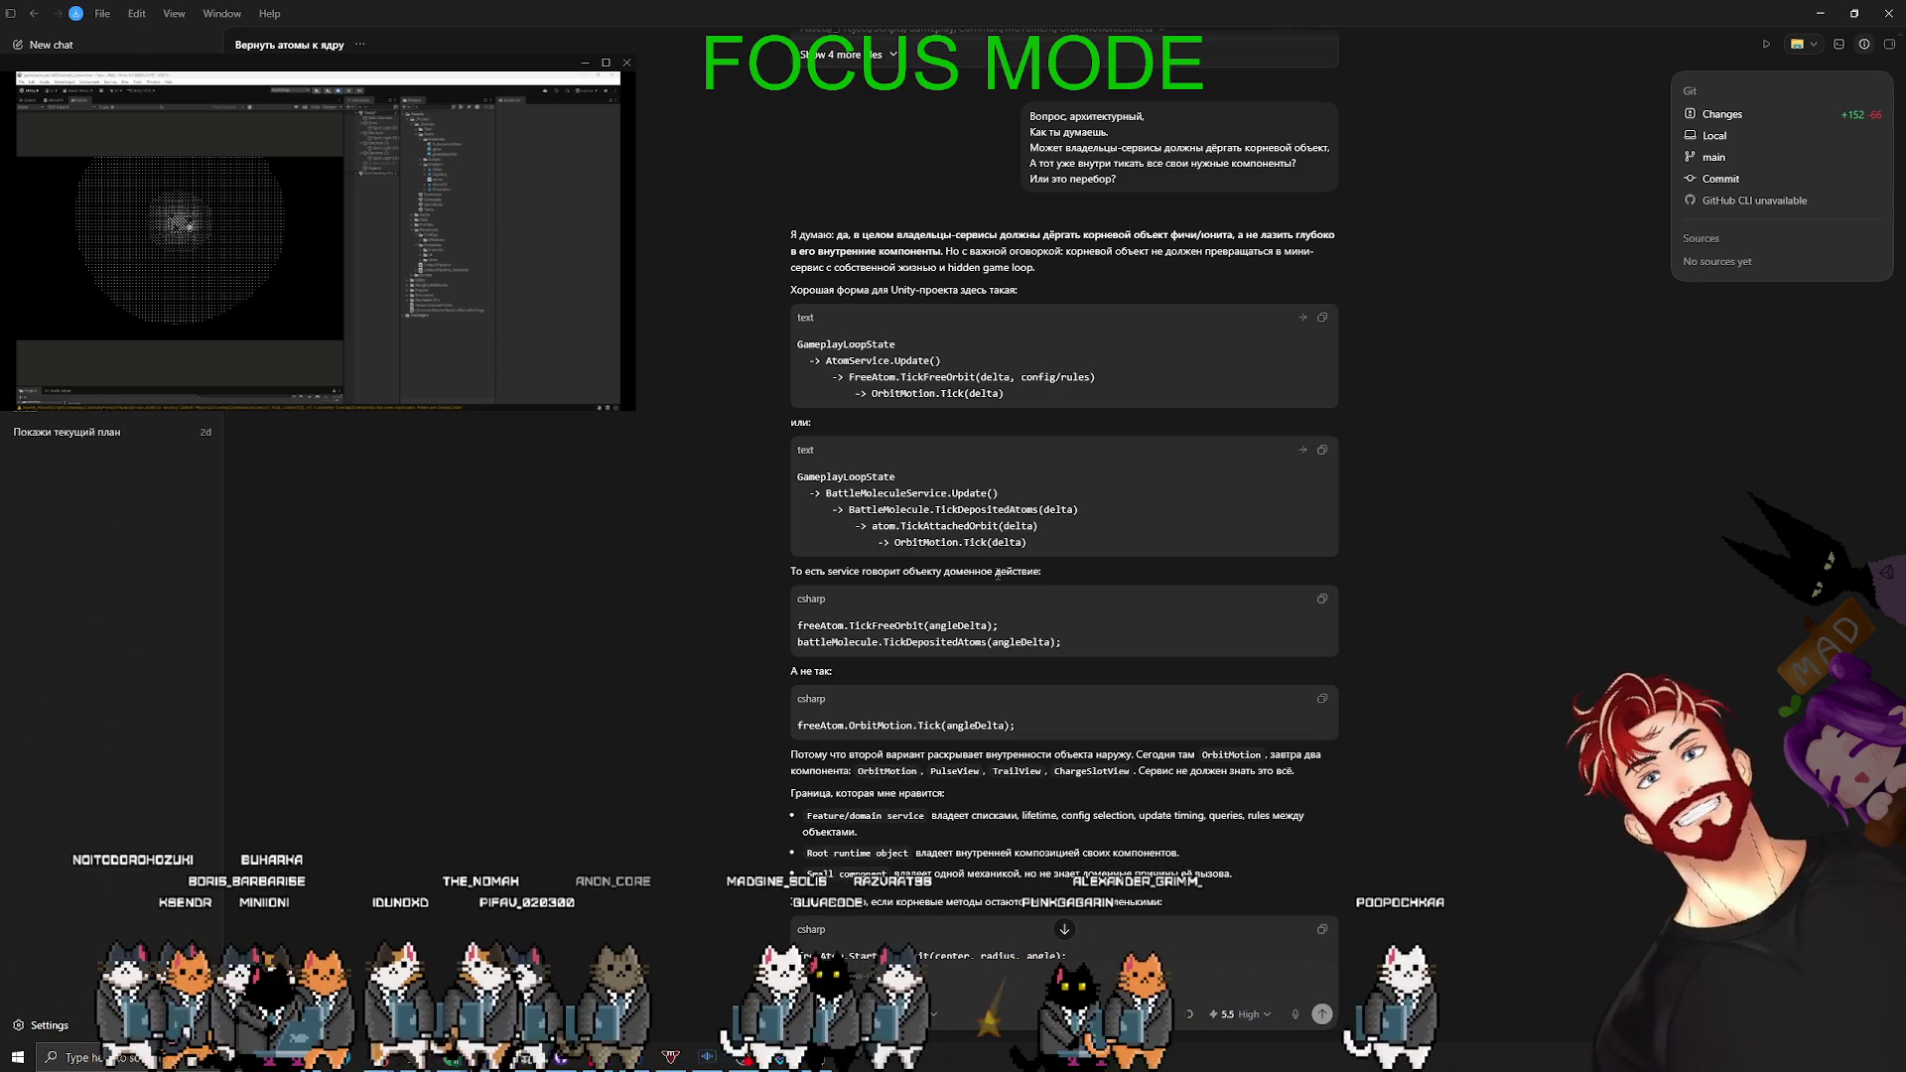
key("Return")
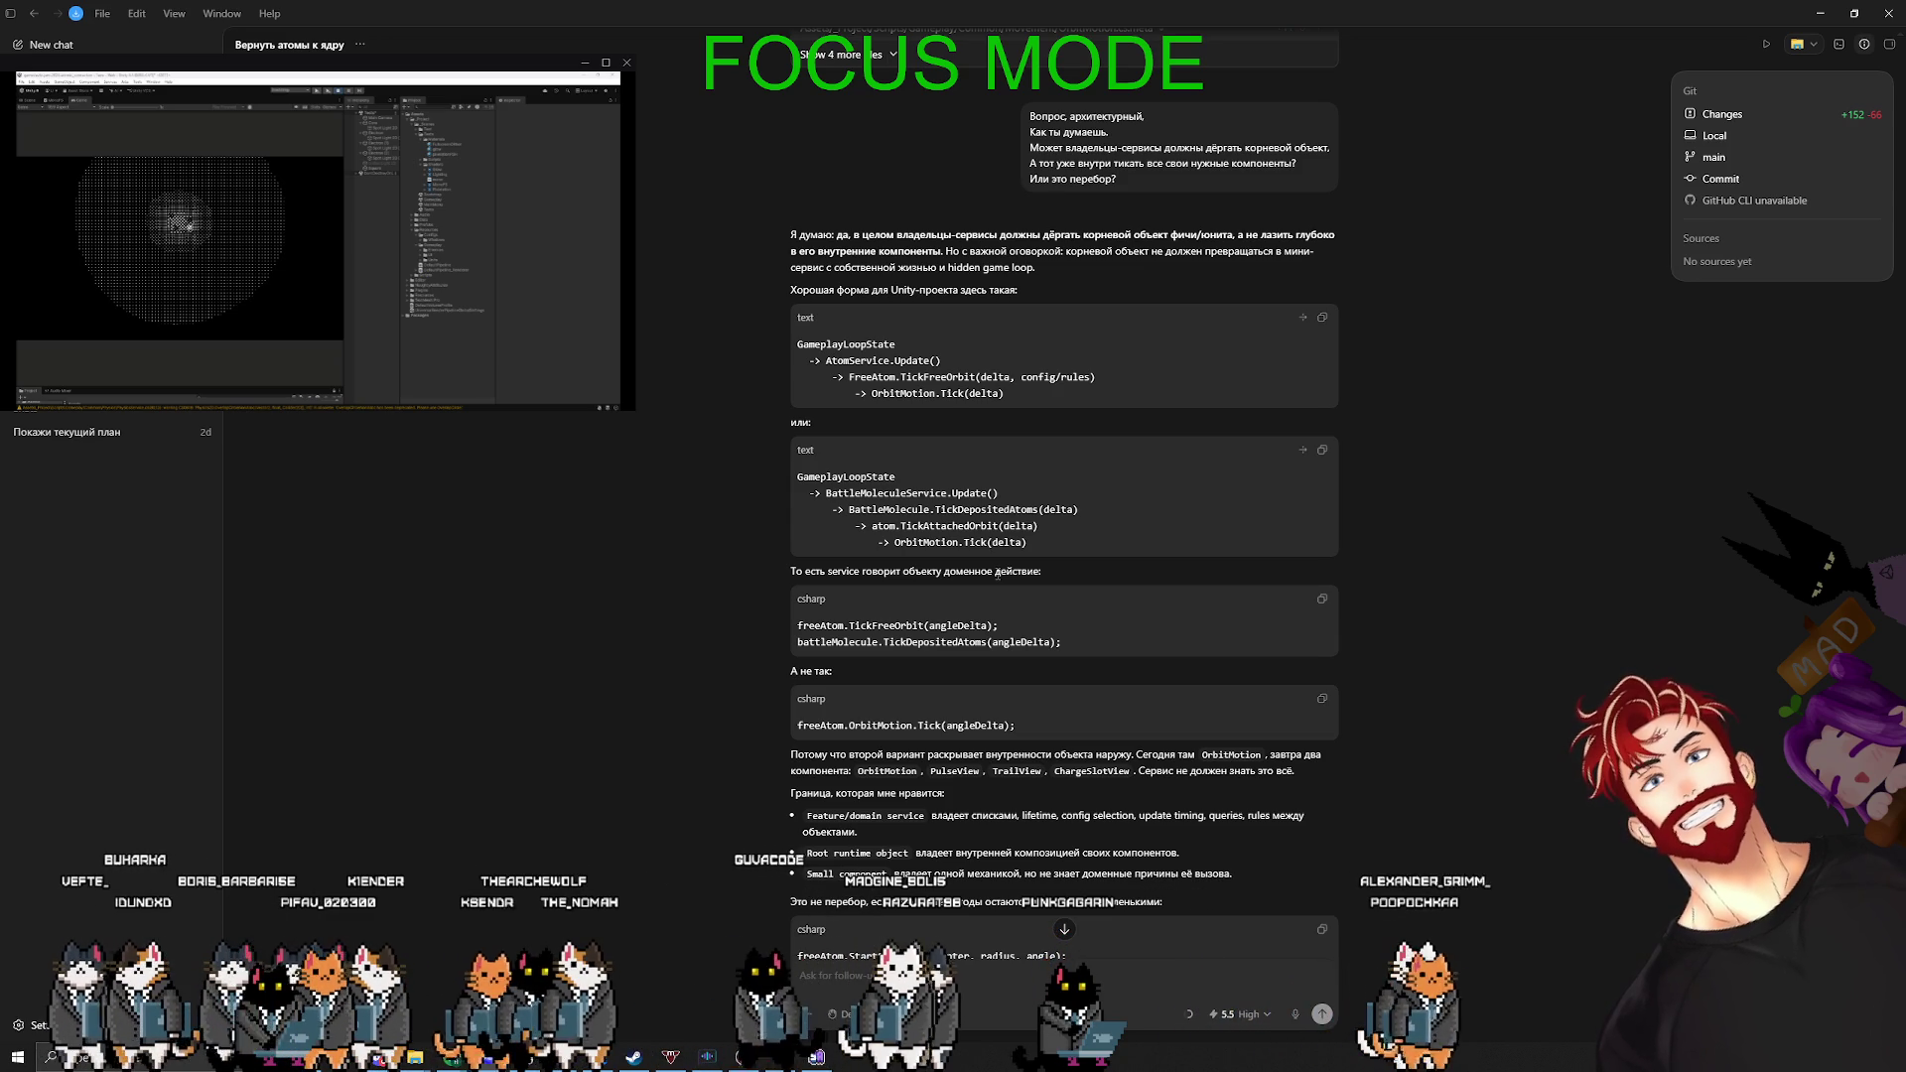
scroll(1064, 687, "down", 2)
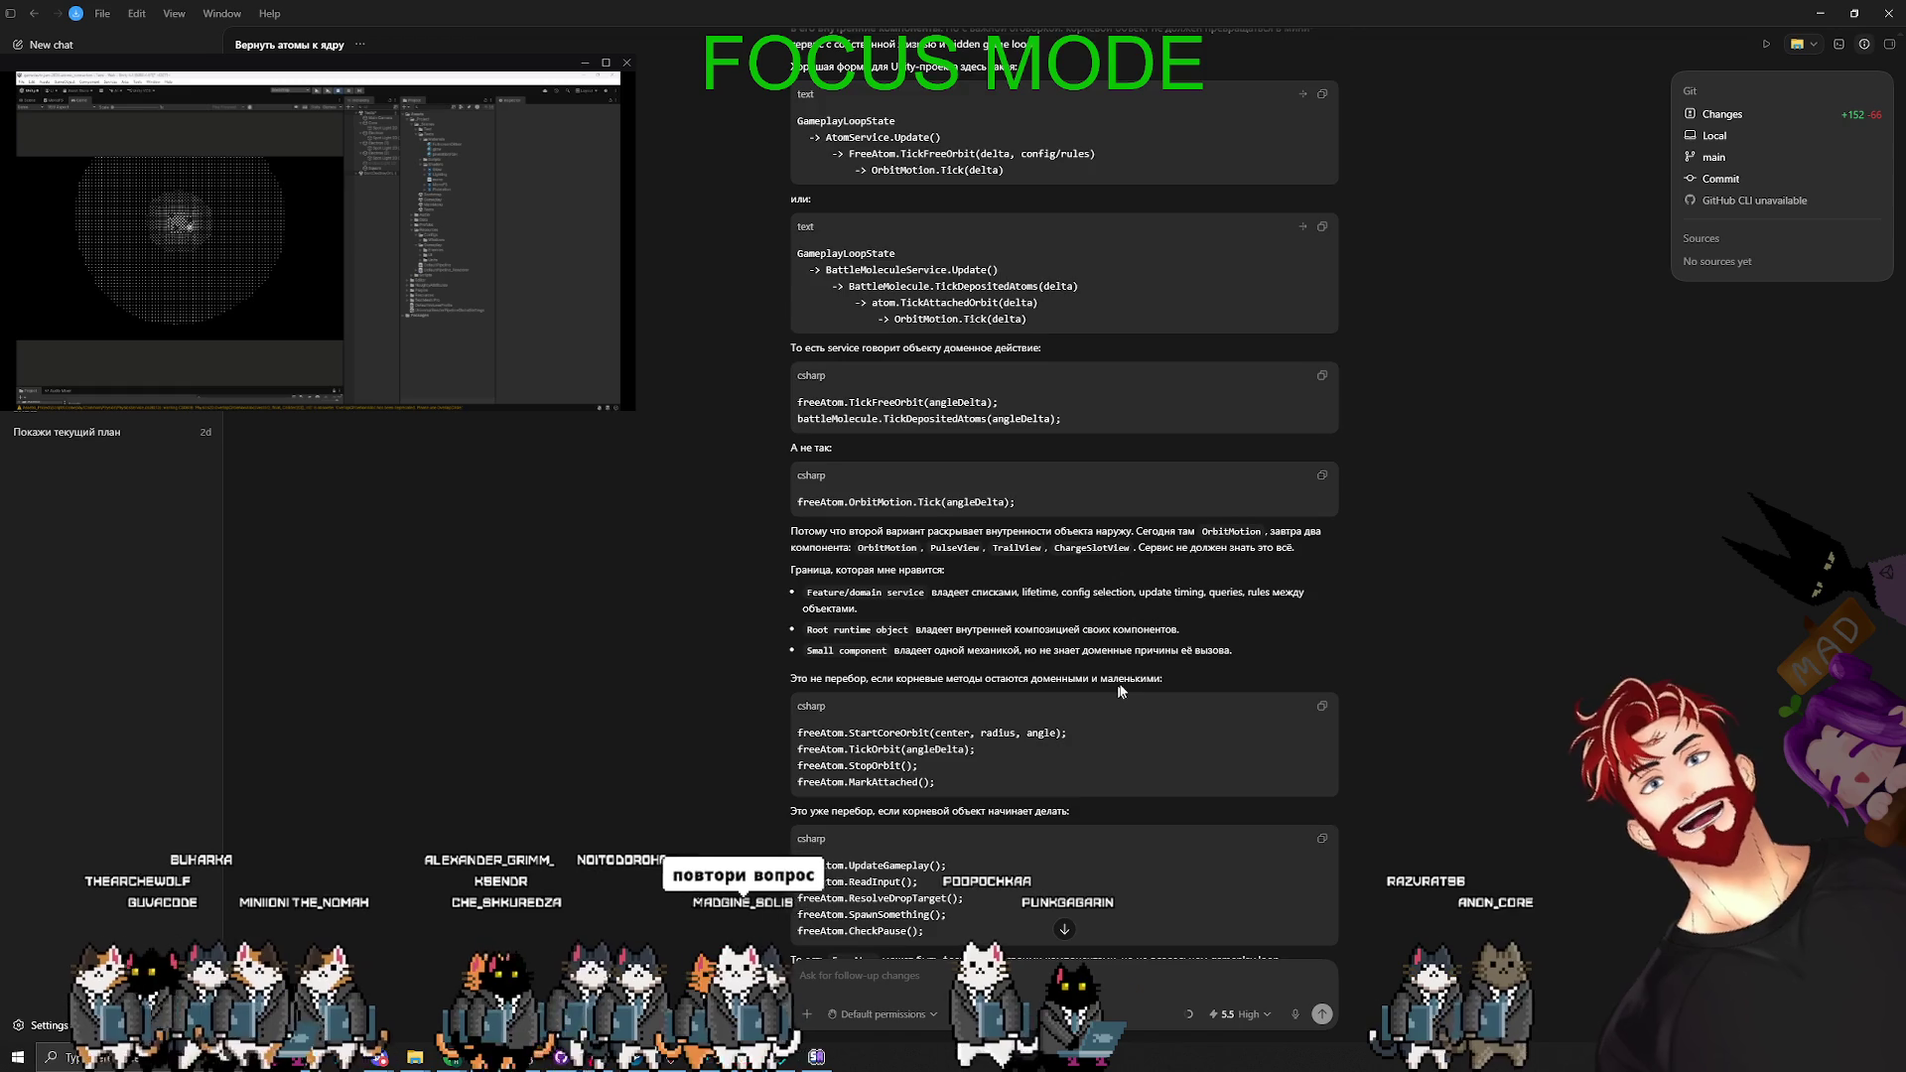
scroll(1117, 683, "up", 4)
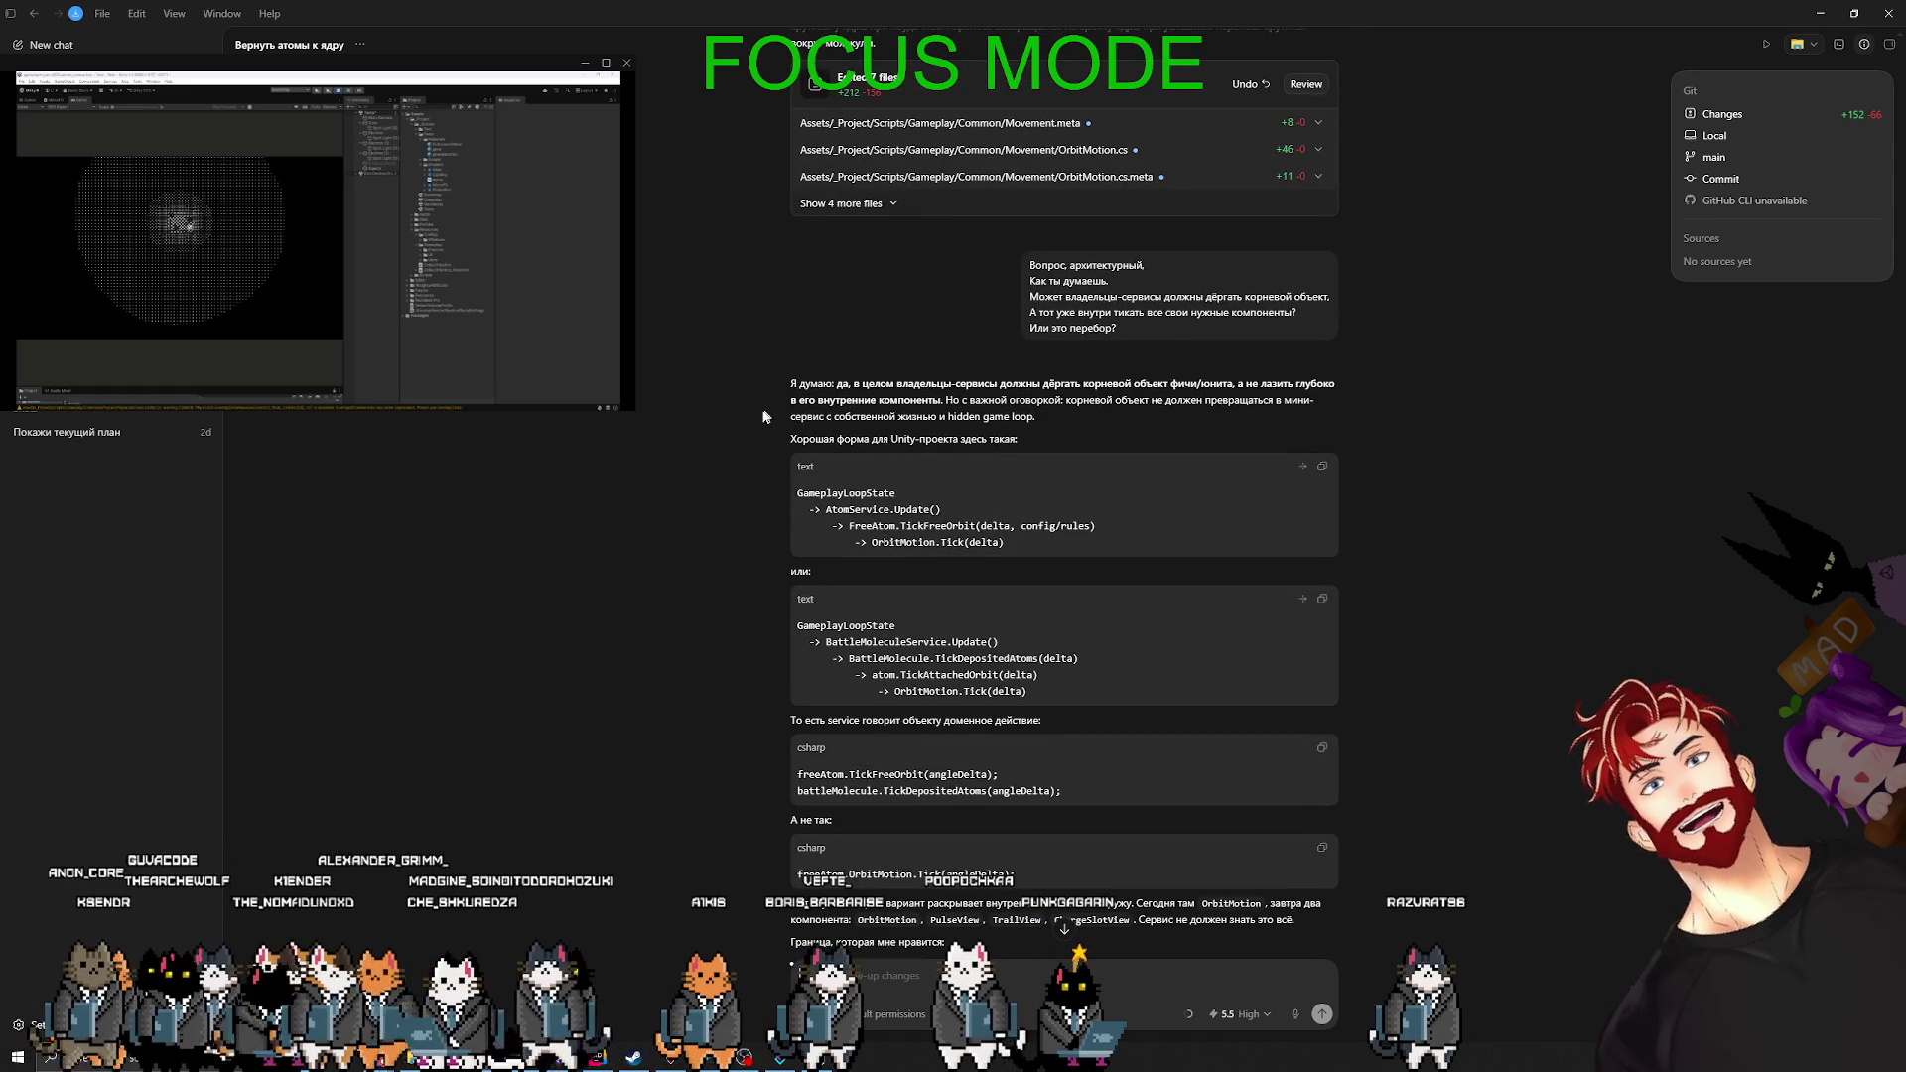
key("super")
key("super")
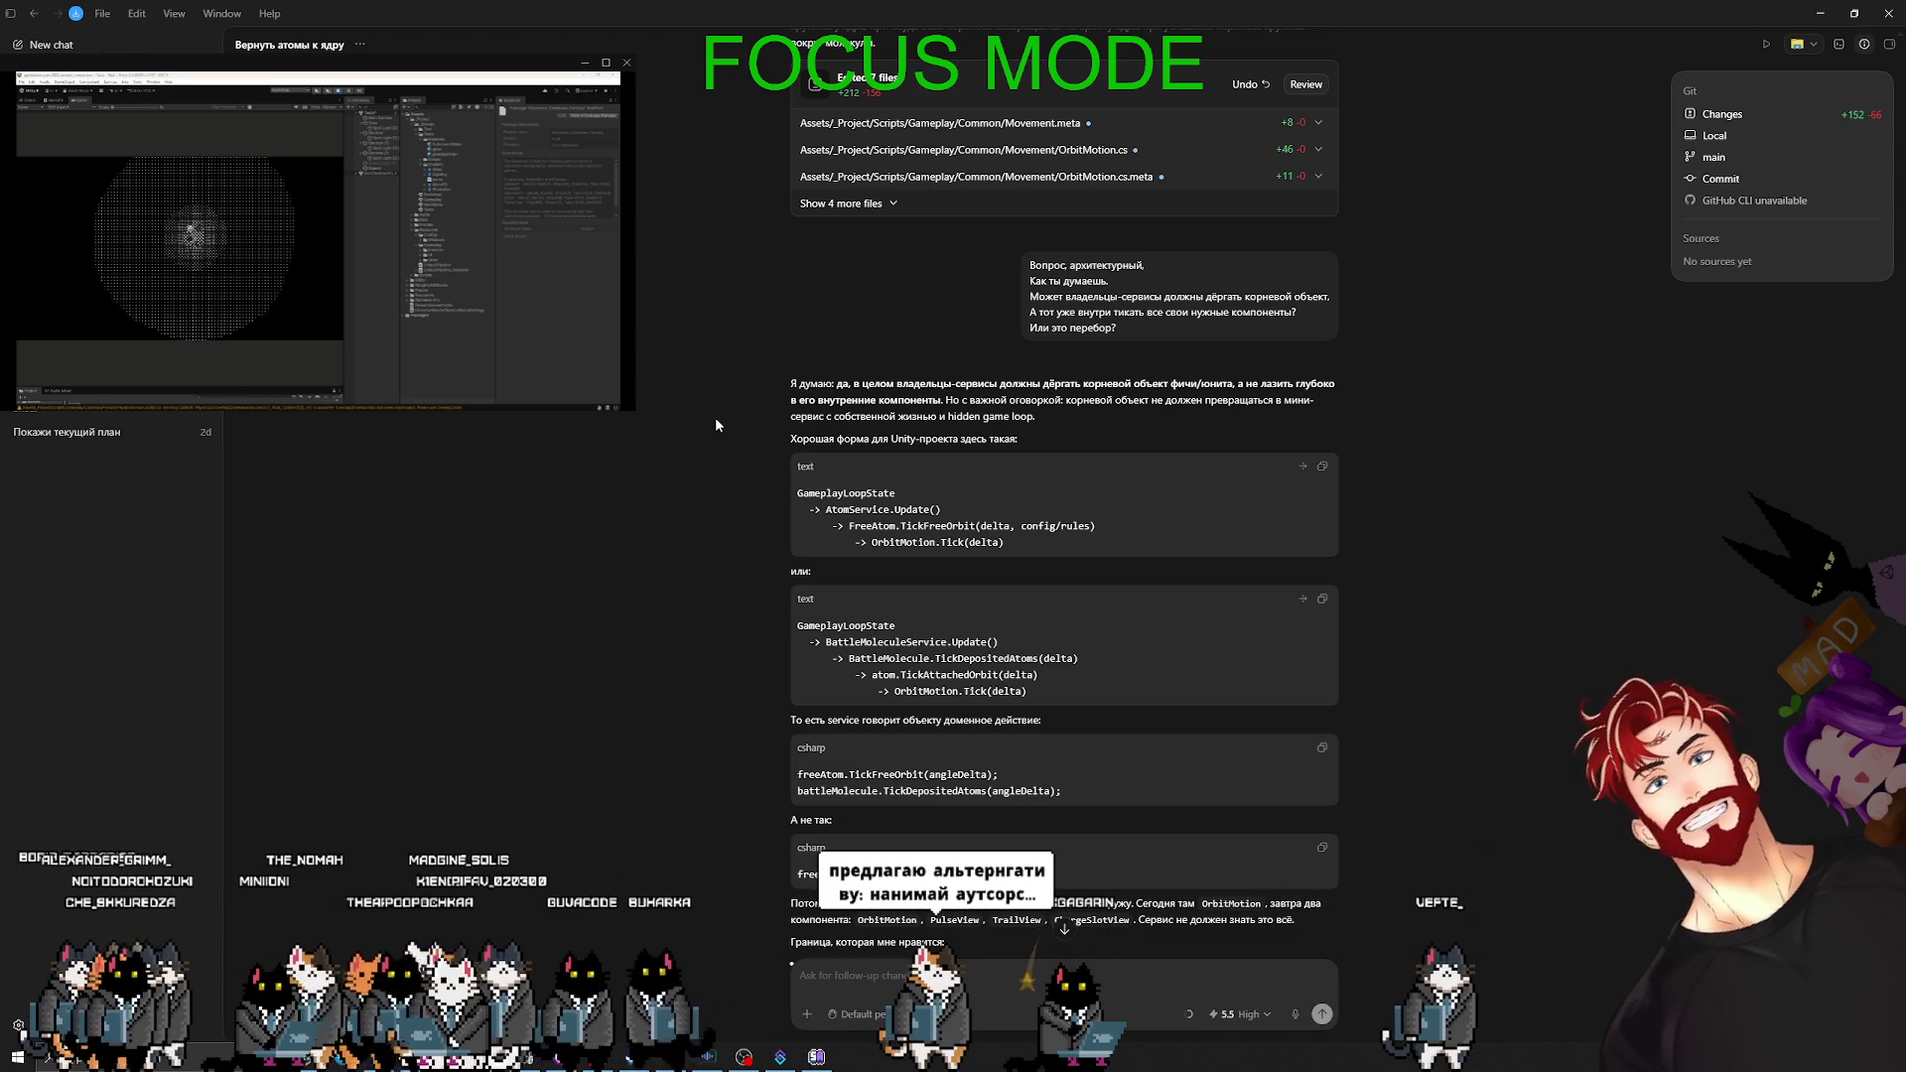
- Launch Paint from the Start menu search
key("super")
type("ca")
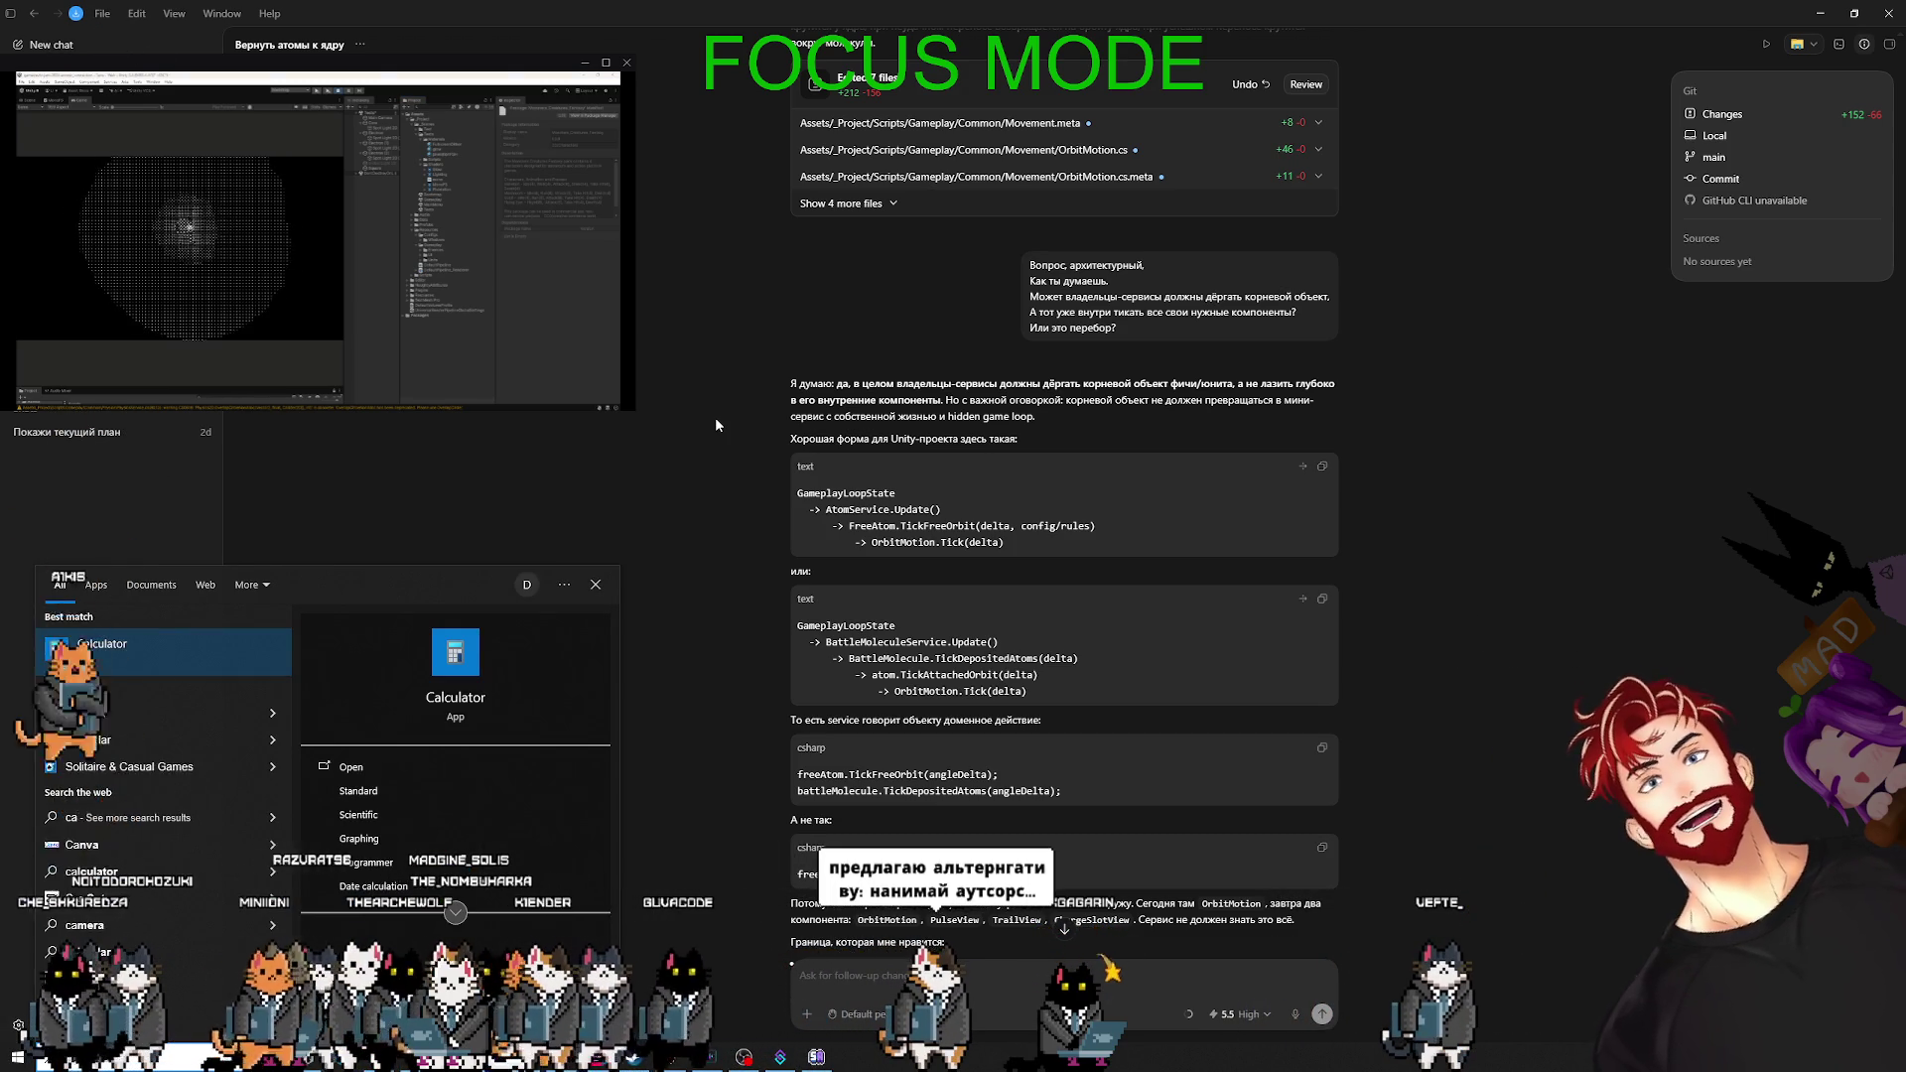
key("BackSpace")
key("BackSpace")
type("paint")
key("Return")
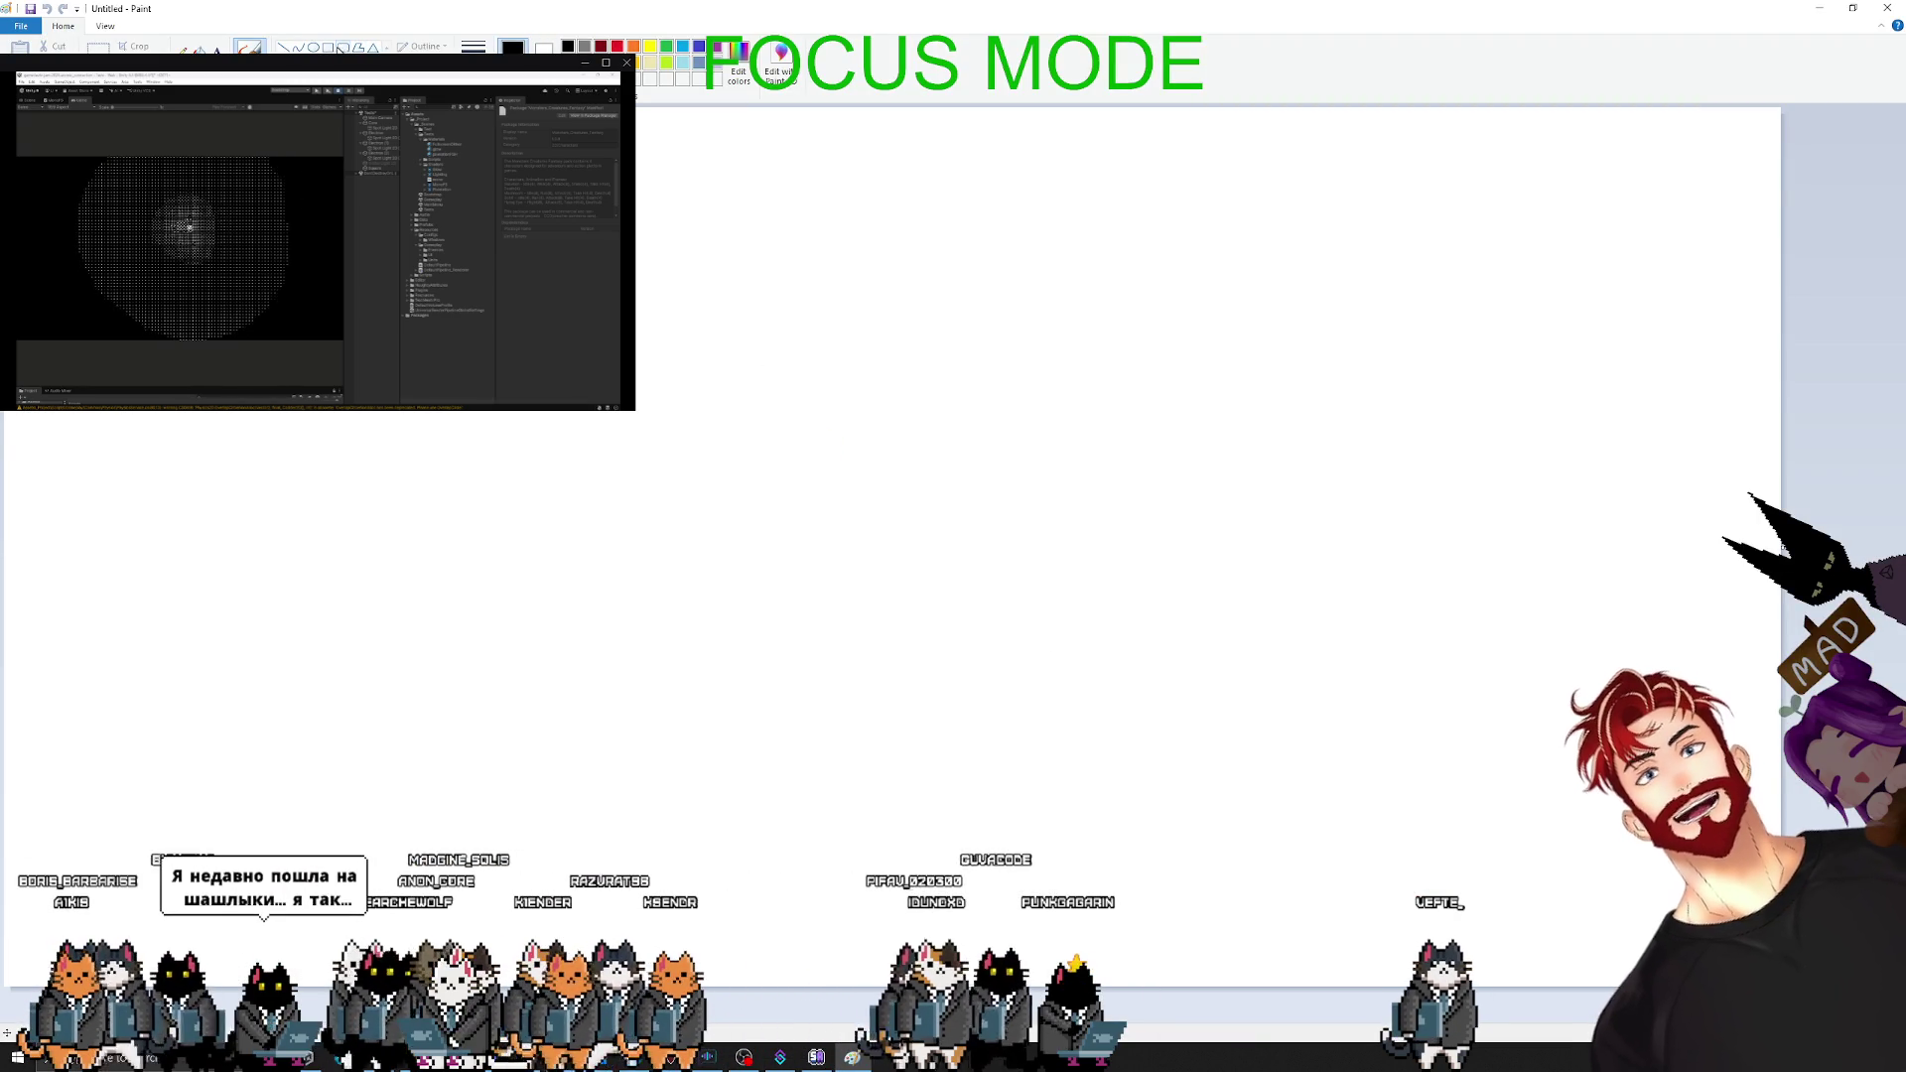
- Draw a tall box with two small boxes, plus an Enemy box with two sections
mouse_move(180, 397)
left_mouse_down()
mouse_move(481, 794)
mouse_move(481, 822)
left_mouse_up()
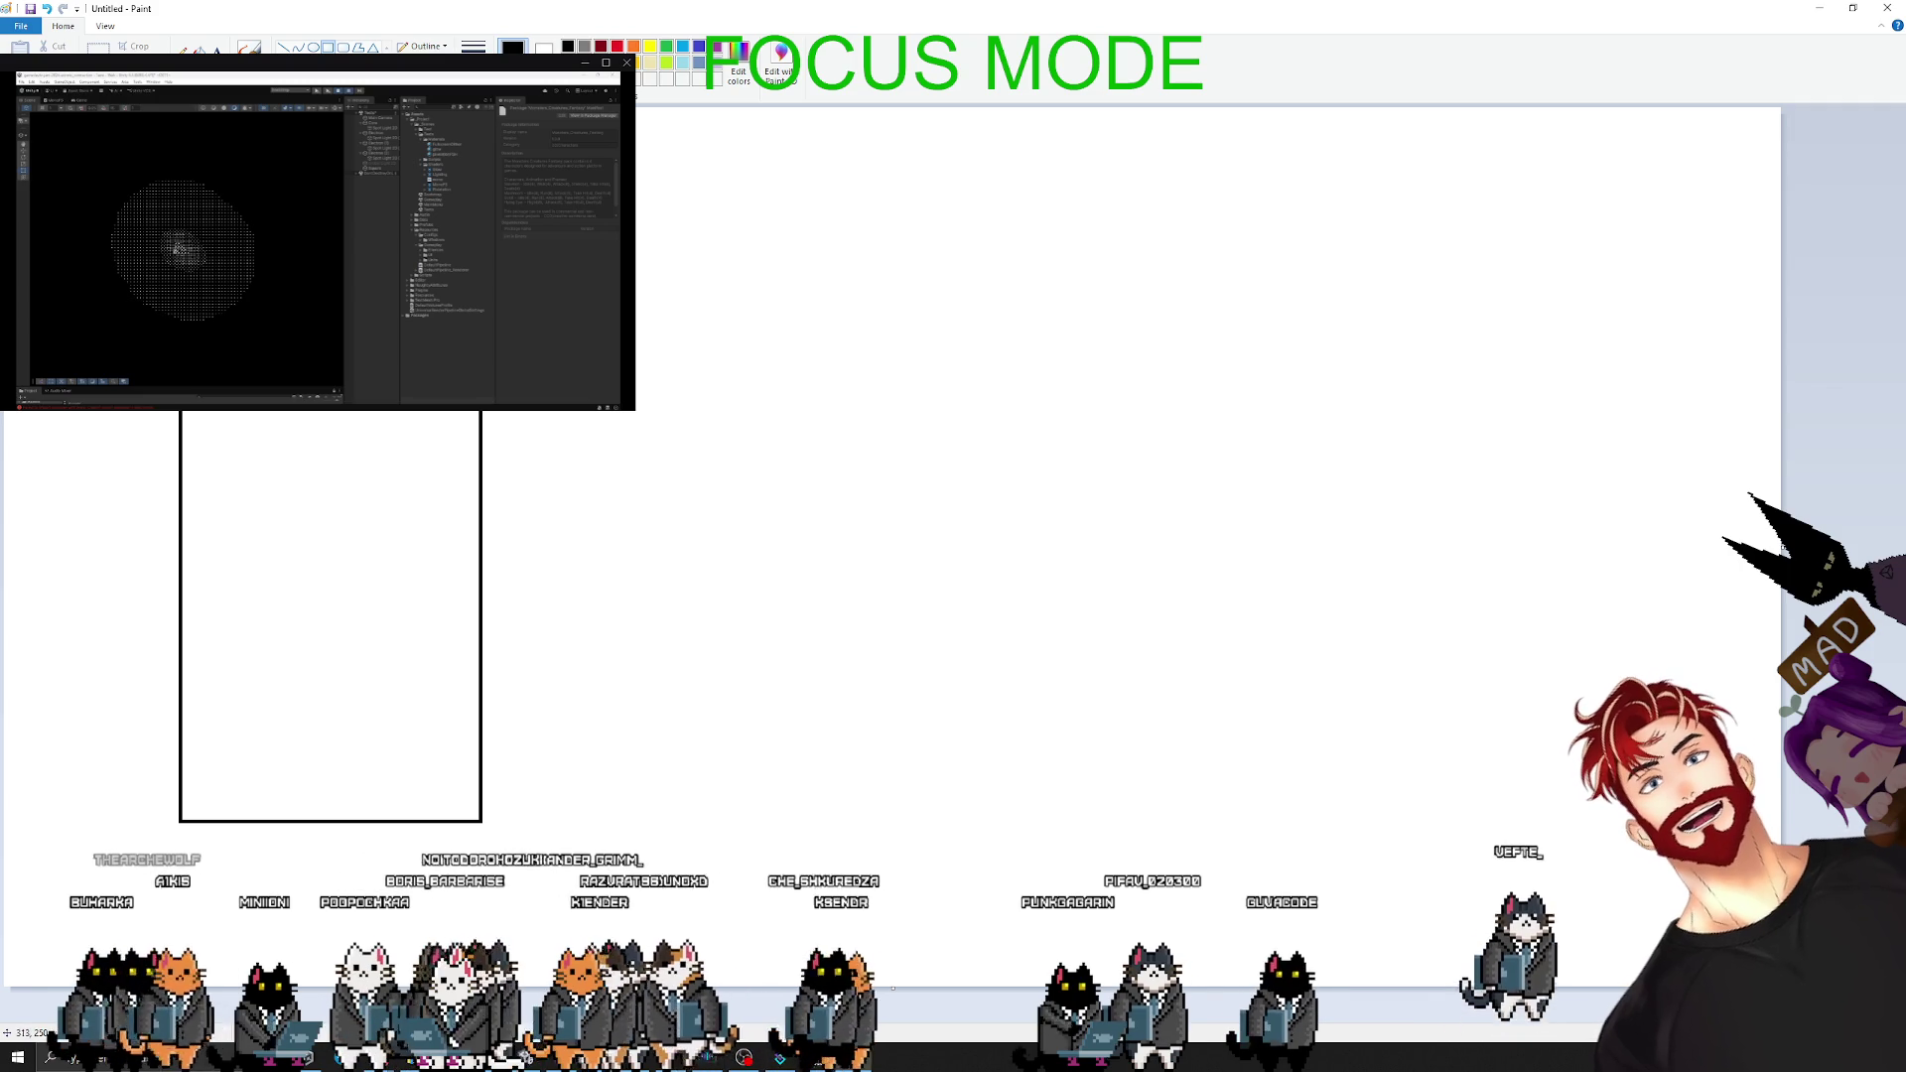
left_click_drag(247, 389, 448, 422)
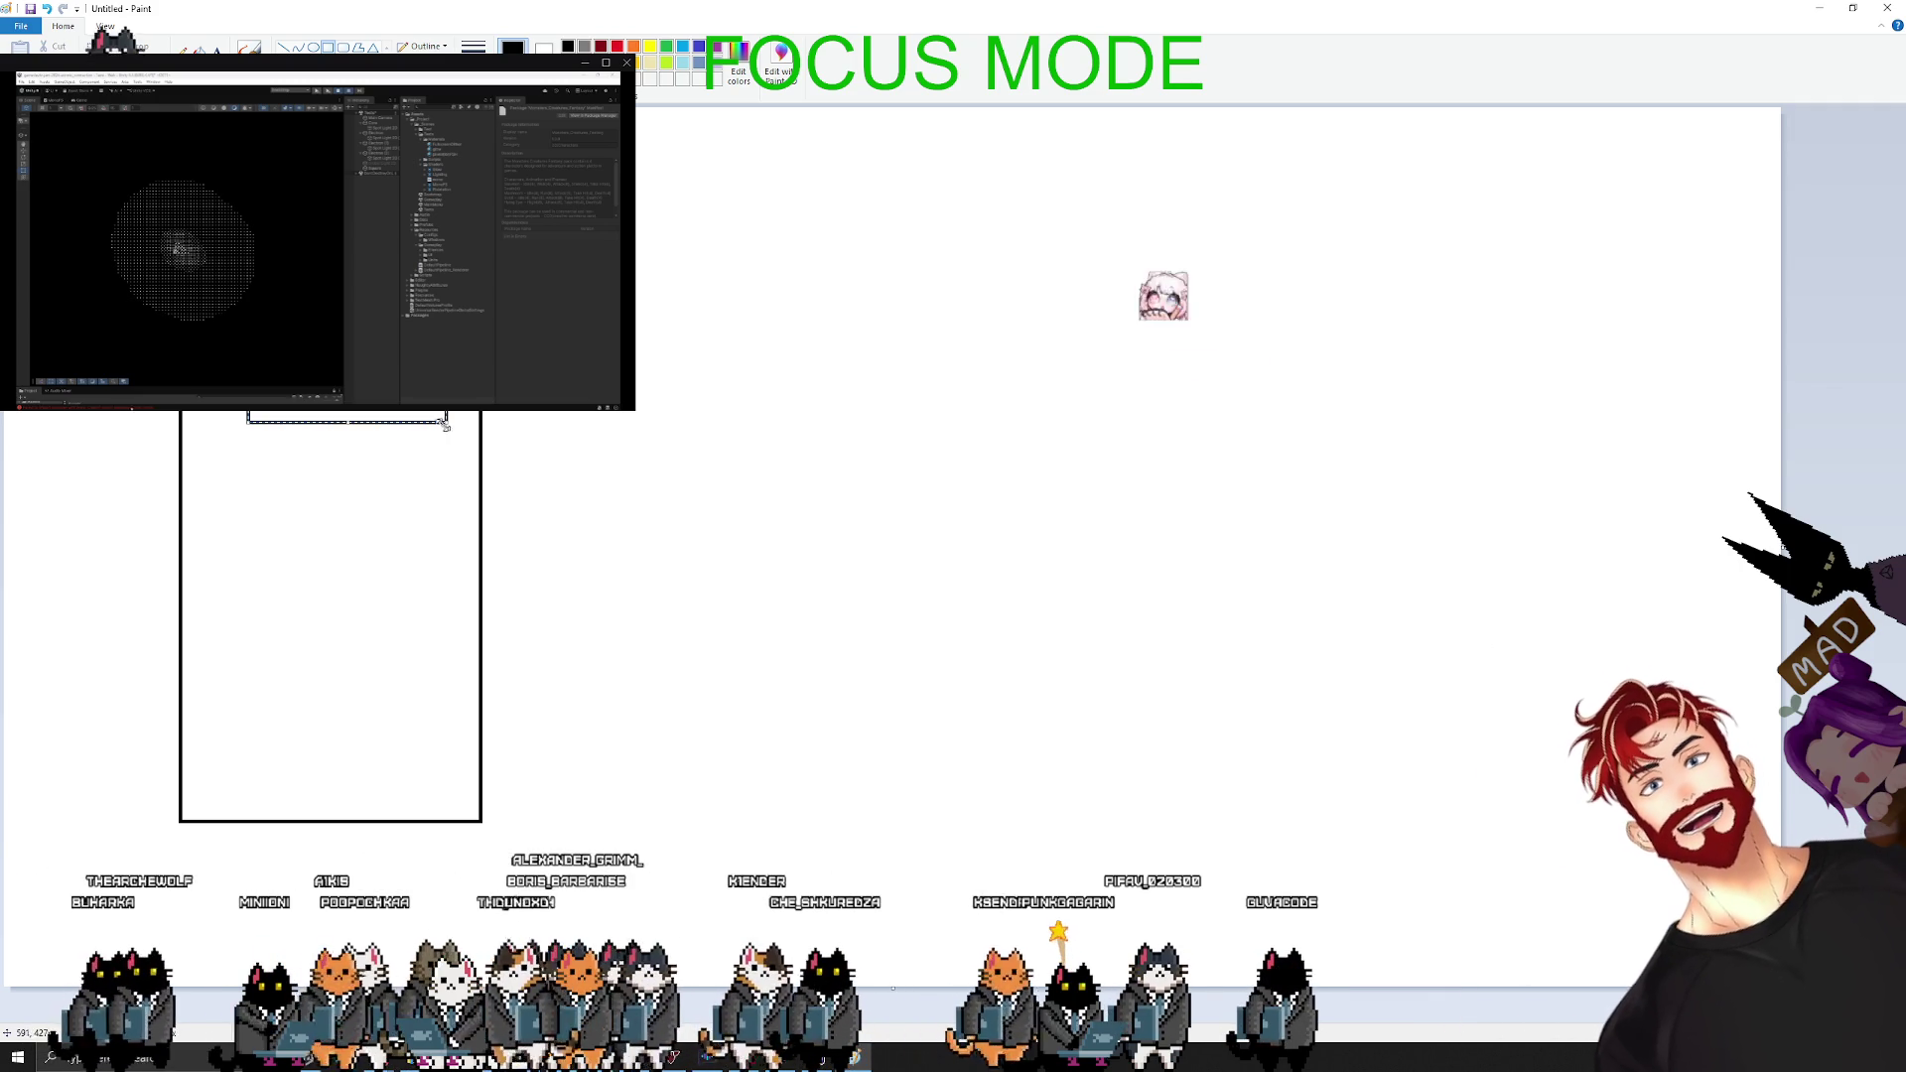
left_click_drag(262, 441, 411, 478)
mouse_move(793, 246)
left_mouse_down()
mouse_move(979, 594)
mouse_move(1112, 477)
left_mouse_up()
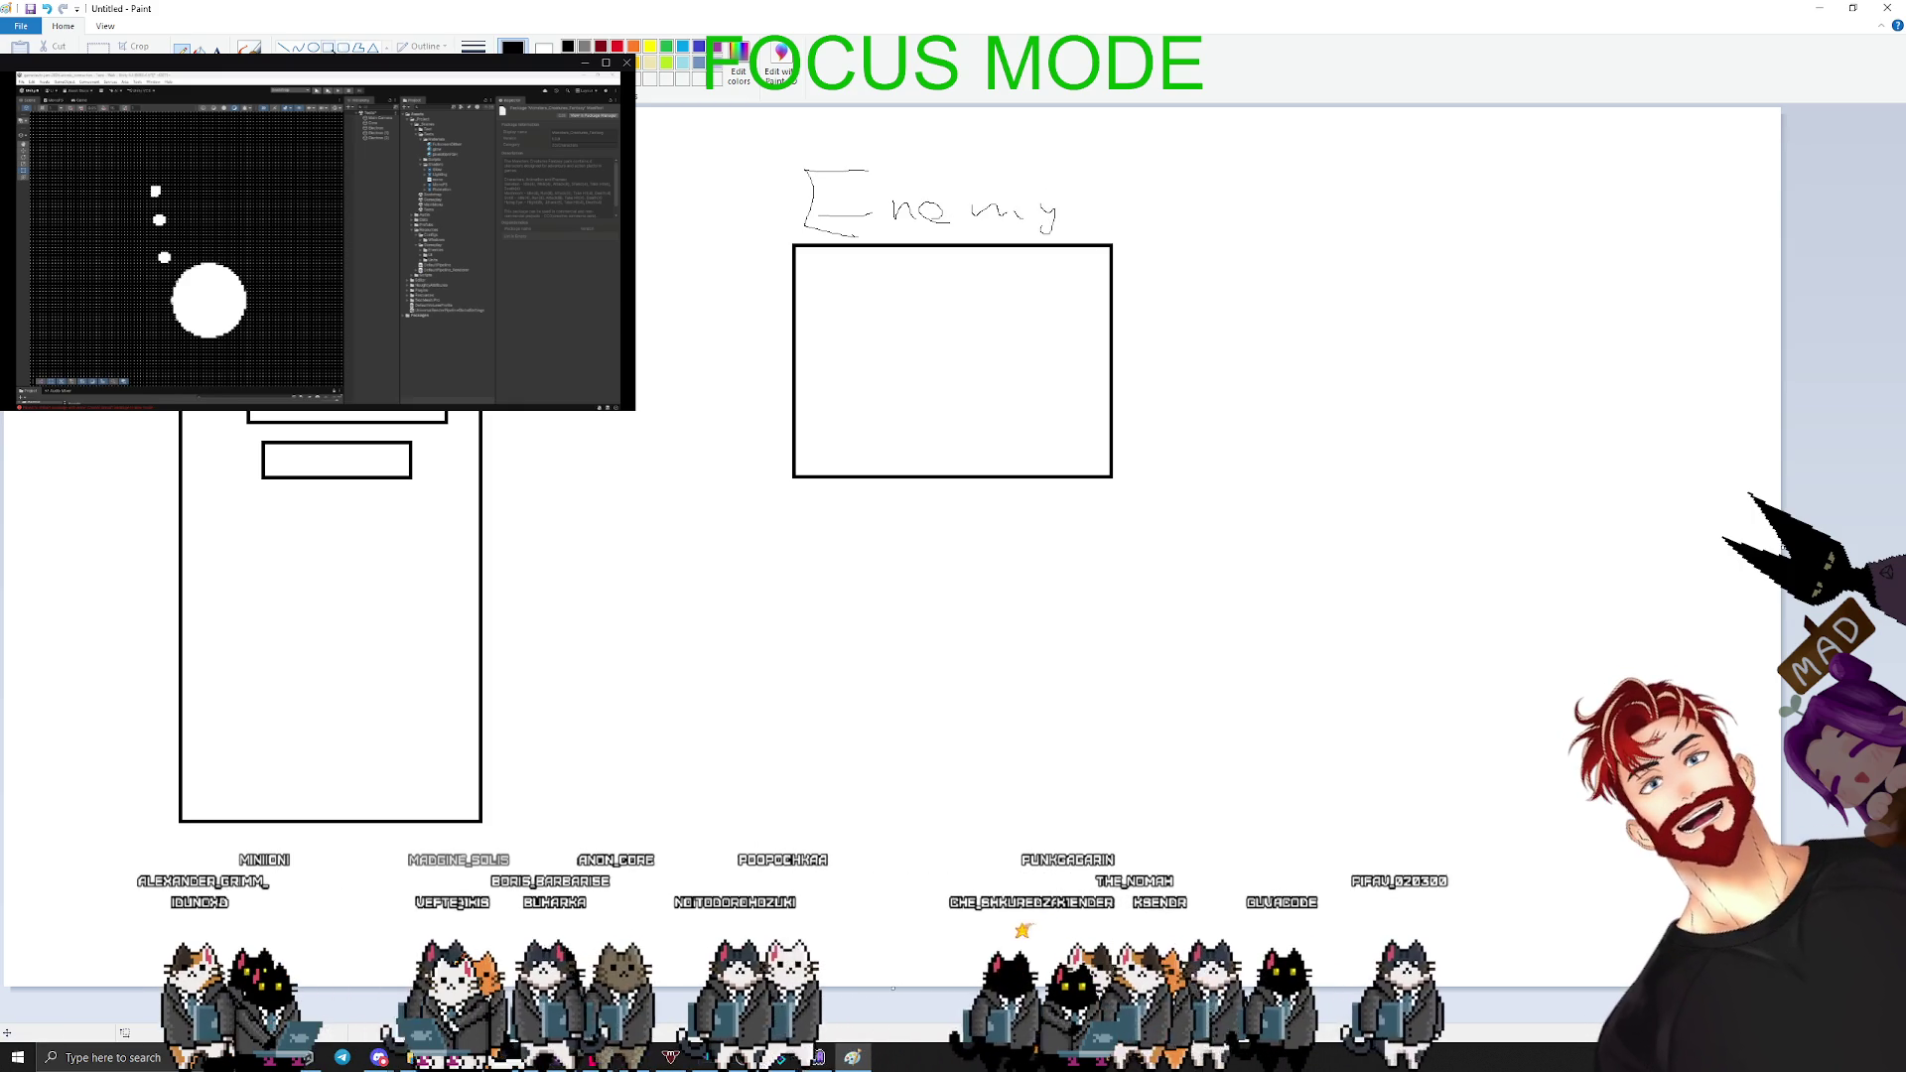
left_click_drag(996, 347, 1092, 368)
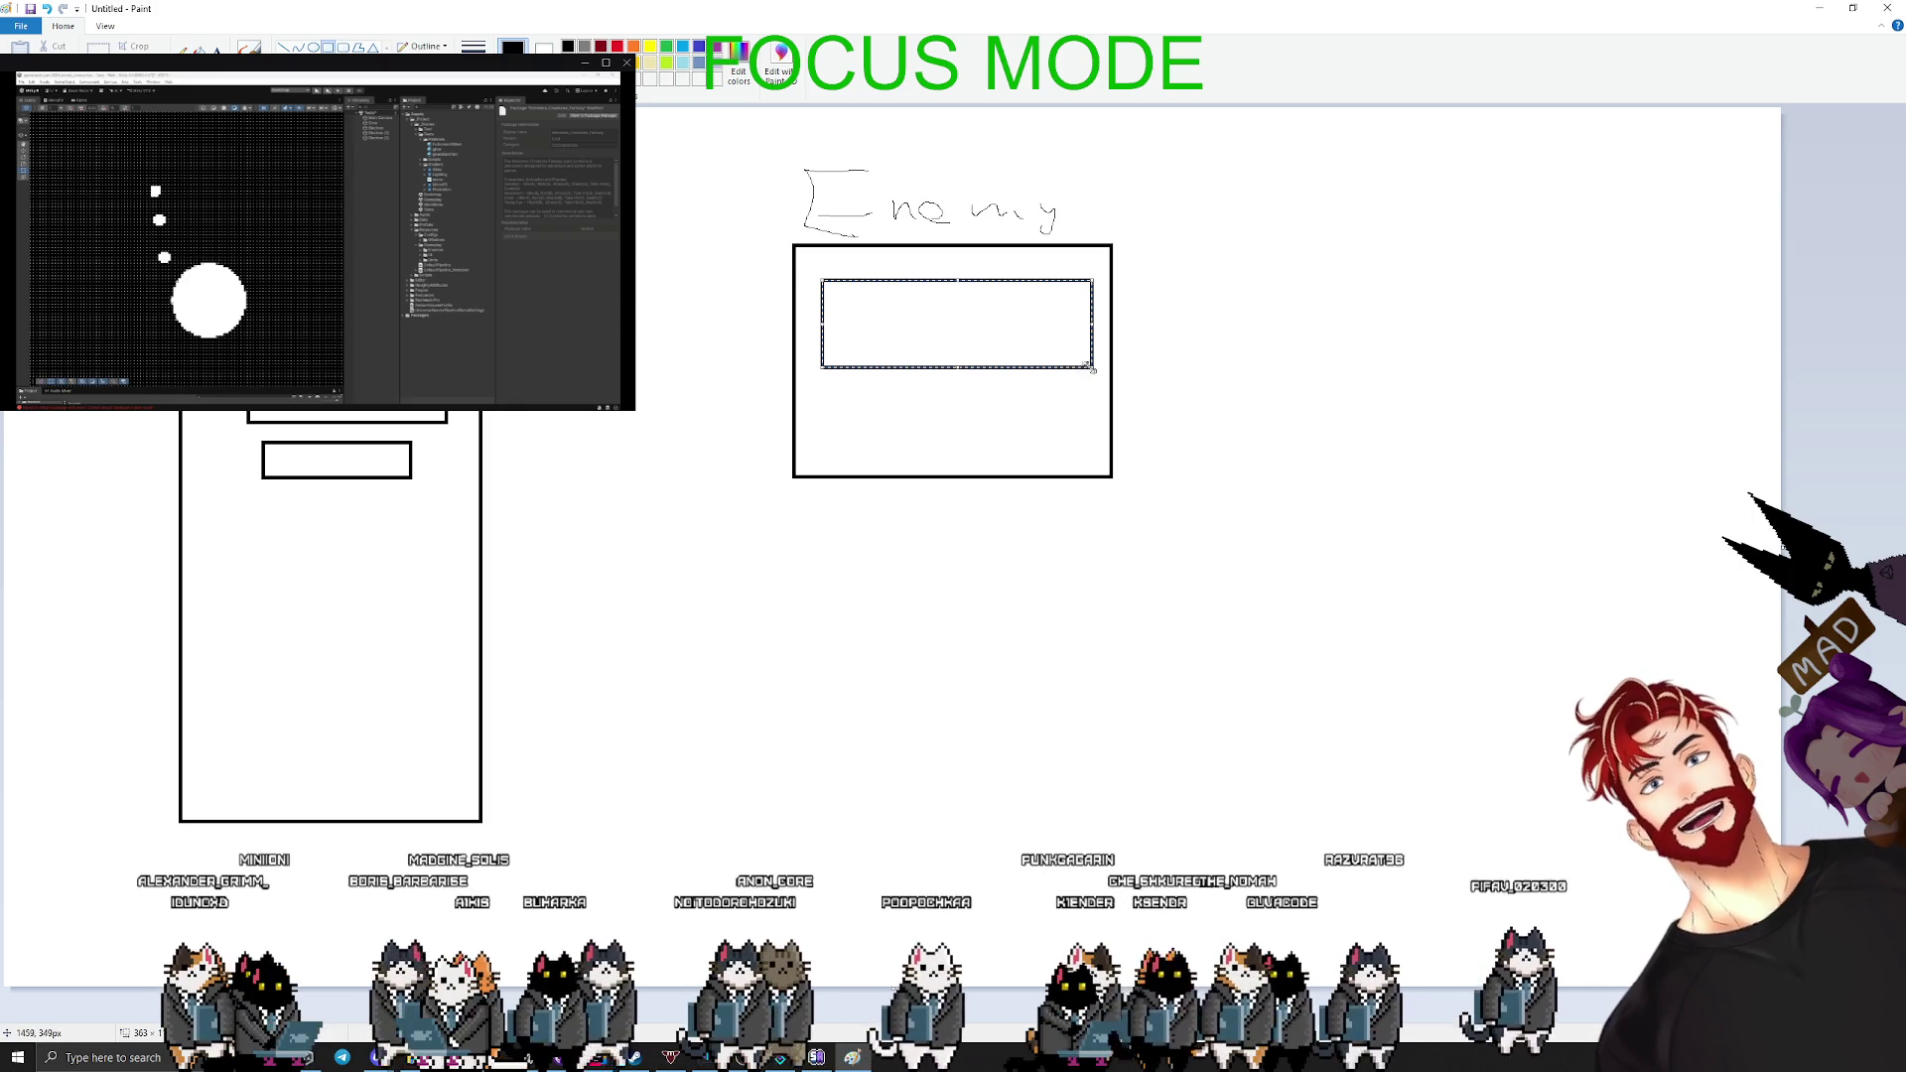
mouse_move(820, 377)
left_mouse_down()
mouse_move(1020, 456)
mouse_move(801, 343)
mouse_move(1043, 460)
mouse_move(1093, 446)
left_mouse_up()
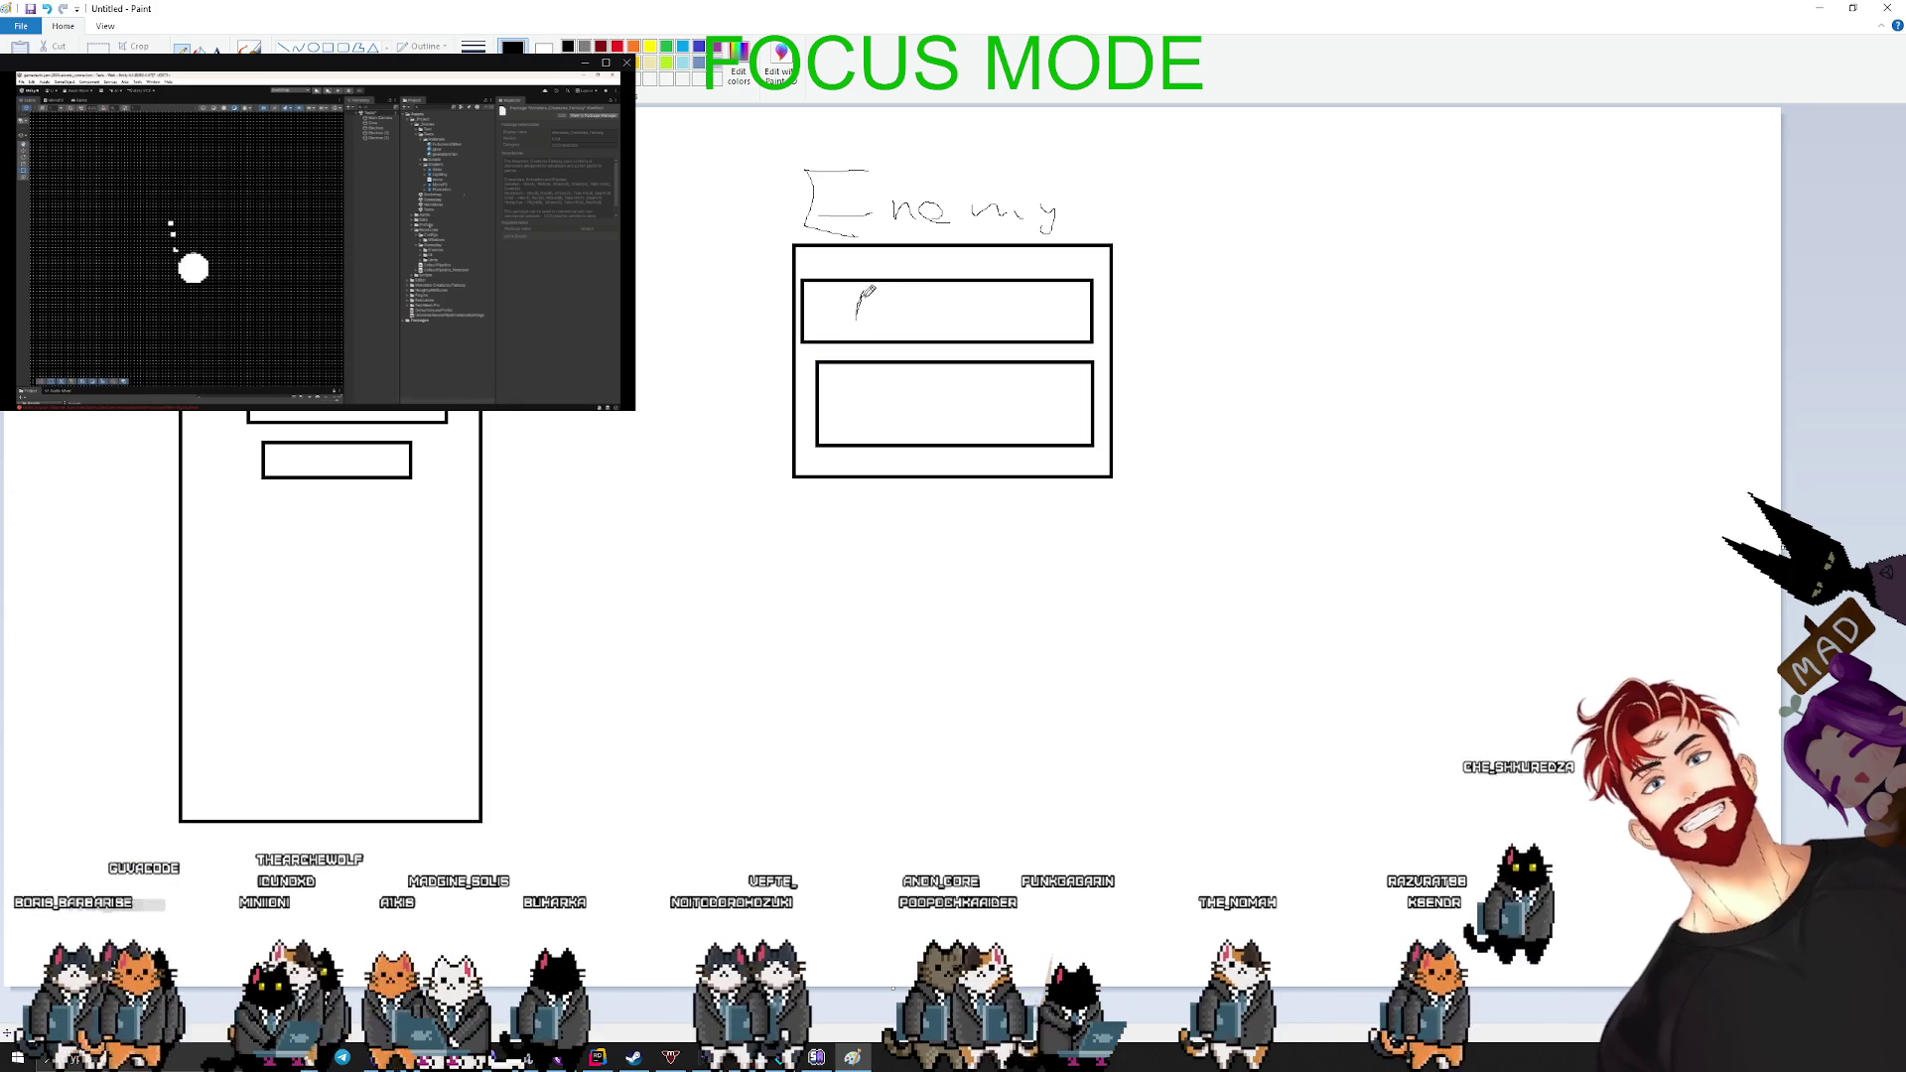
- Label the Enemy sections 'Move' and 'Hit', then select the top of the tall box
left_click_drag(914, 303, 920, 310)
left_click_drag(929, 307, 971, 314)
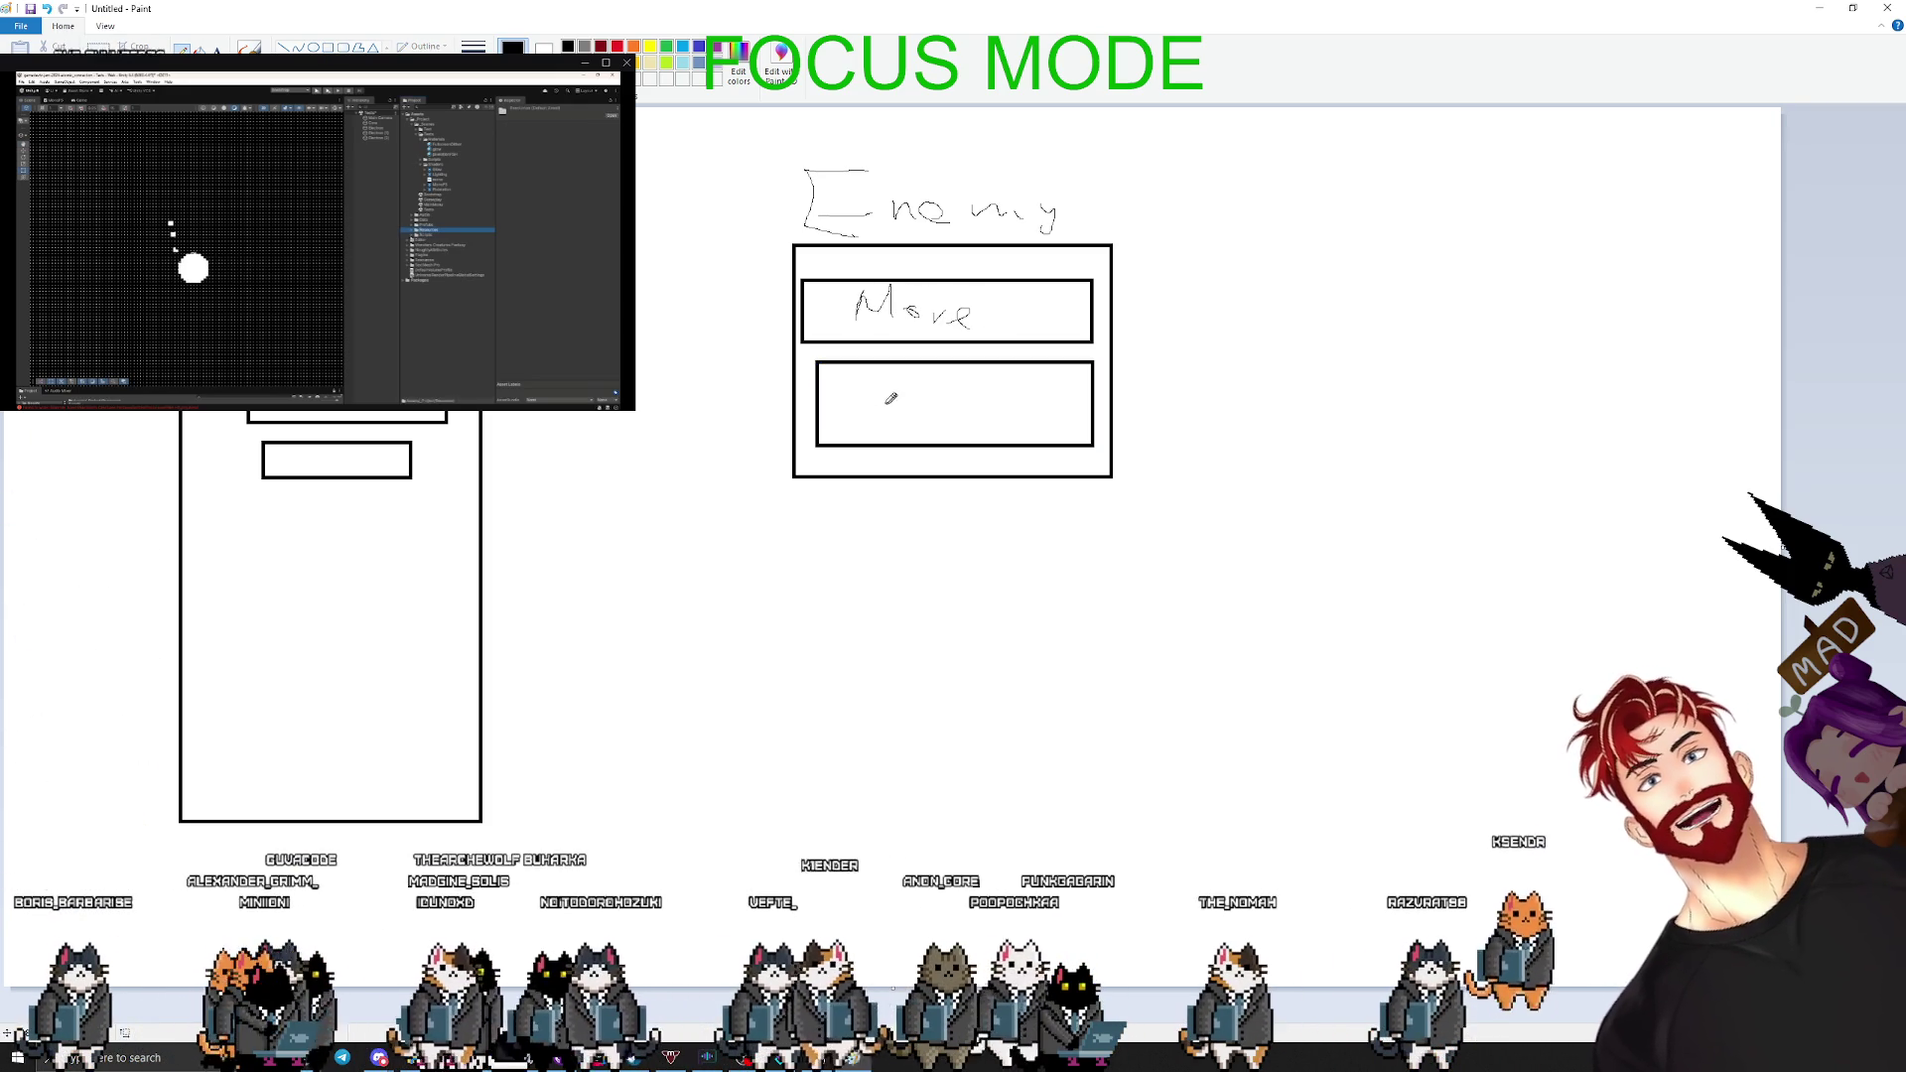
mouse_move(858, 382)
left_mouse_down()
mouse_move(854, 437)
mouse_move(963, 407)
left_mouse_up()
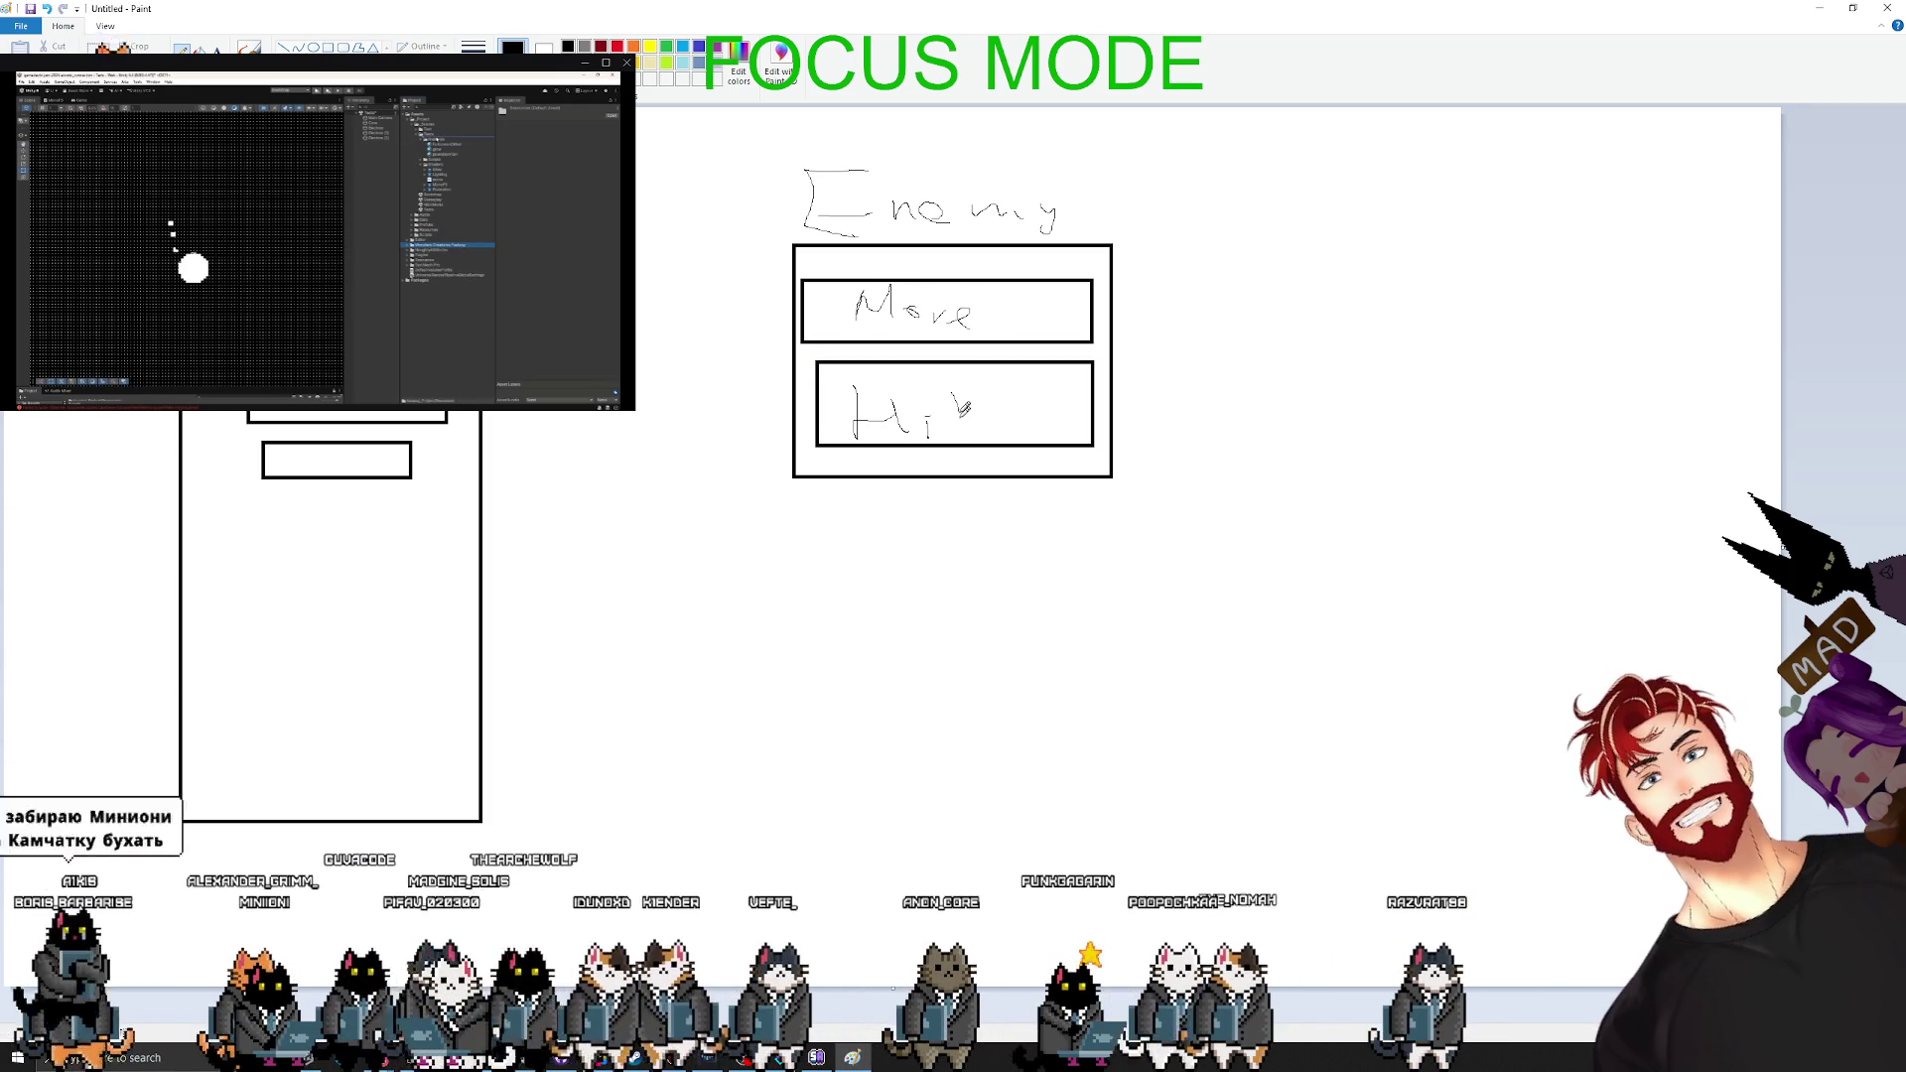
left_click(97, 46)
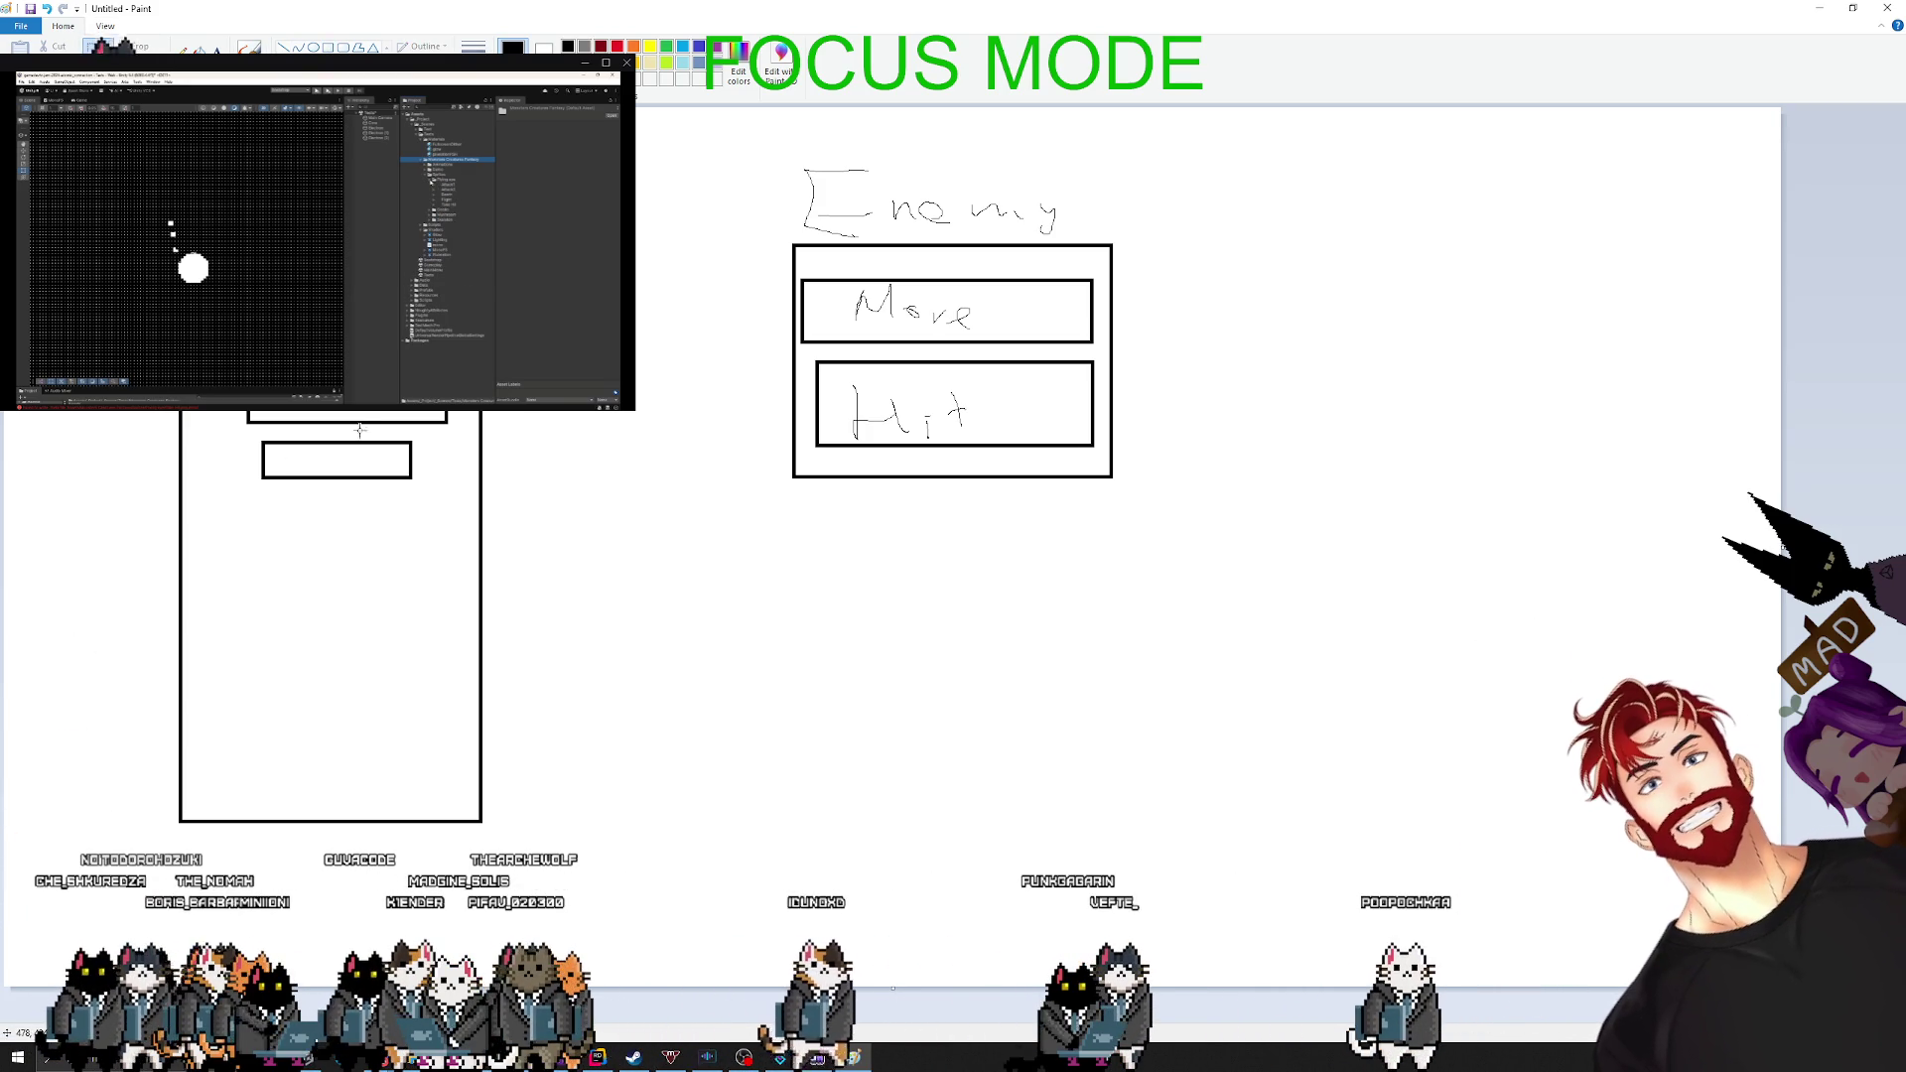
left_click_drag(462, 506, 189, 357)
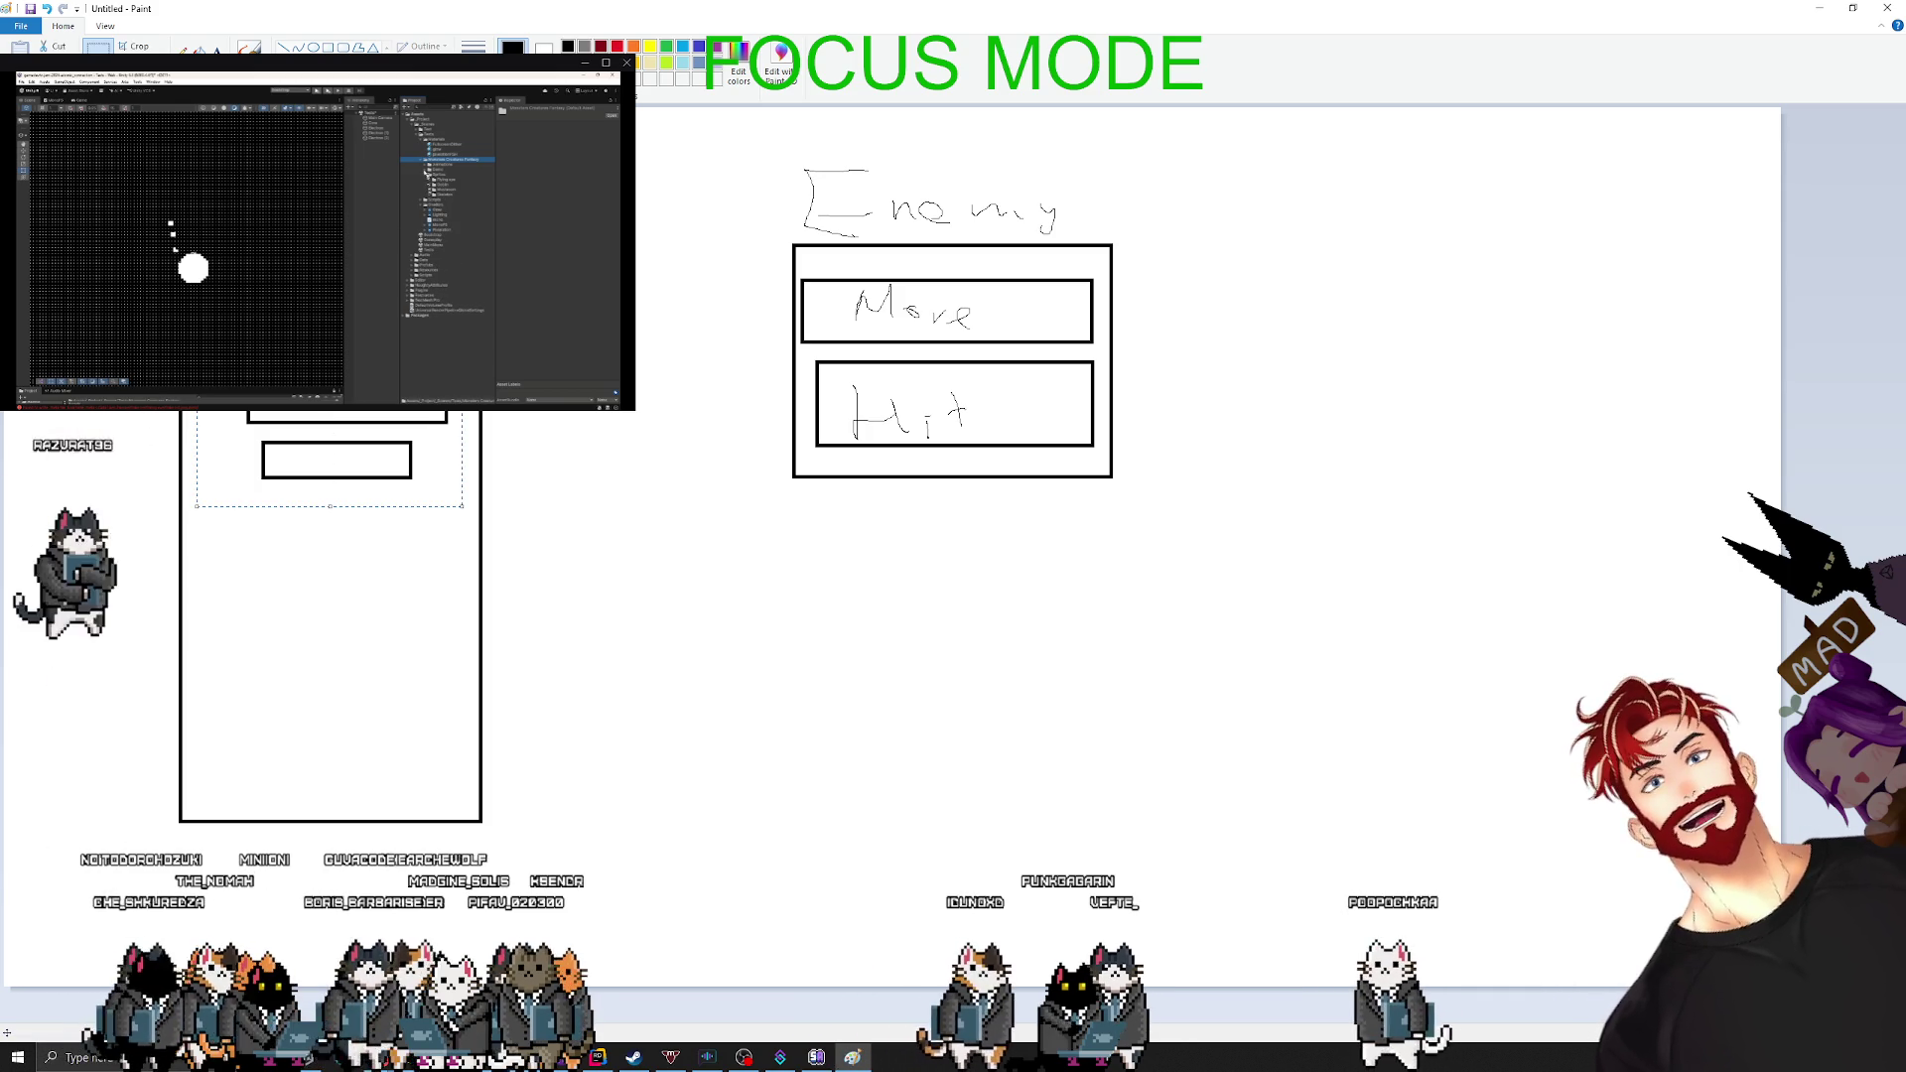
- Delete the two small rectangles, leaving the tall left box empty
key("Delete")
left_click(182, 47)
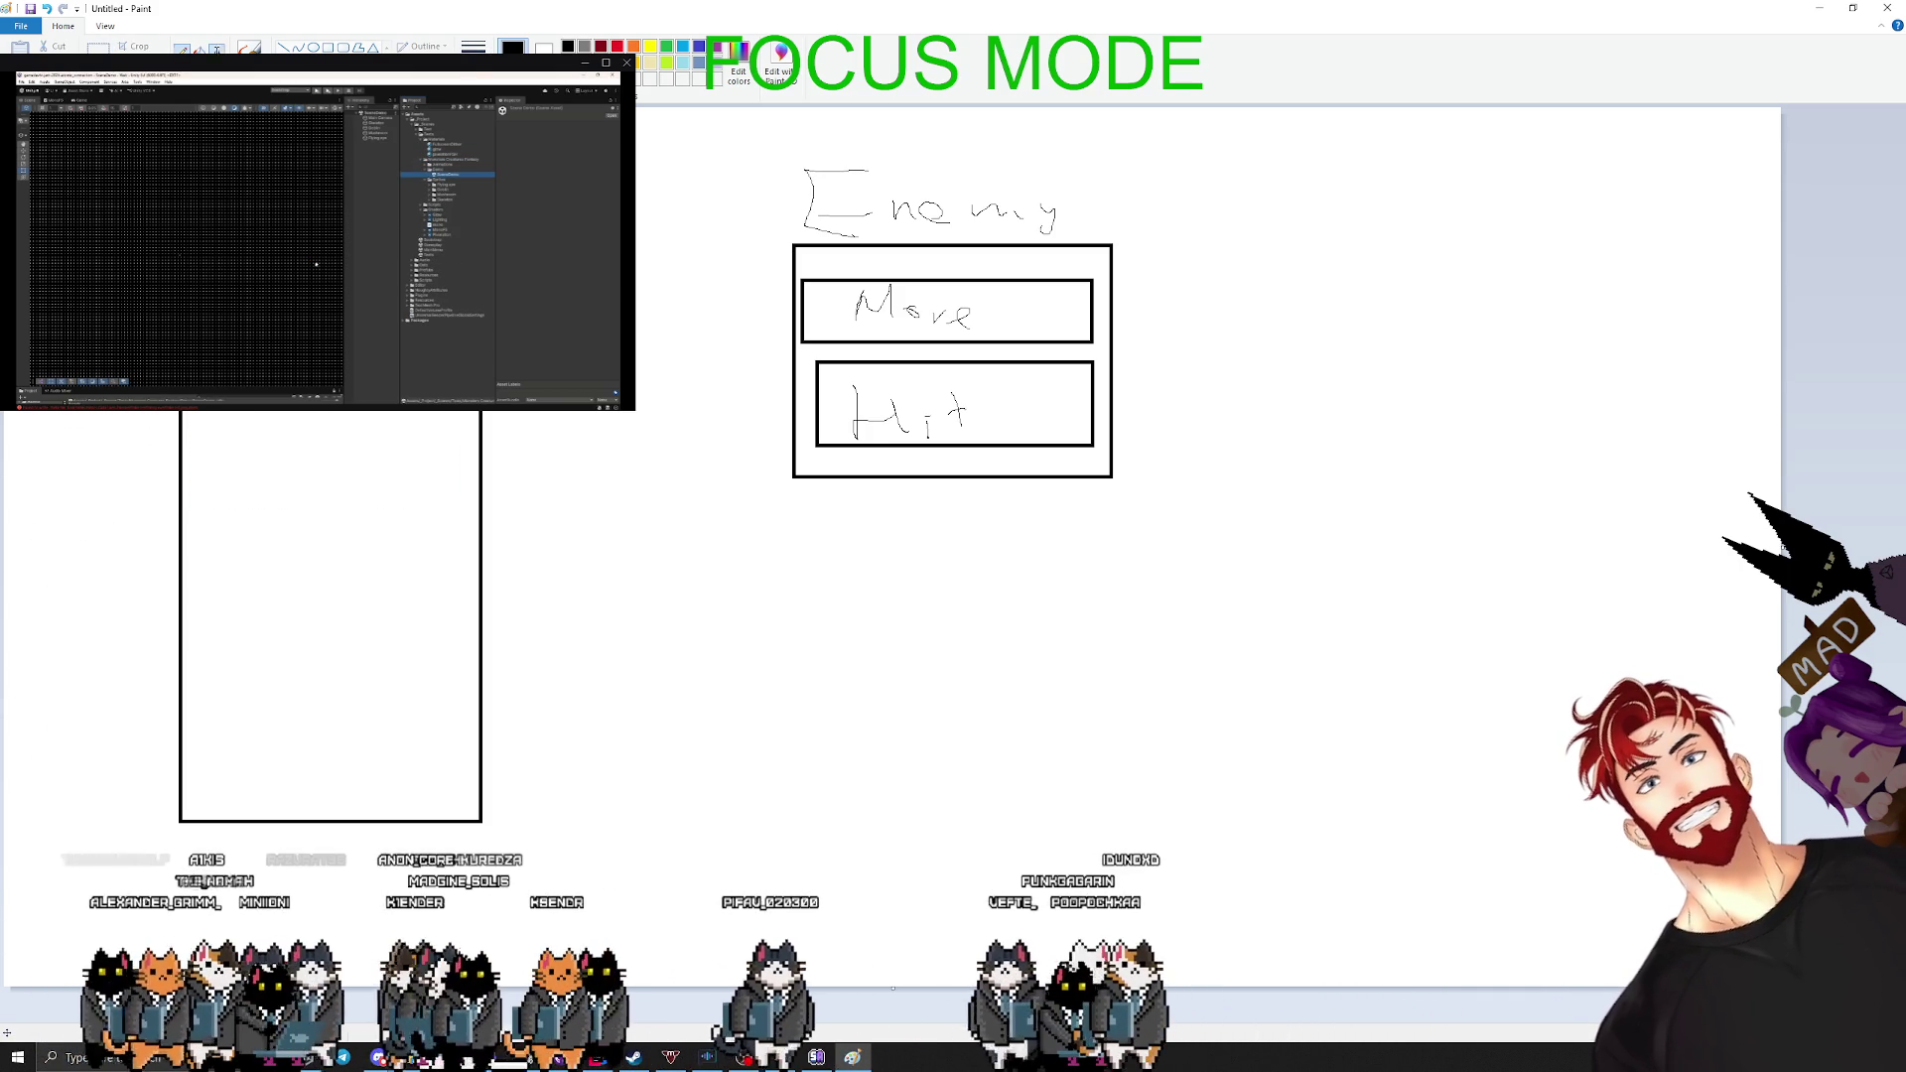
left_click(298, 367)
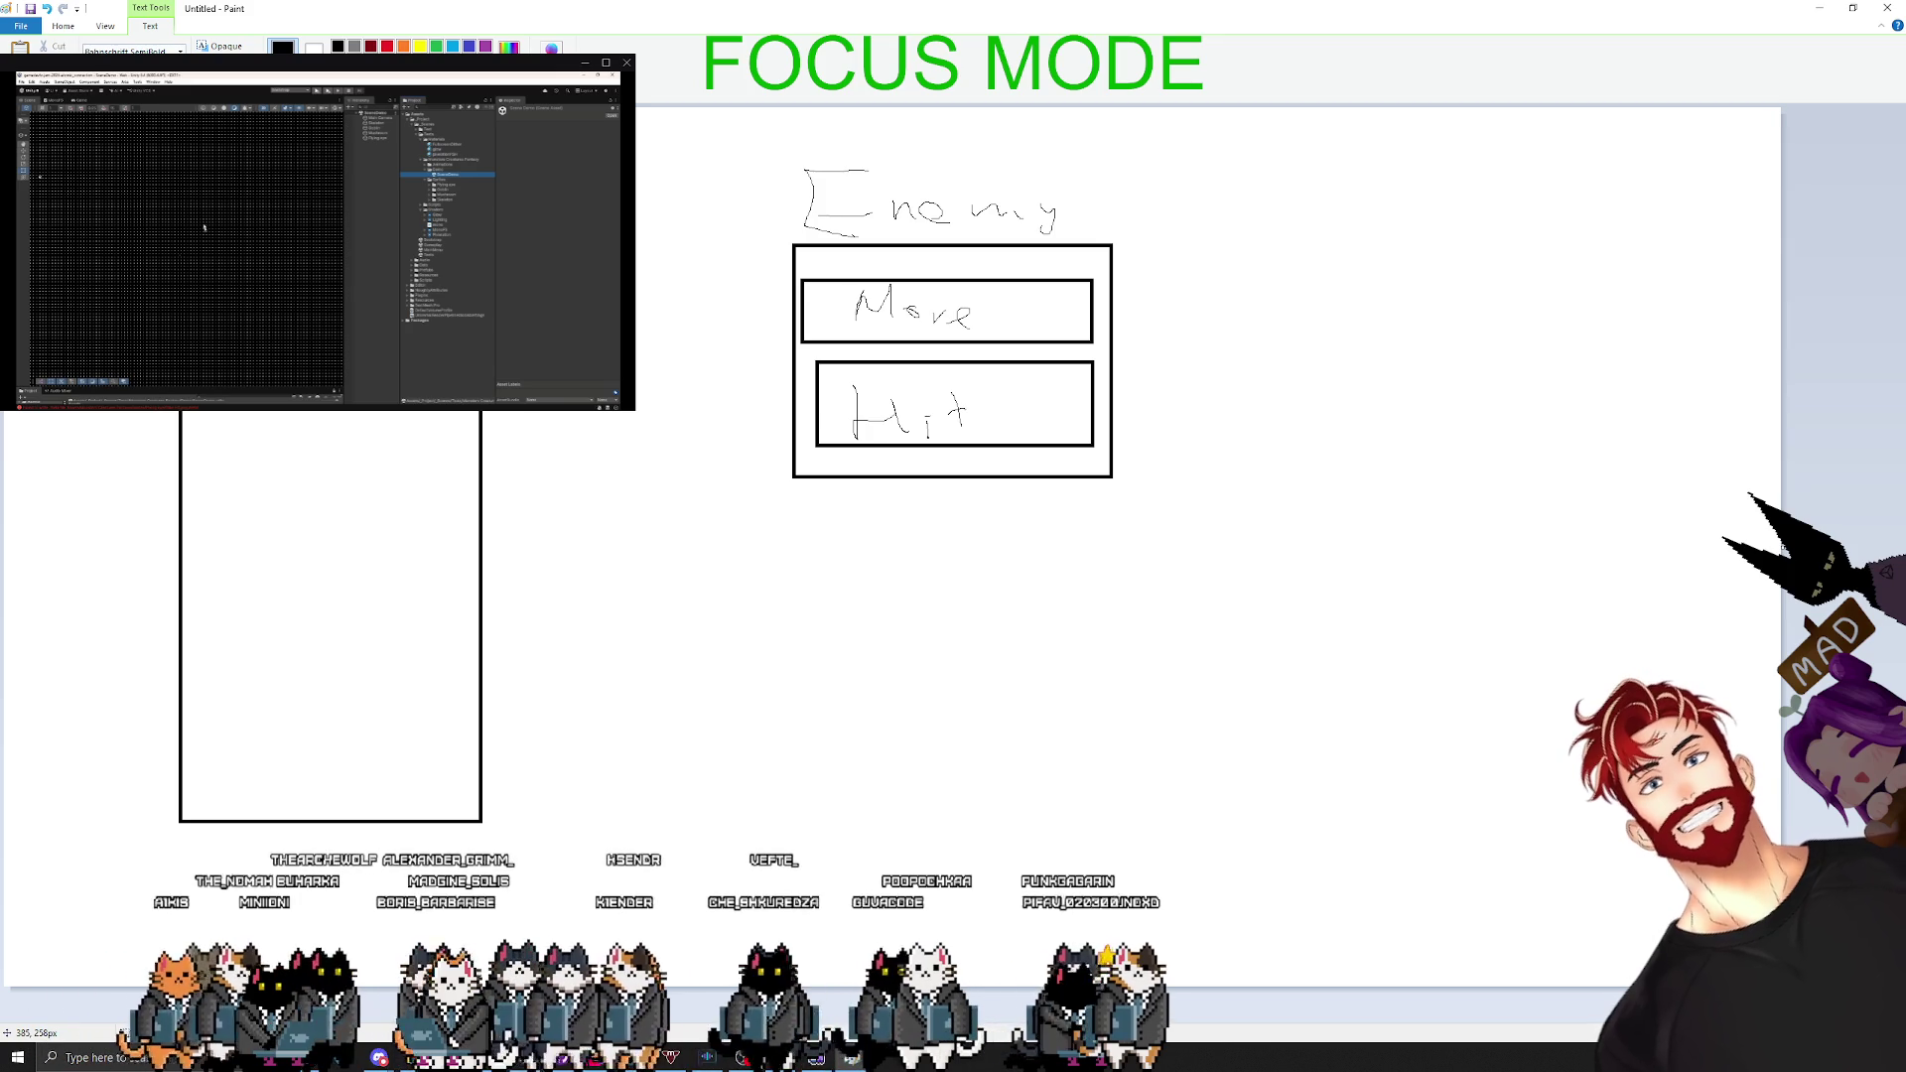
left_click(638, 463)
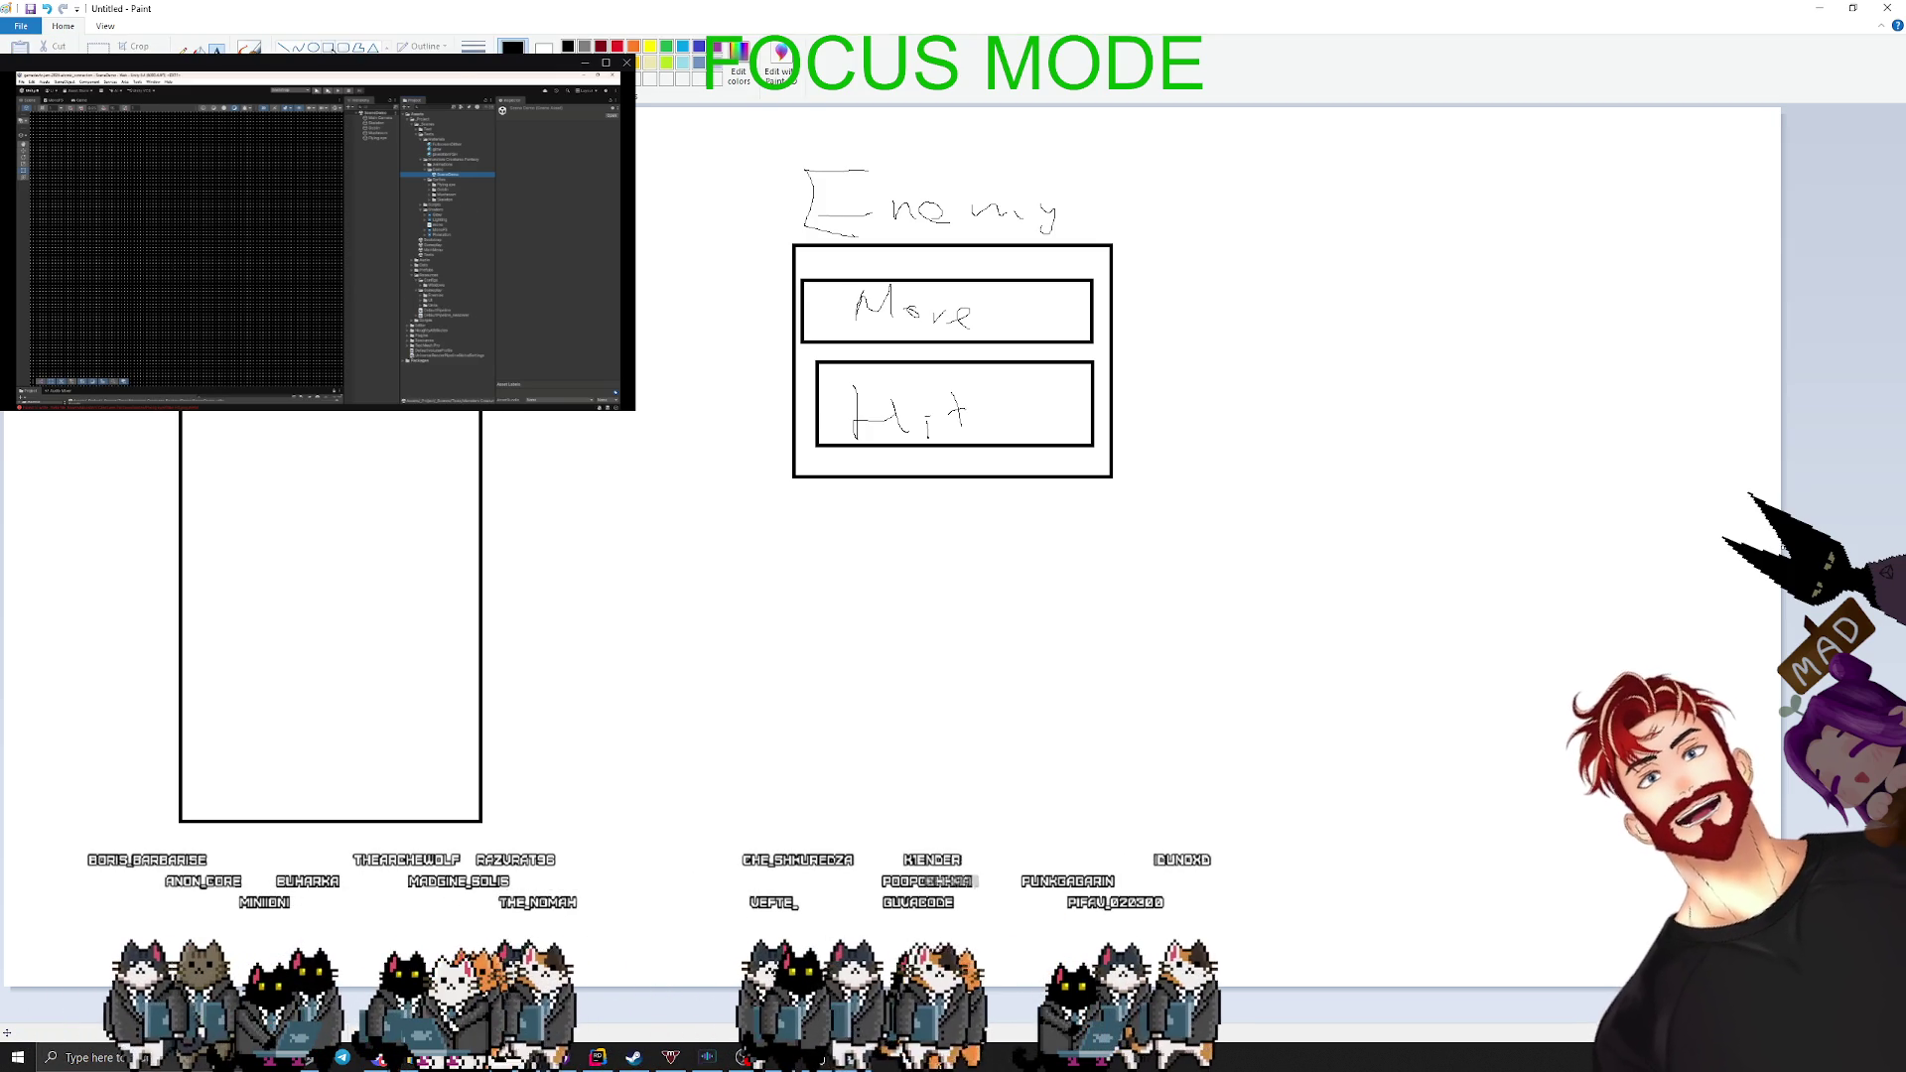
left_click(437, 311)
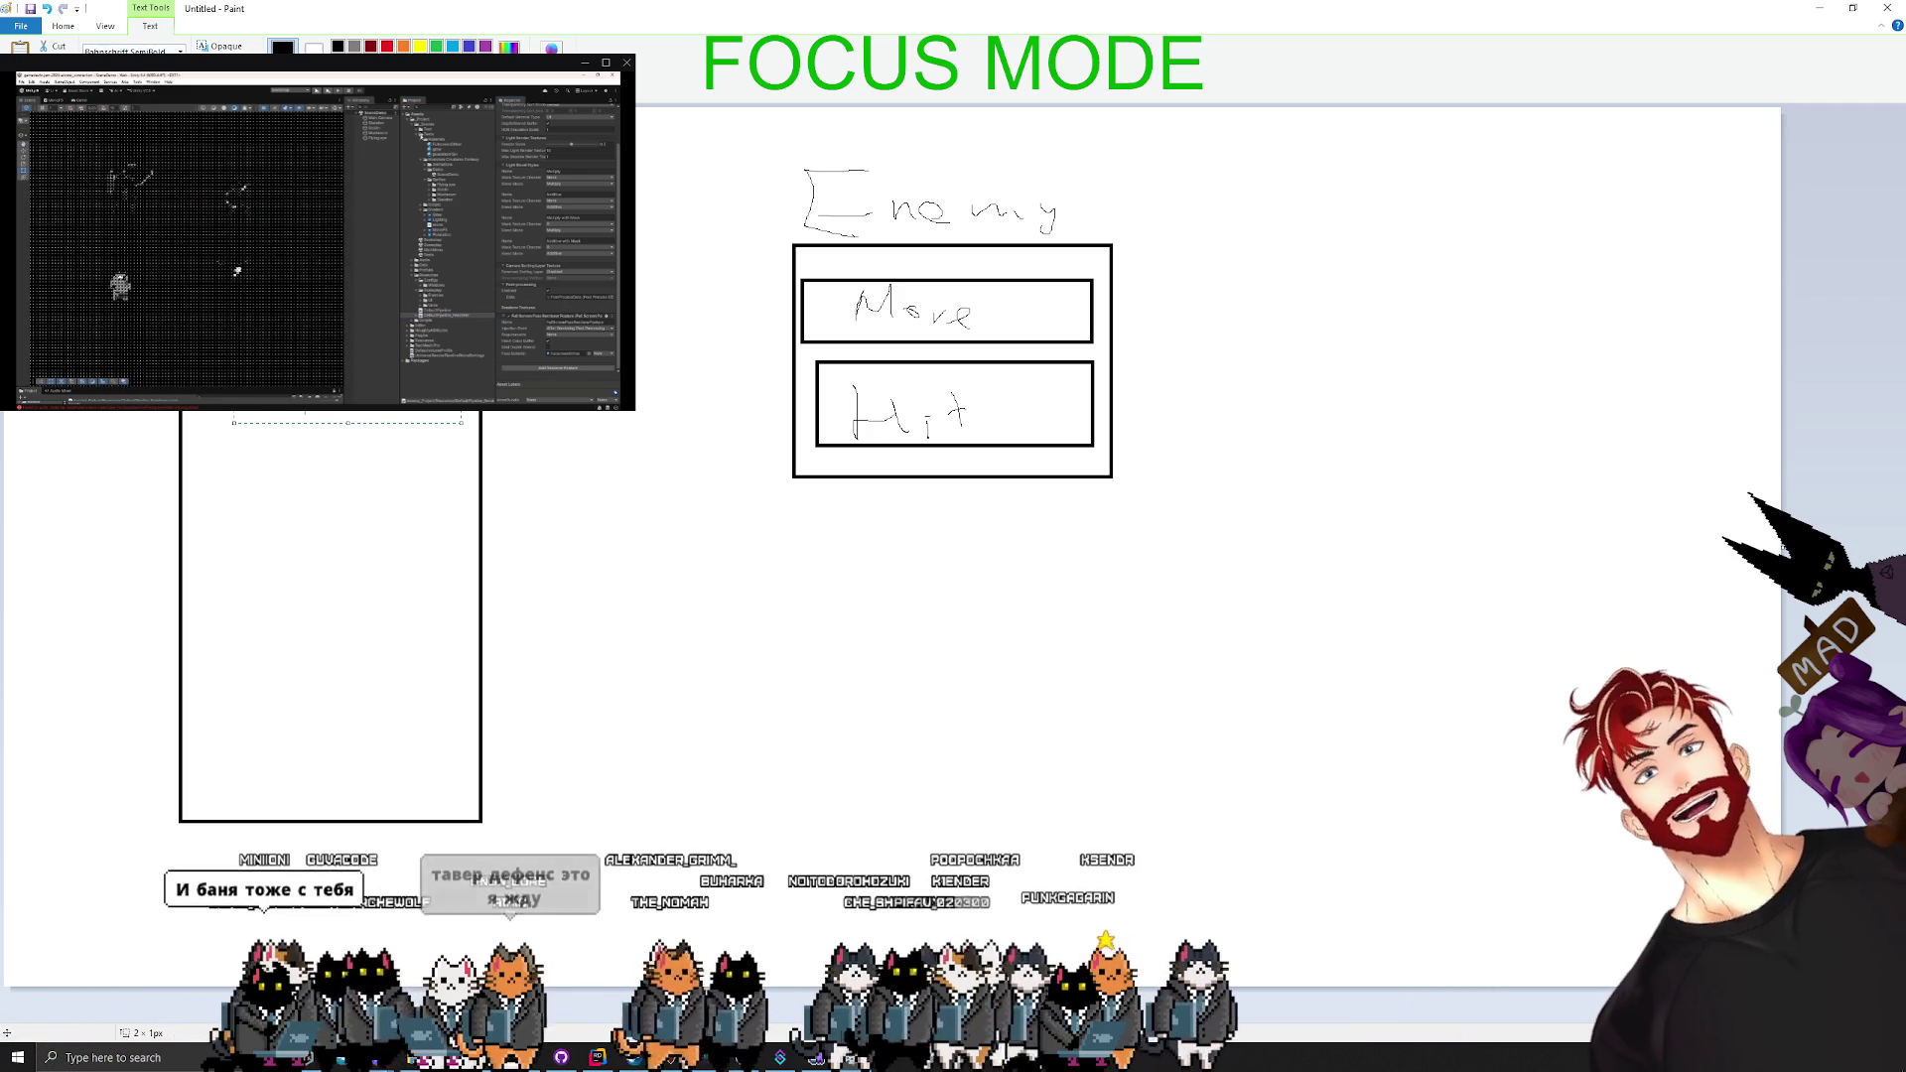
- Complete 'enemu.Movement.Update' in the tall box, widened to one line and shifted slightly left
left_click(446, 148)
type("enemu.")
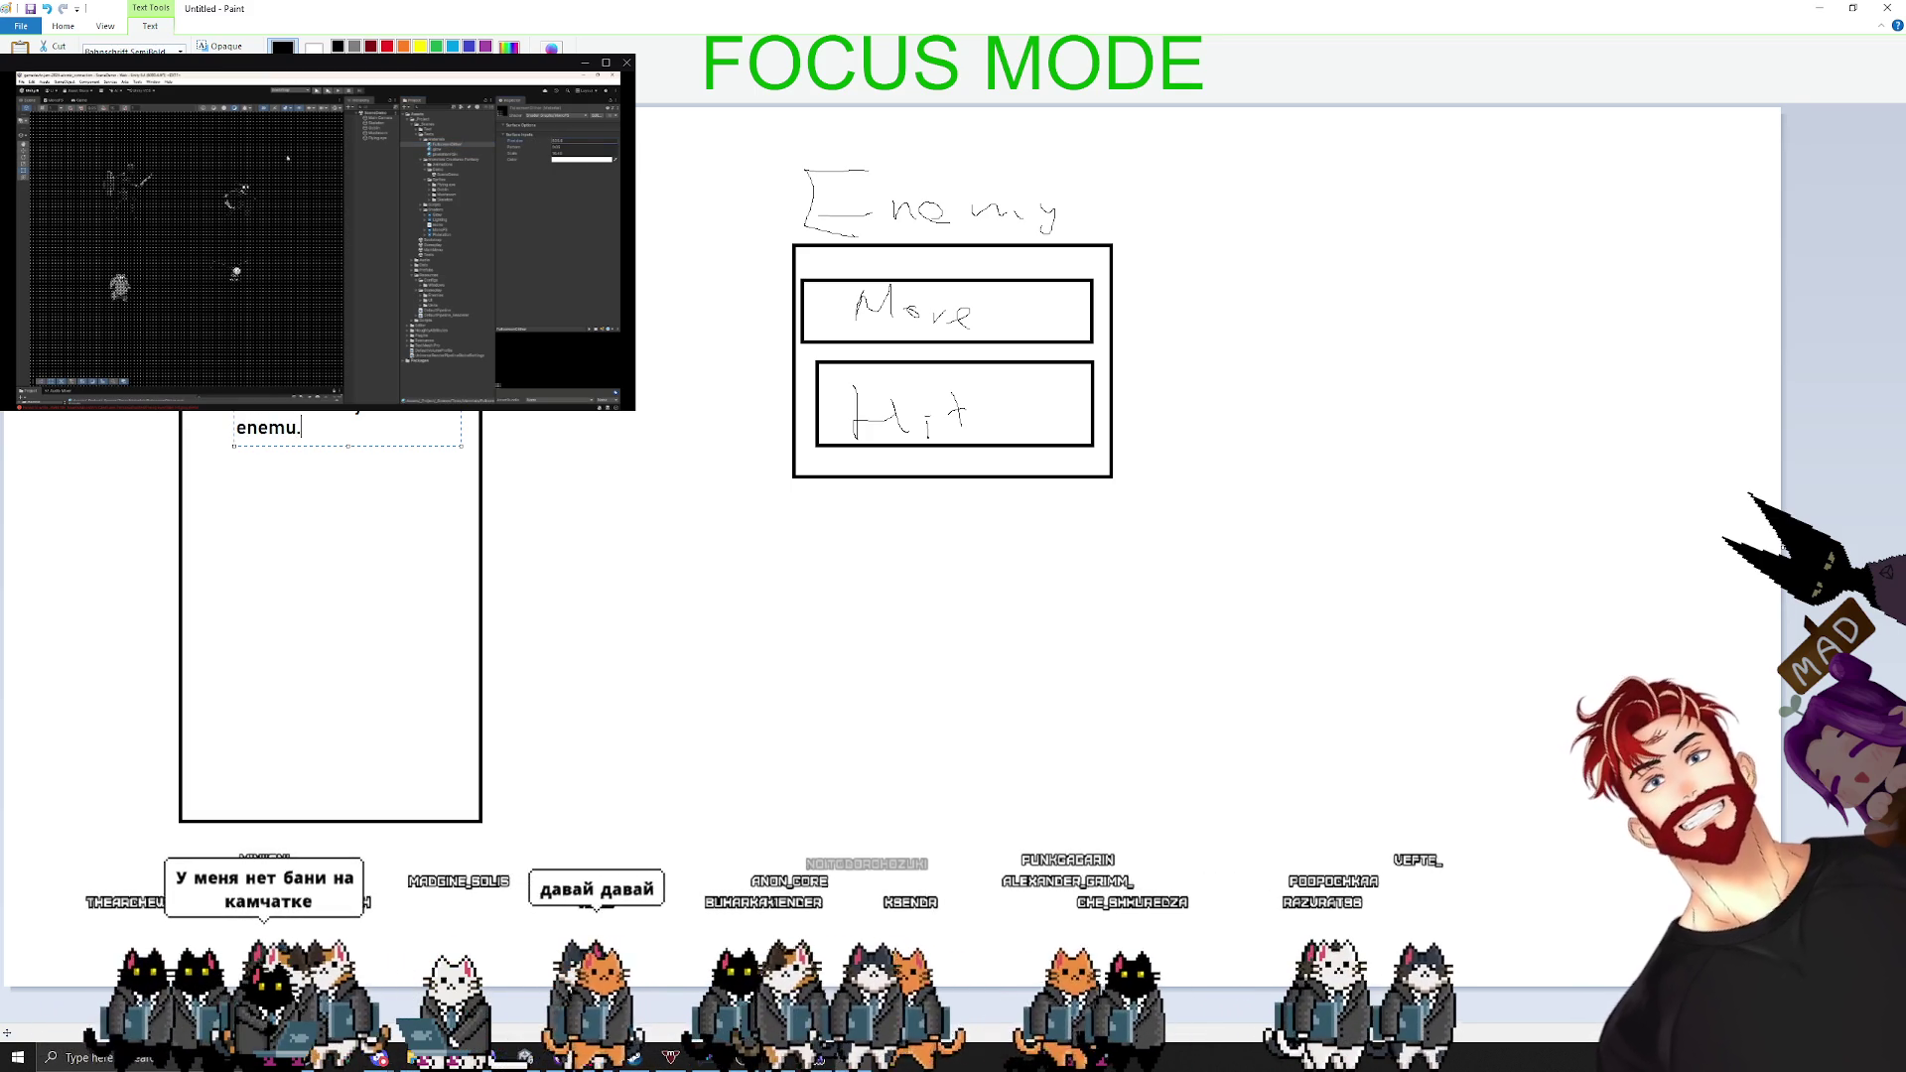
type("Movement.")
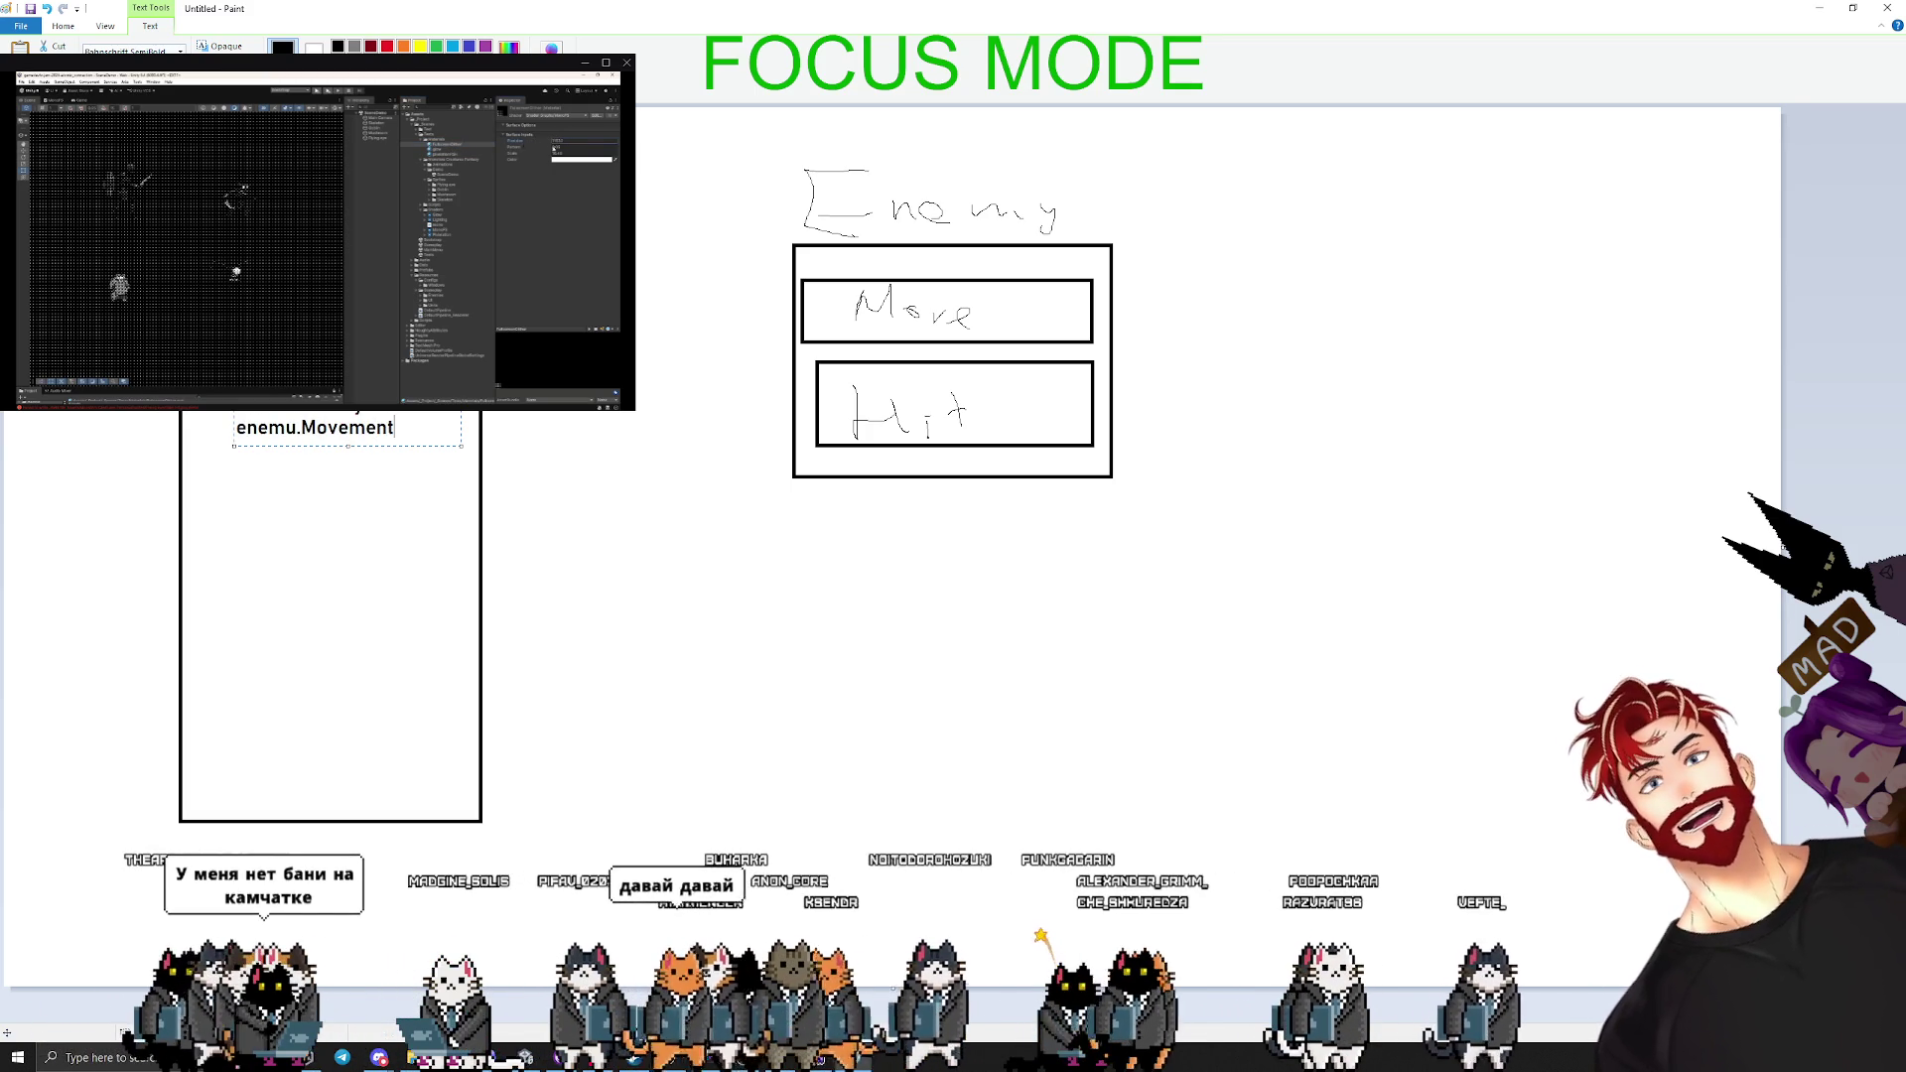
type("M")
key("BackSpace")
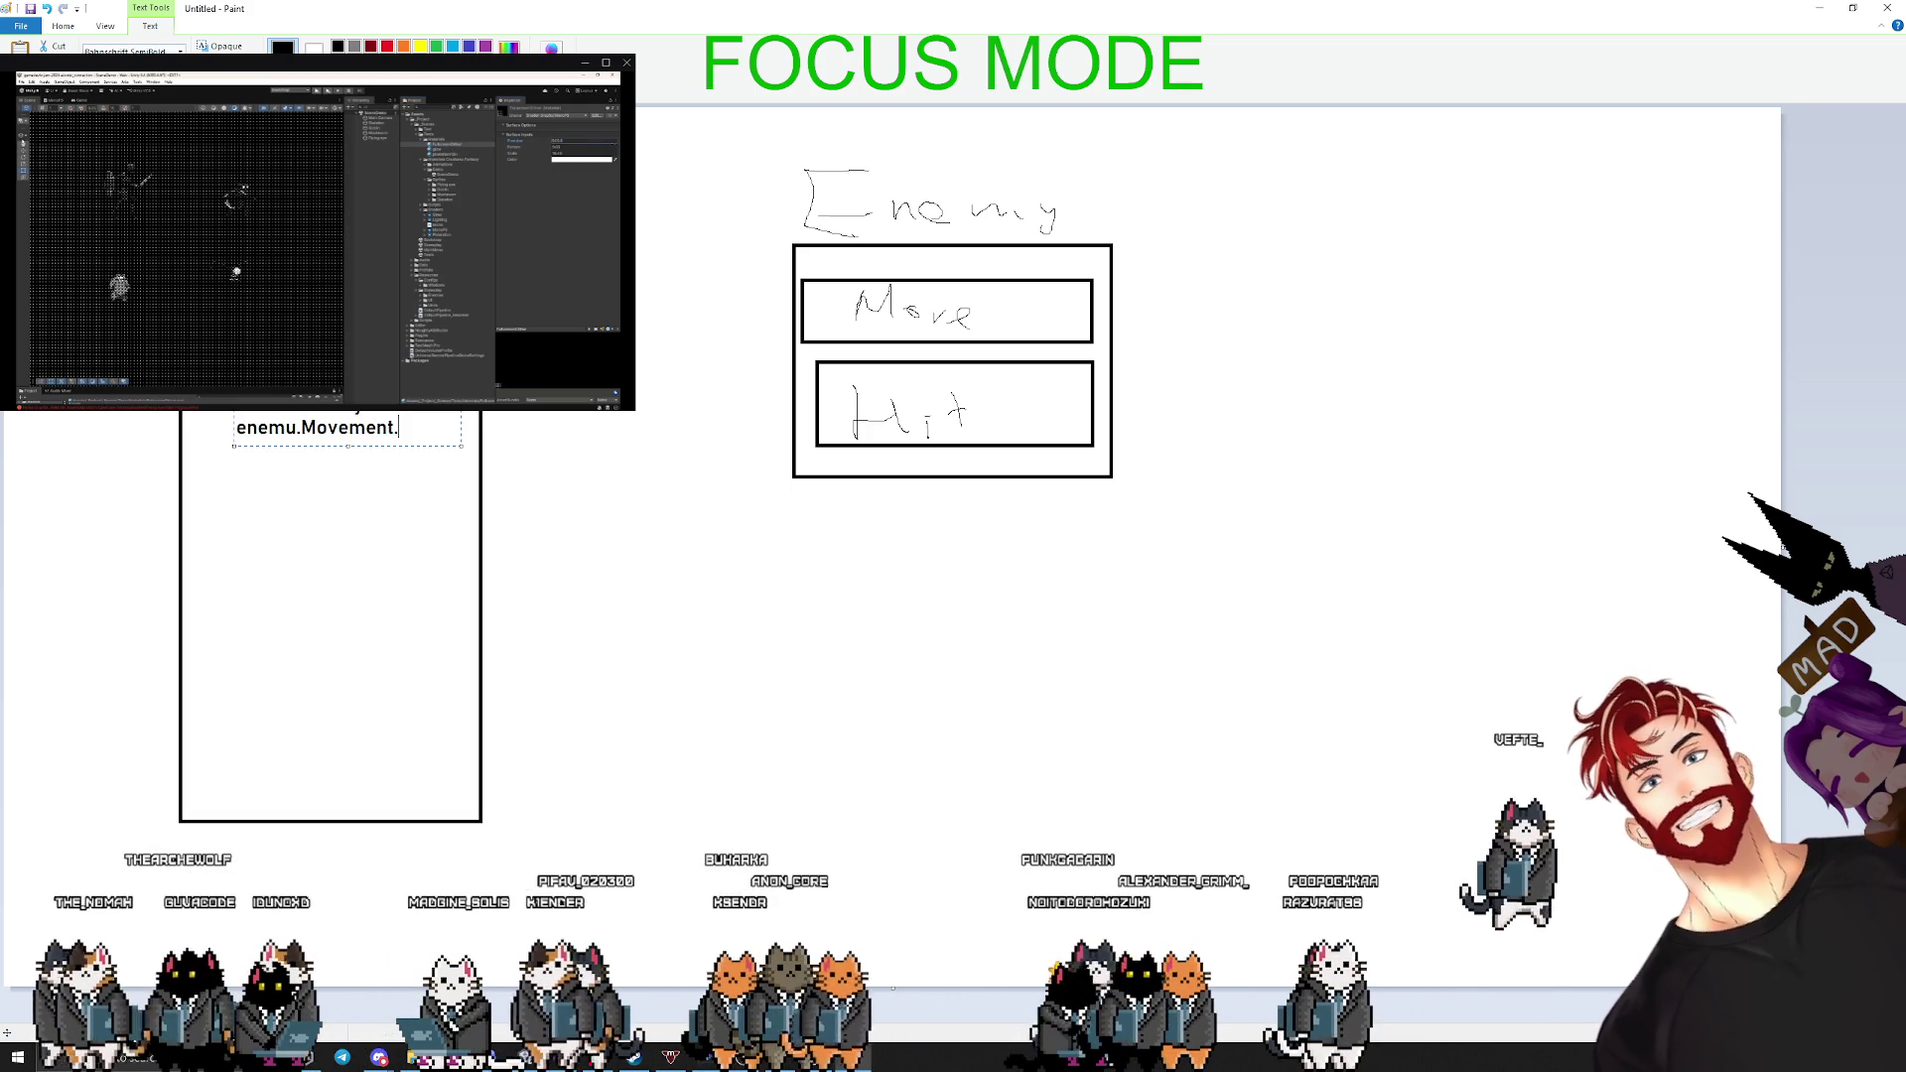
type("Update")
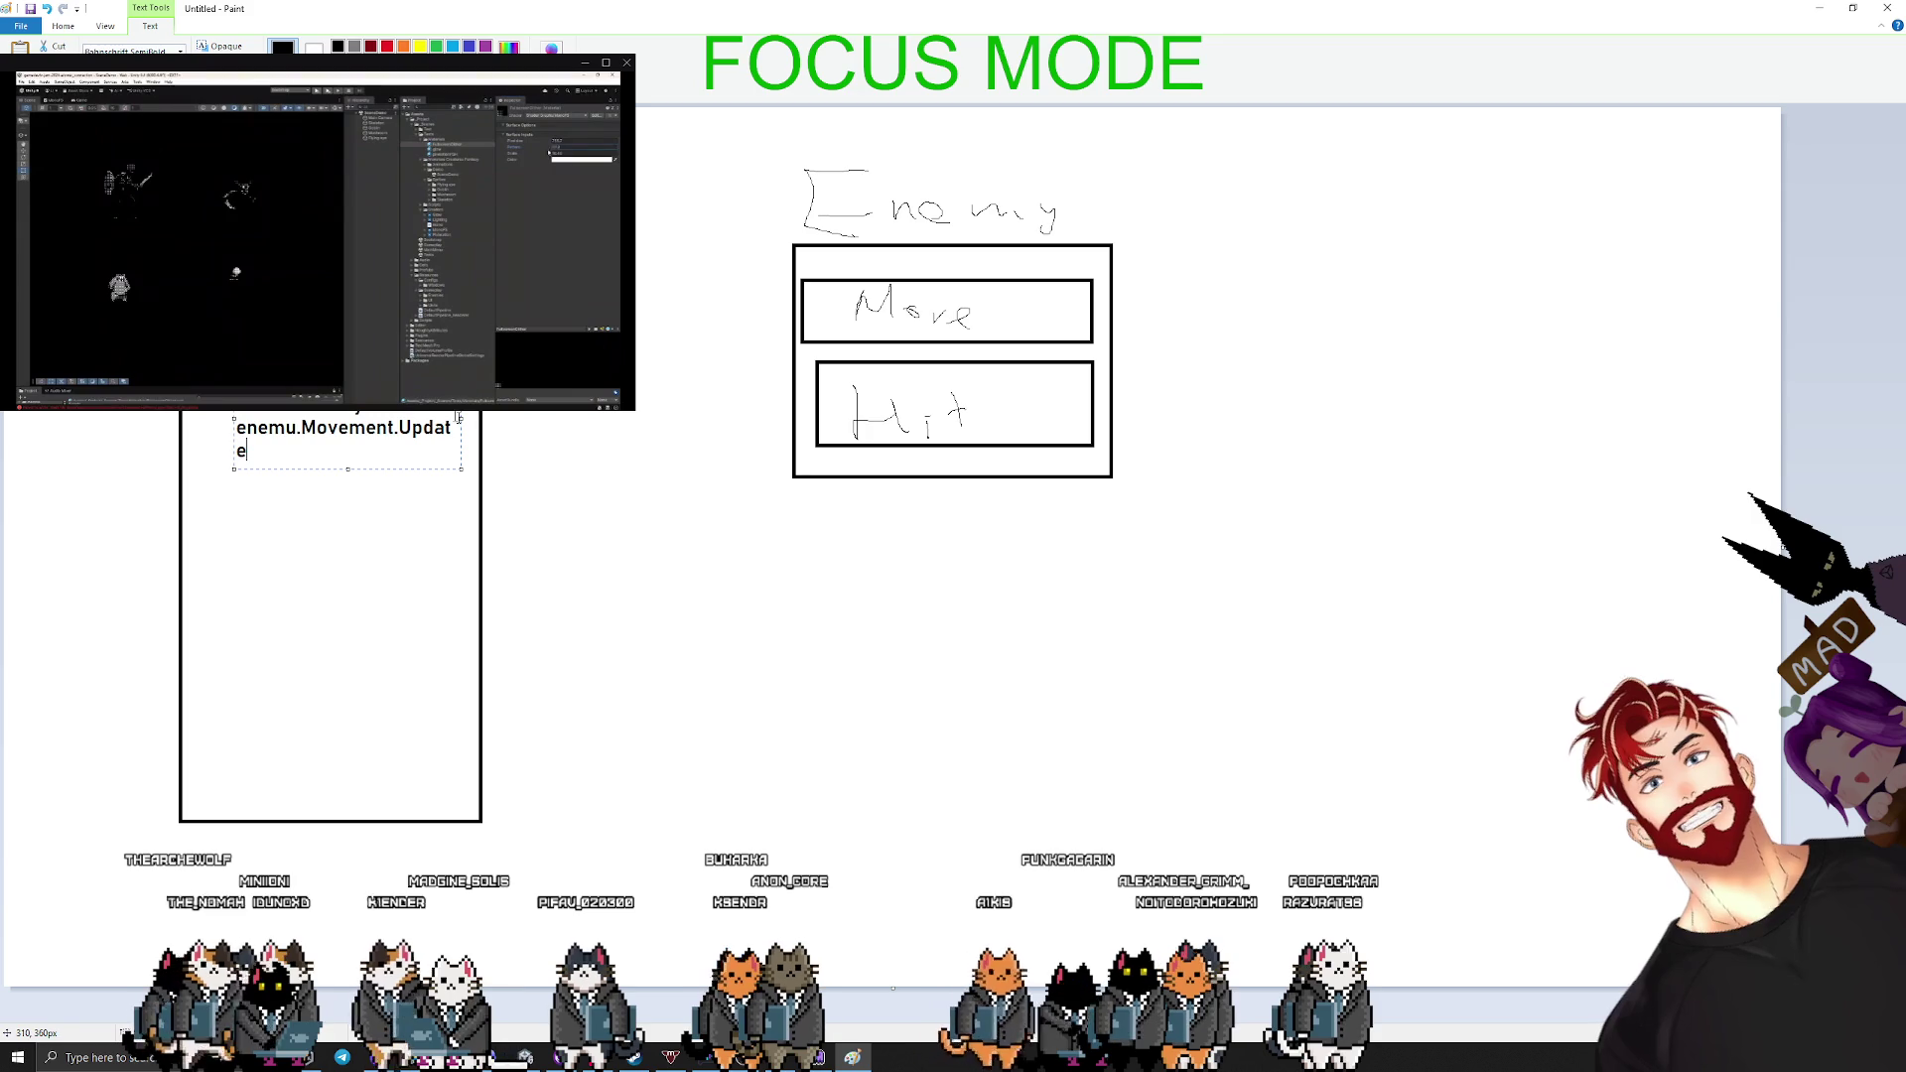
left_click_drag(460, 418, 492, 418)
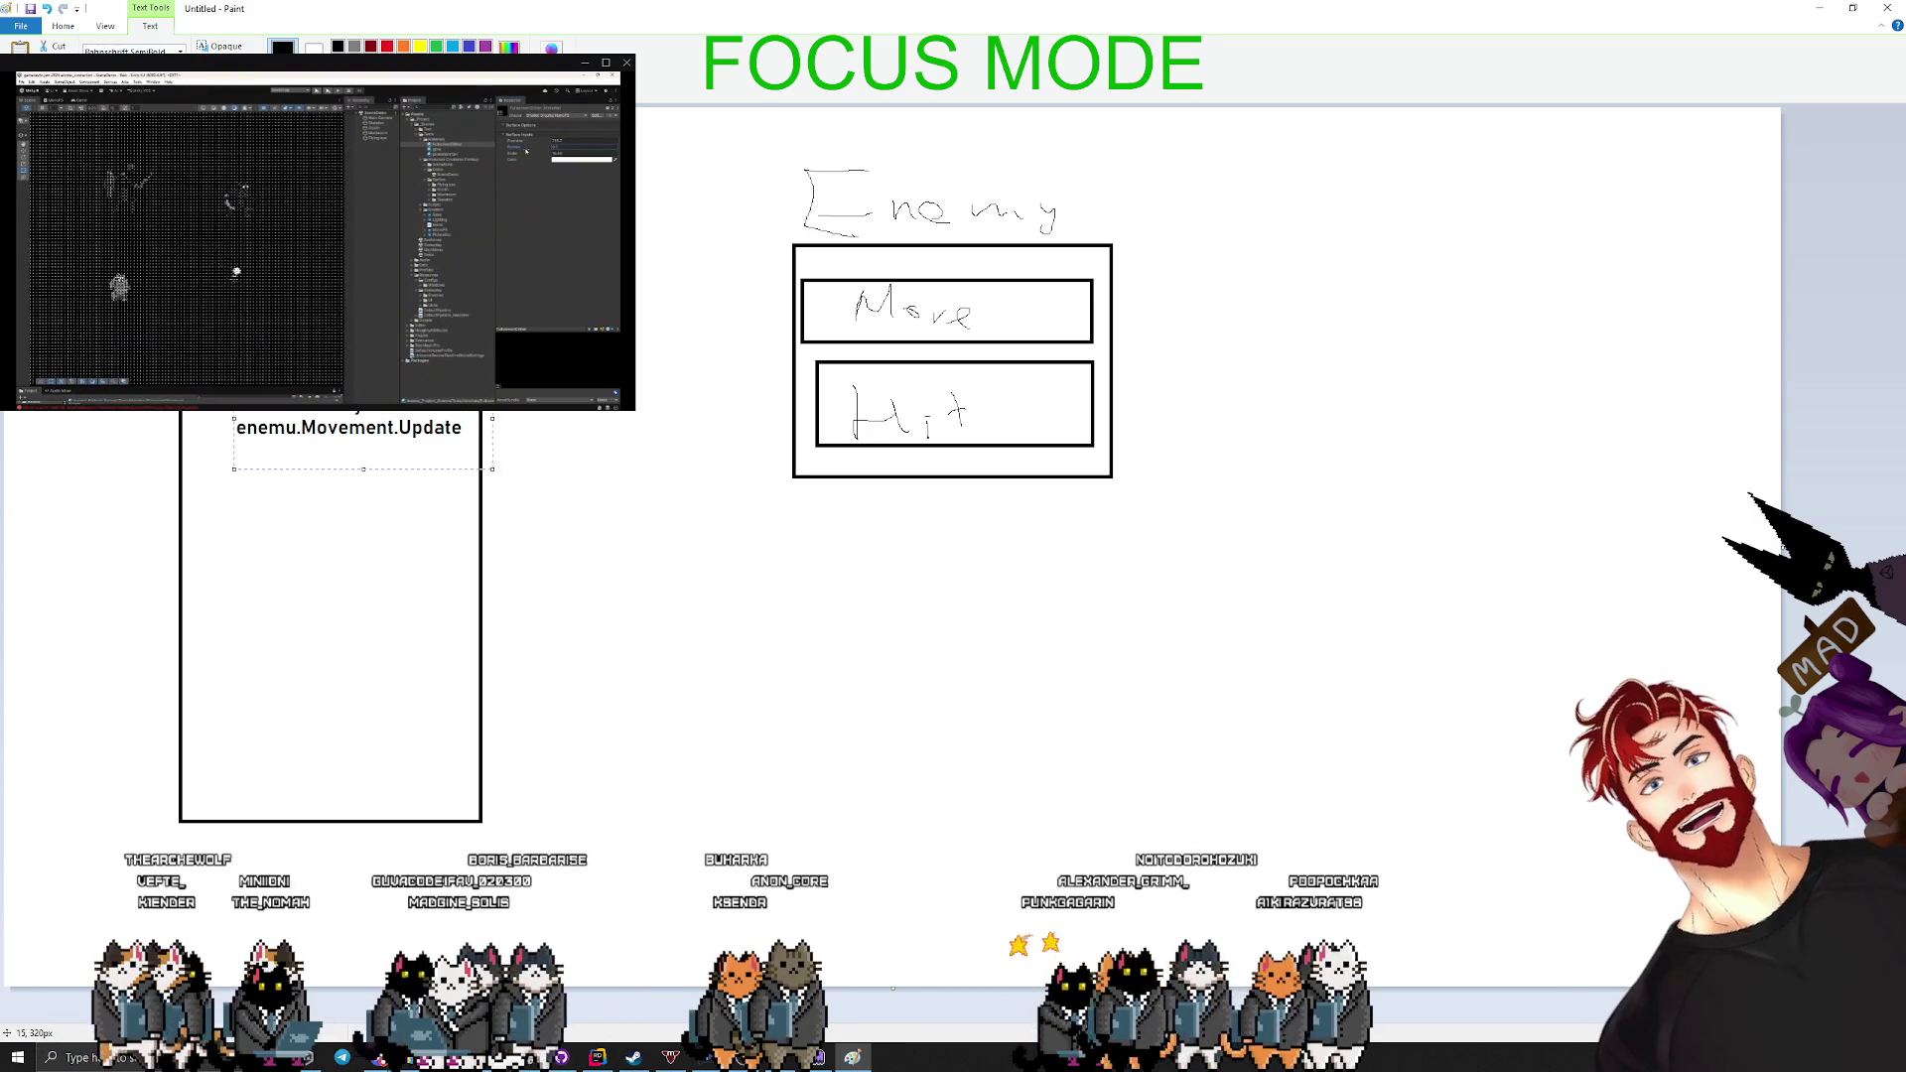
left_click(403, 139)
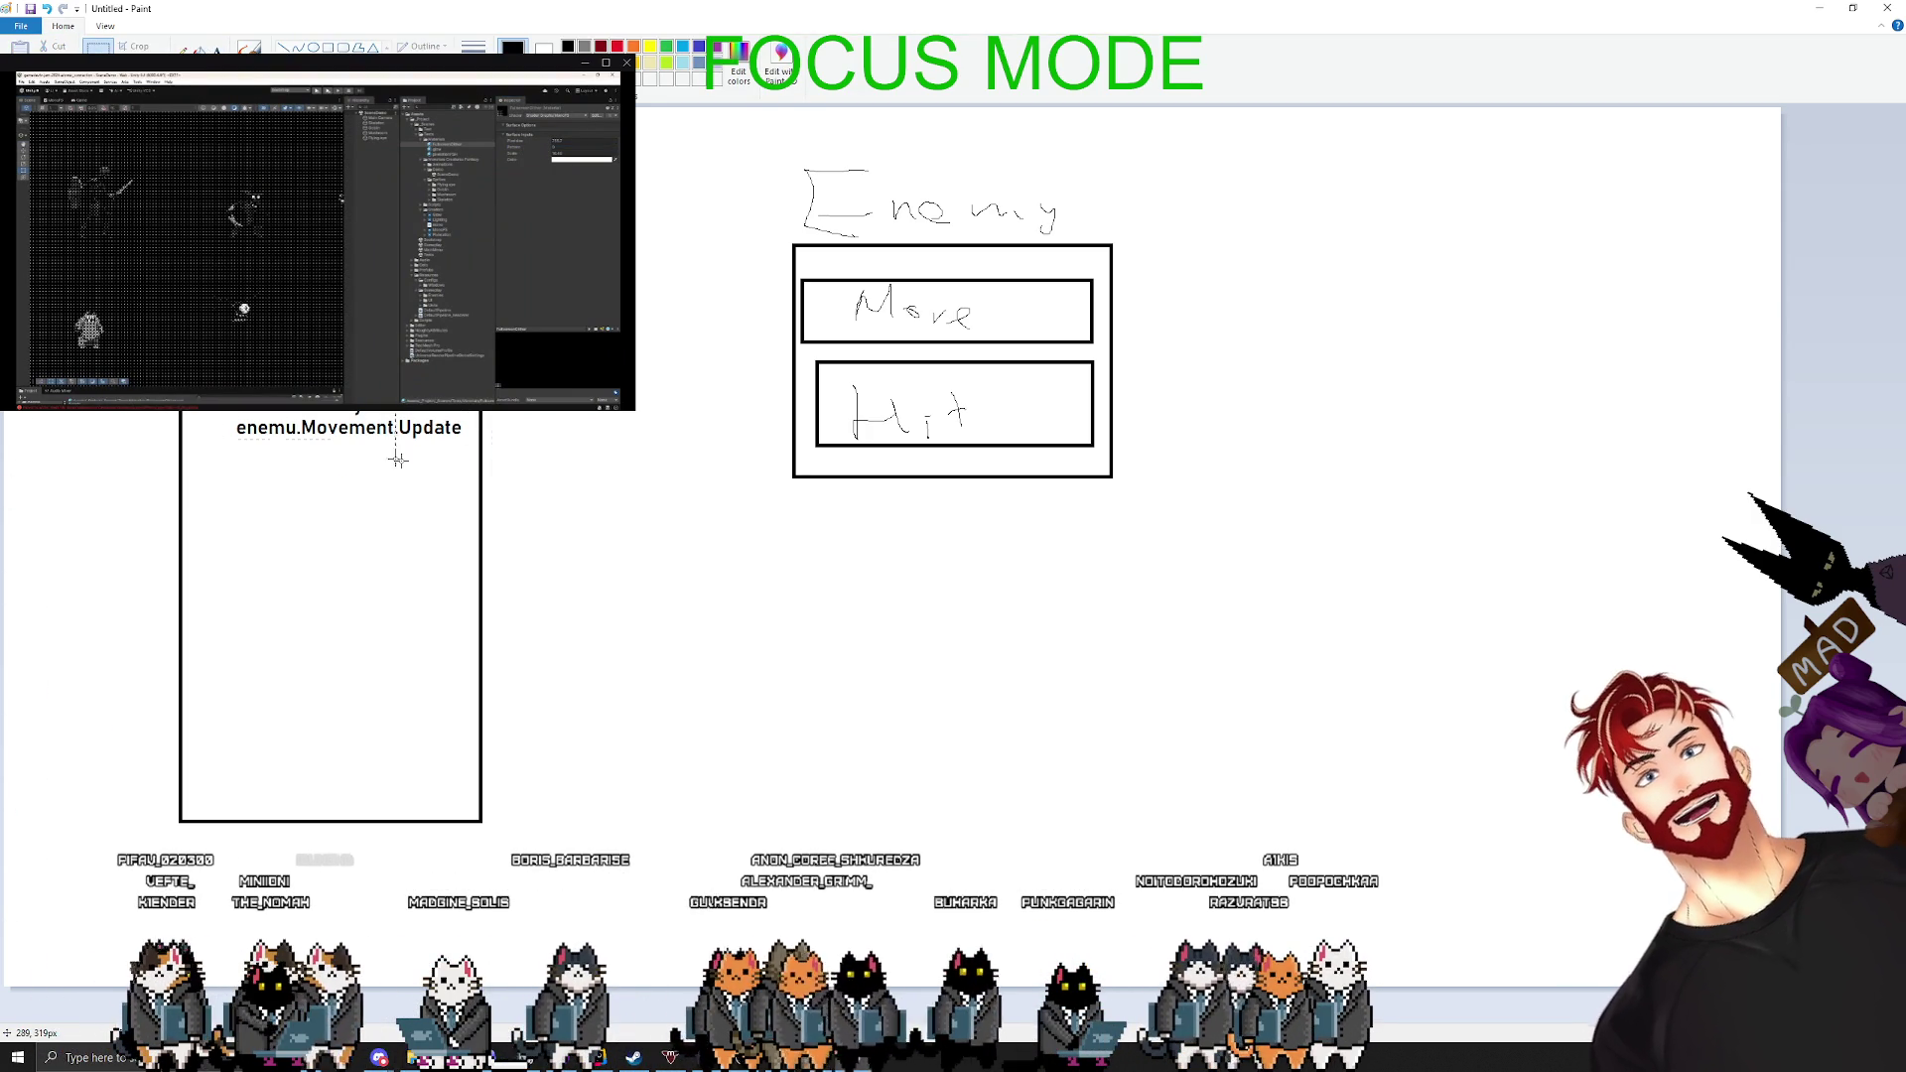
mouse_move(397, 458)
left_mouse_down()
mouse_move(444, 479)
mouse_move(396, 456)
left_mouse_up()
left_click(731, 418)
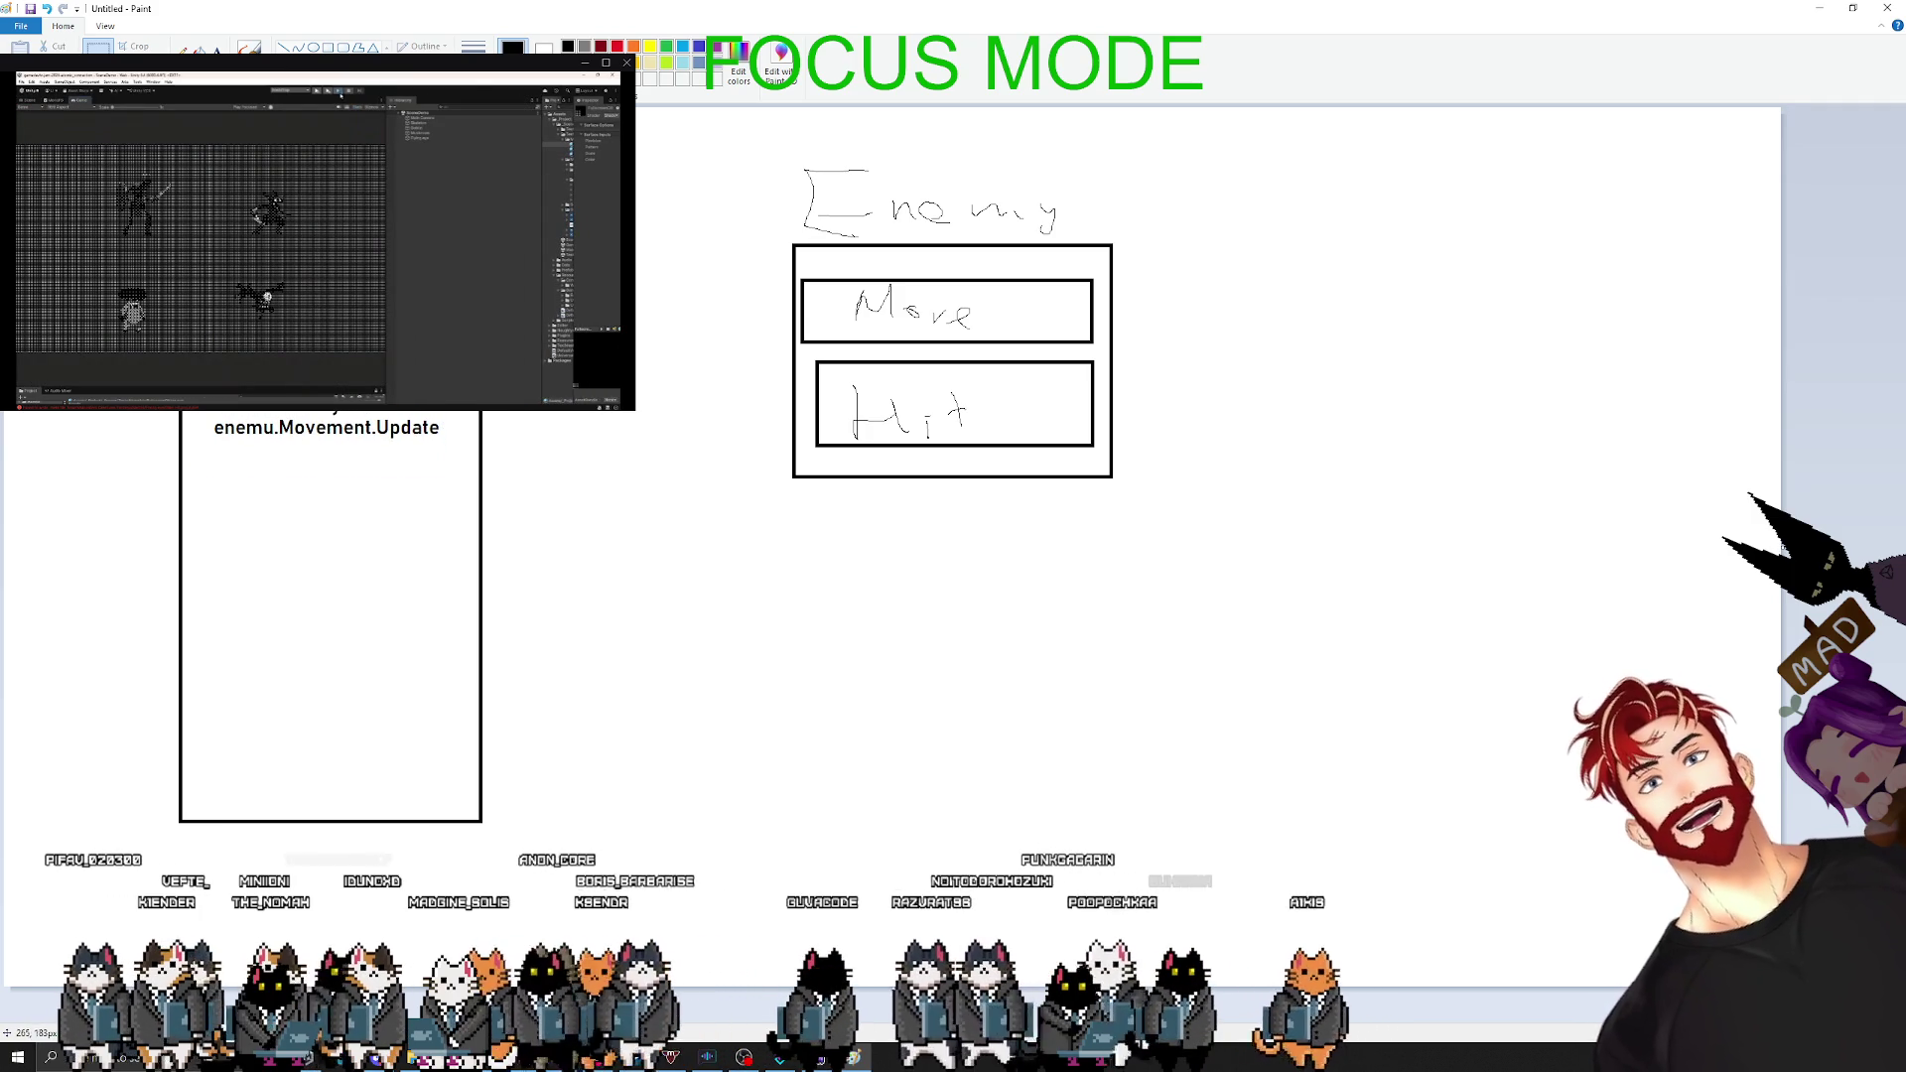
left_click_drag(197, 377, 454, 465)
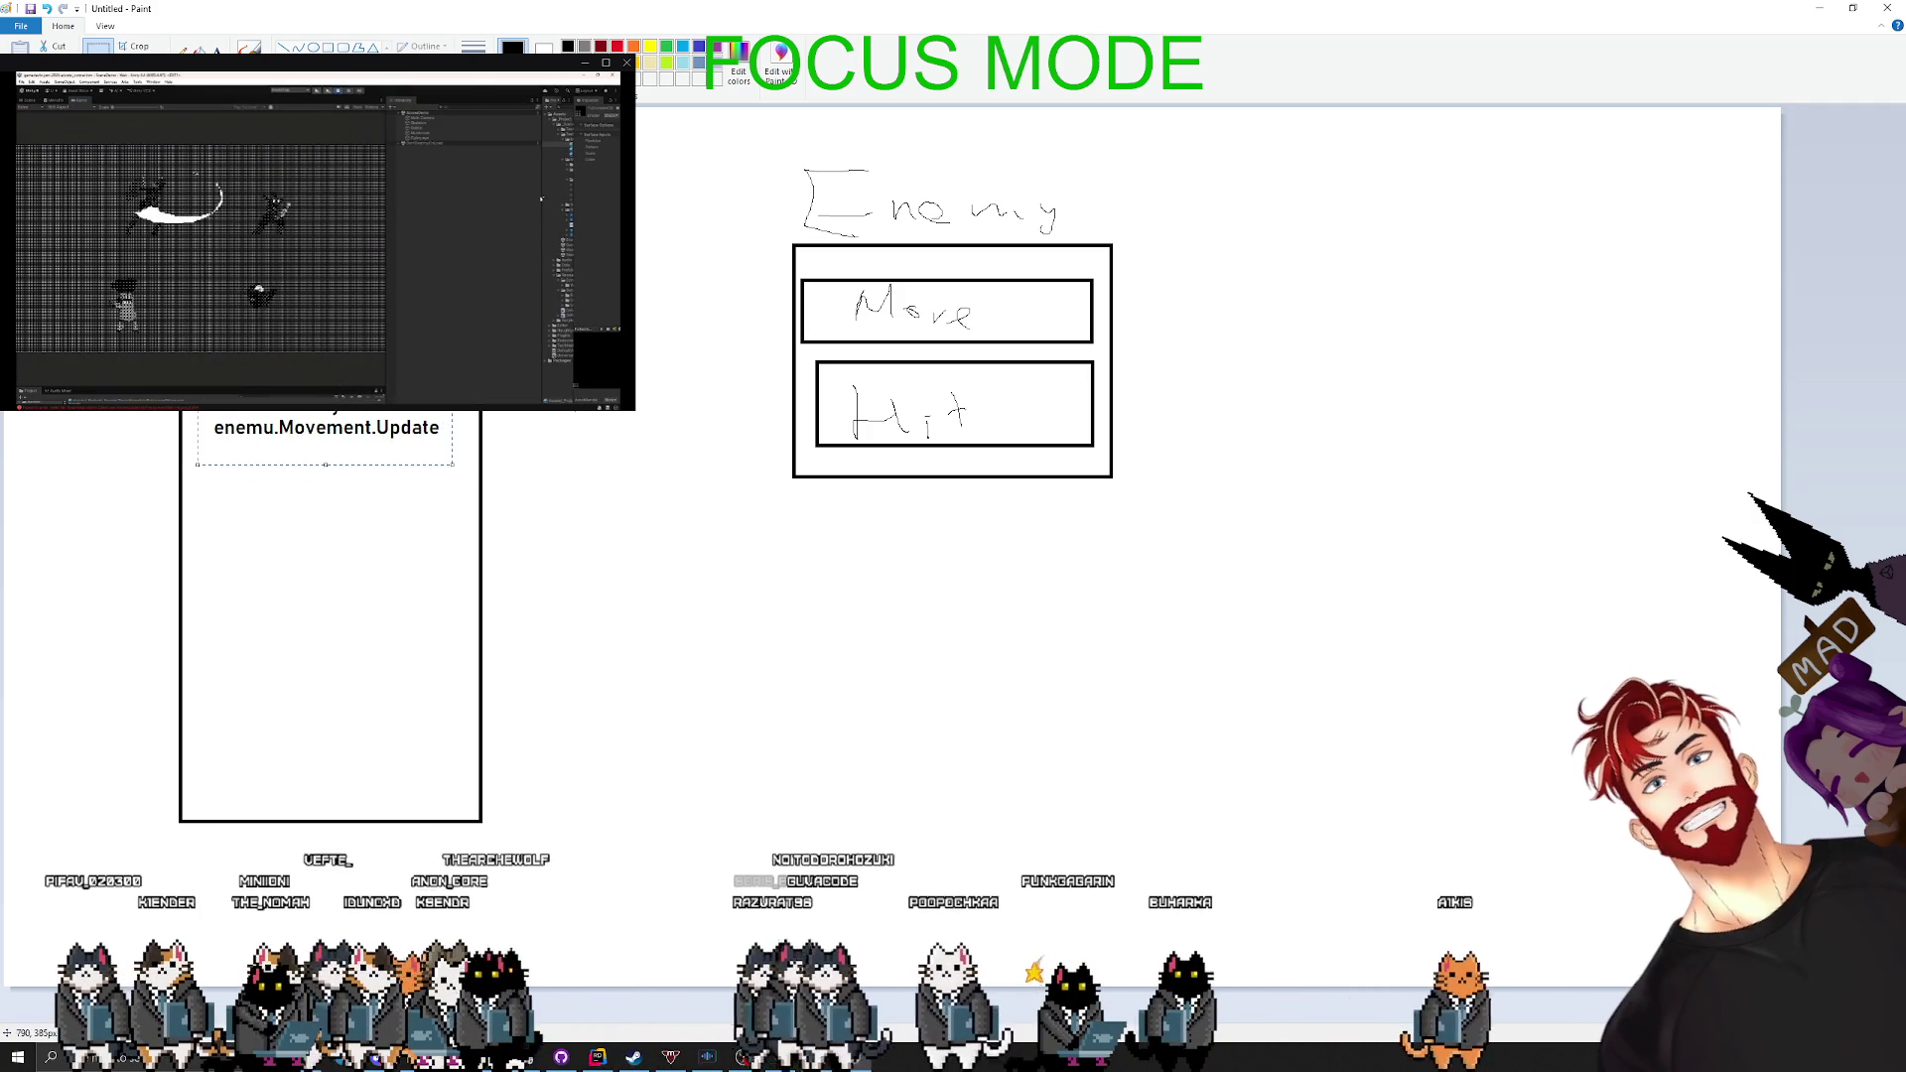
- Add the label 'enemy.Update' beneath the first line inside the tall box
left_click(217, 47)
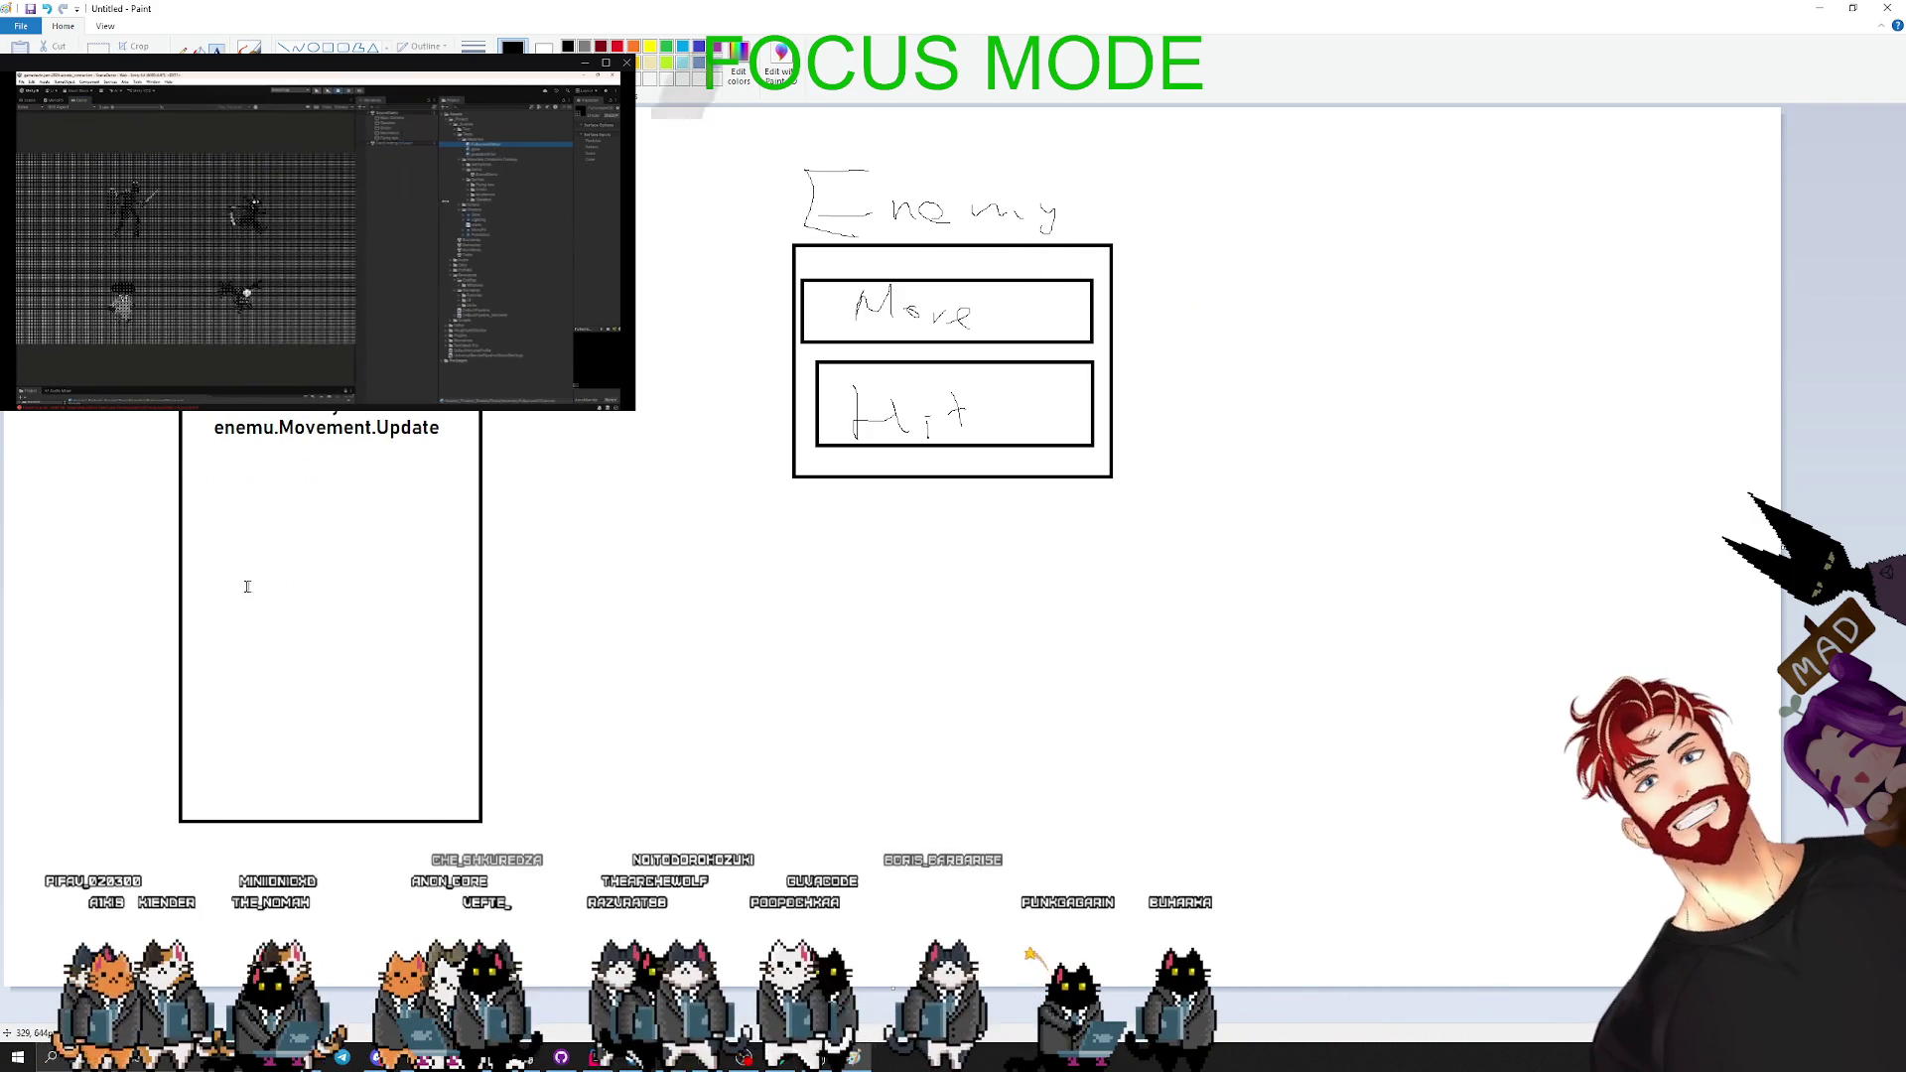
left_click(228, 581)
type("ene,y")
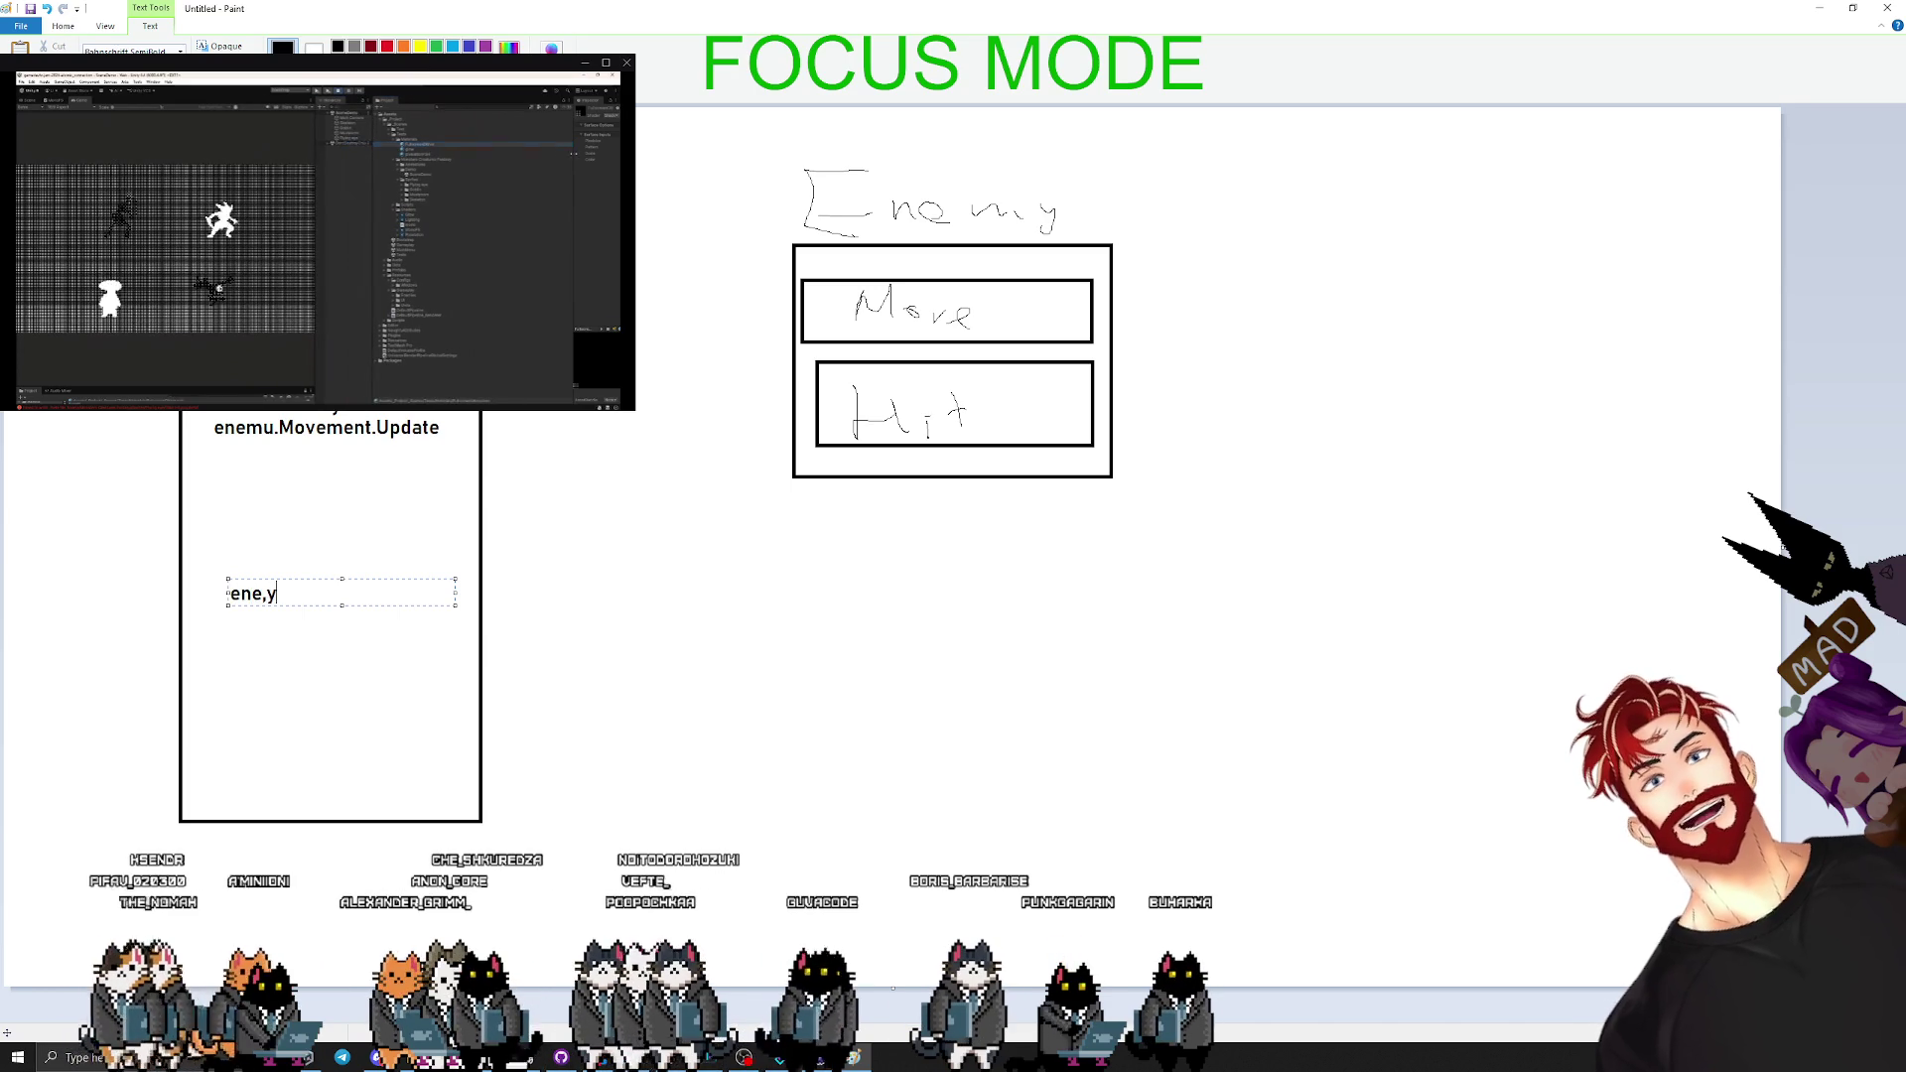
key("BackSpace")
key("BackSpace")
type("my.Update")
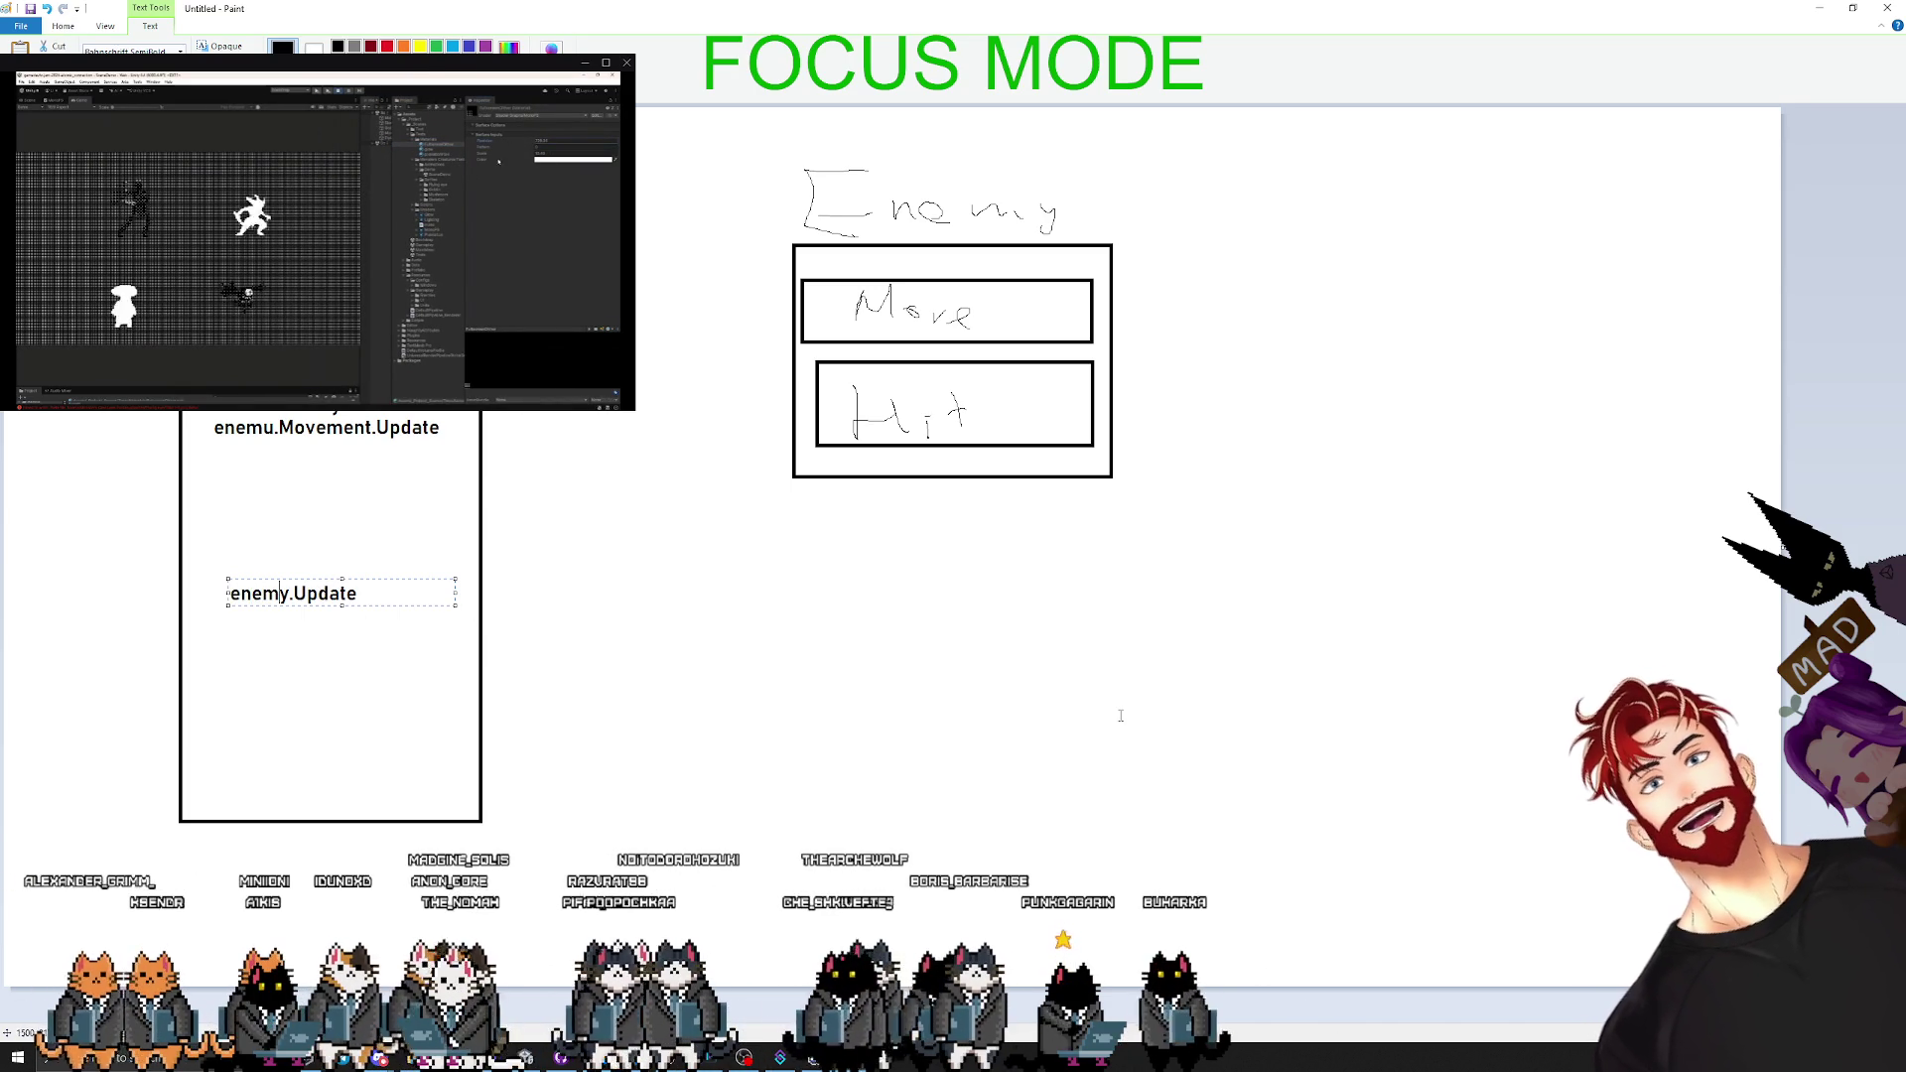
left_click(858, 349)
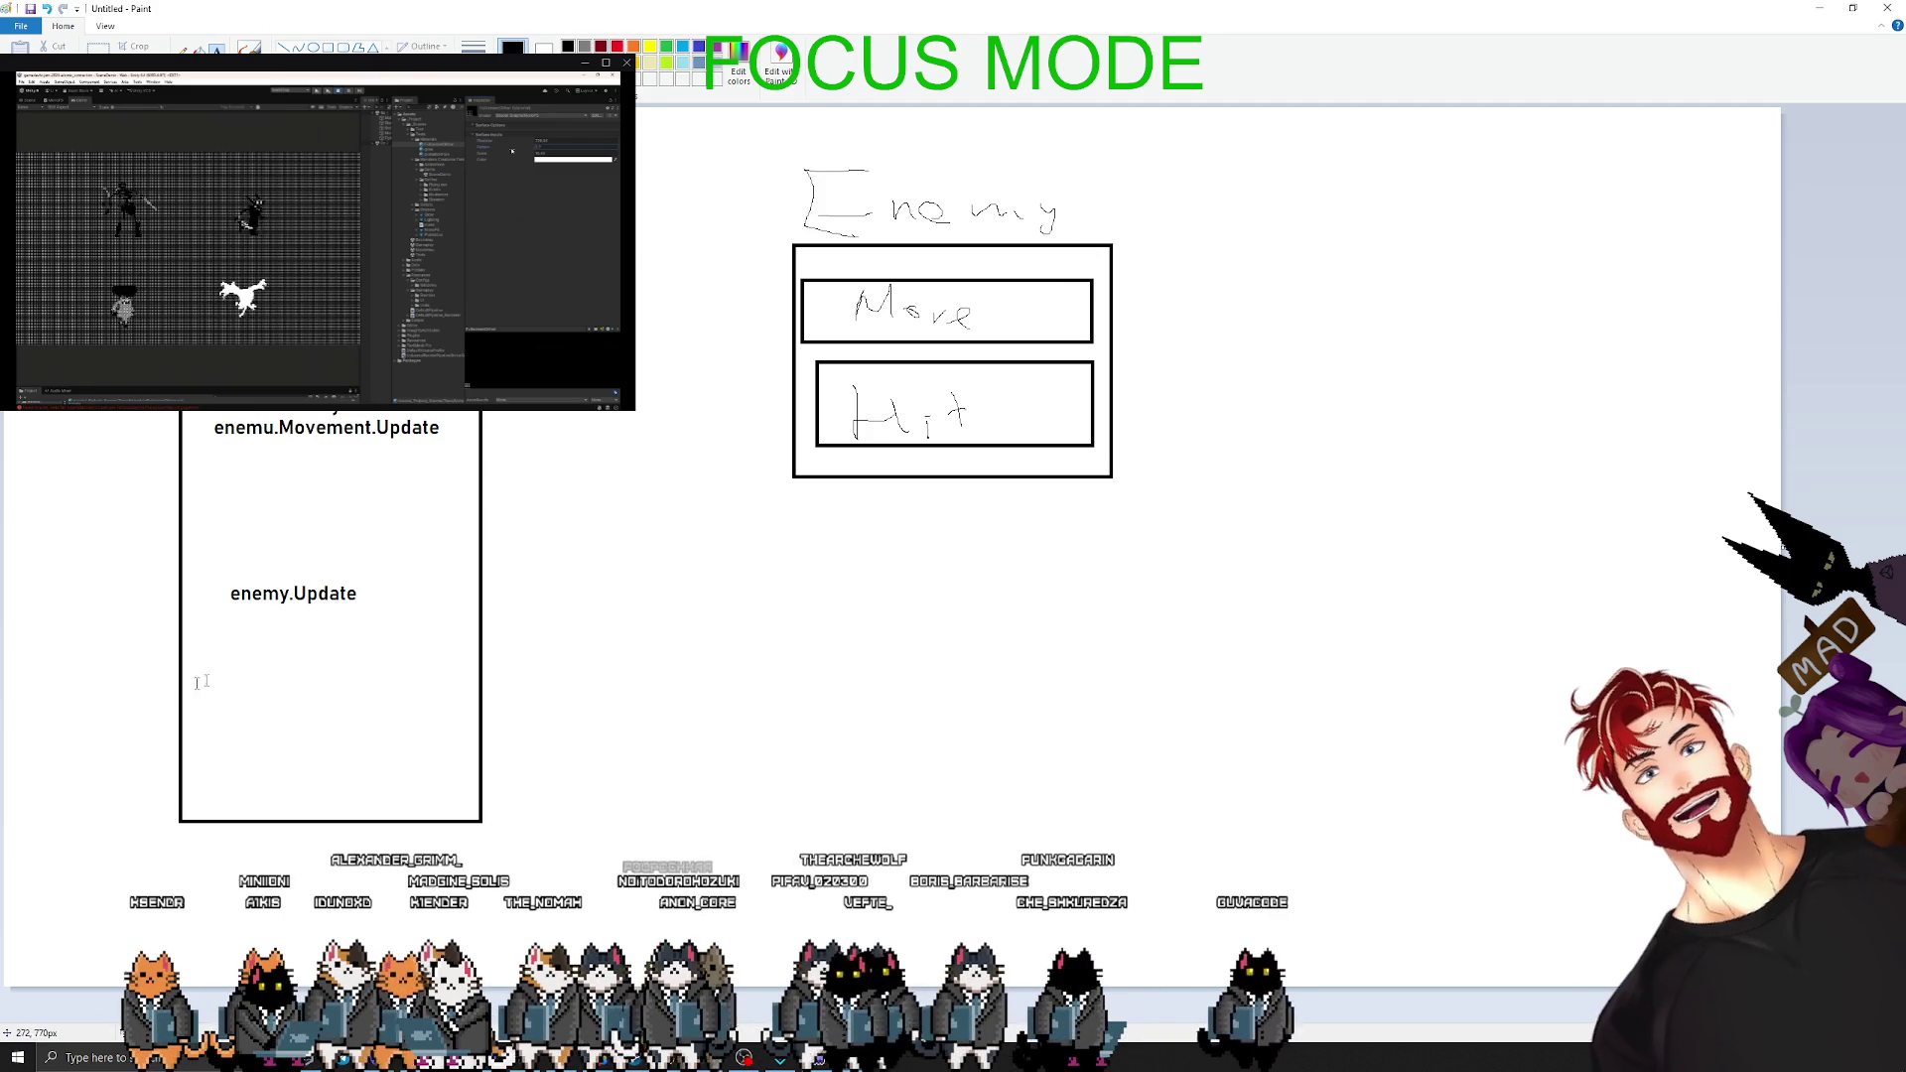
left_click_drag(202, 415, 471, 484)
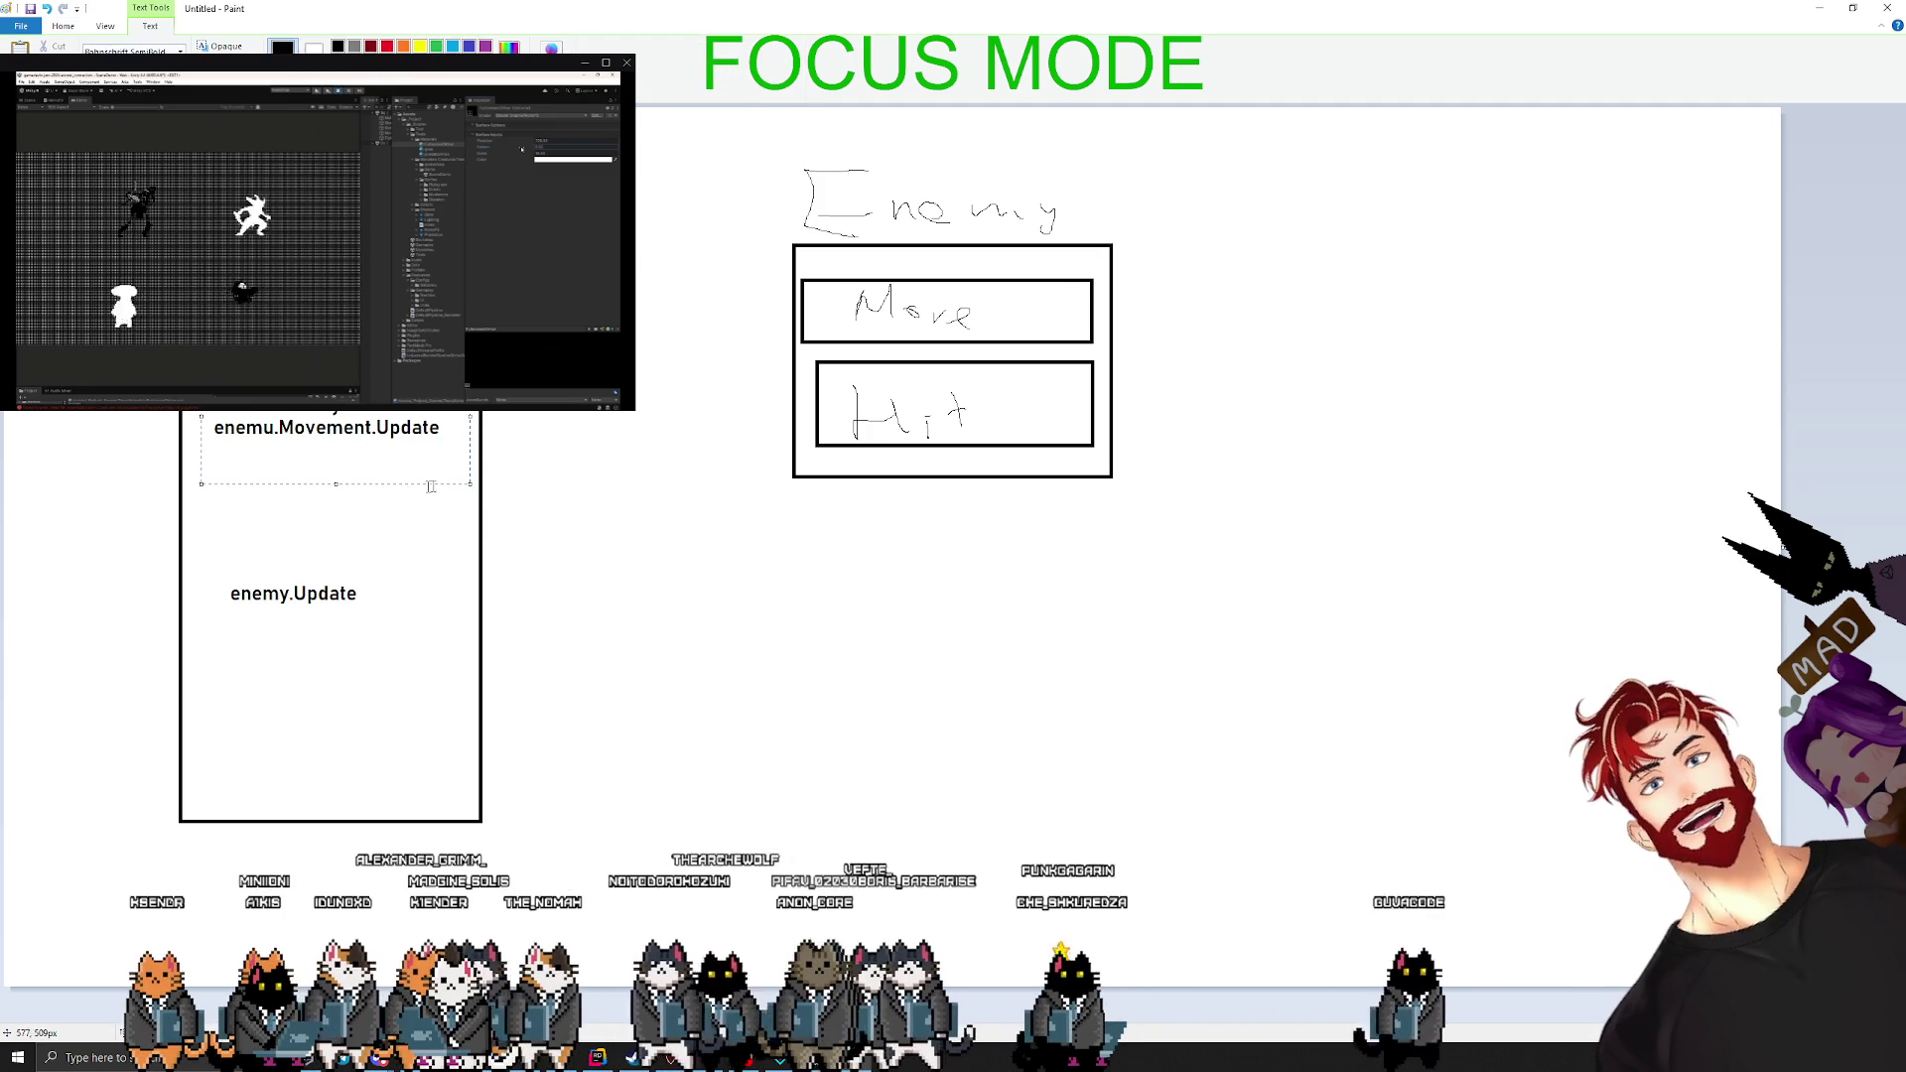
left_click(520, 513)
left_click_drag(395, 664, 394, 665)
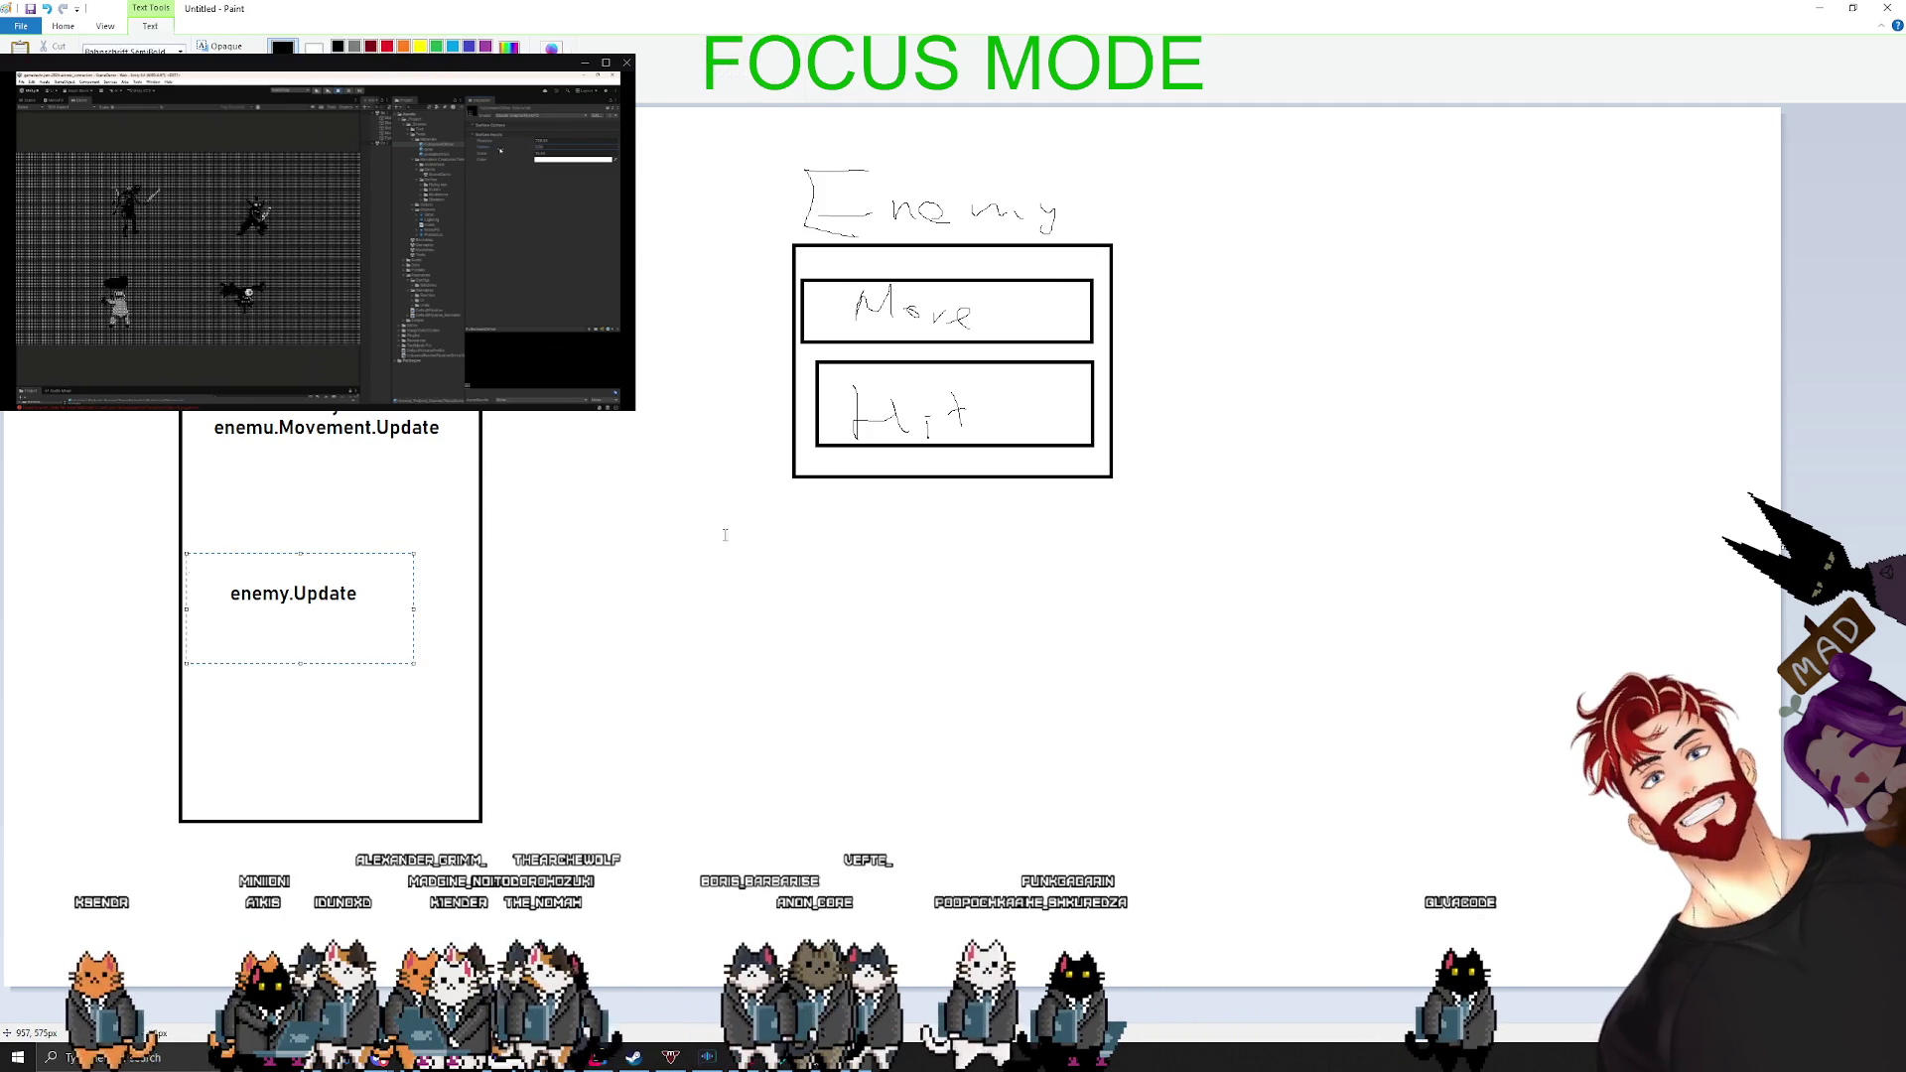
left_click(492, 410)
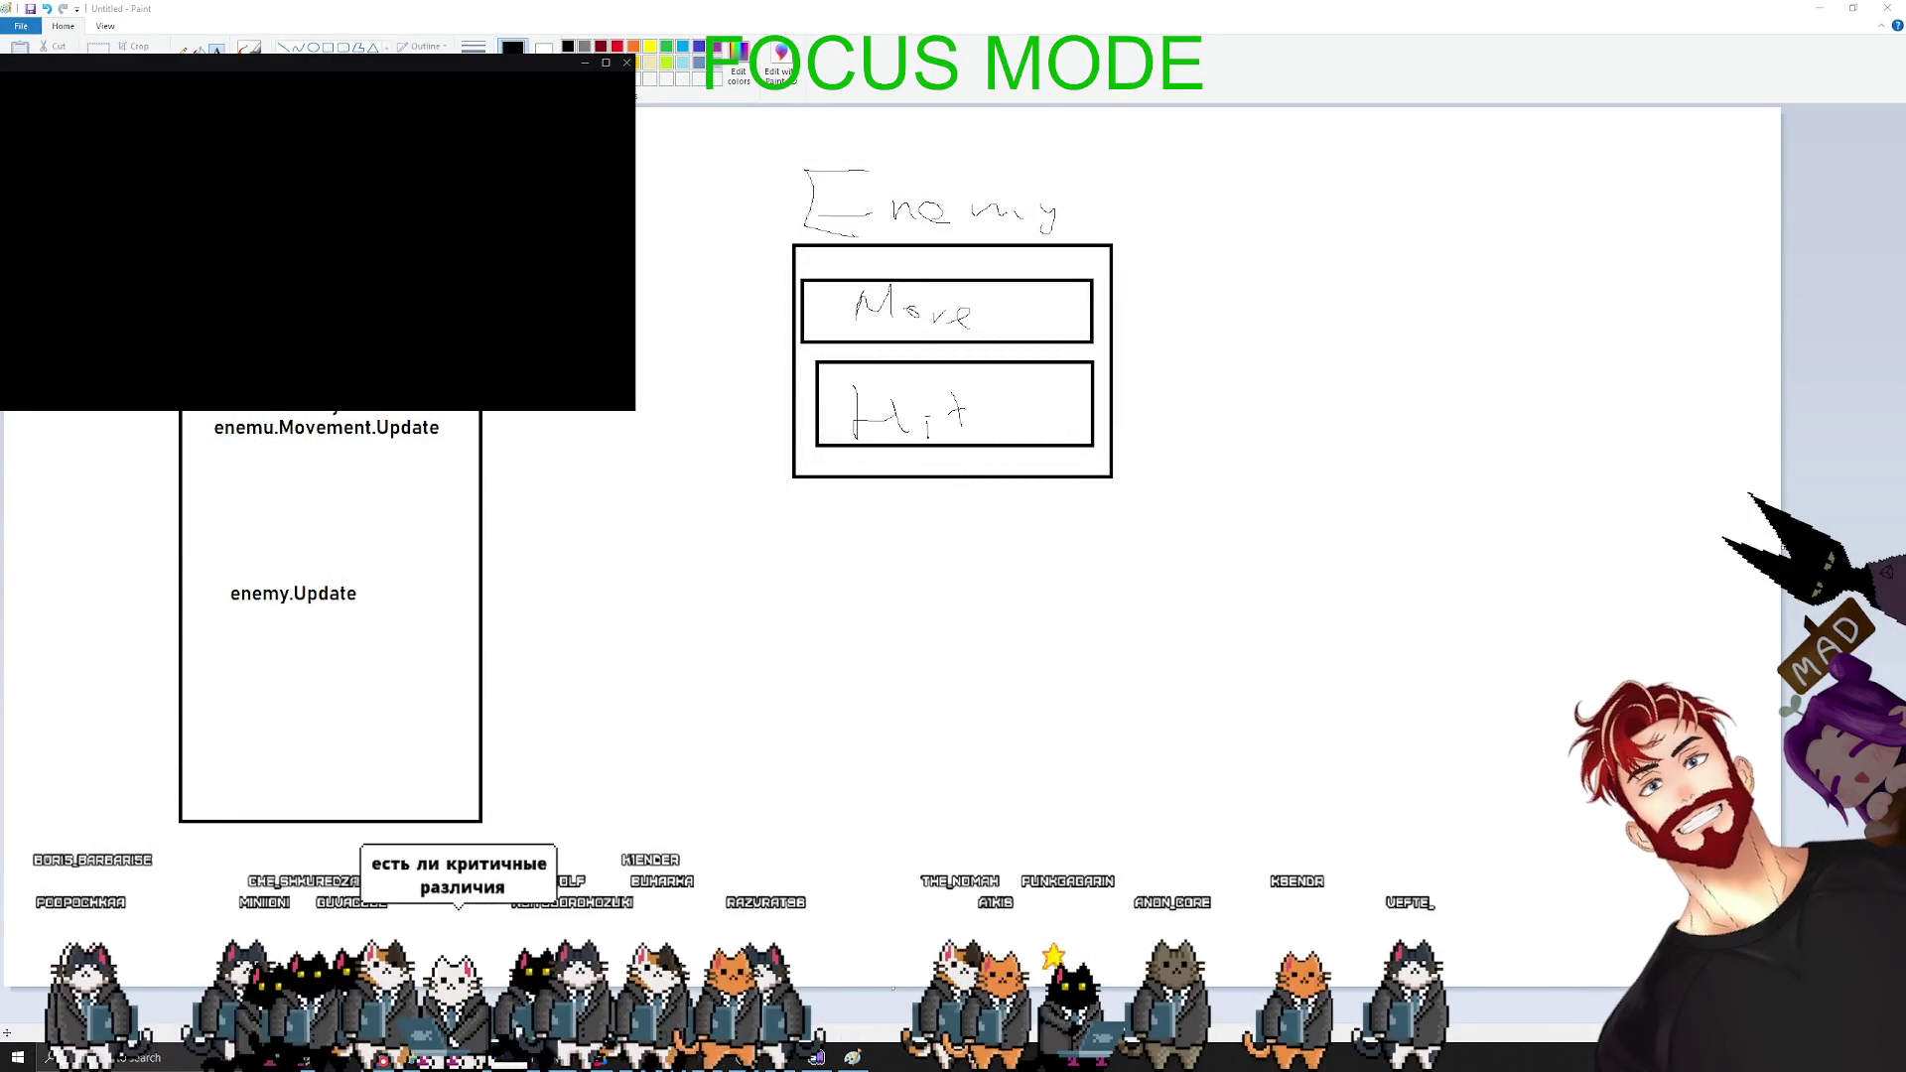
- Discard a stray empty text box on the canvas and dismiss the window menu
left_click(1581, 406)
left_click(1247, 308)
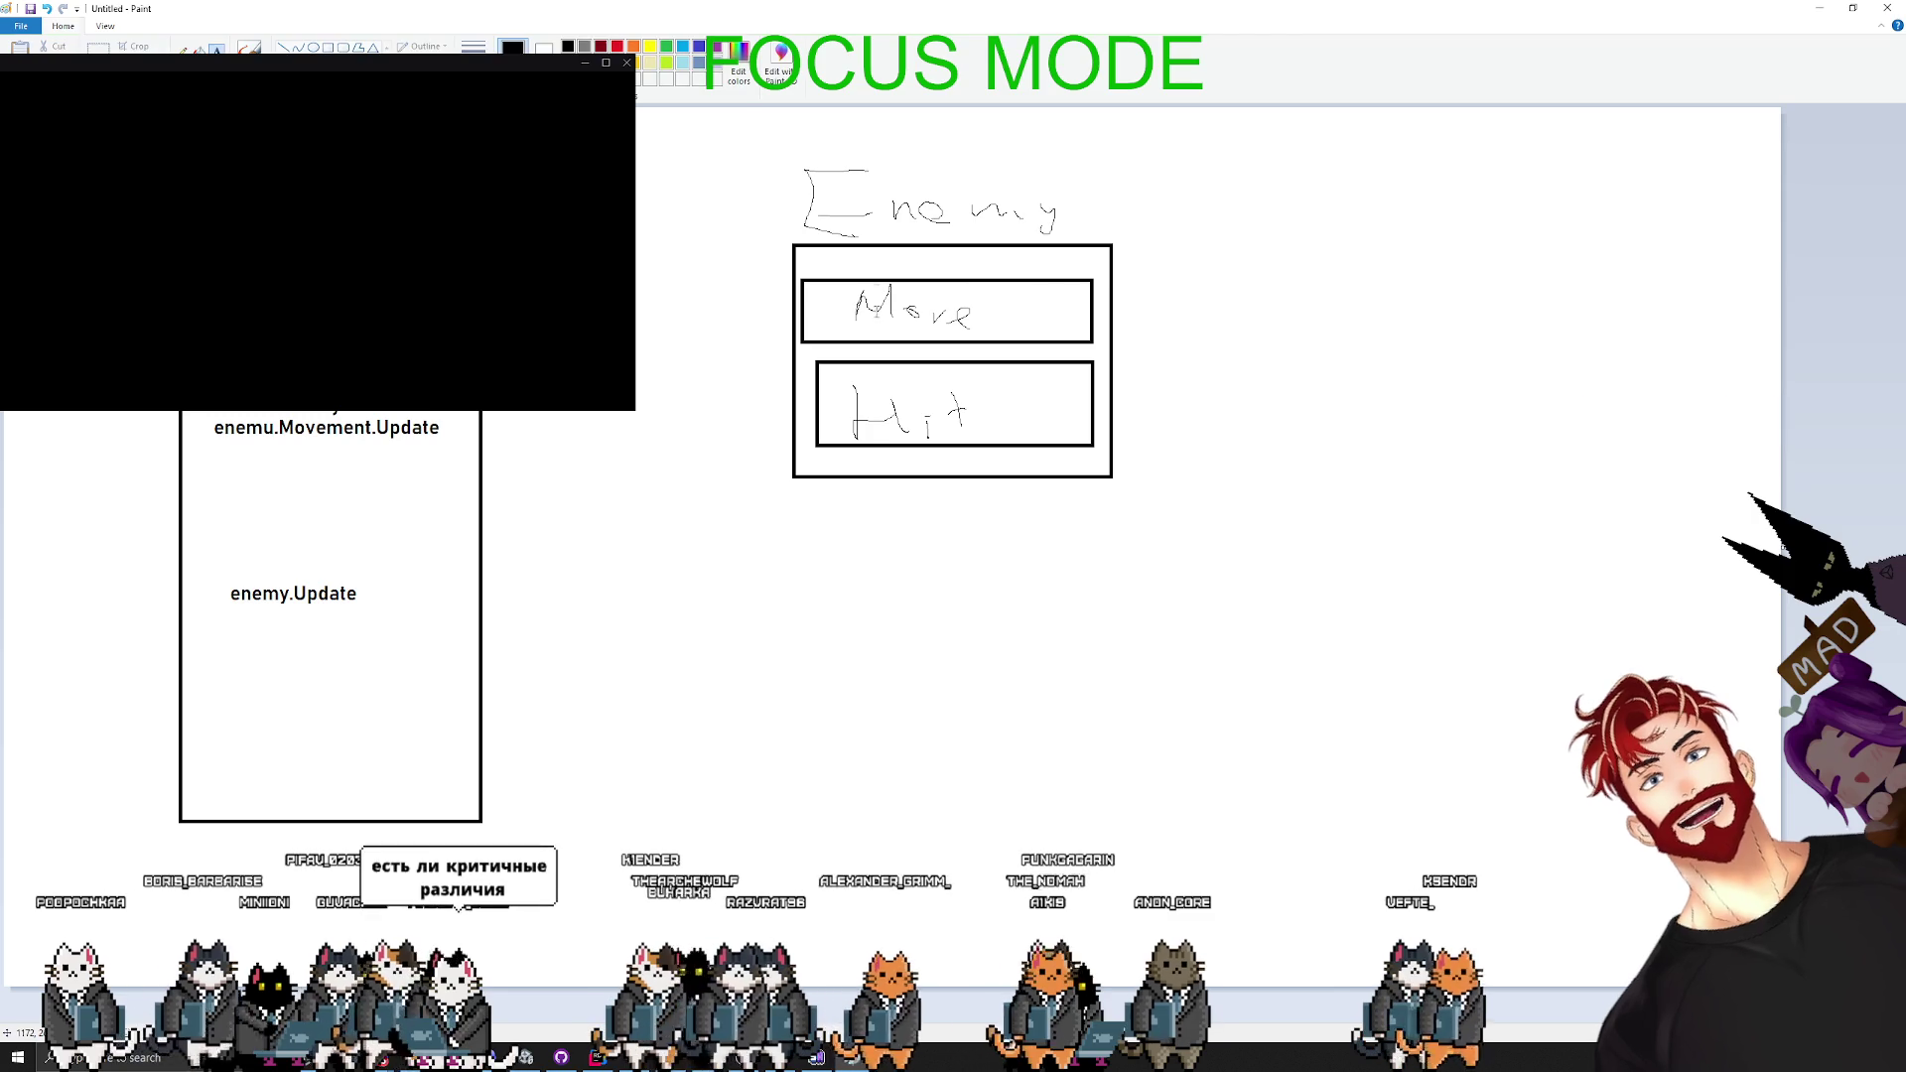
left_click(962, 36)
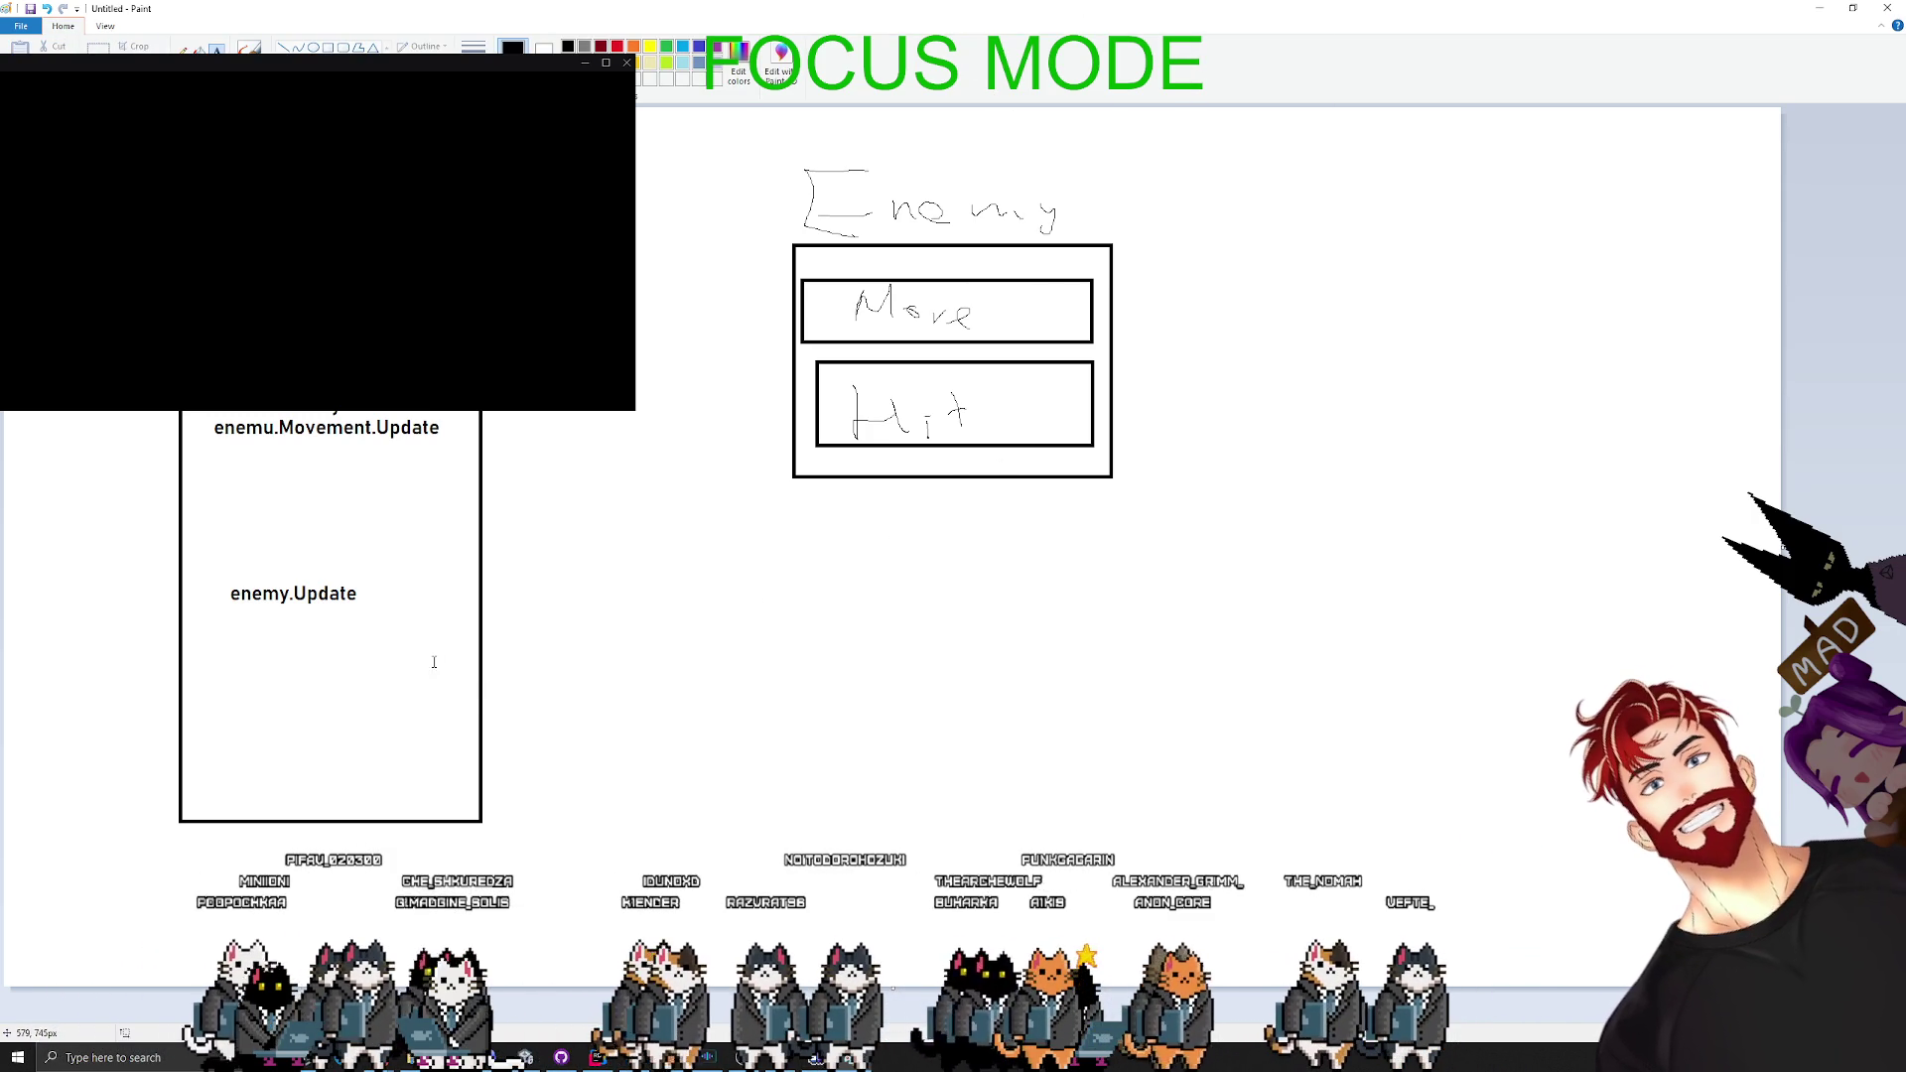
key("super")
key("super")
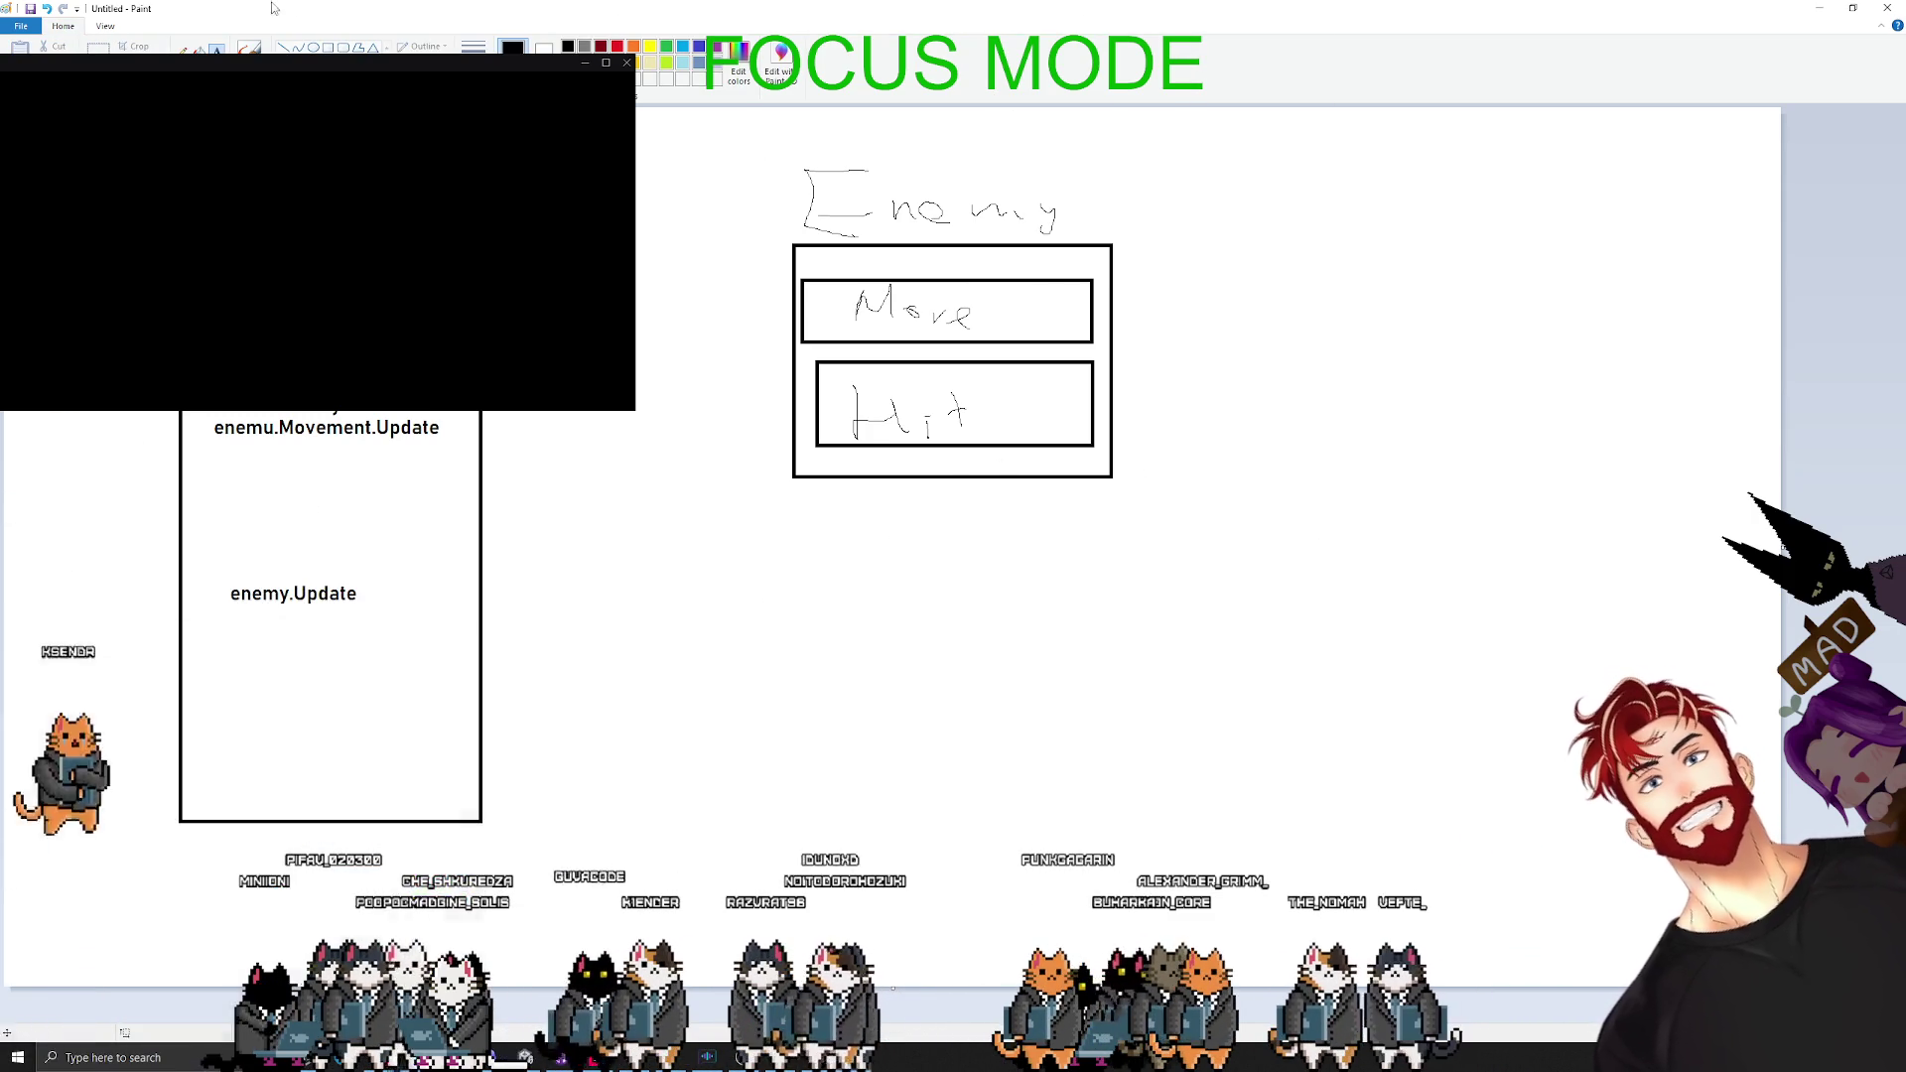
- Glance over the open windows, stay in Paint, and discard a stray empty text box
key("alt+Tab")
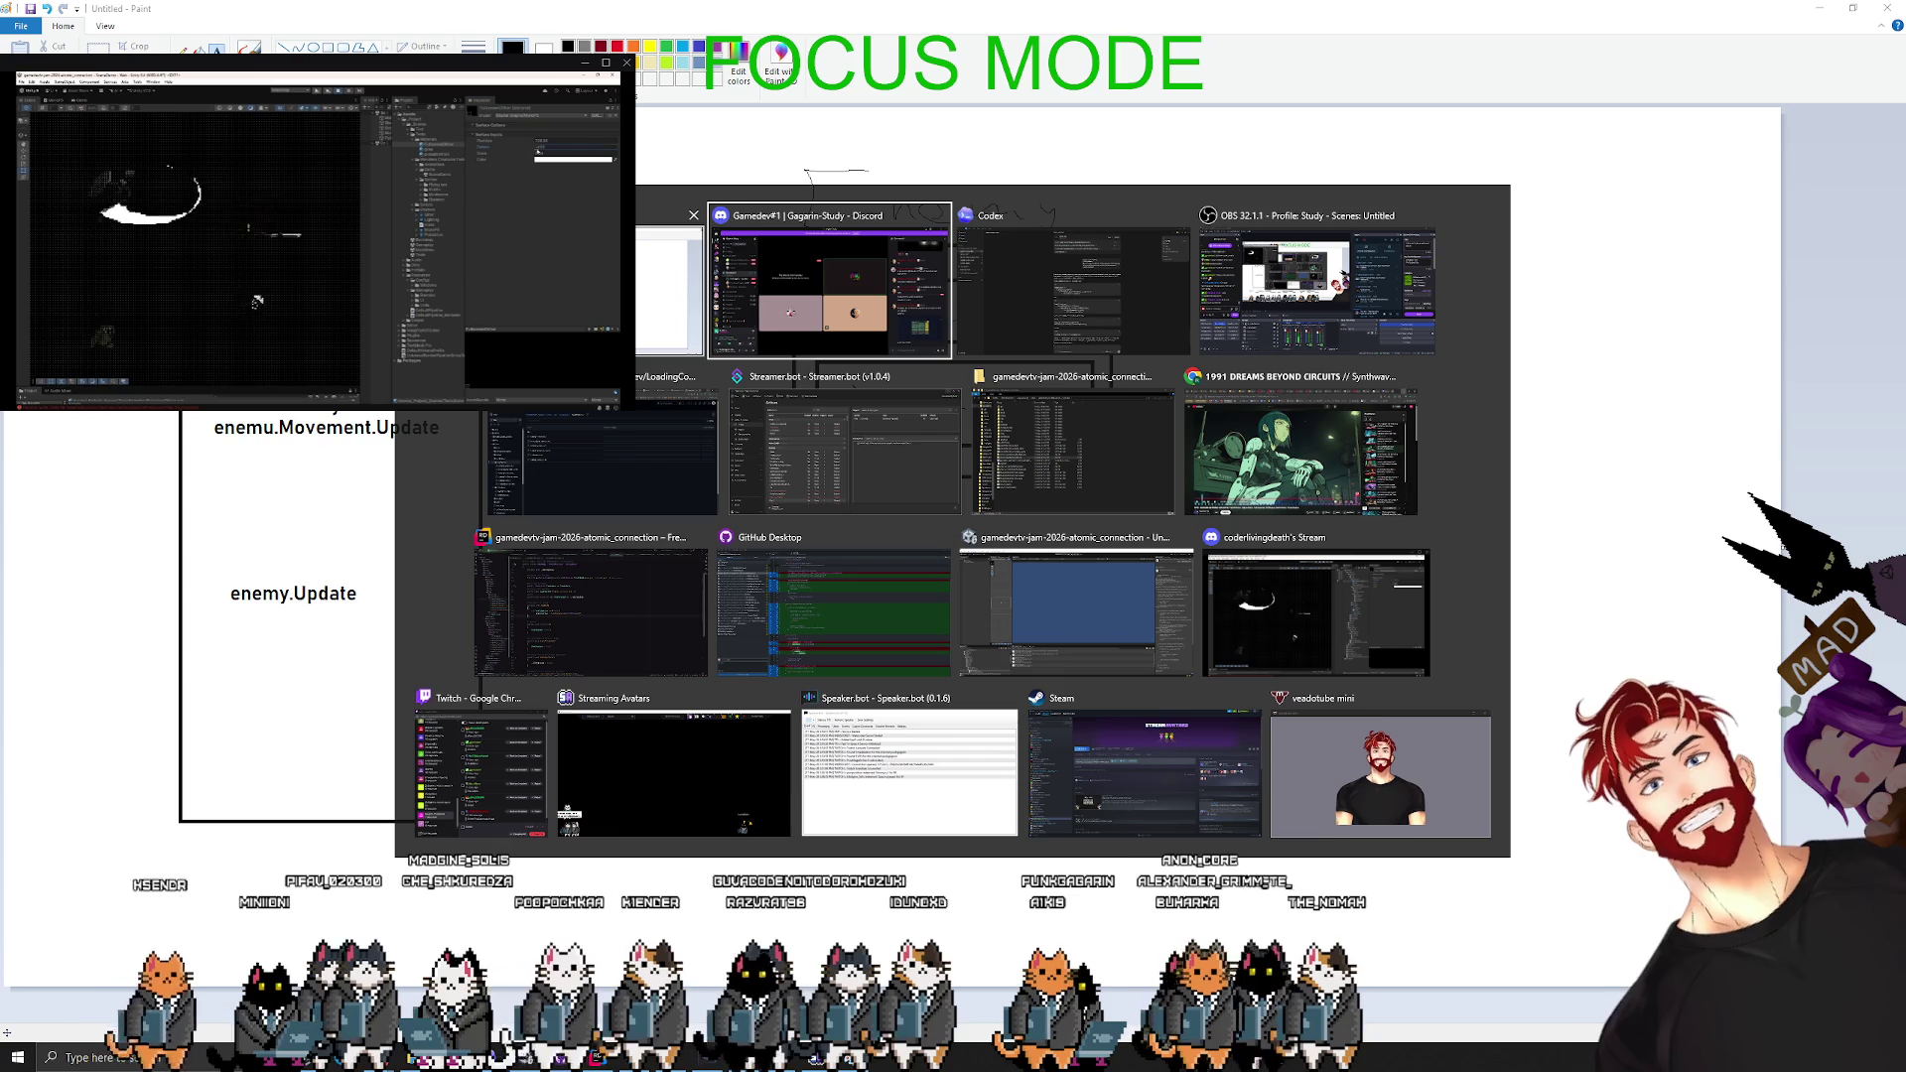
key("Escape")
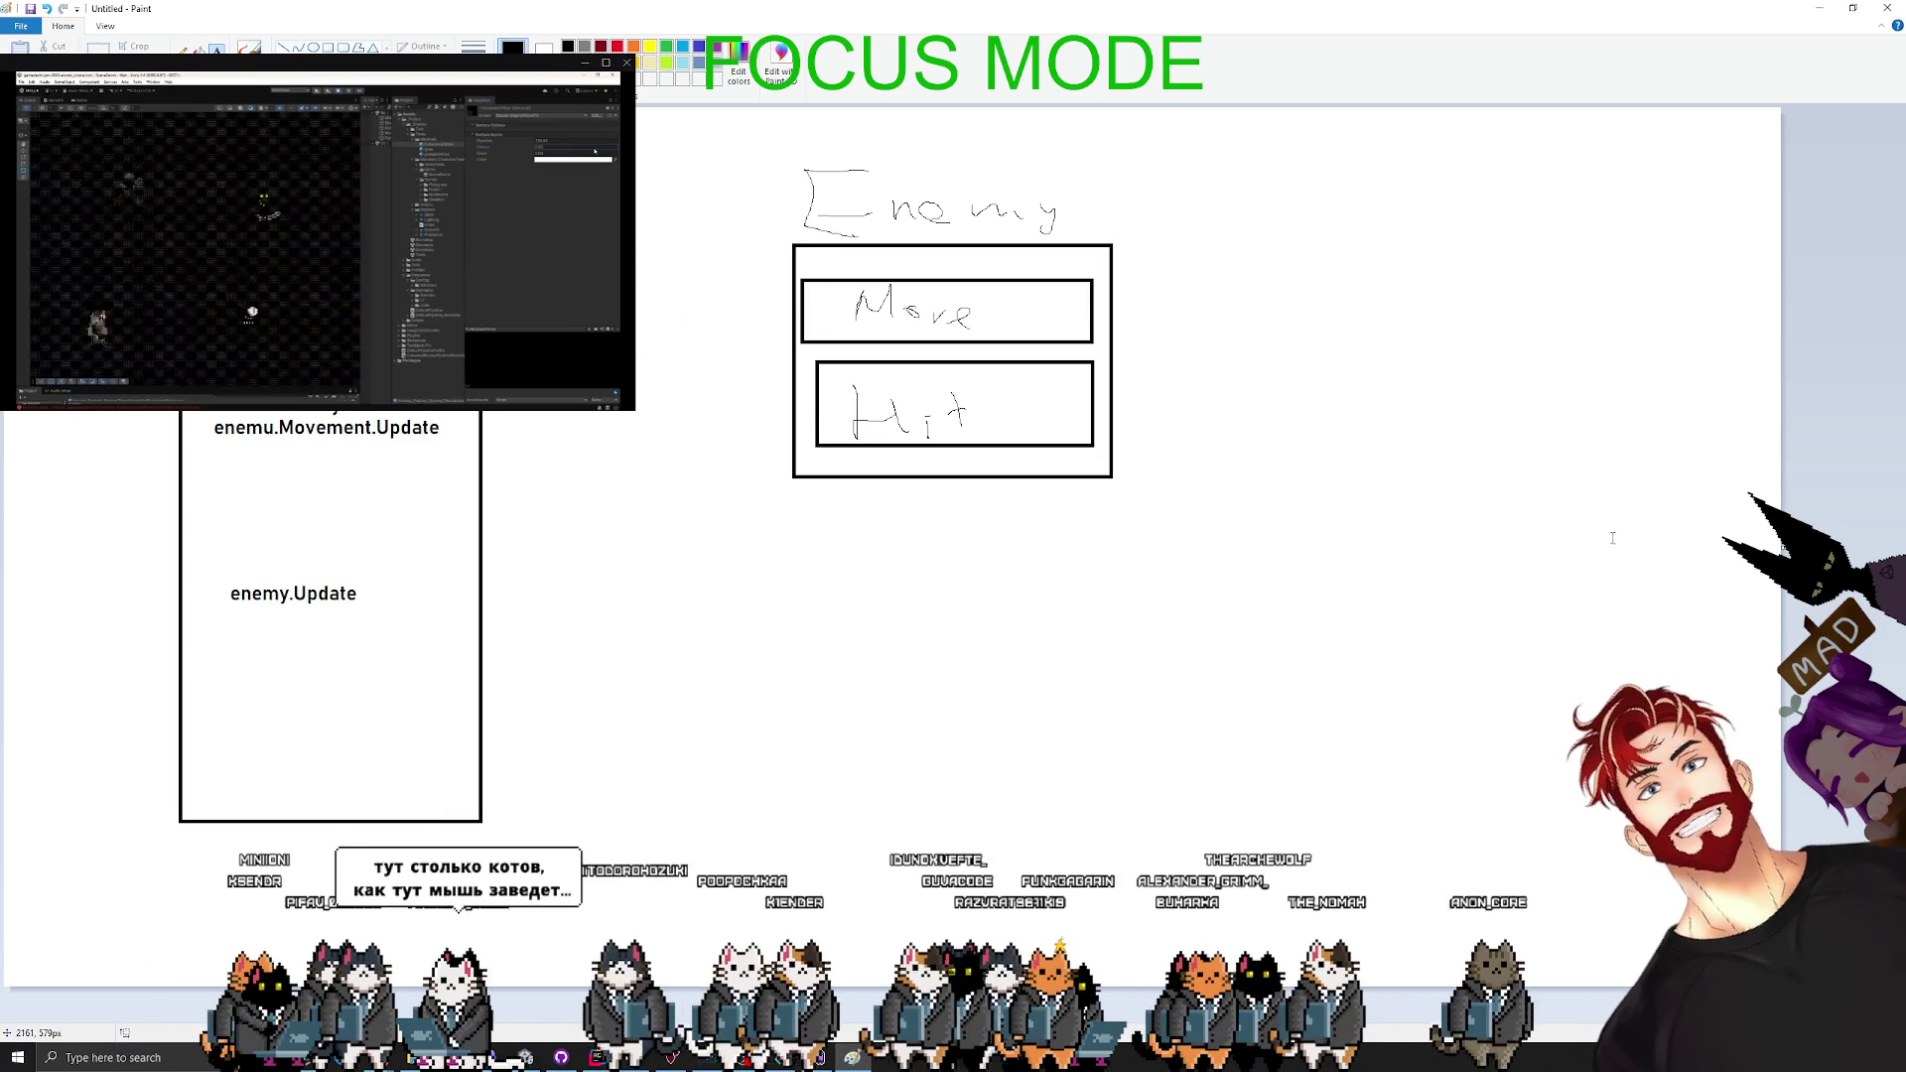
left_click(1603, 516)
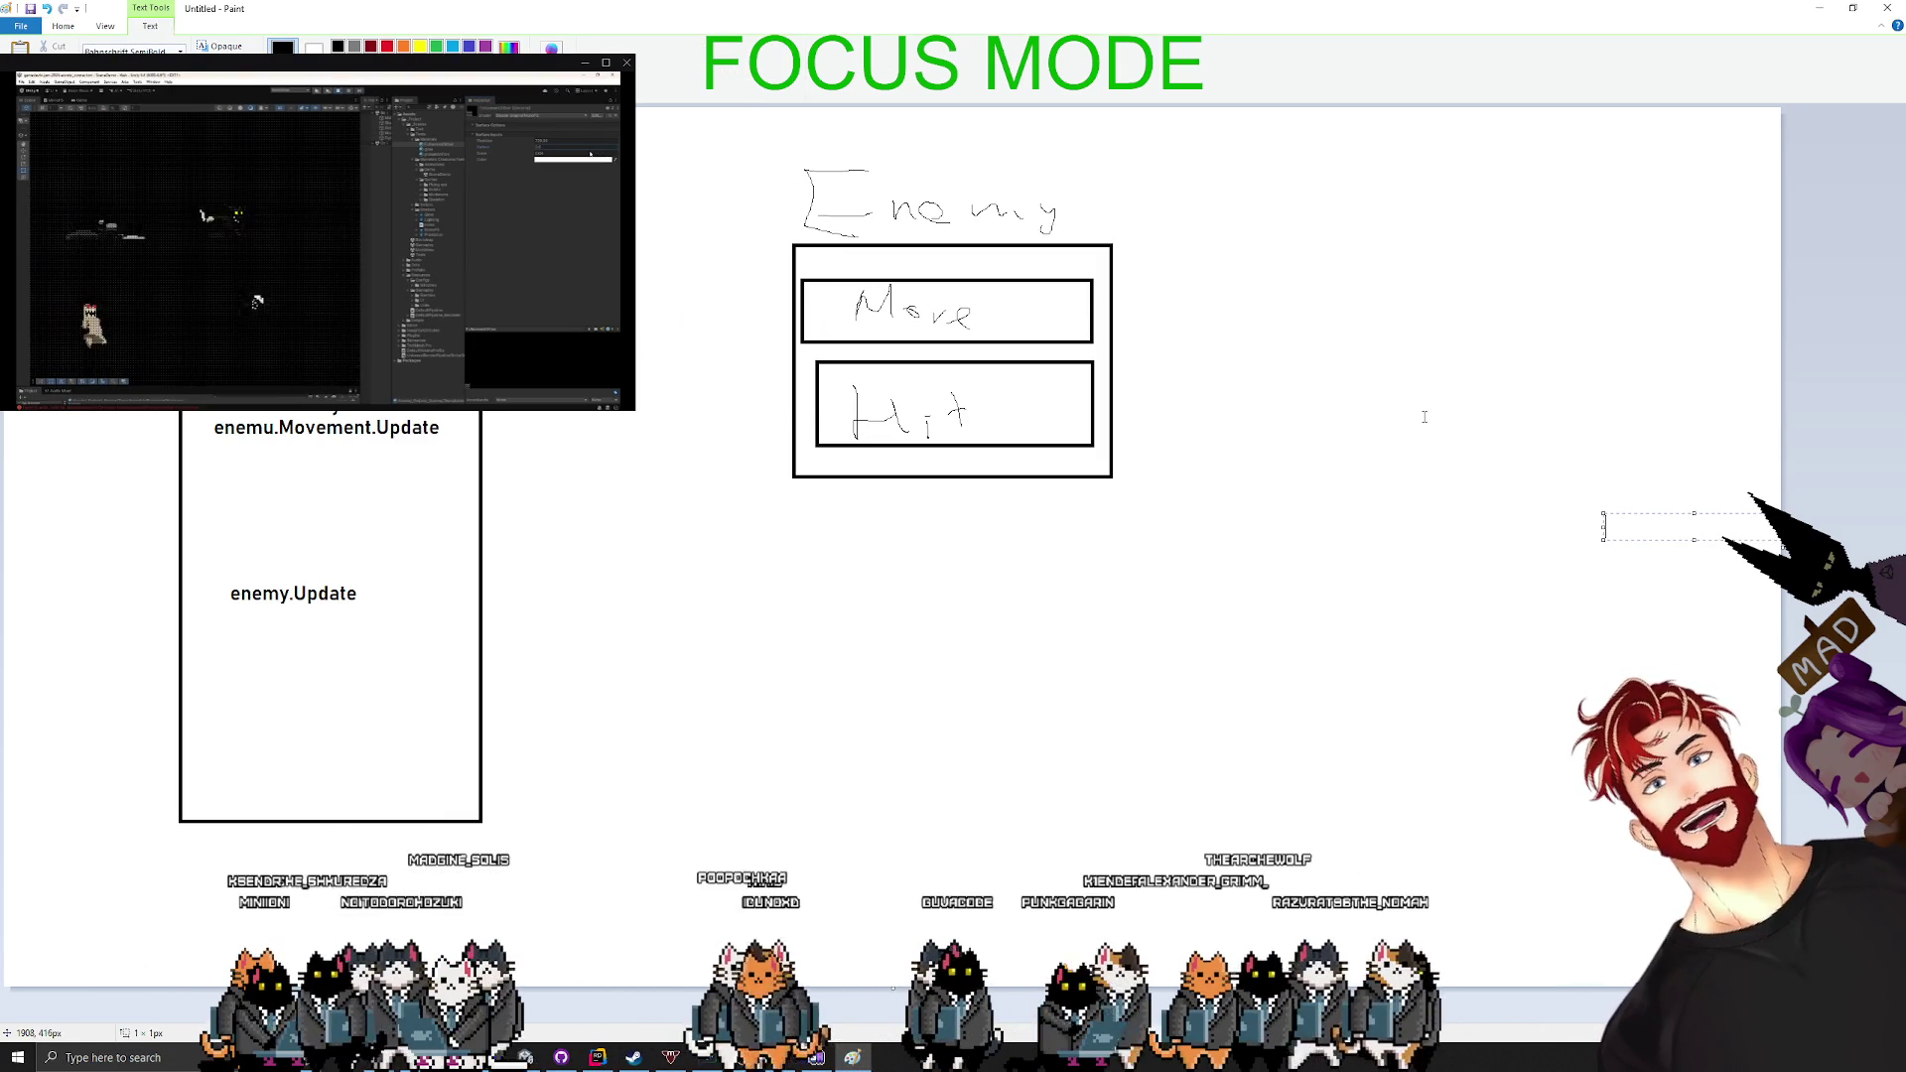
left_click(1459, 459)
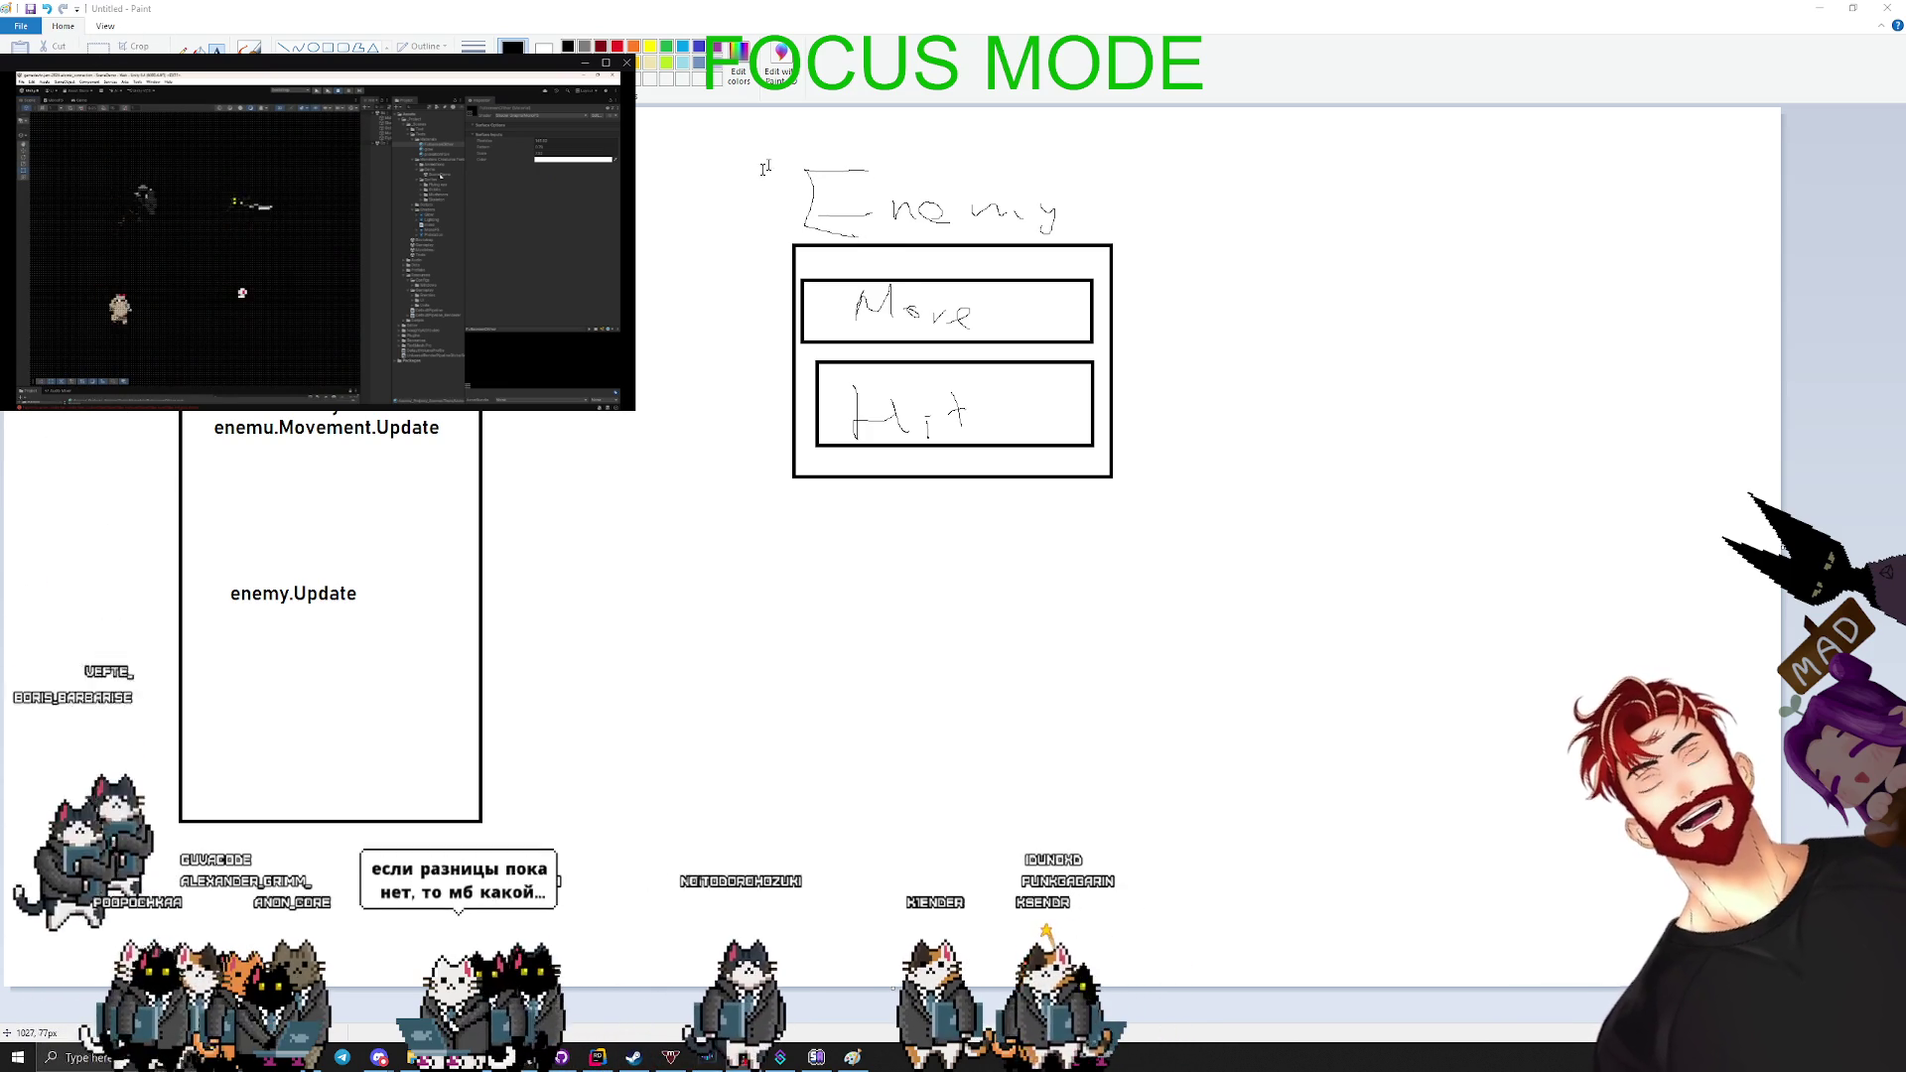
- Minimize Paint, fix the mistyped word in the draft, and send Codex the keep-it-in-services reply
left_click(1820, 7)
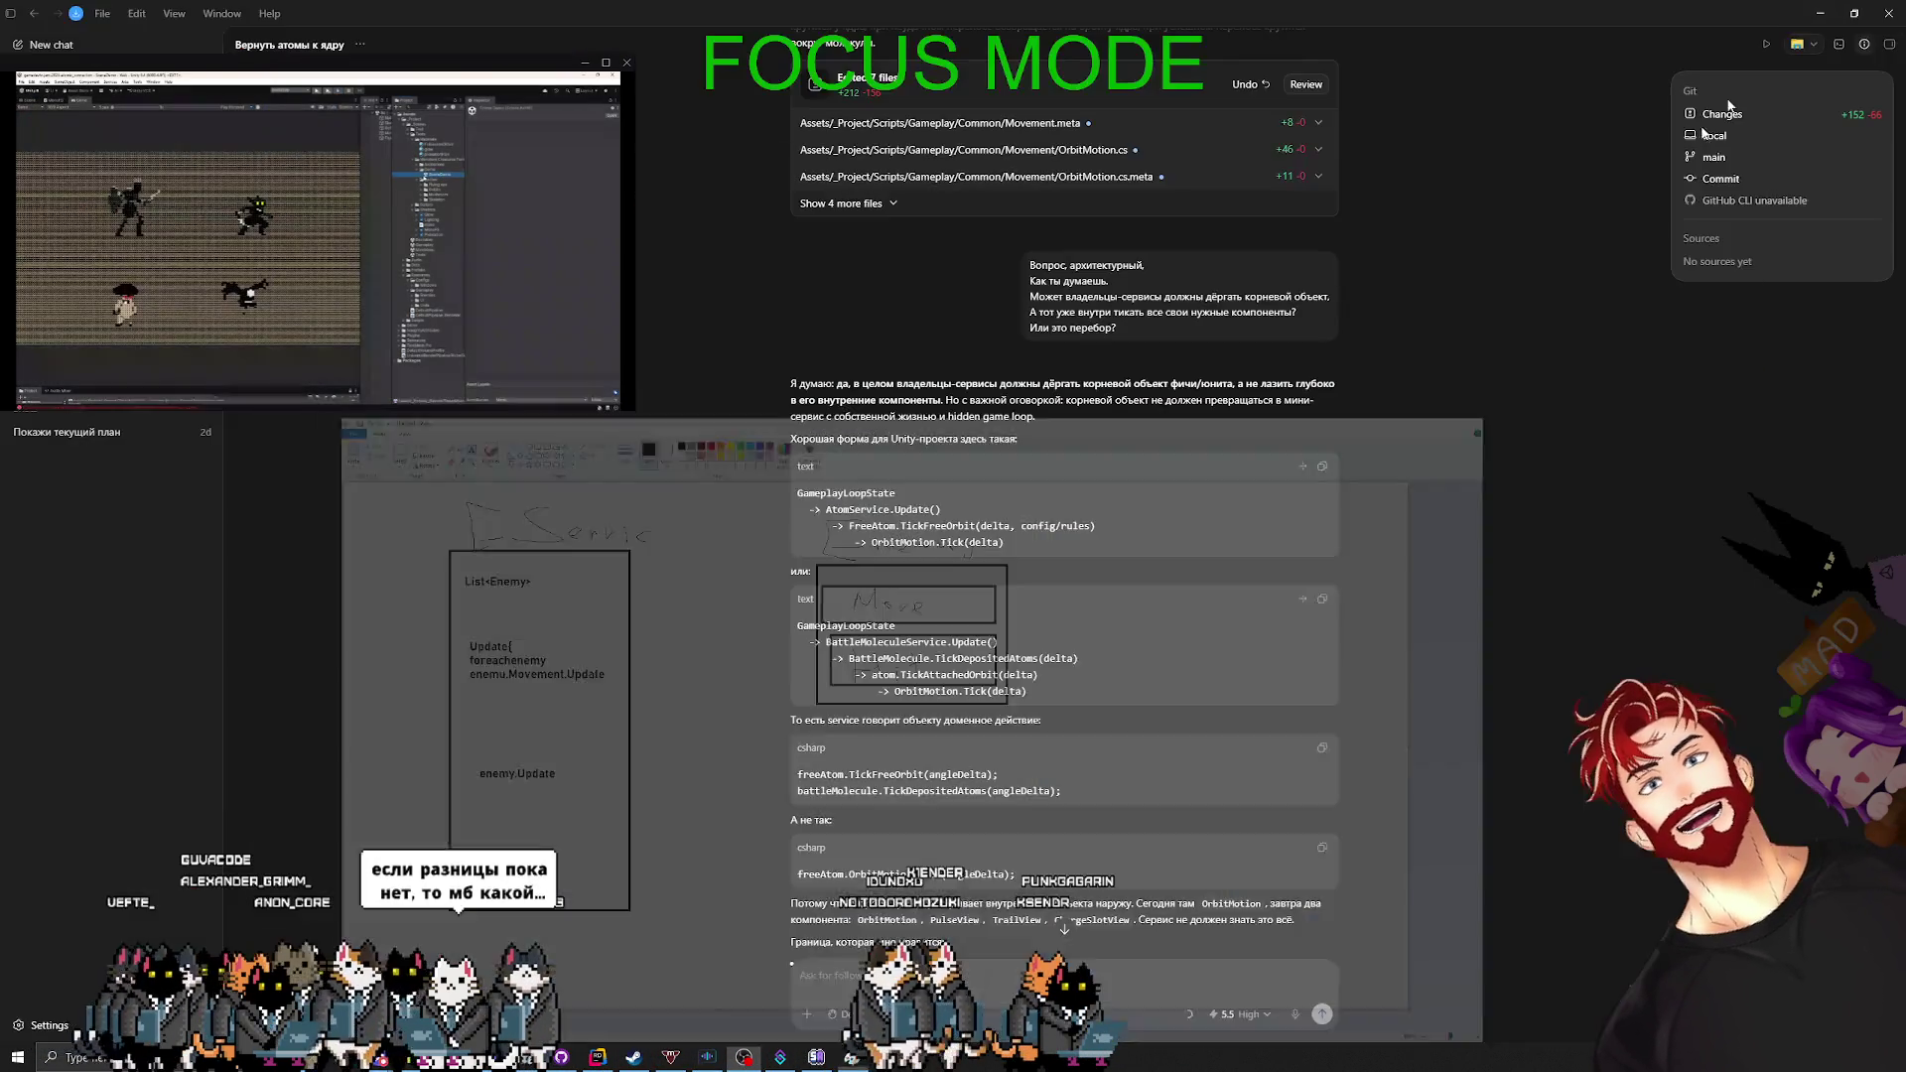
scroll(829, 944, "down", 5)
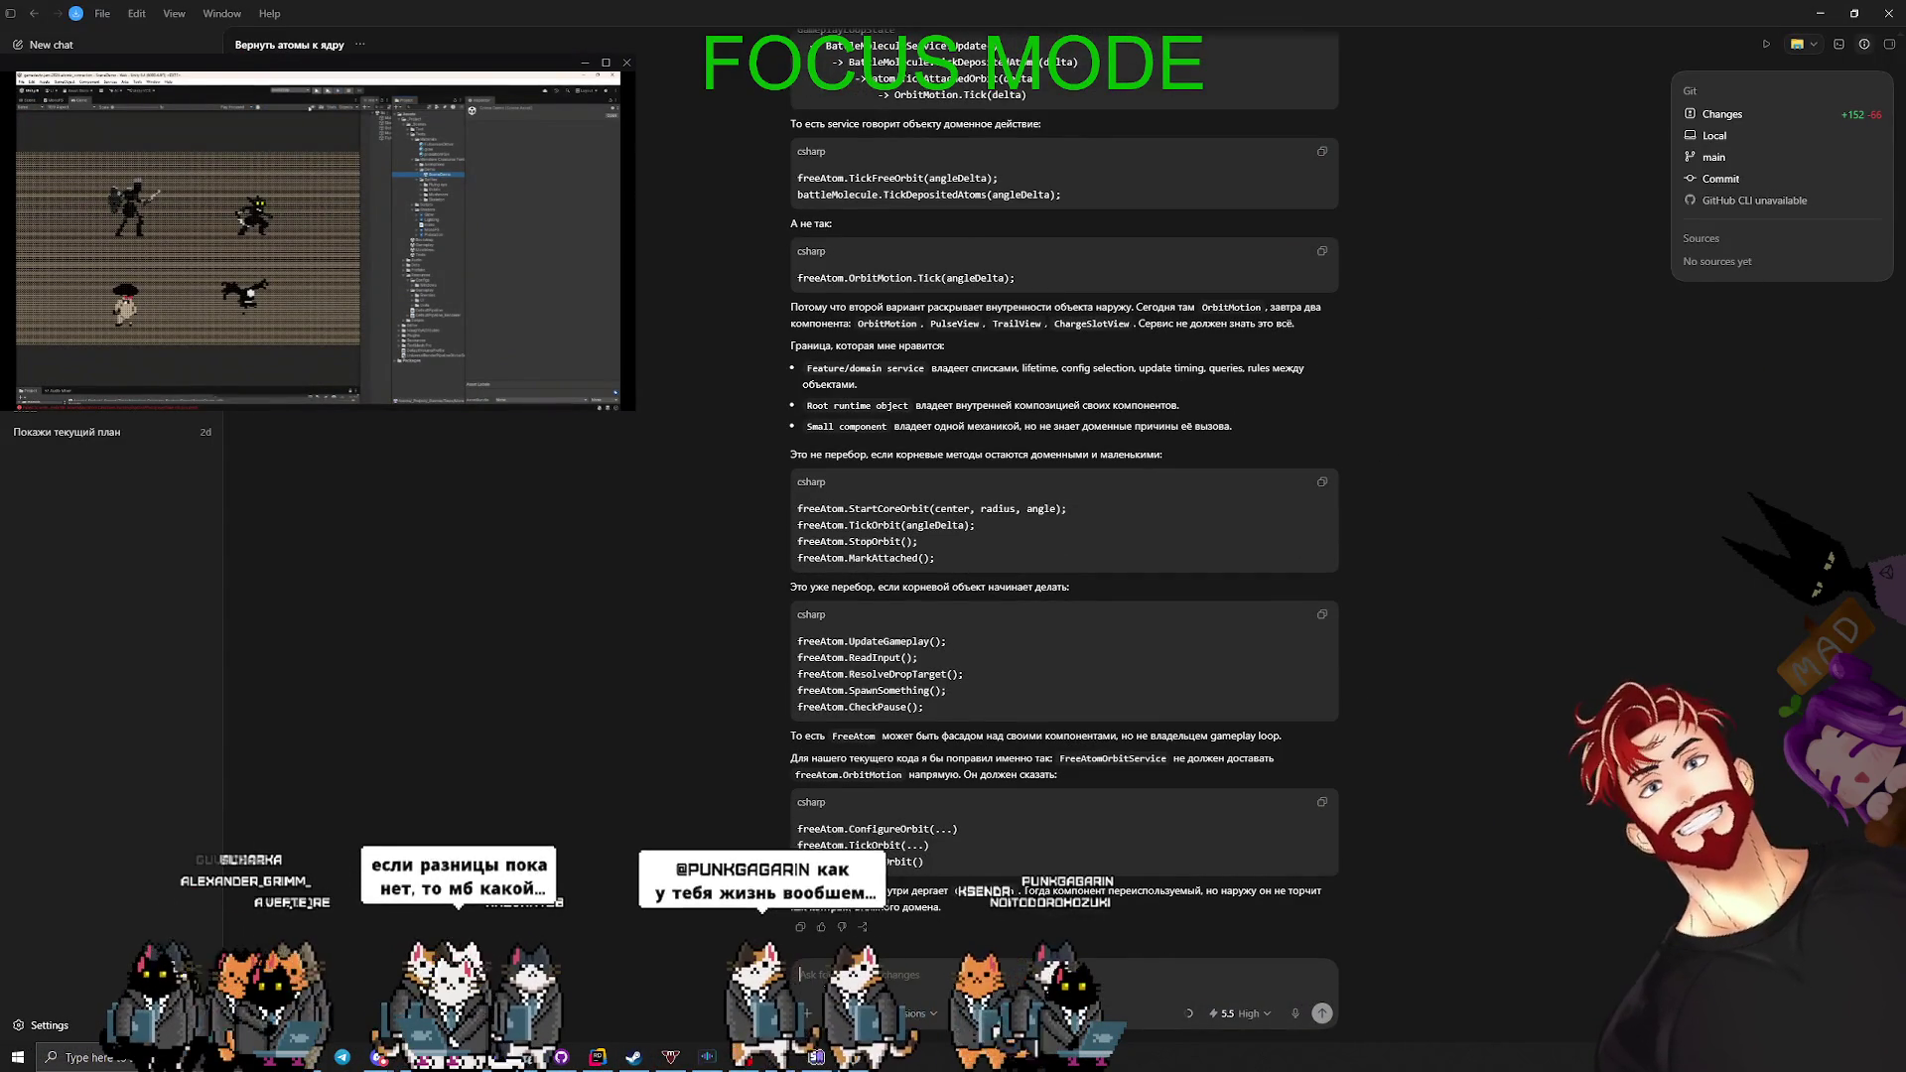
double_click(827, 991)
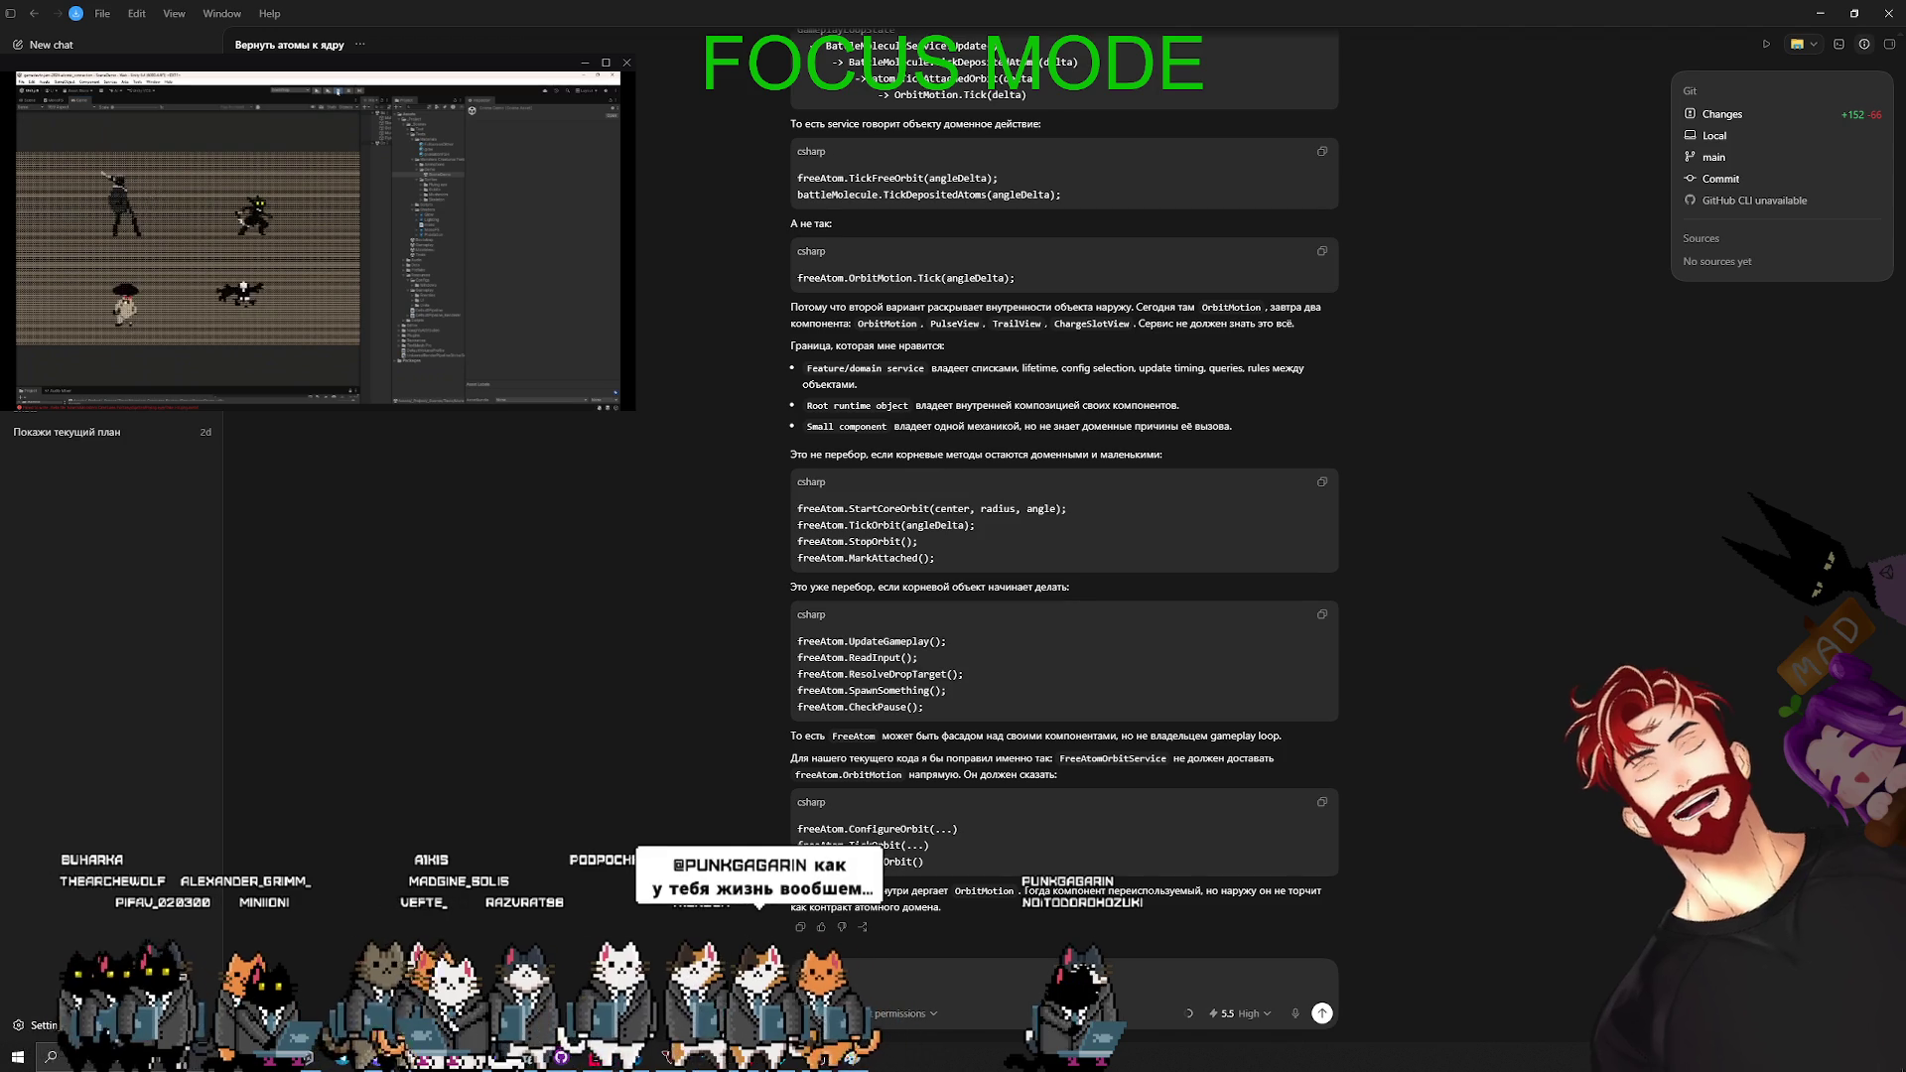
type("Похуй, проблемы невижу")
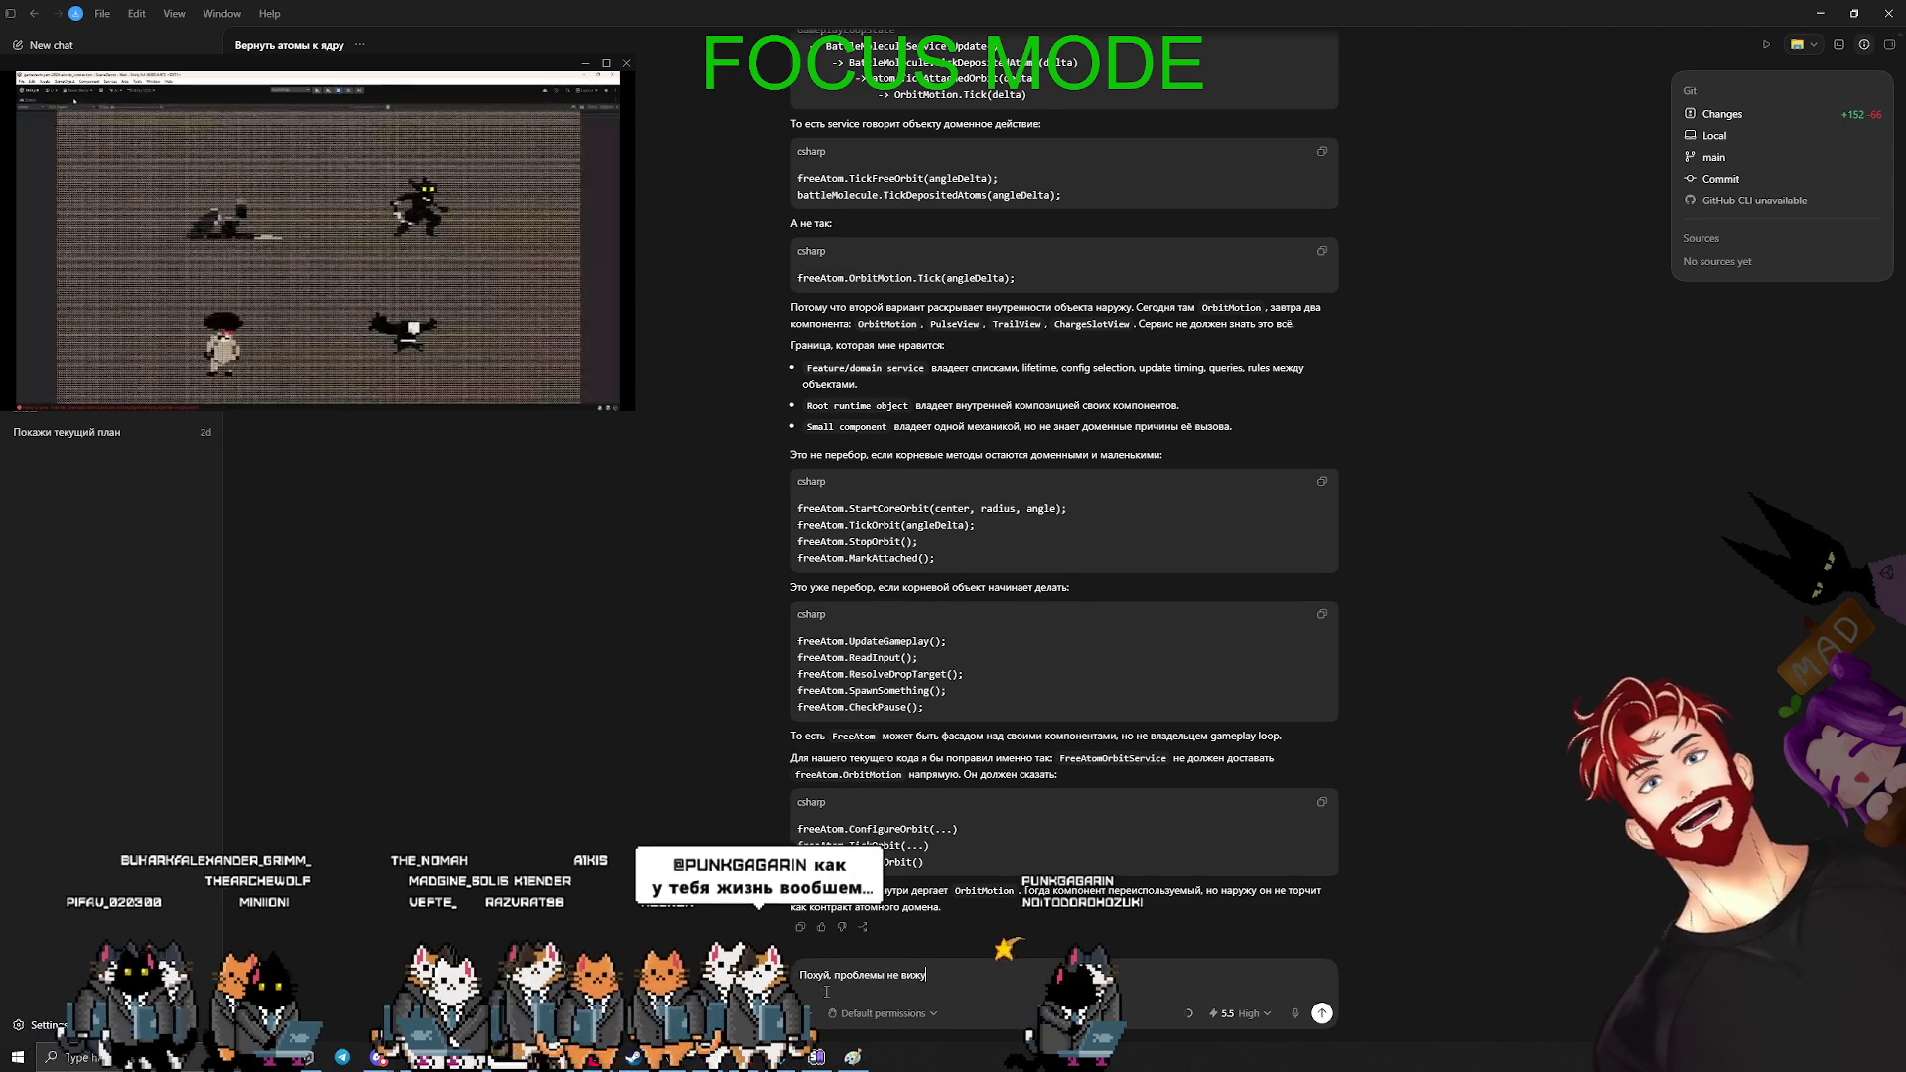
type("ка оставим всё")
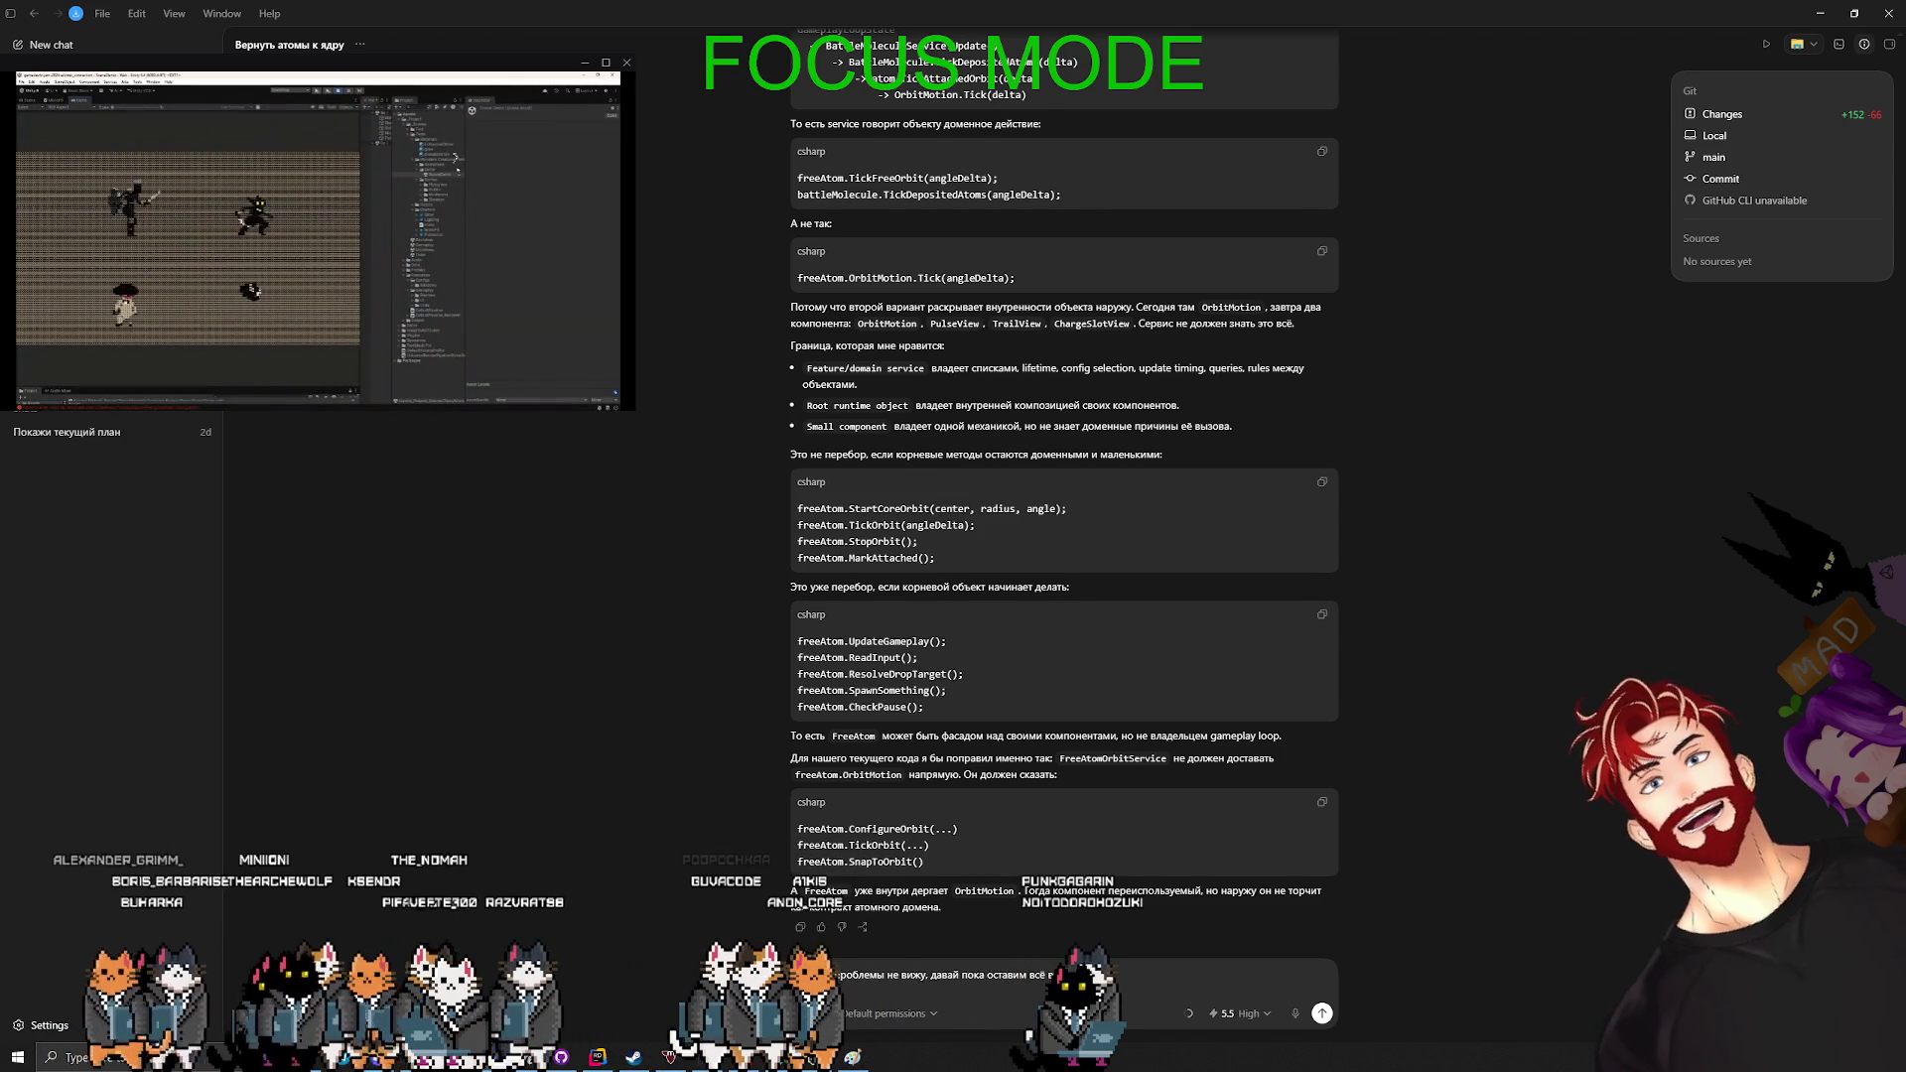
key("Return")
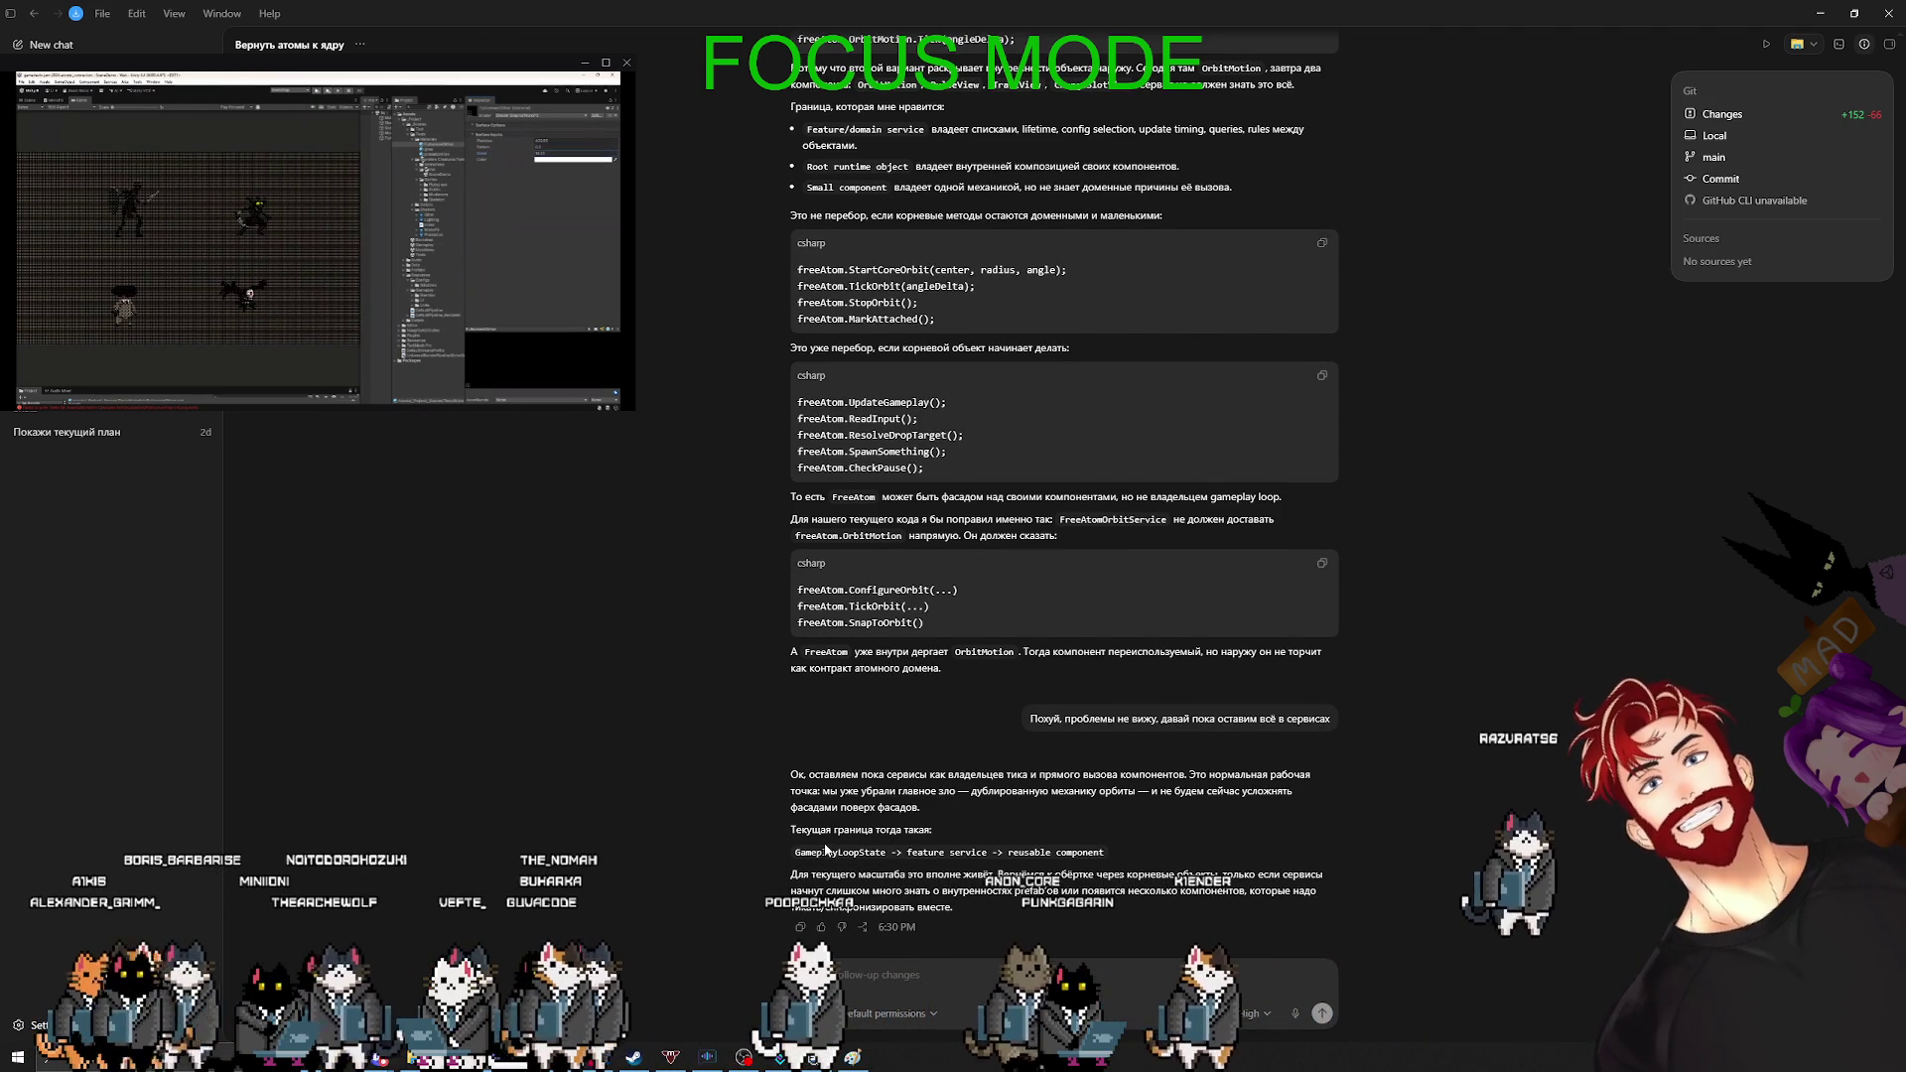
- Finish and send the question about splitting orbit logic into reusable components
left_click(891, 986)
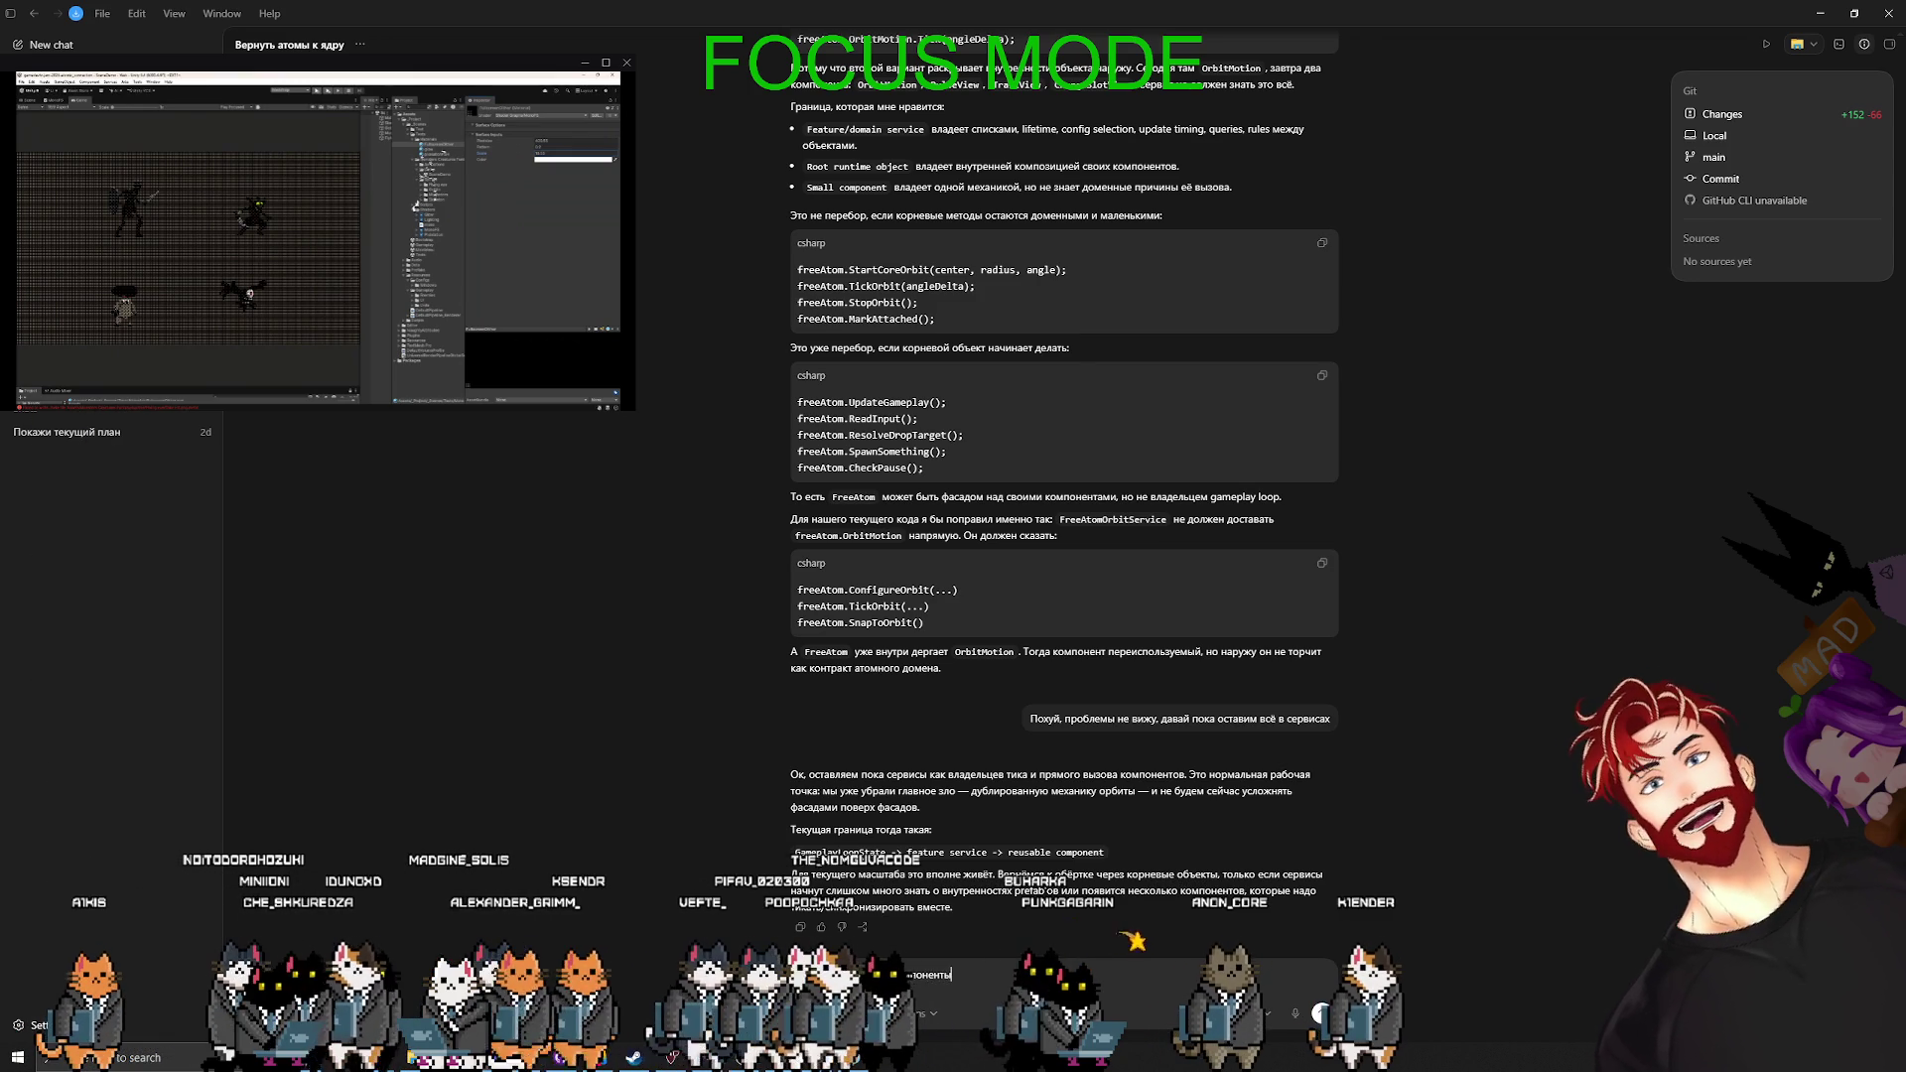
type(" и переиспользовал")
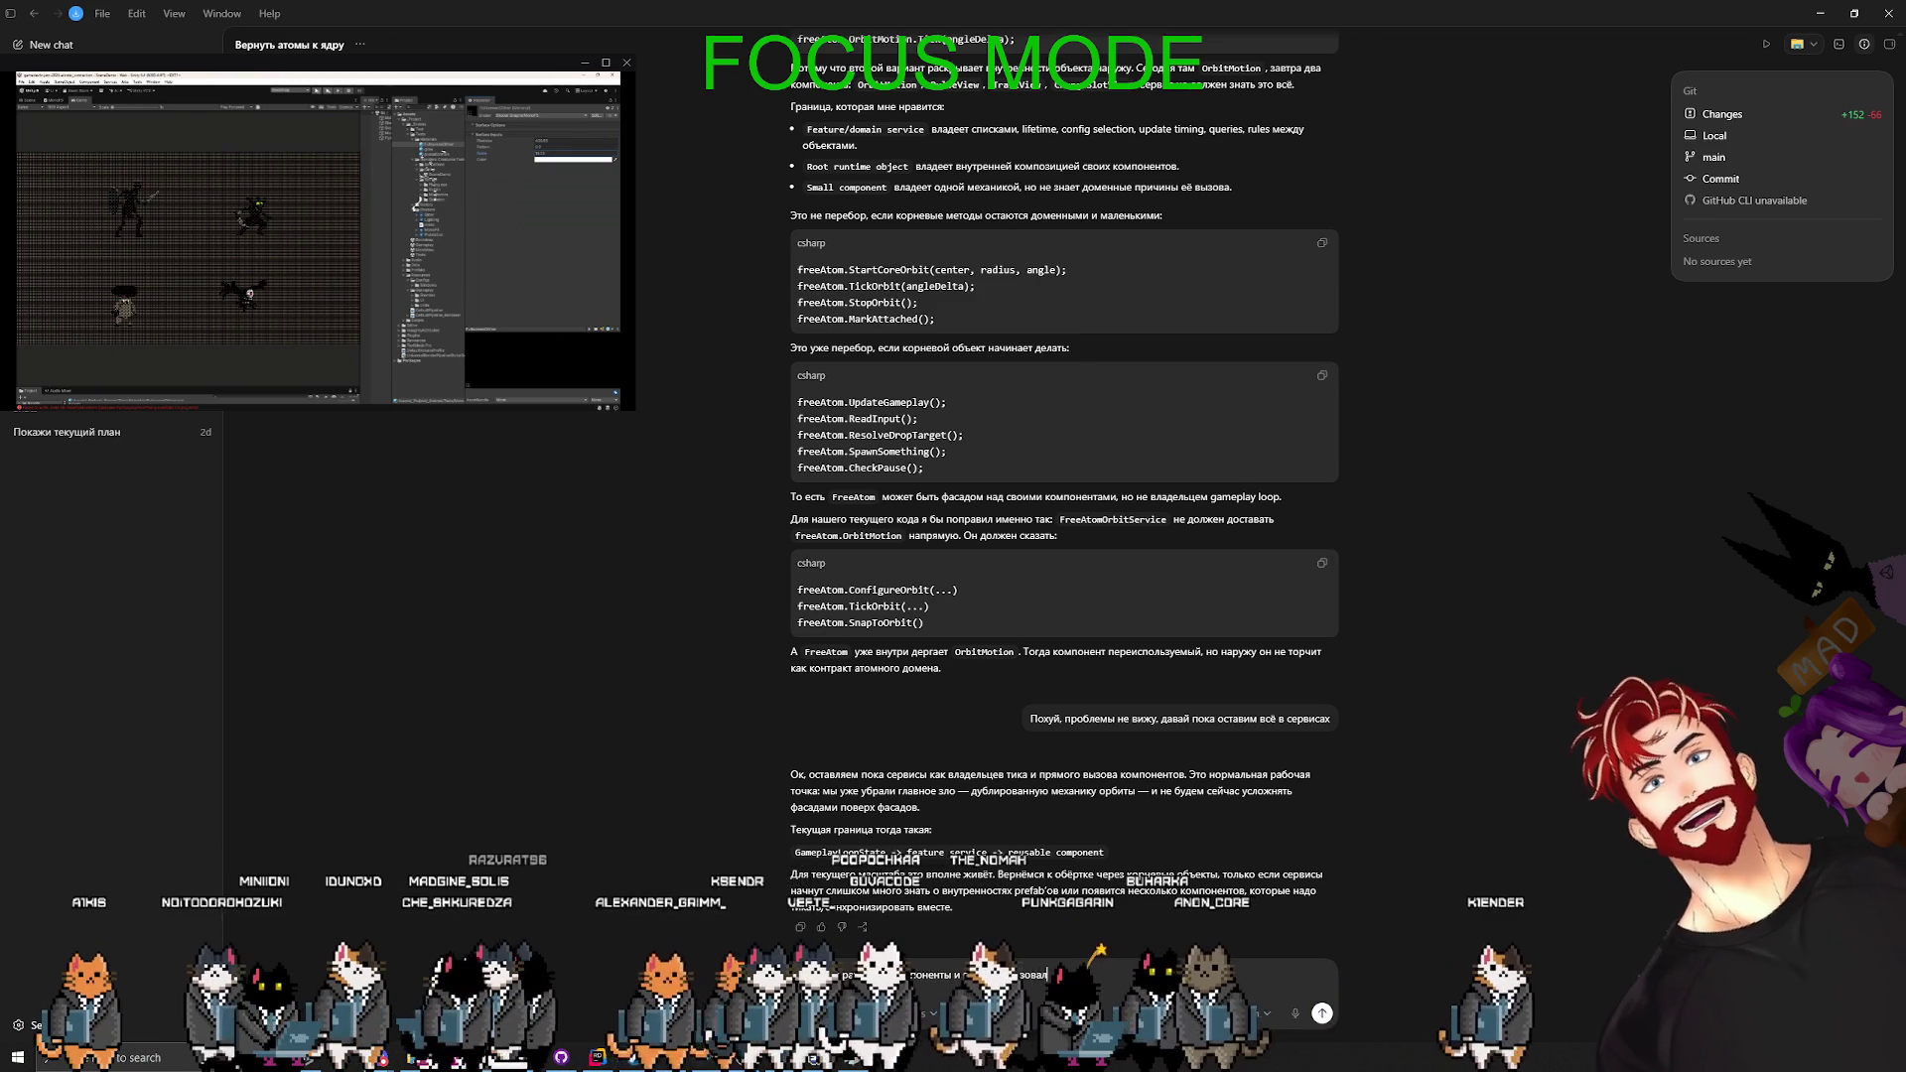
key("Return")
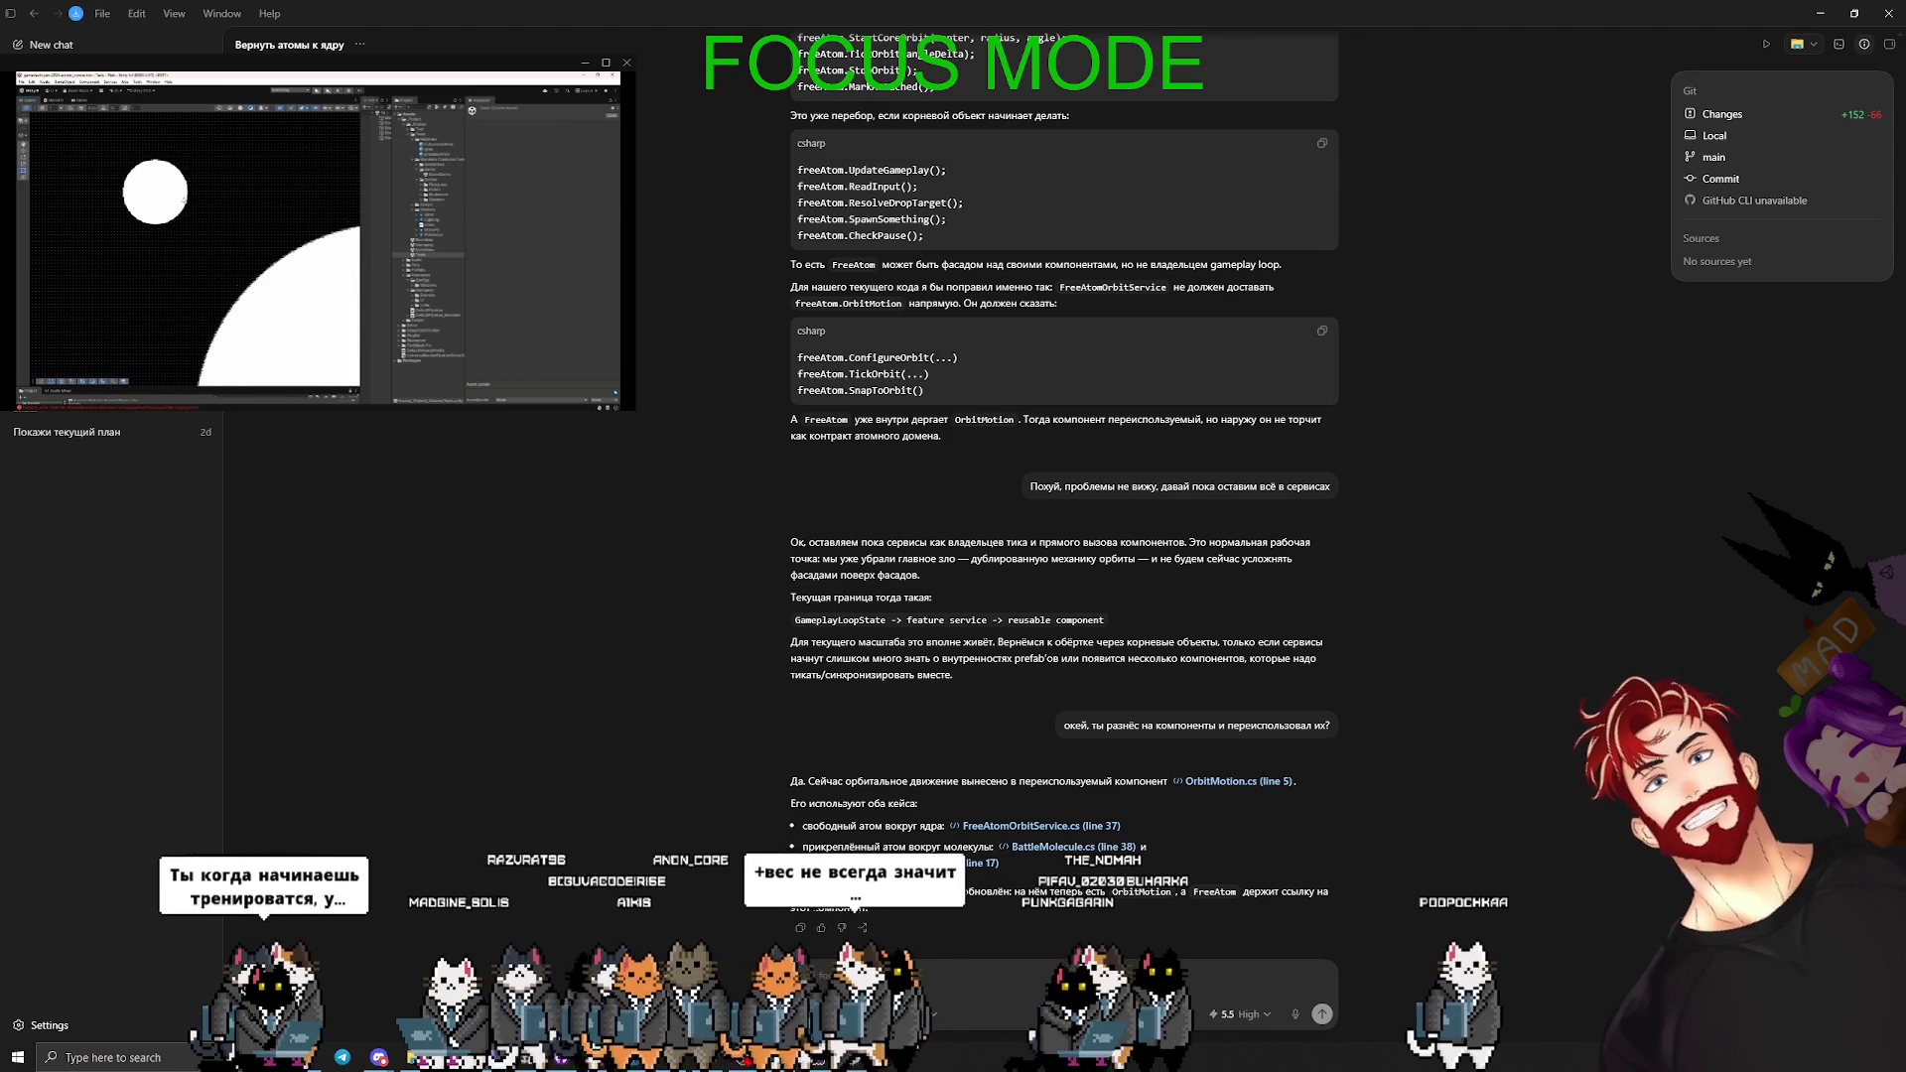
- Draft a two-line follow-up asking why FreeAtomOrbitService is needed and who owns atoms
type("А зач")
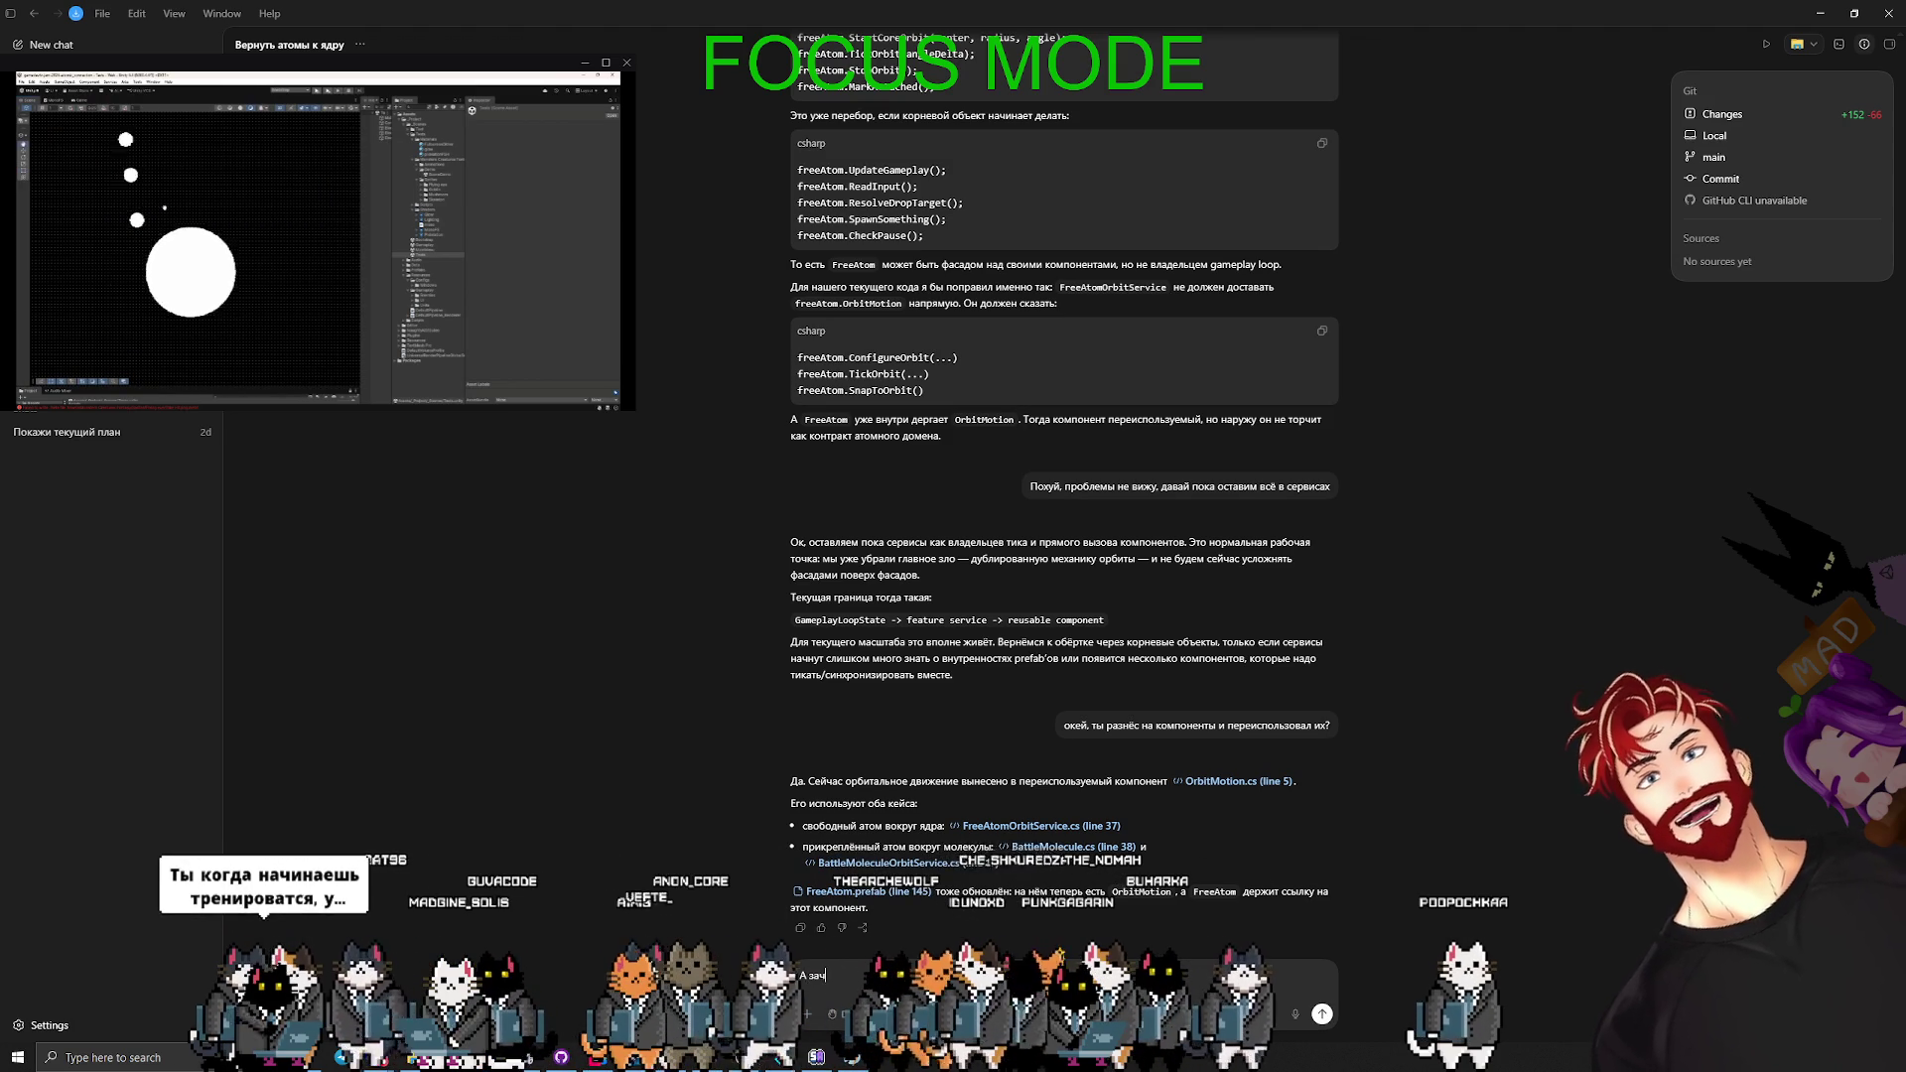
type("ем нам ")
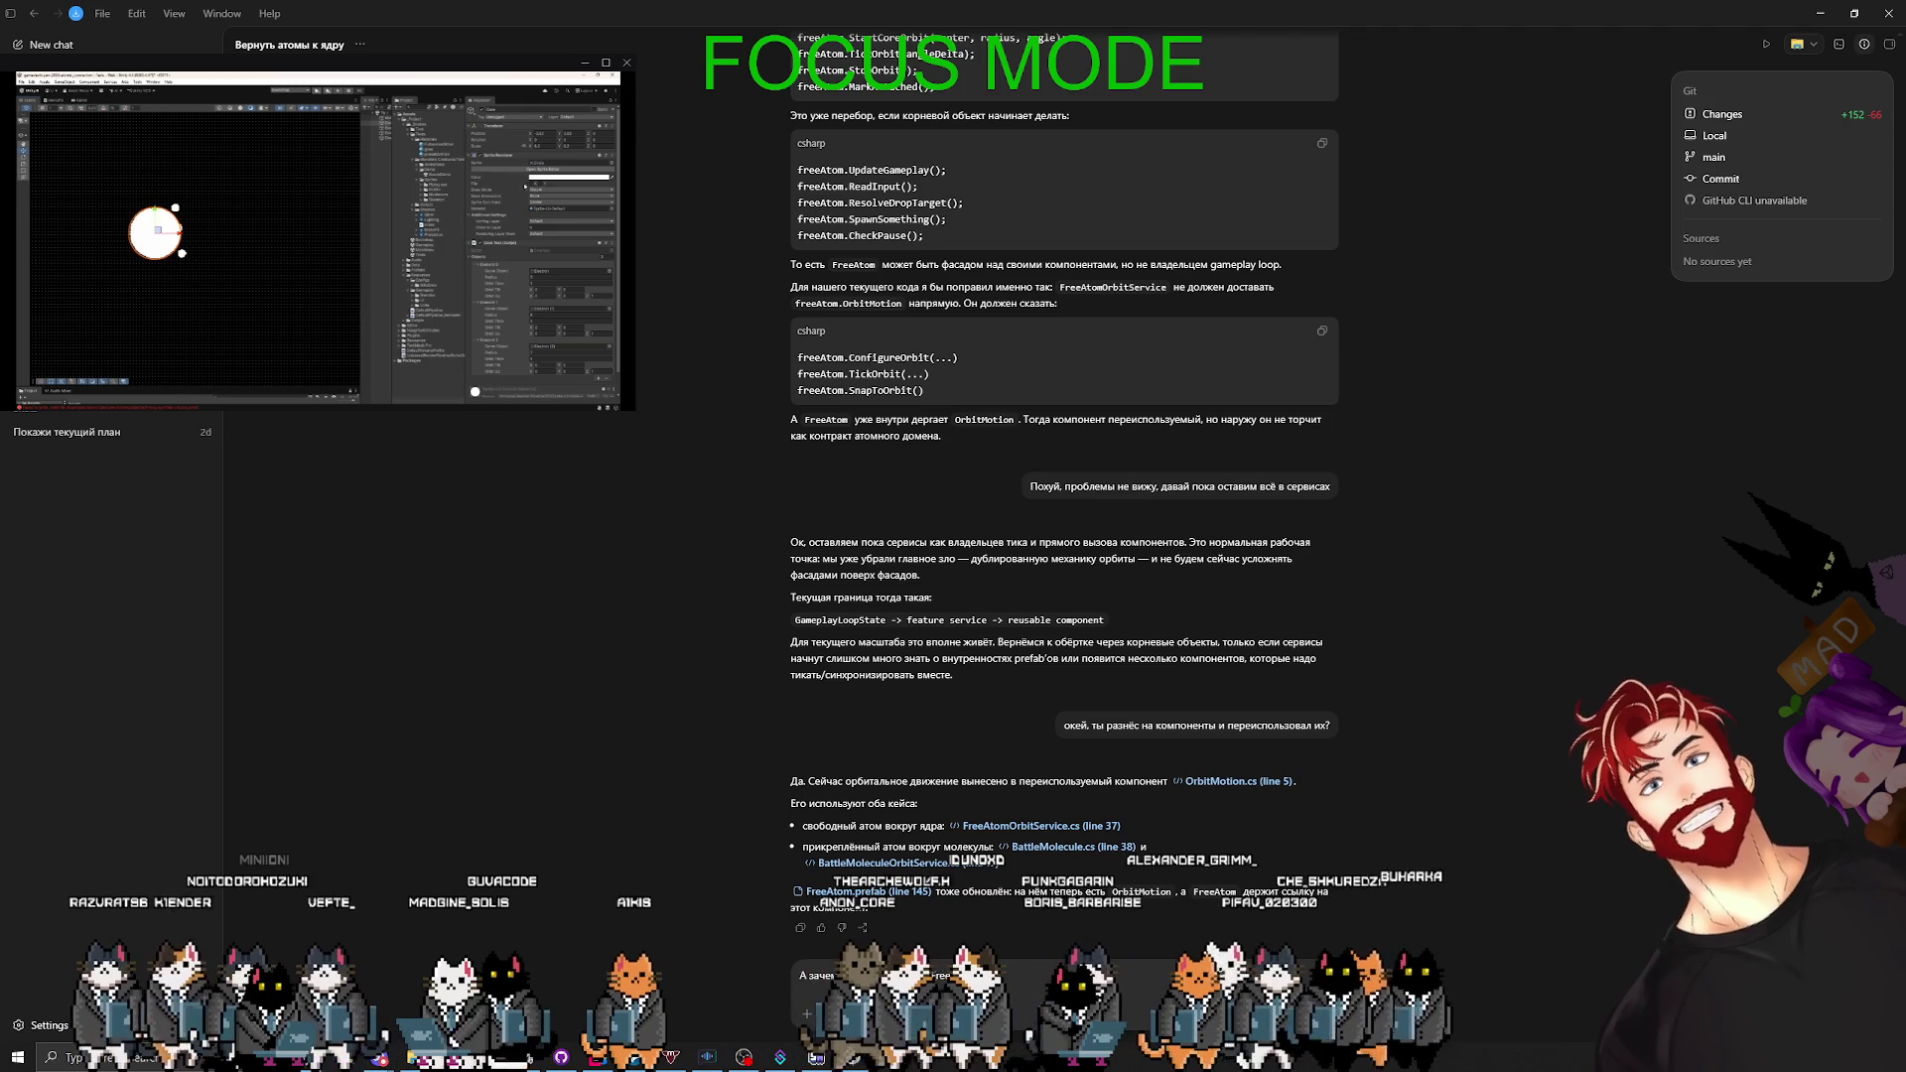
type("нужен FreeAtom")
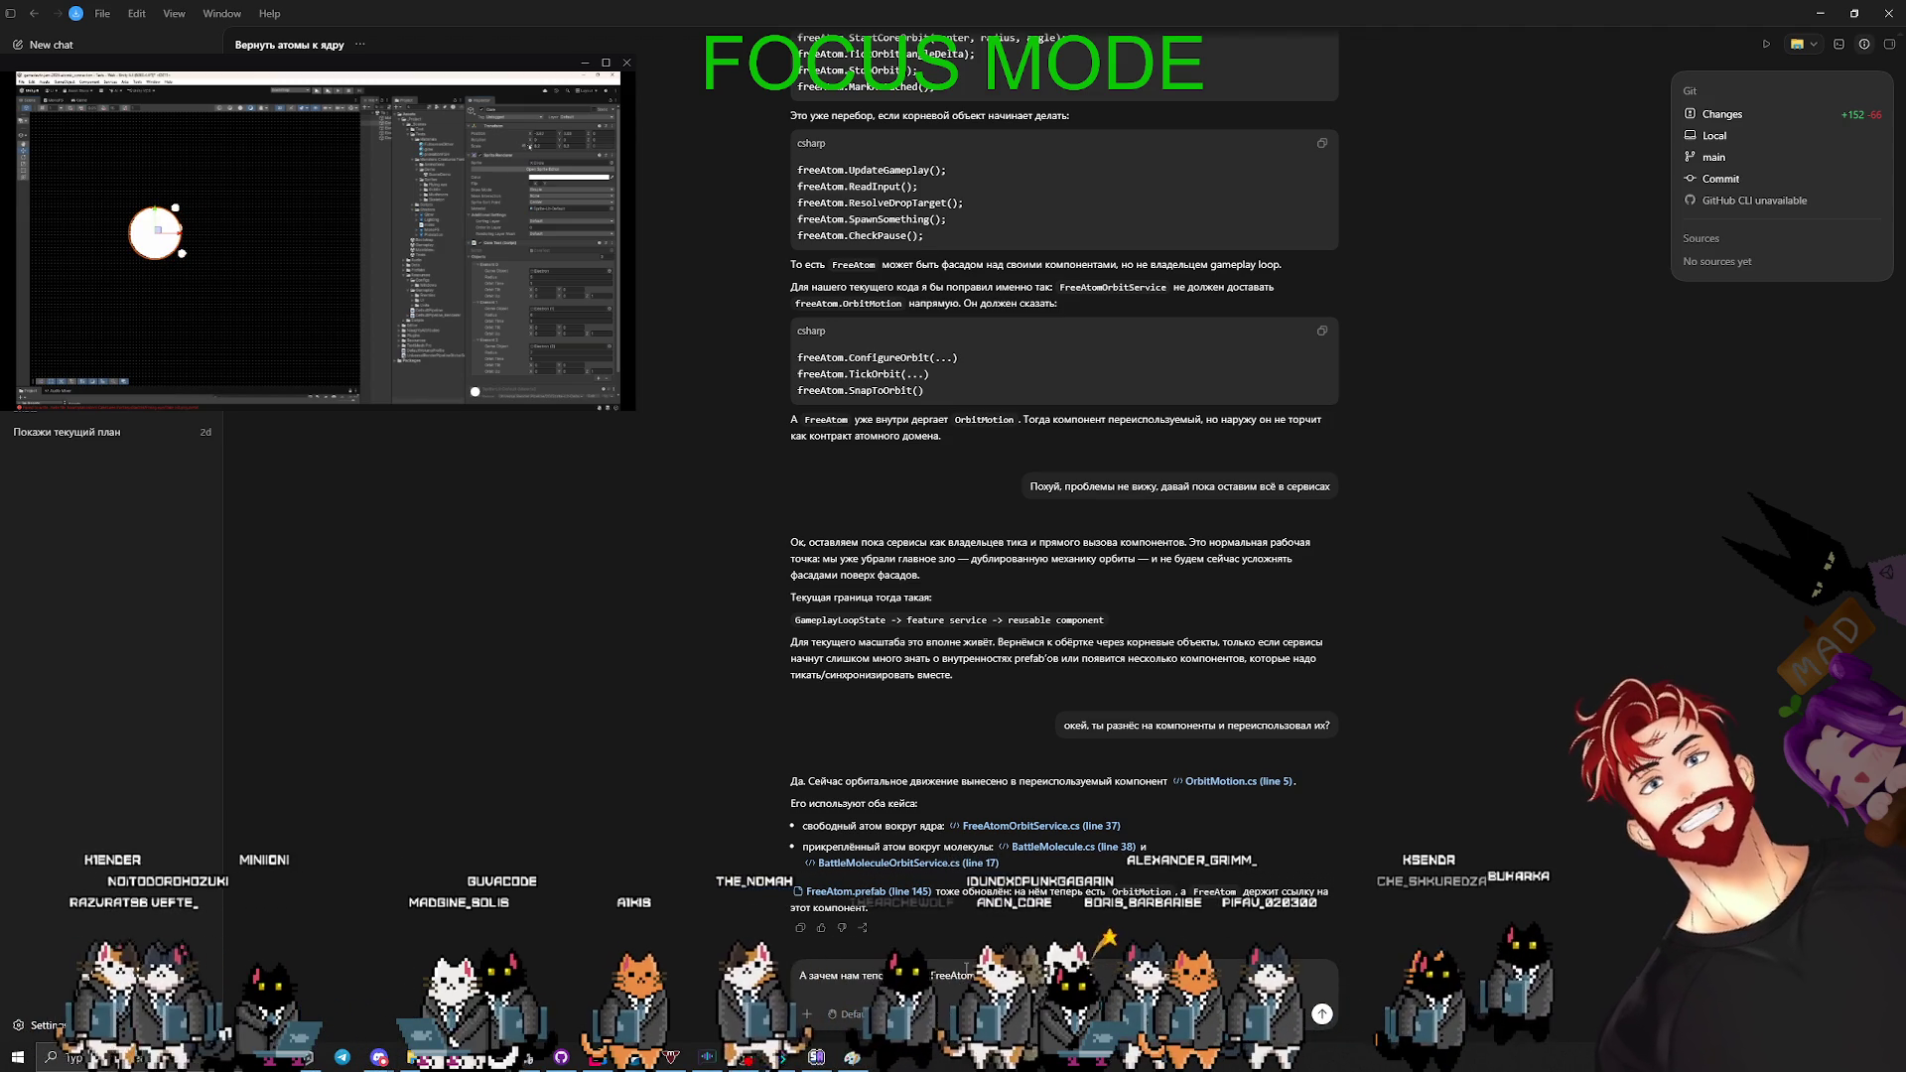
type("OrbitService?")
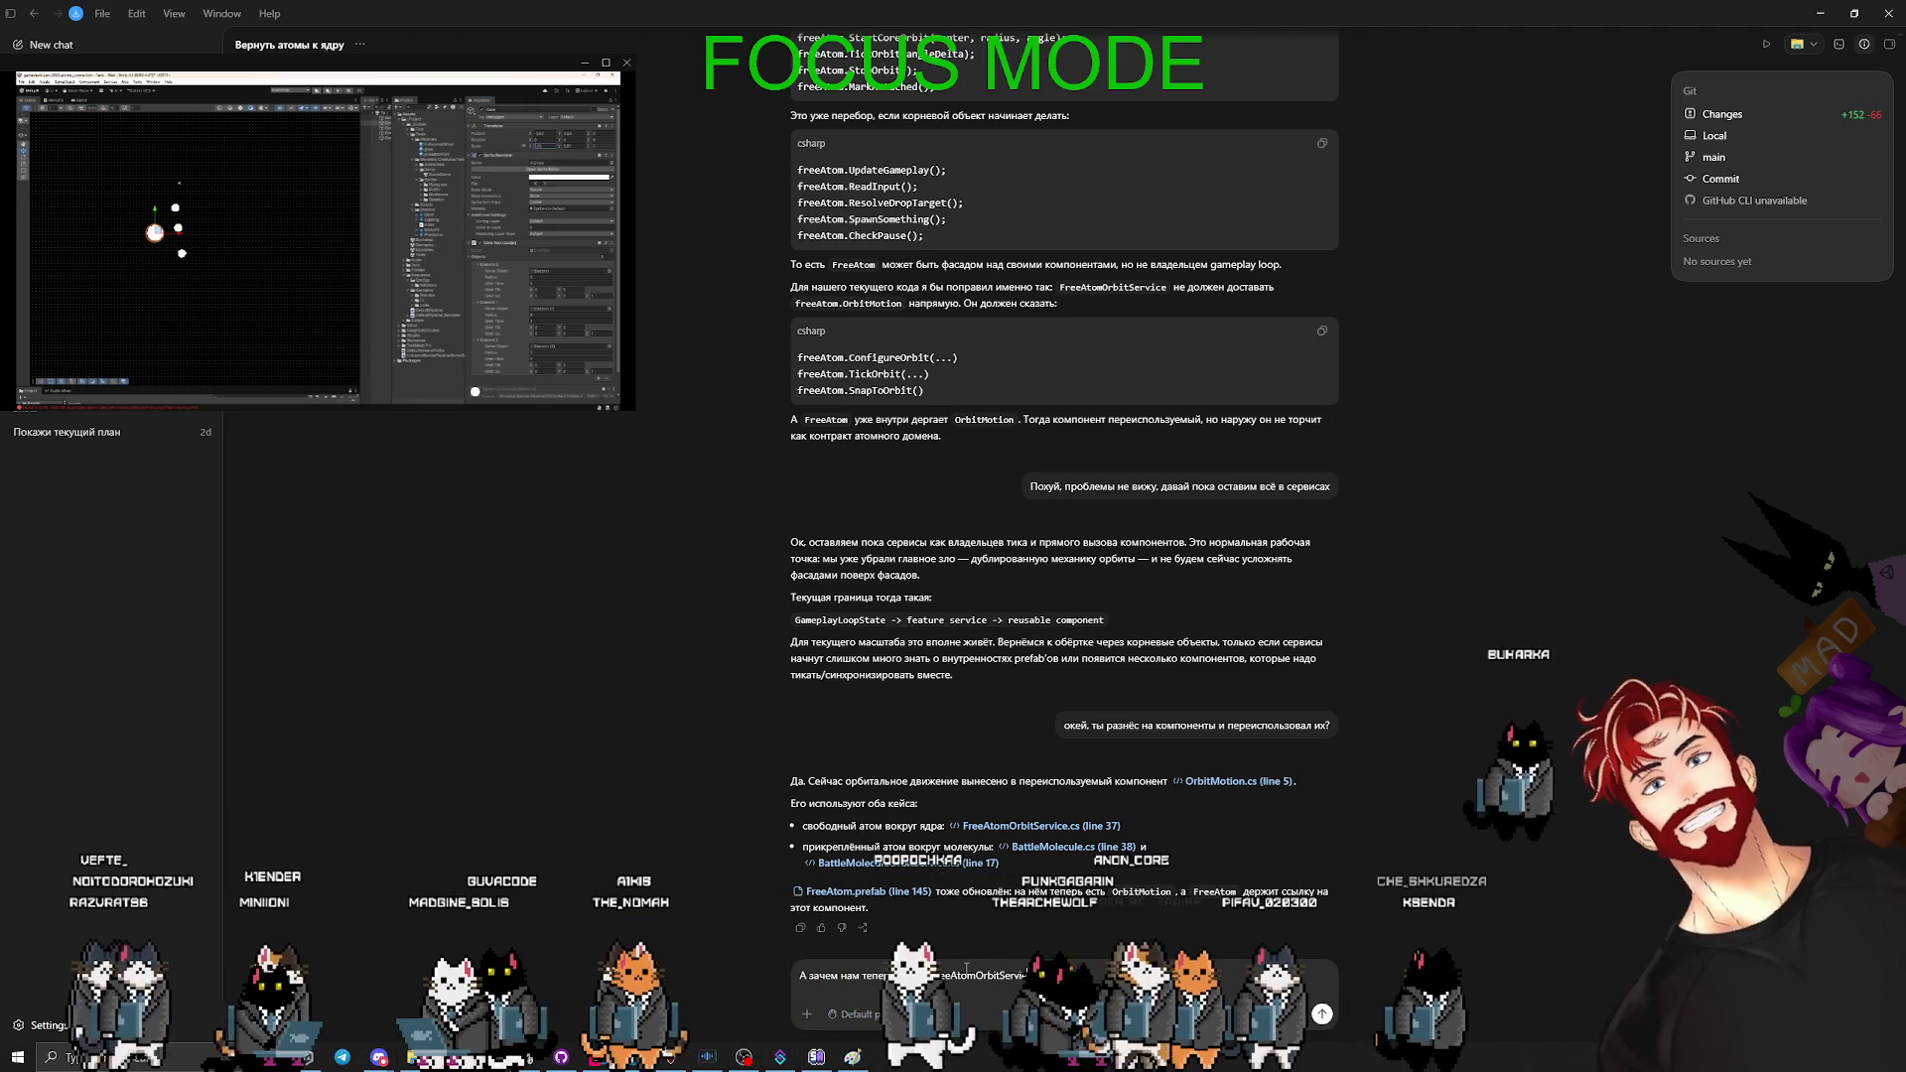
key("shift+Return")
type("У нас нет")
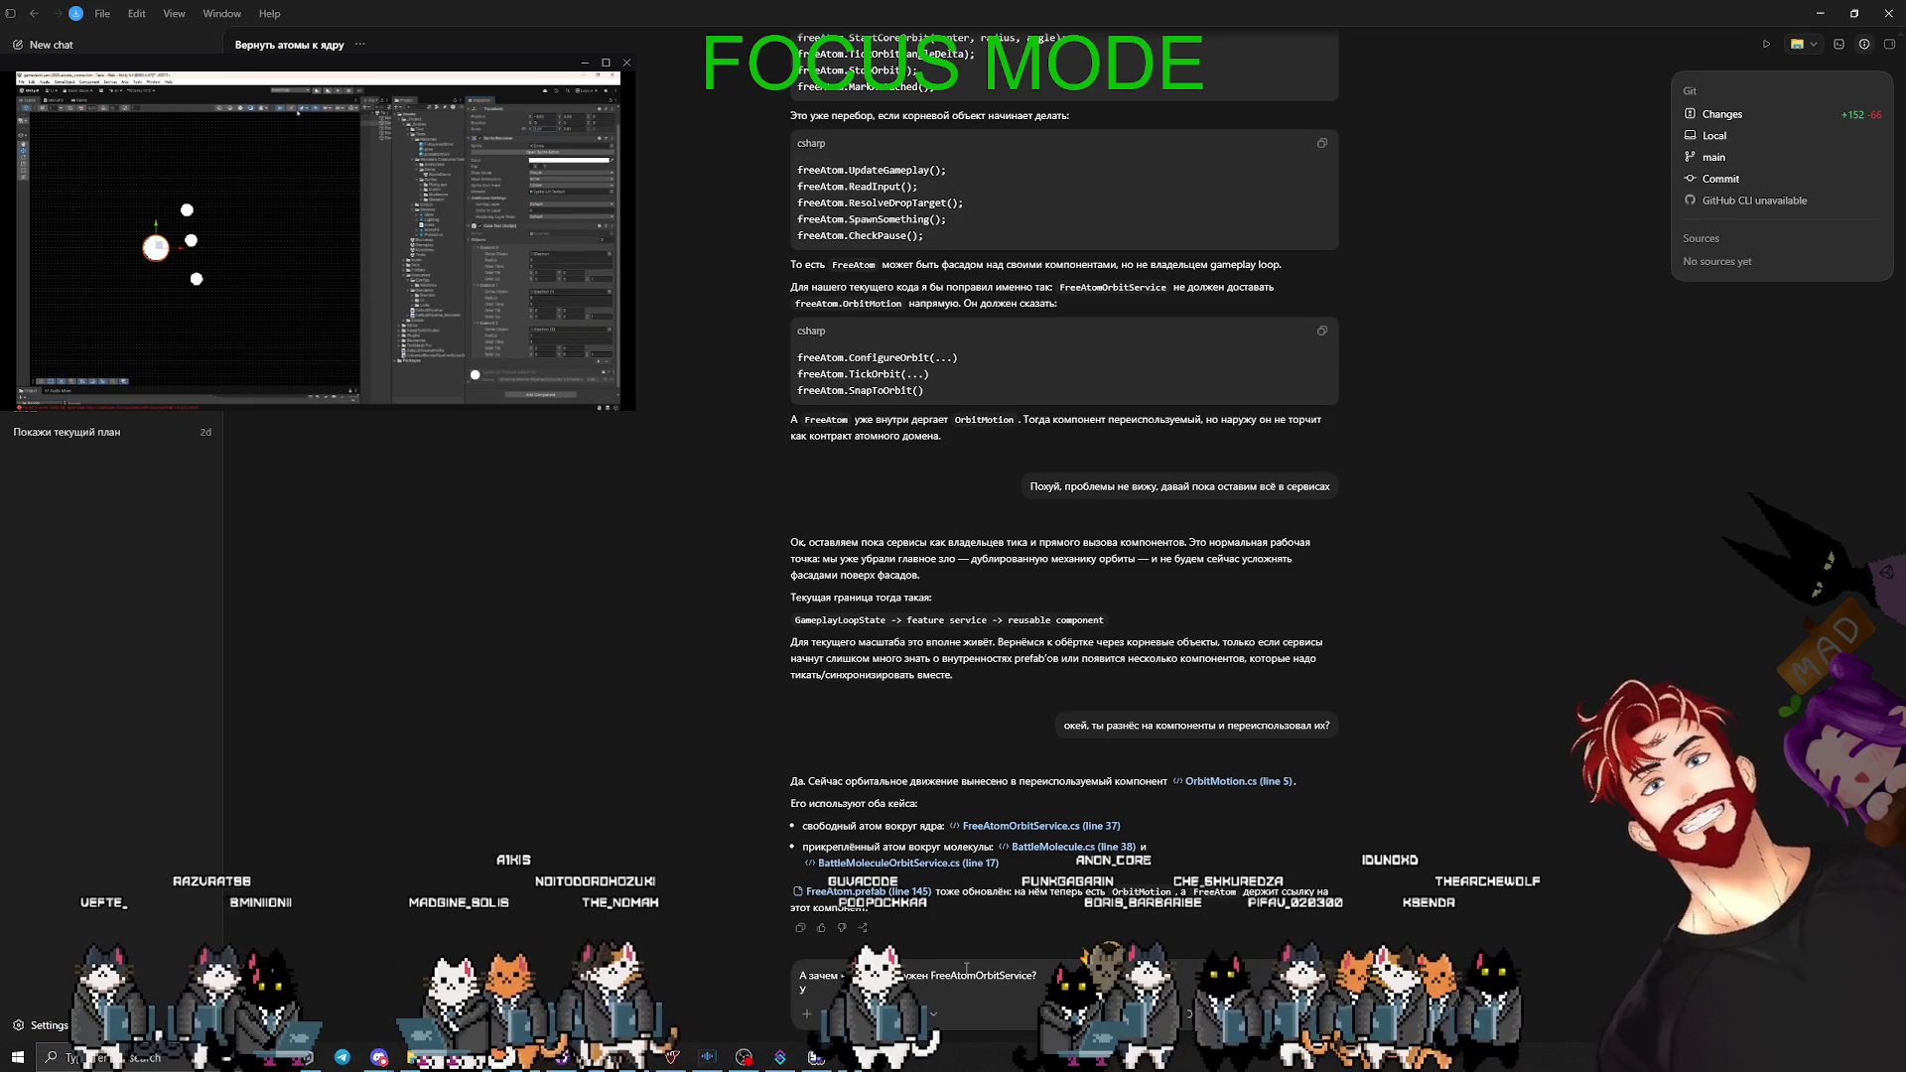
type("нас")
type("ледовали атомы и ")
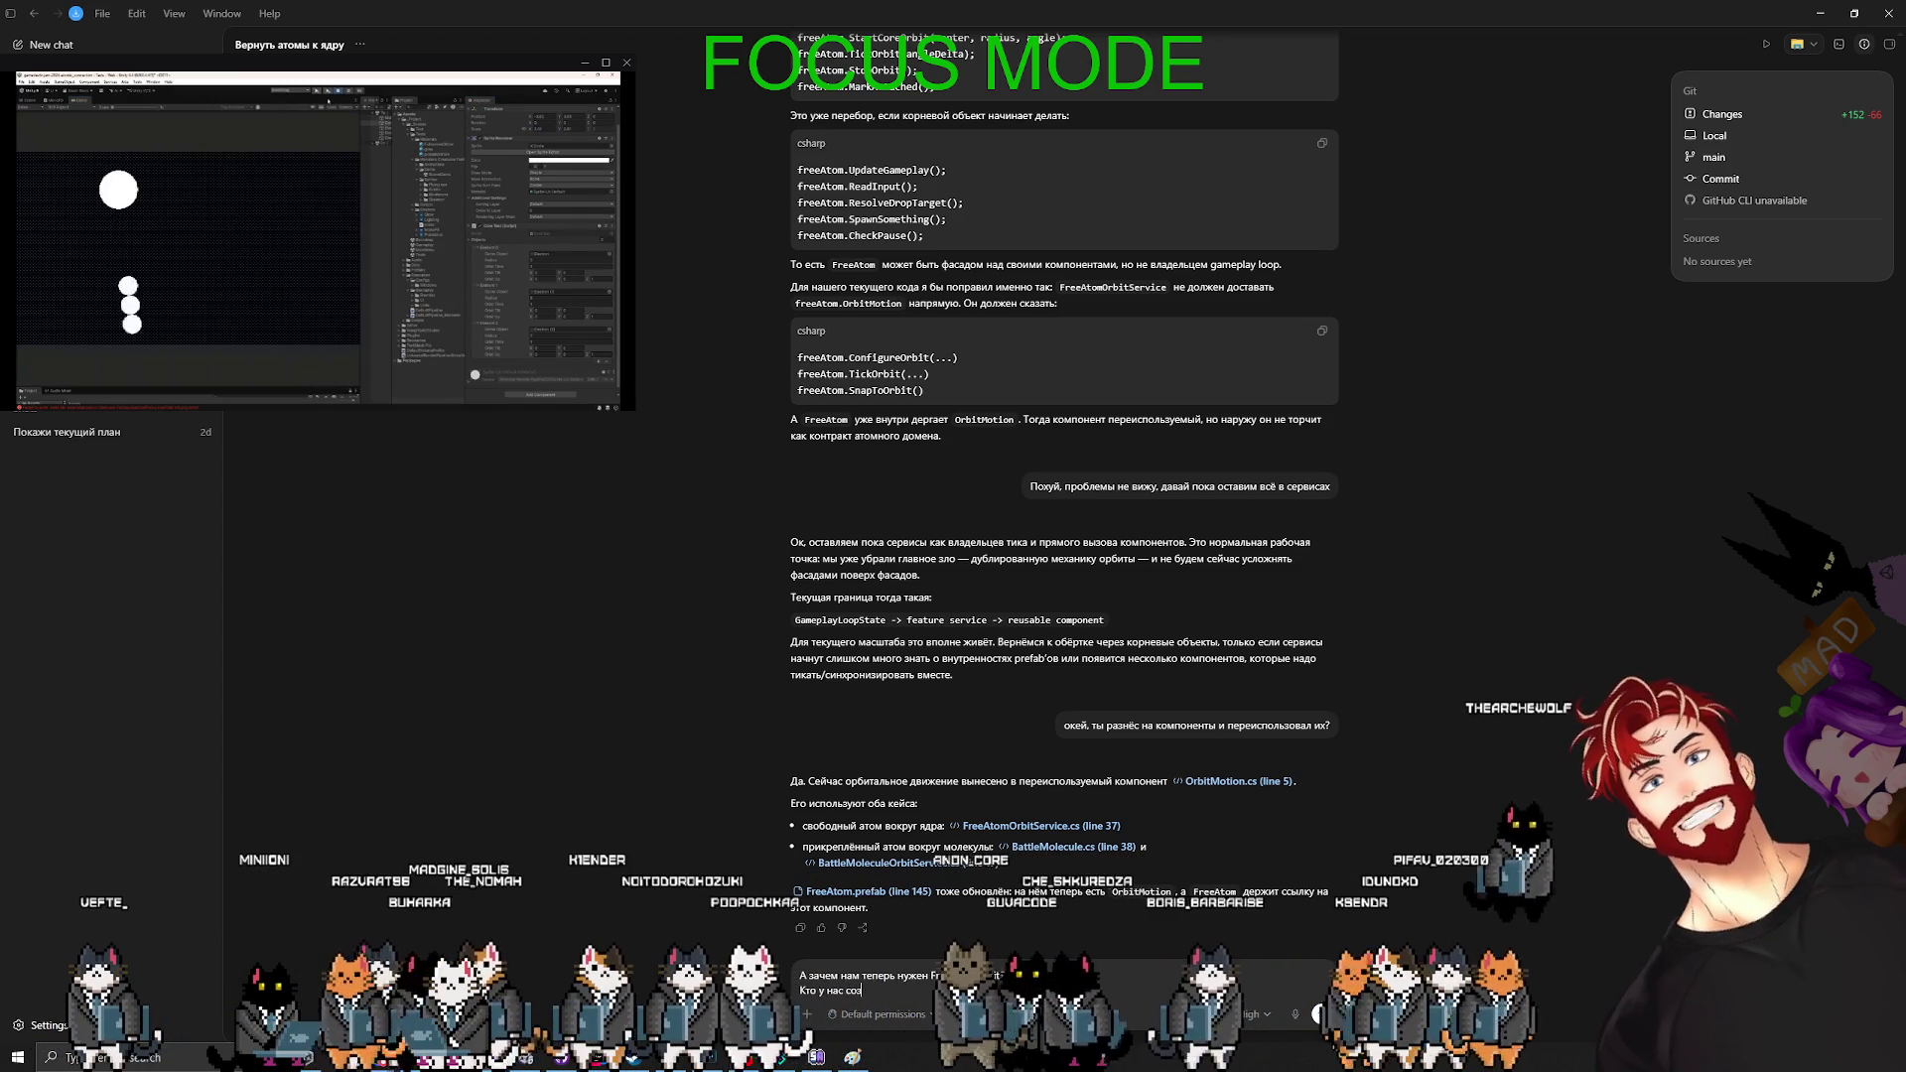
type("кто")
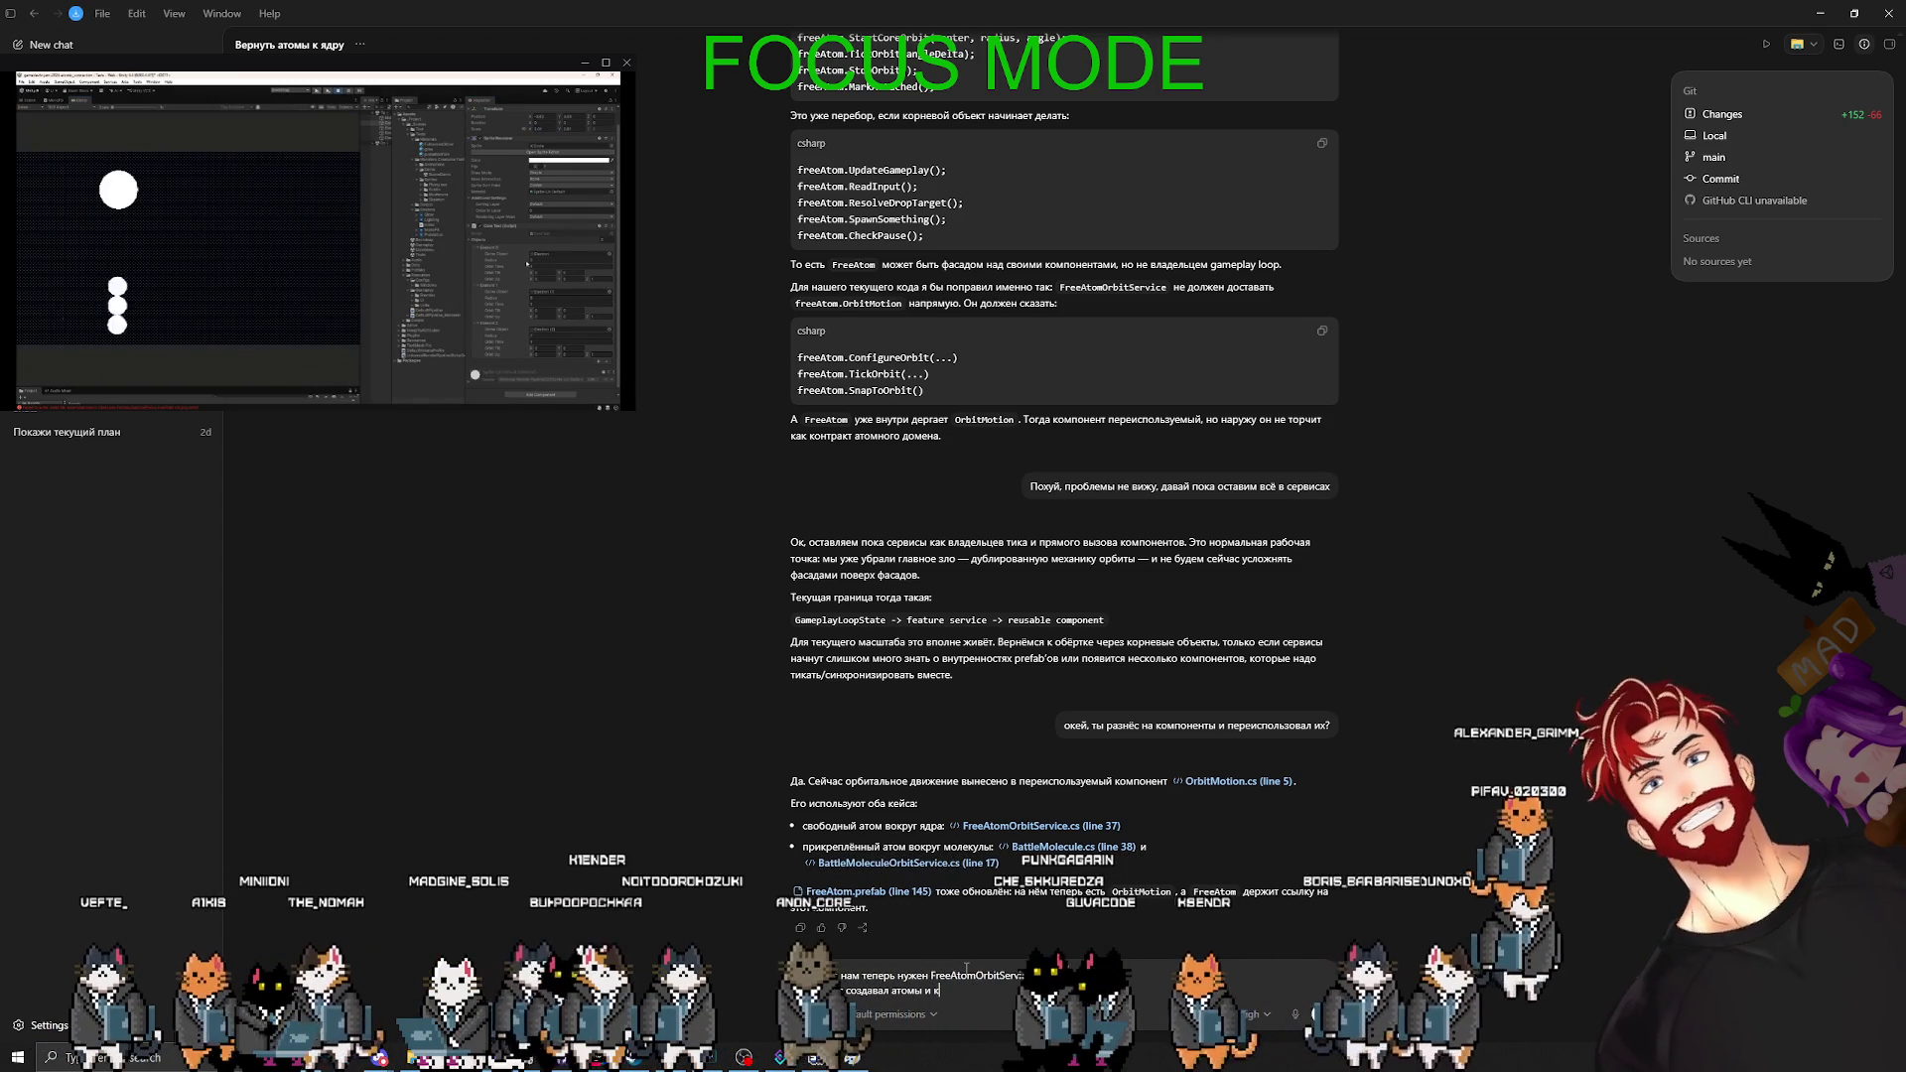
type(" за ")
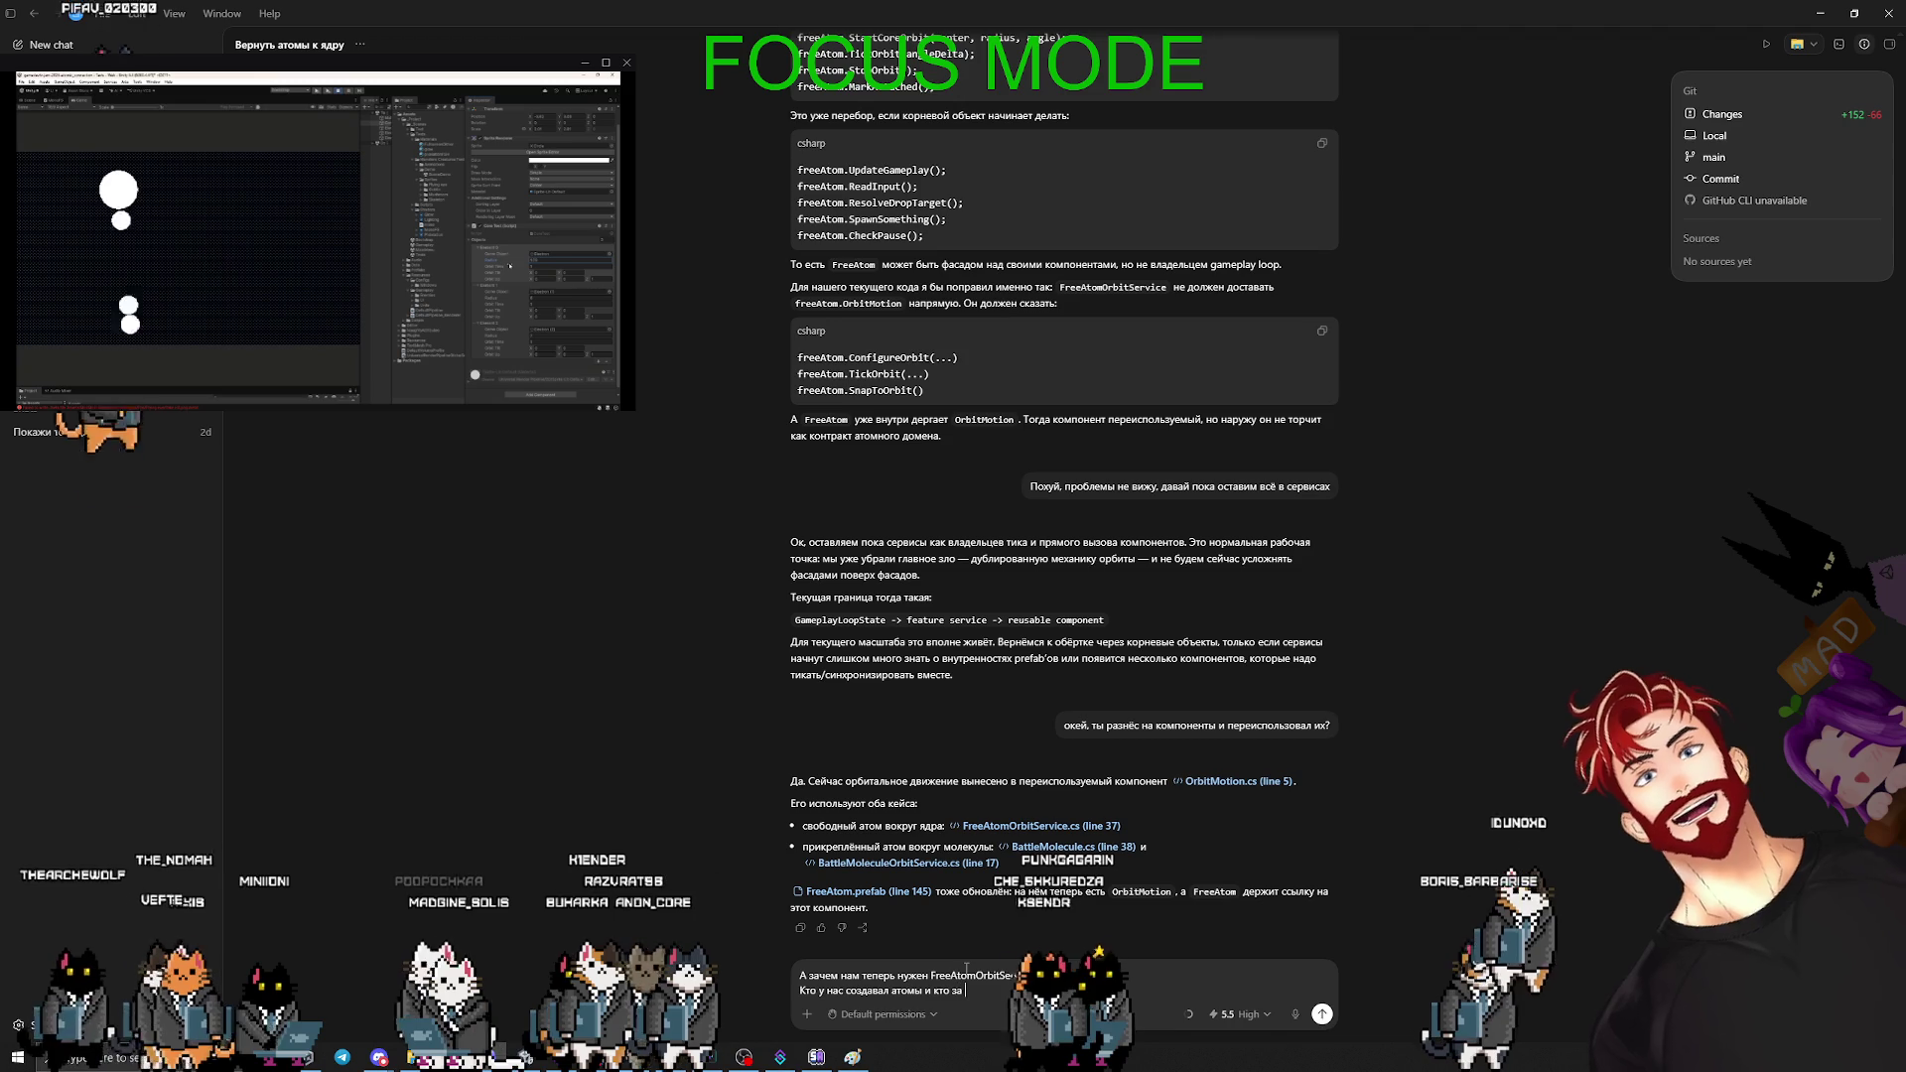
type("это вообще отвечал?")
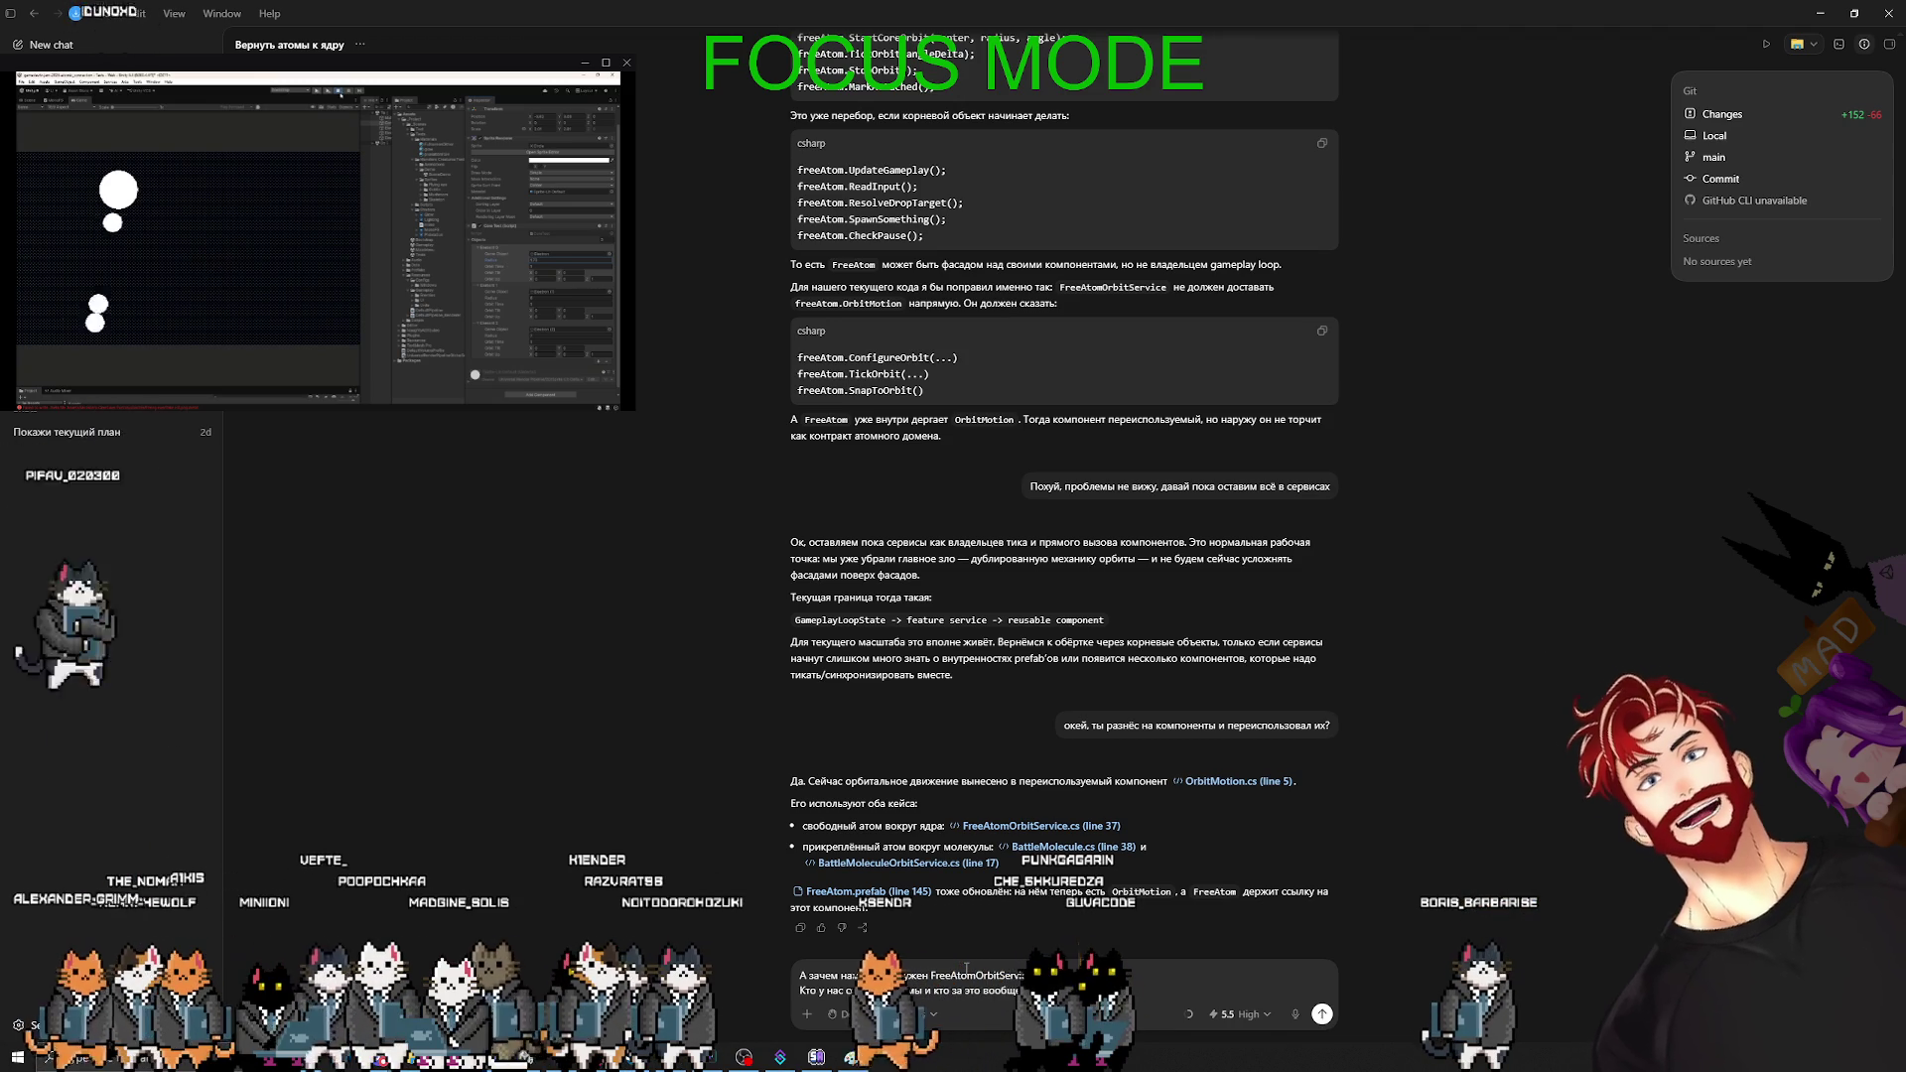
- Send the FreeAtomOrbitService question and wait for Codex's explanation of the creation chain
key("Return")
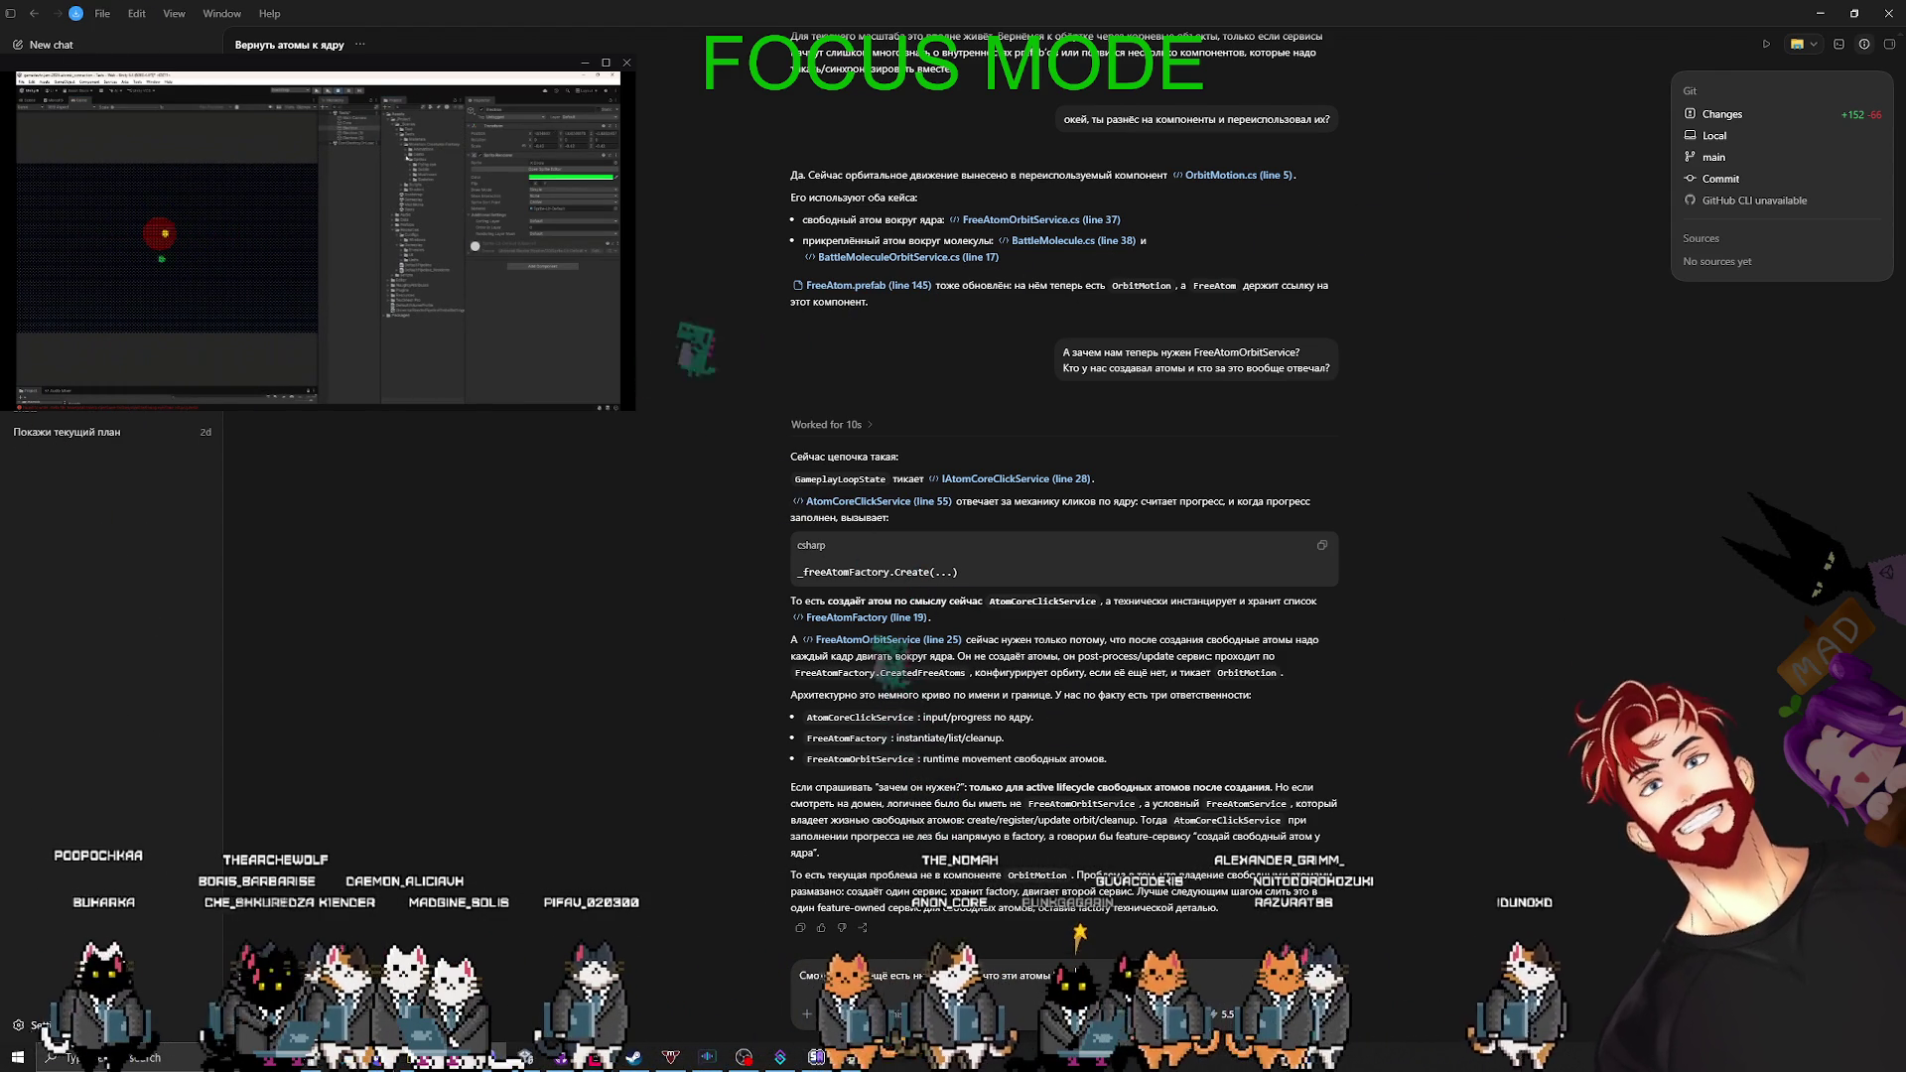
- Complete the note that atoms belong to cores and molecules, add 'Что об этом думаешь?', and send
type("\"лежат\" ядрам и молекулам.")
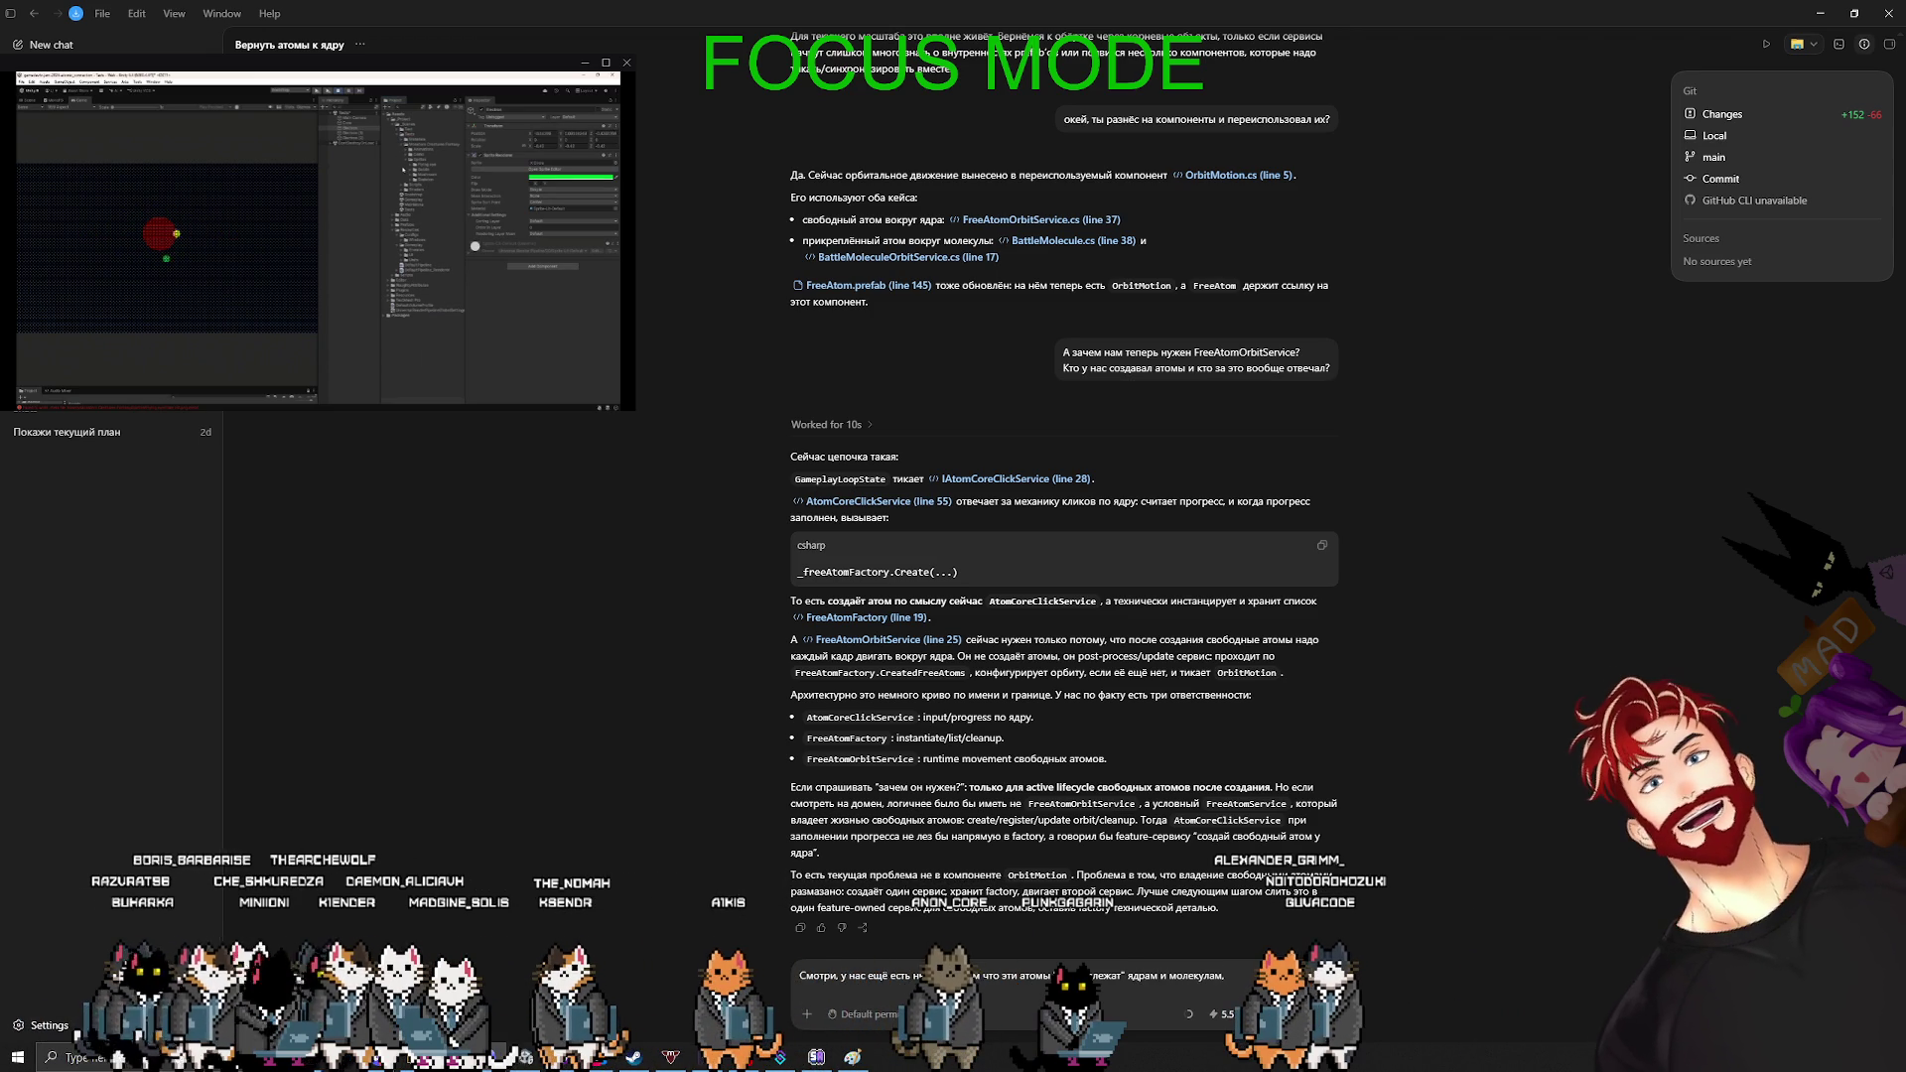
key("BackSpace")
key("shift+Return")
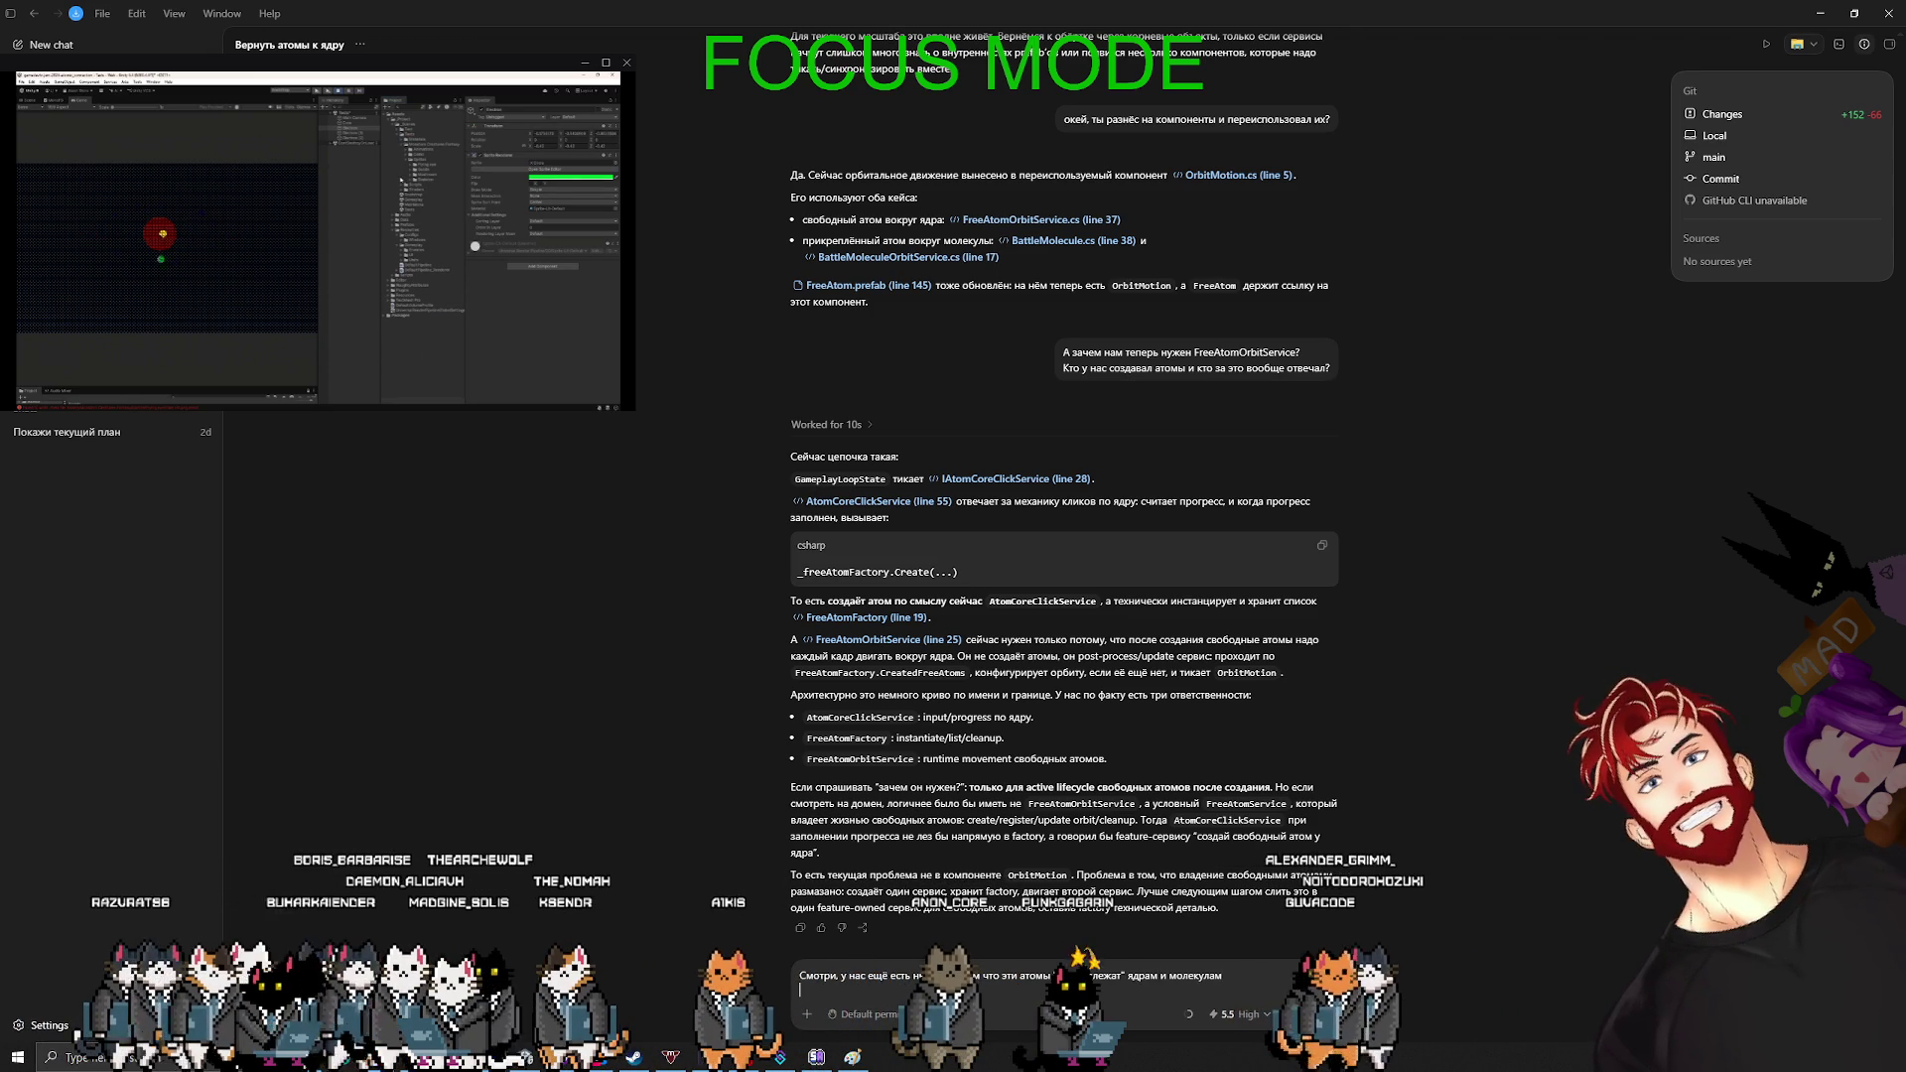
type("Что об этом думаешь?")
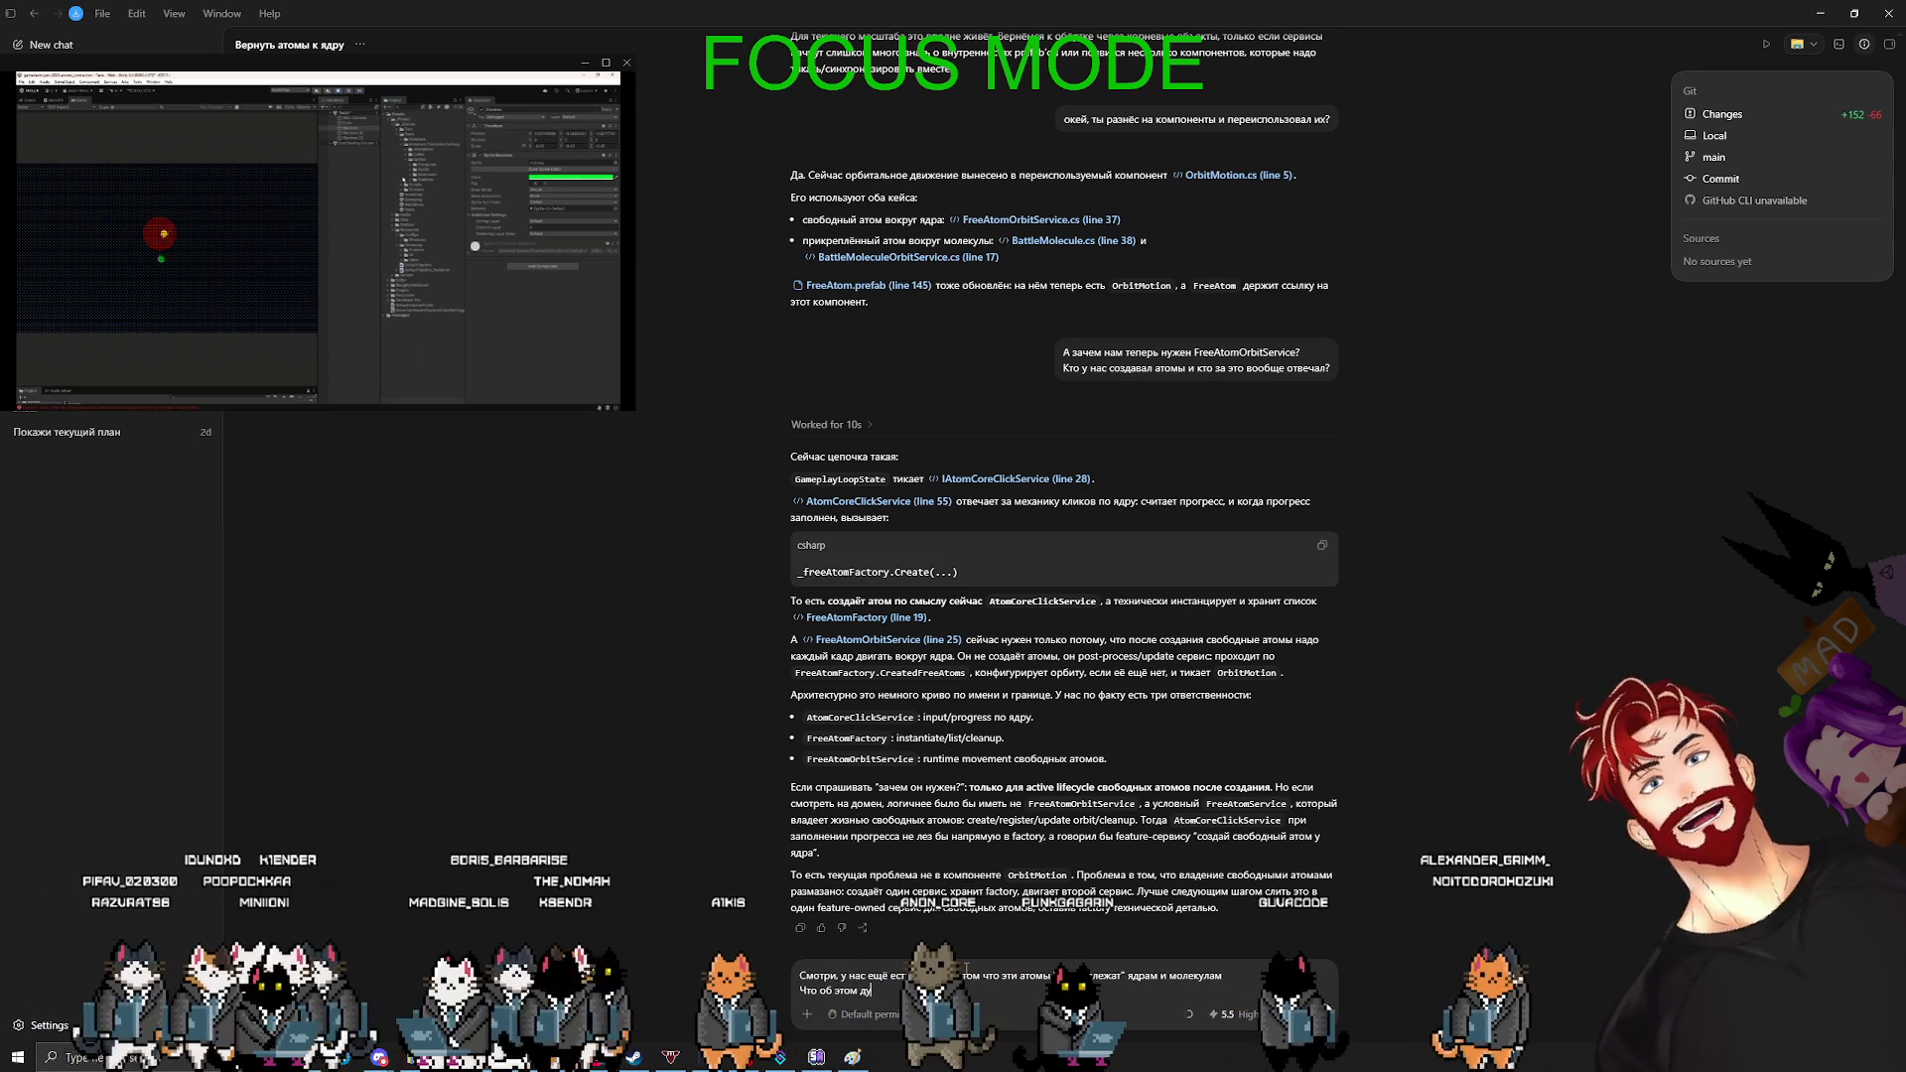
key("Return")
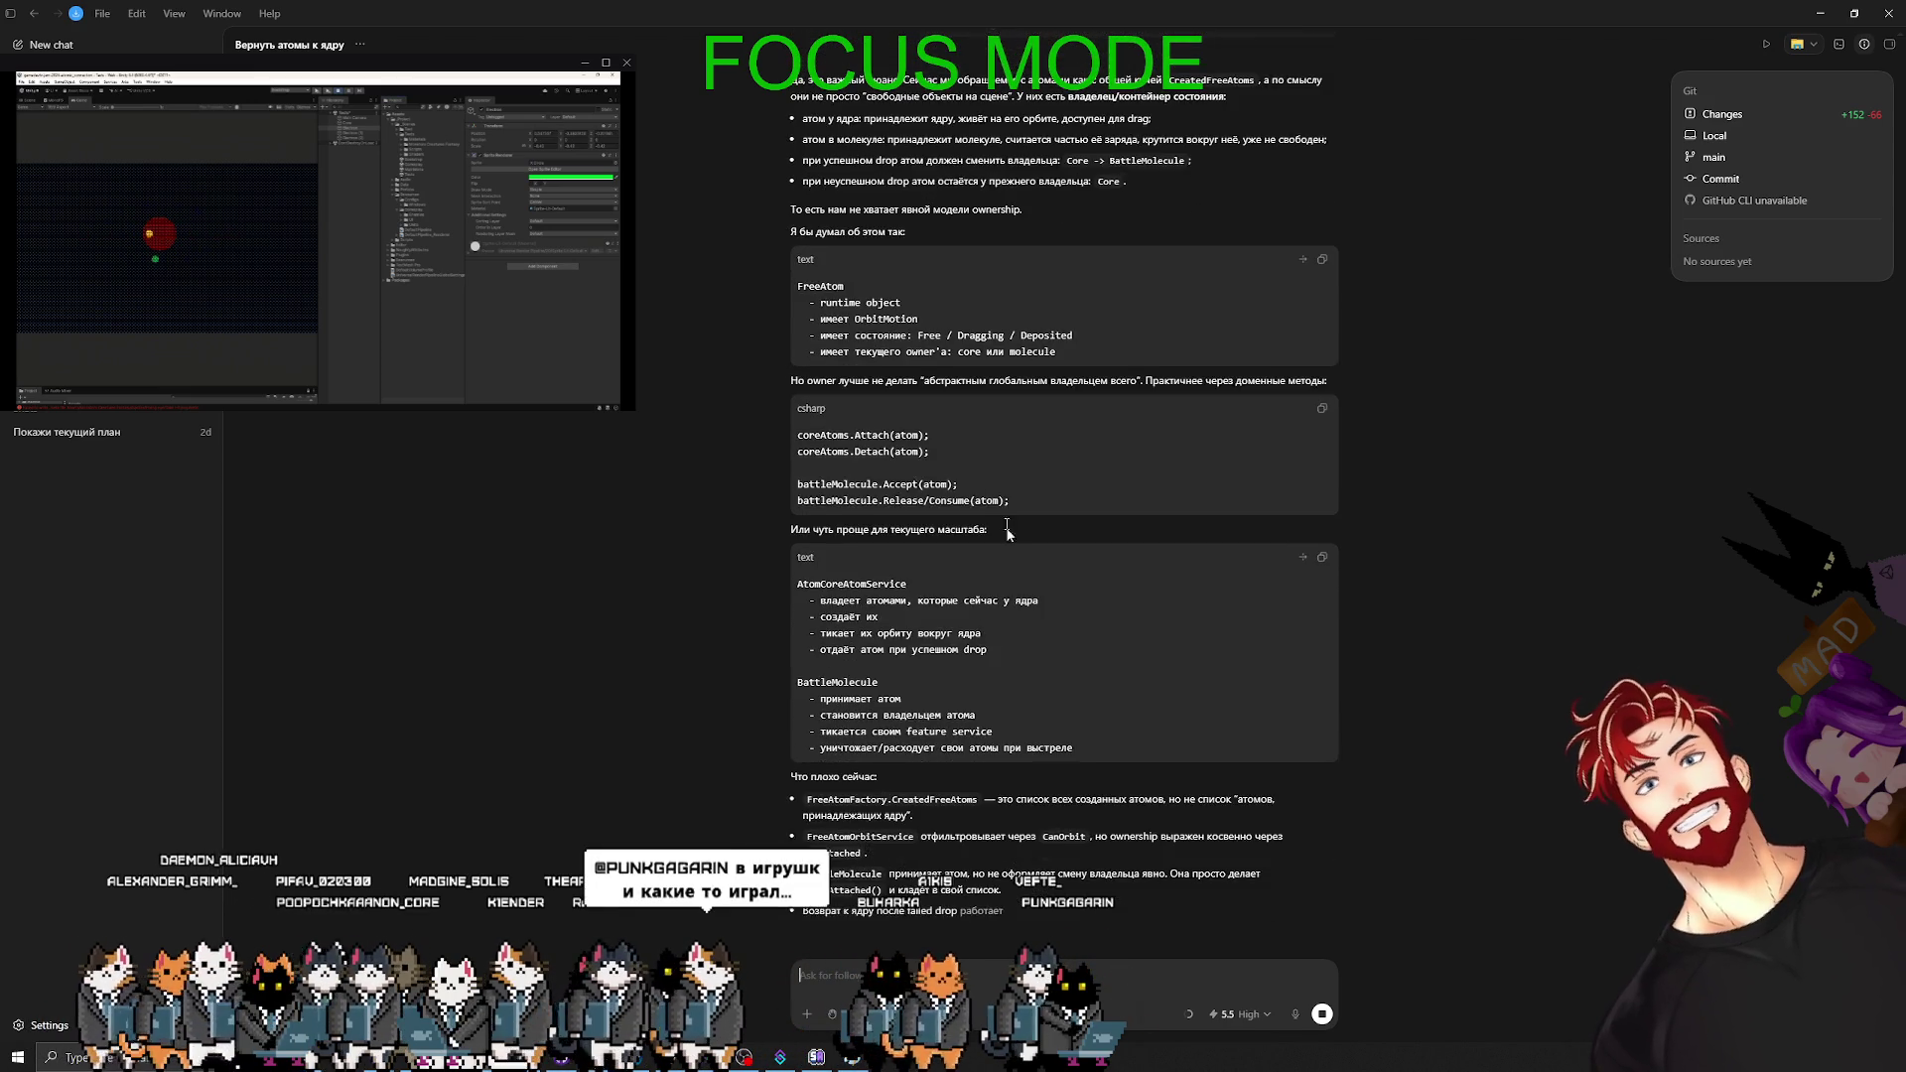
scroll(1141, 619, "up", 3)
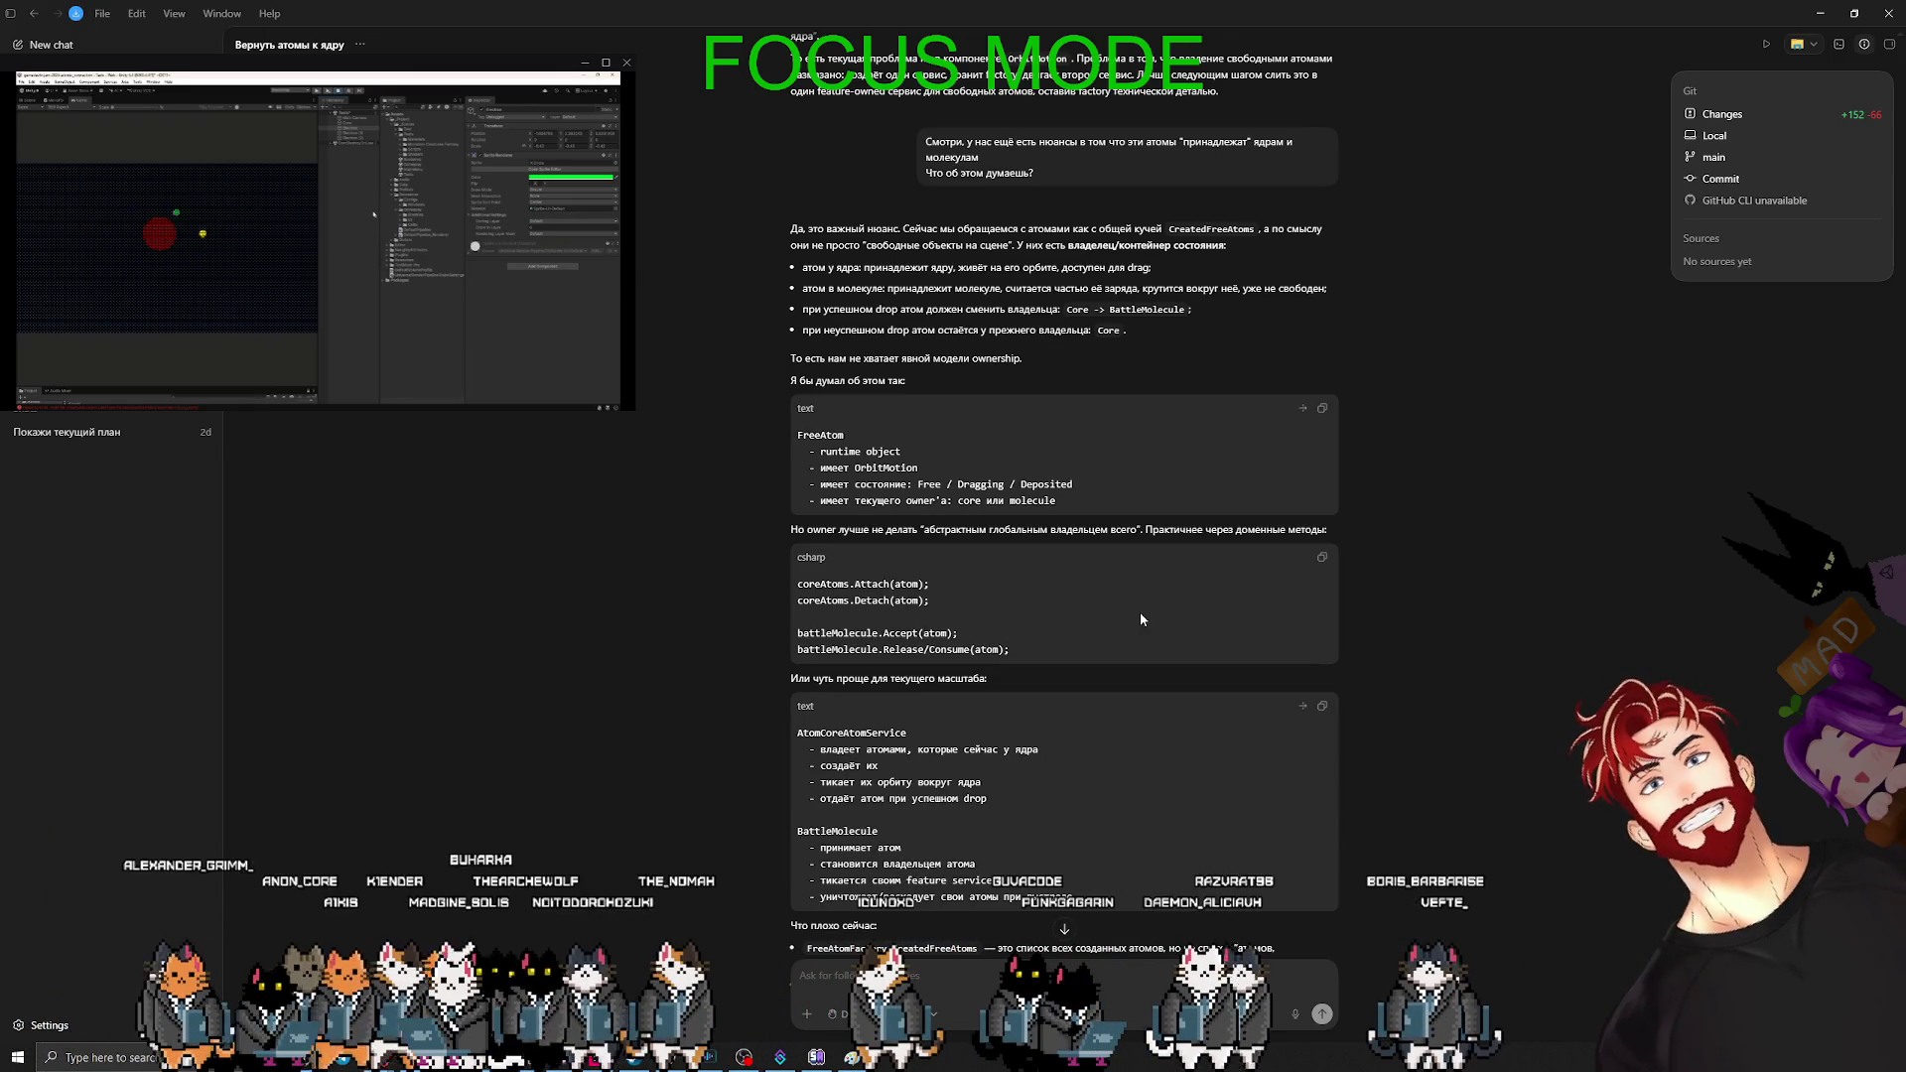
mouse_move(821, 452)
left_mouse_down()
mouse_move(900, 452)
mouse_move(829, 485)
mouse_move(1098, 498)
left_mouse_up()
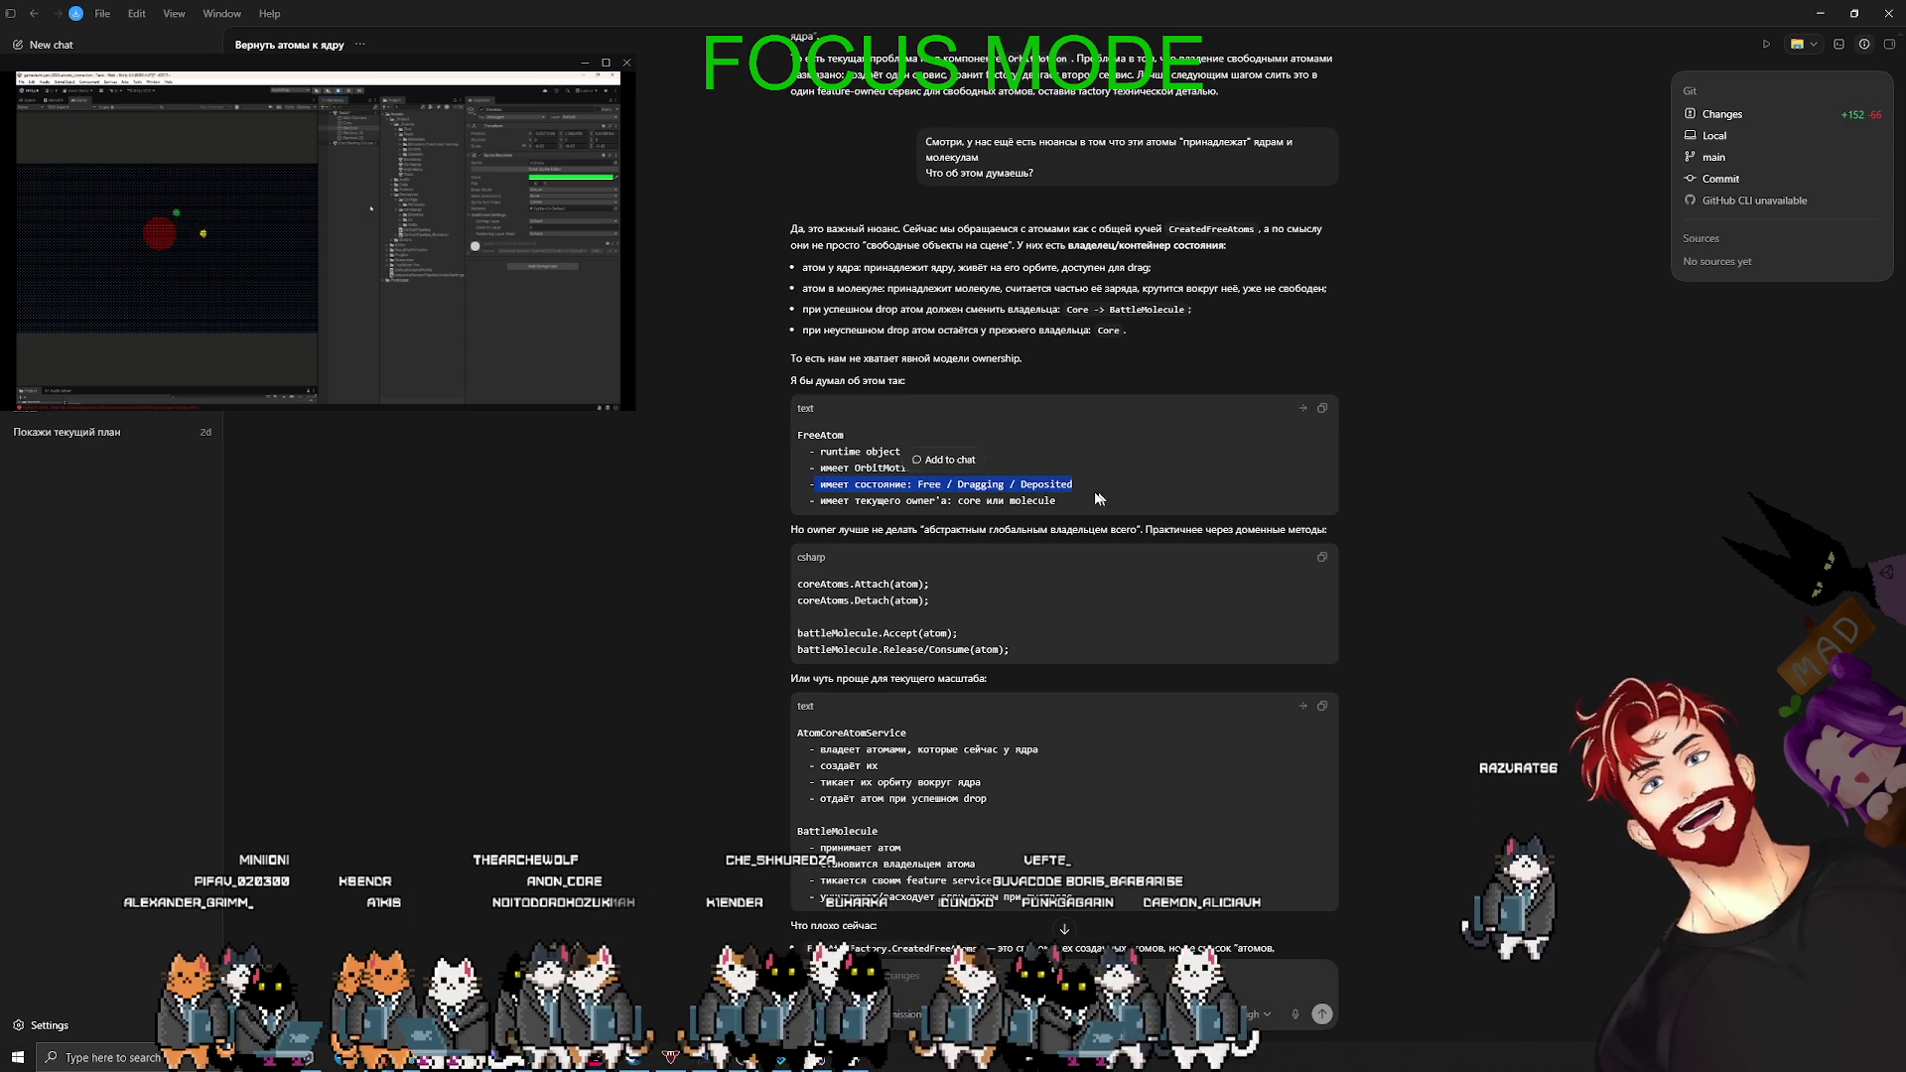
left_click(1069, 507)
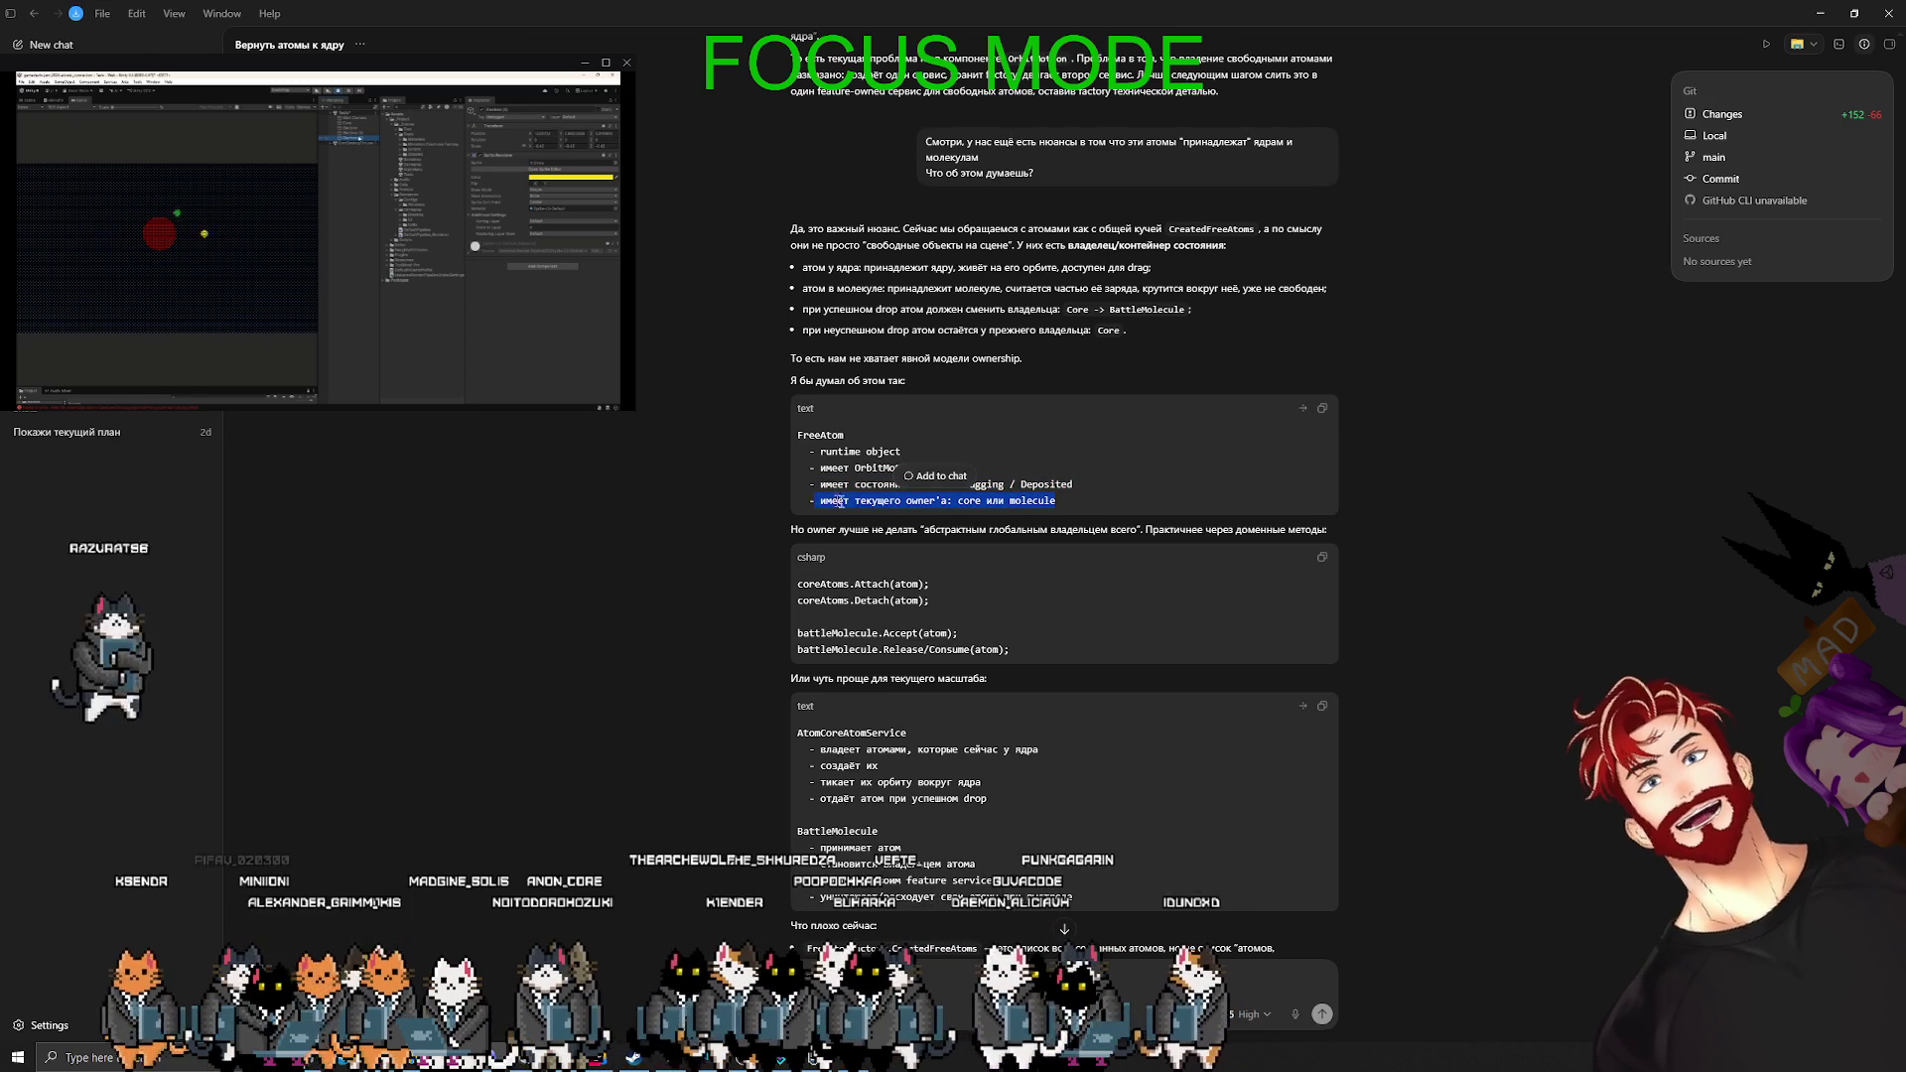
left_click(1068, 507)
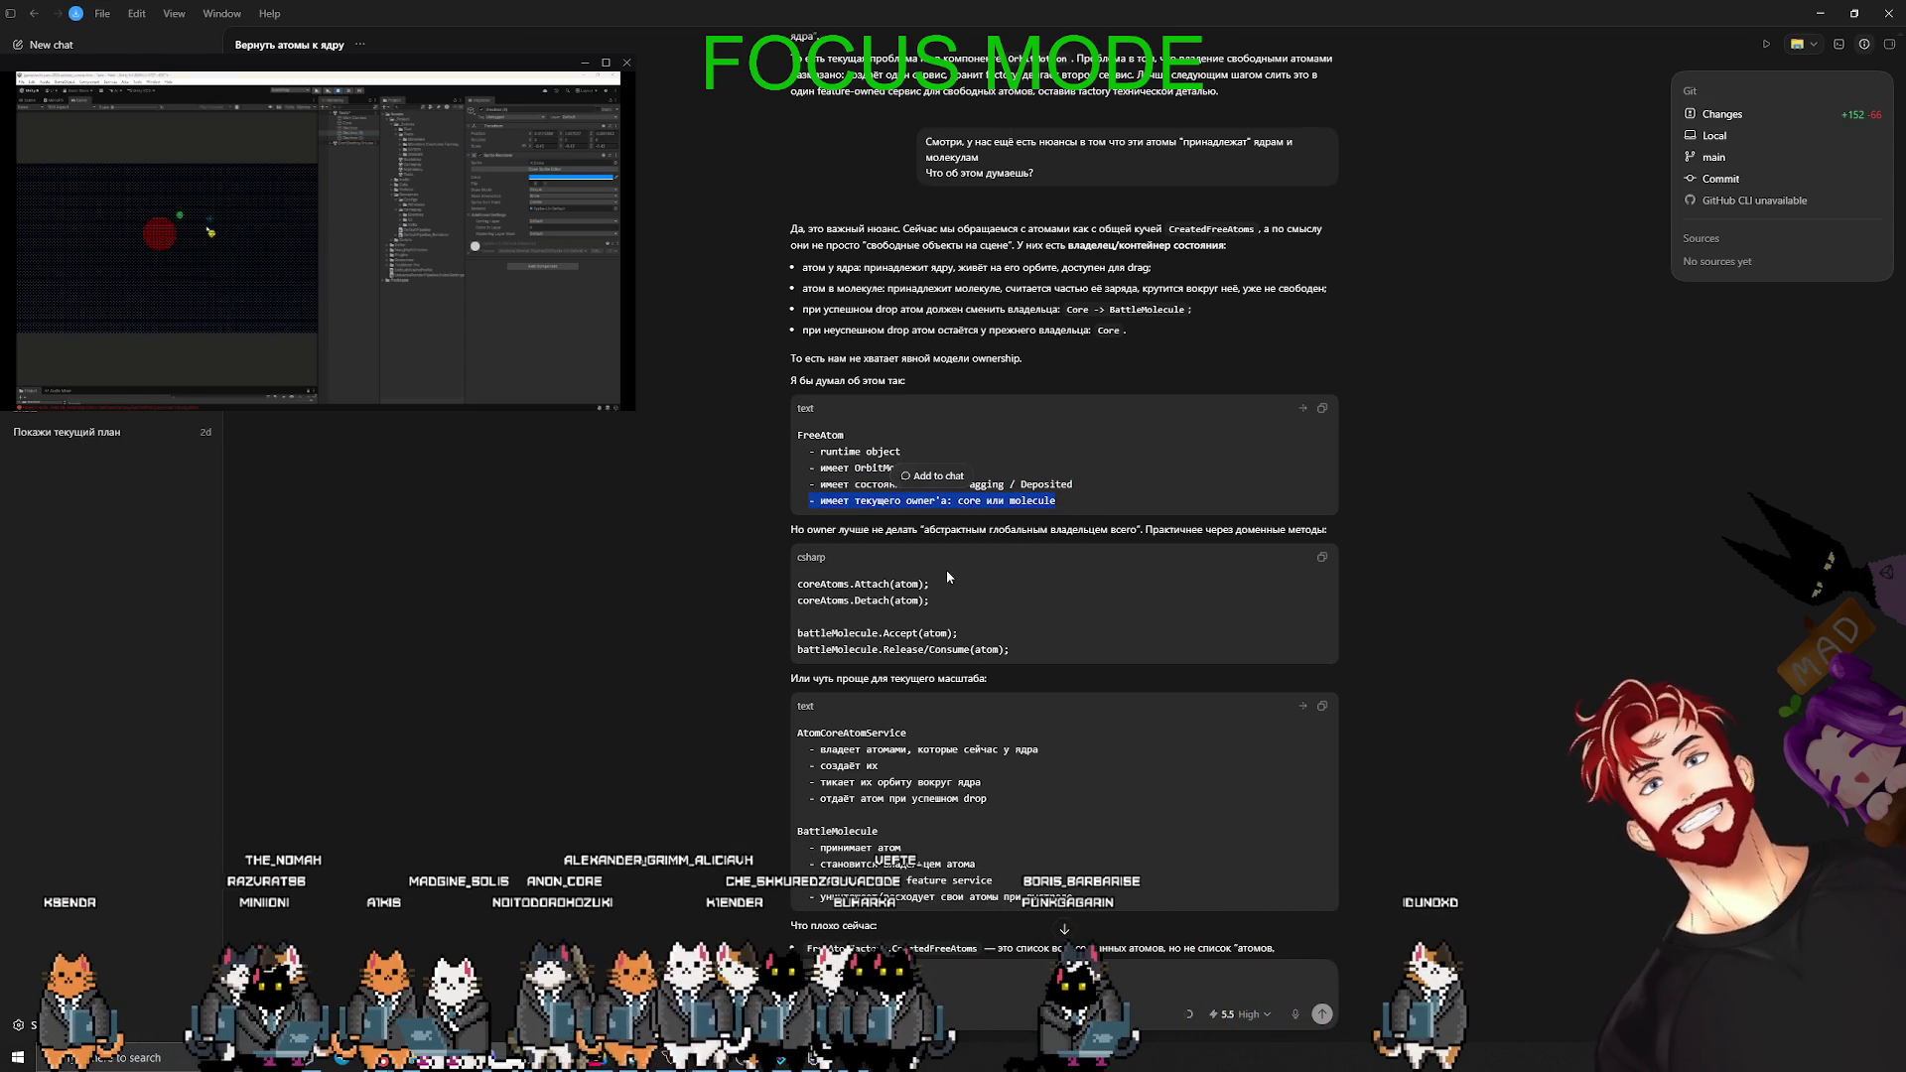
left_click(945, 595)
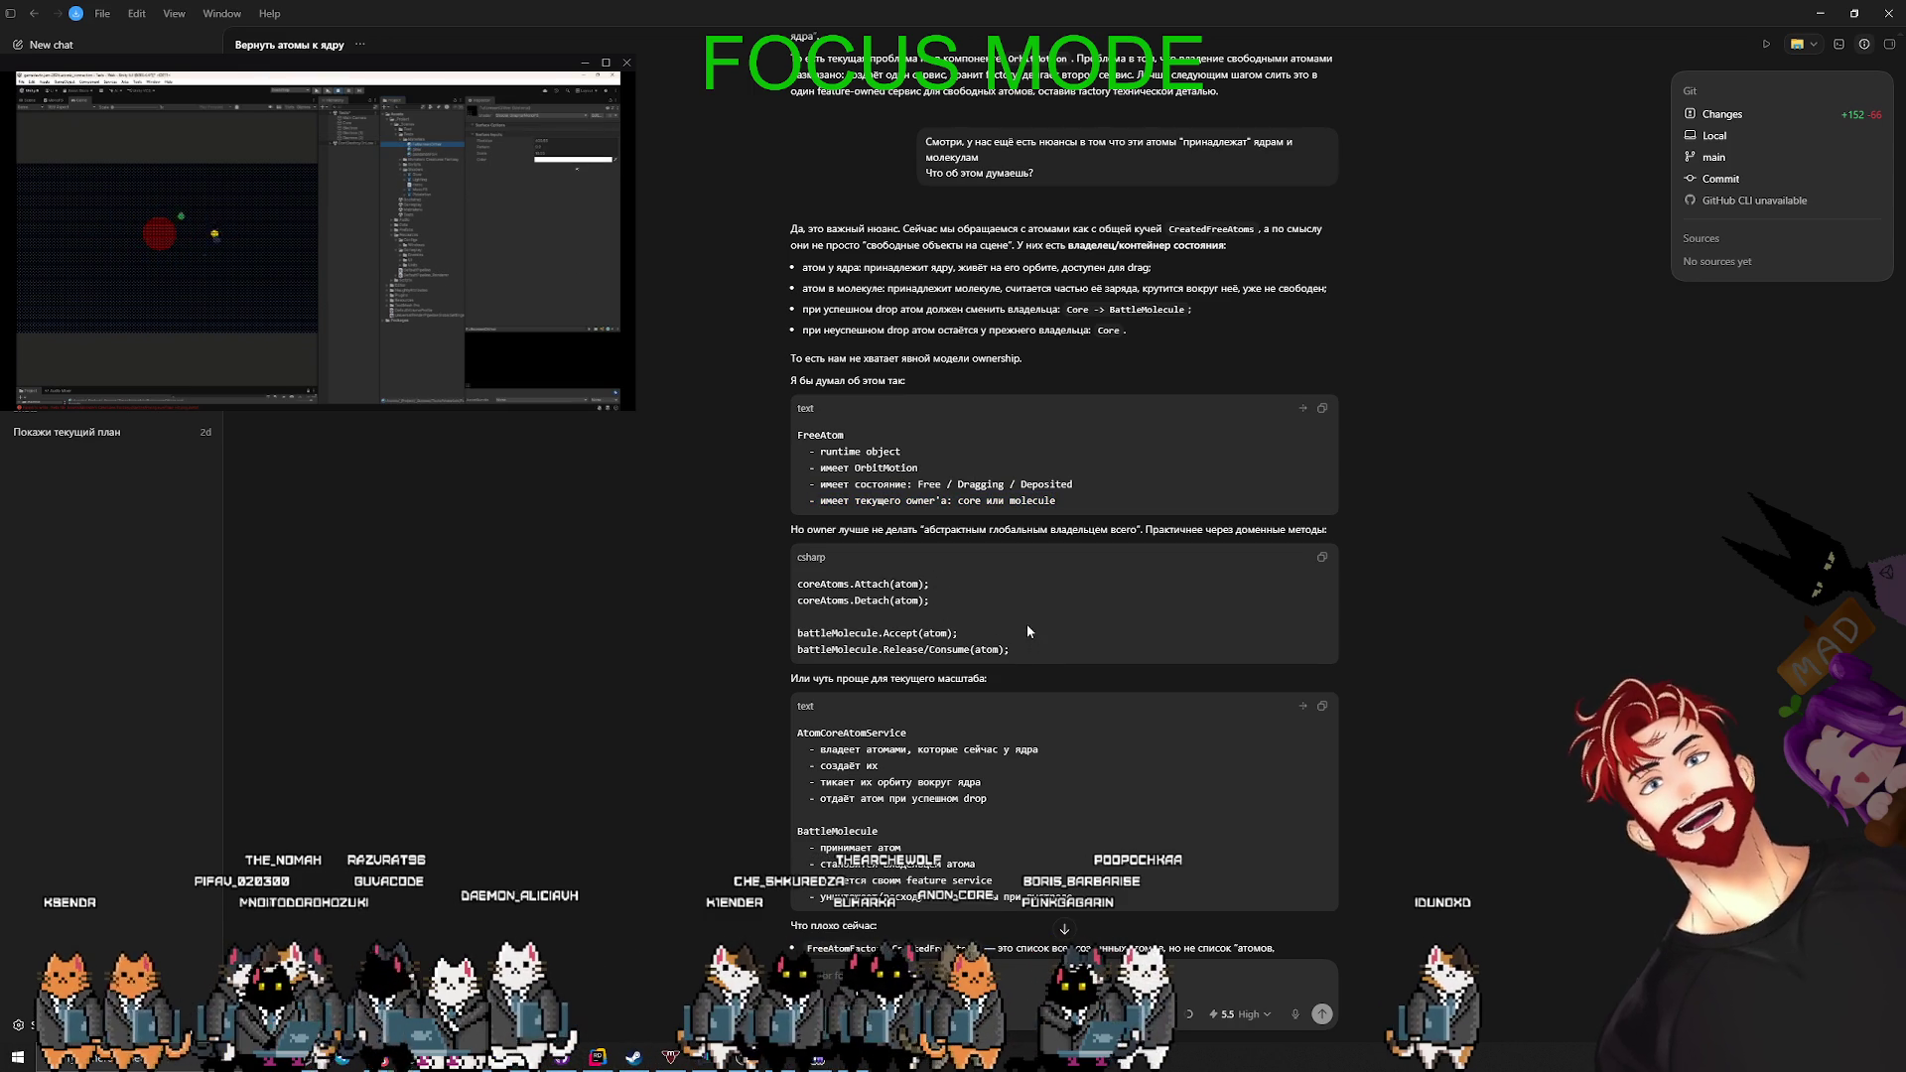
scroll(1028, 626, "down", 1)
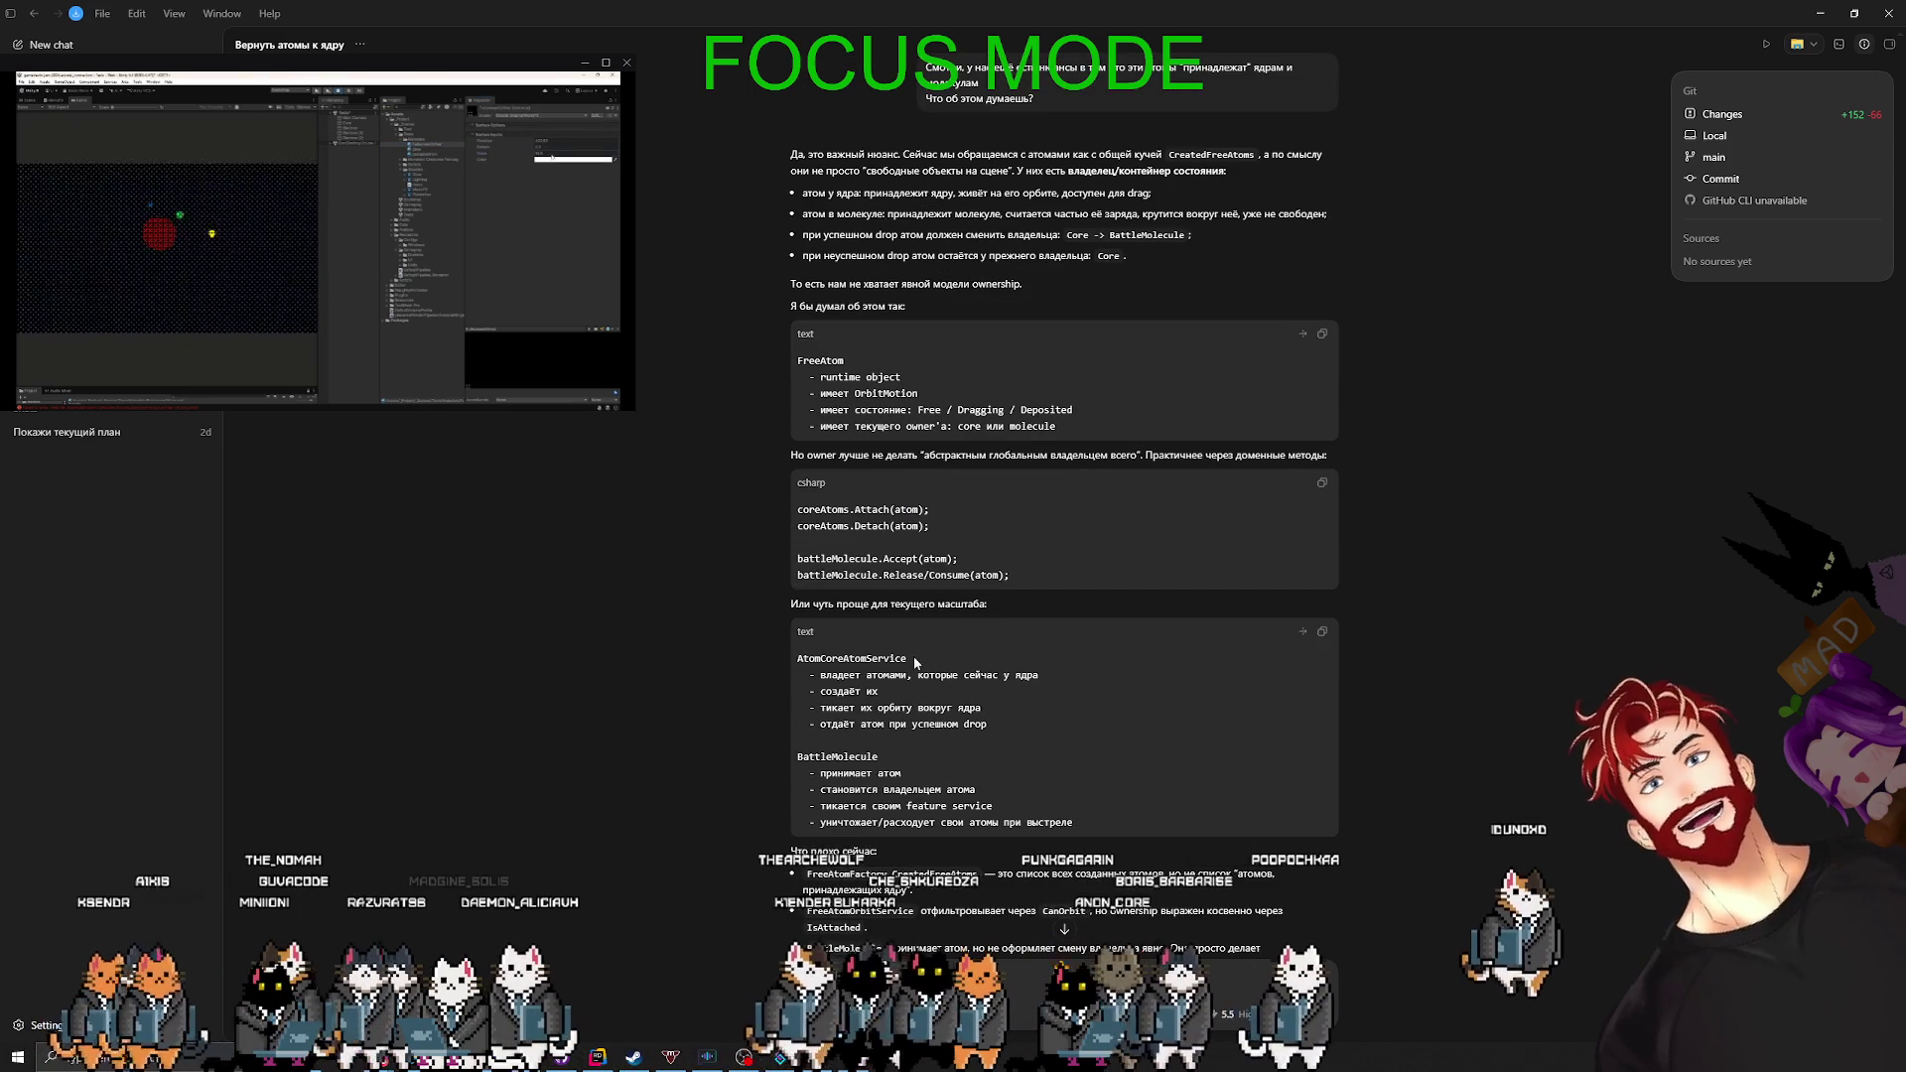
left_click_drag(907, 658, 779, 661)
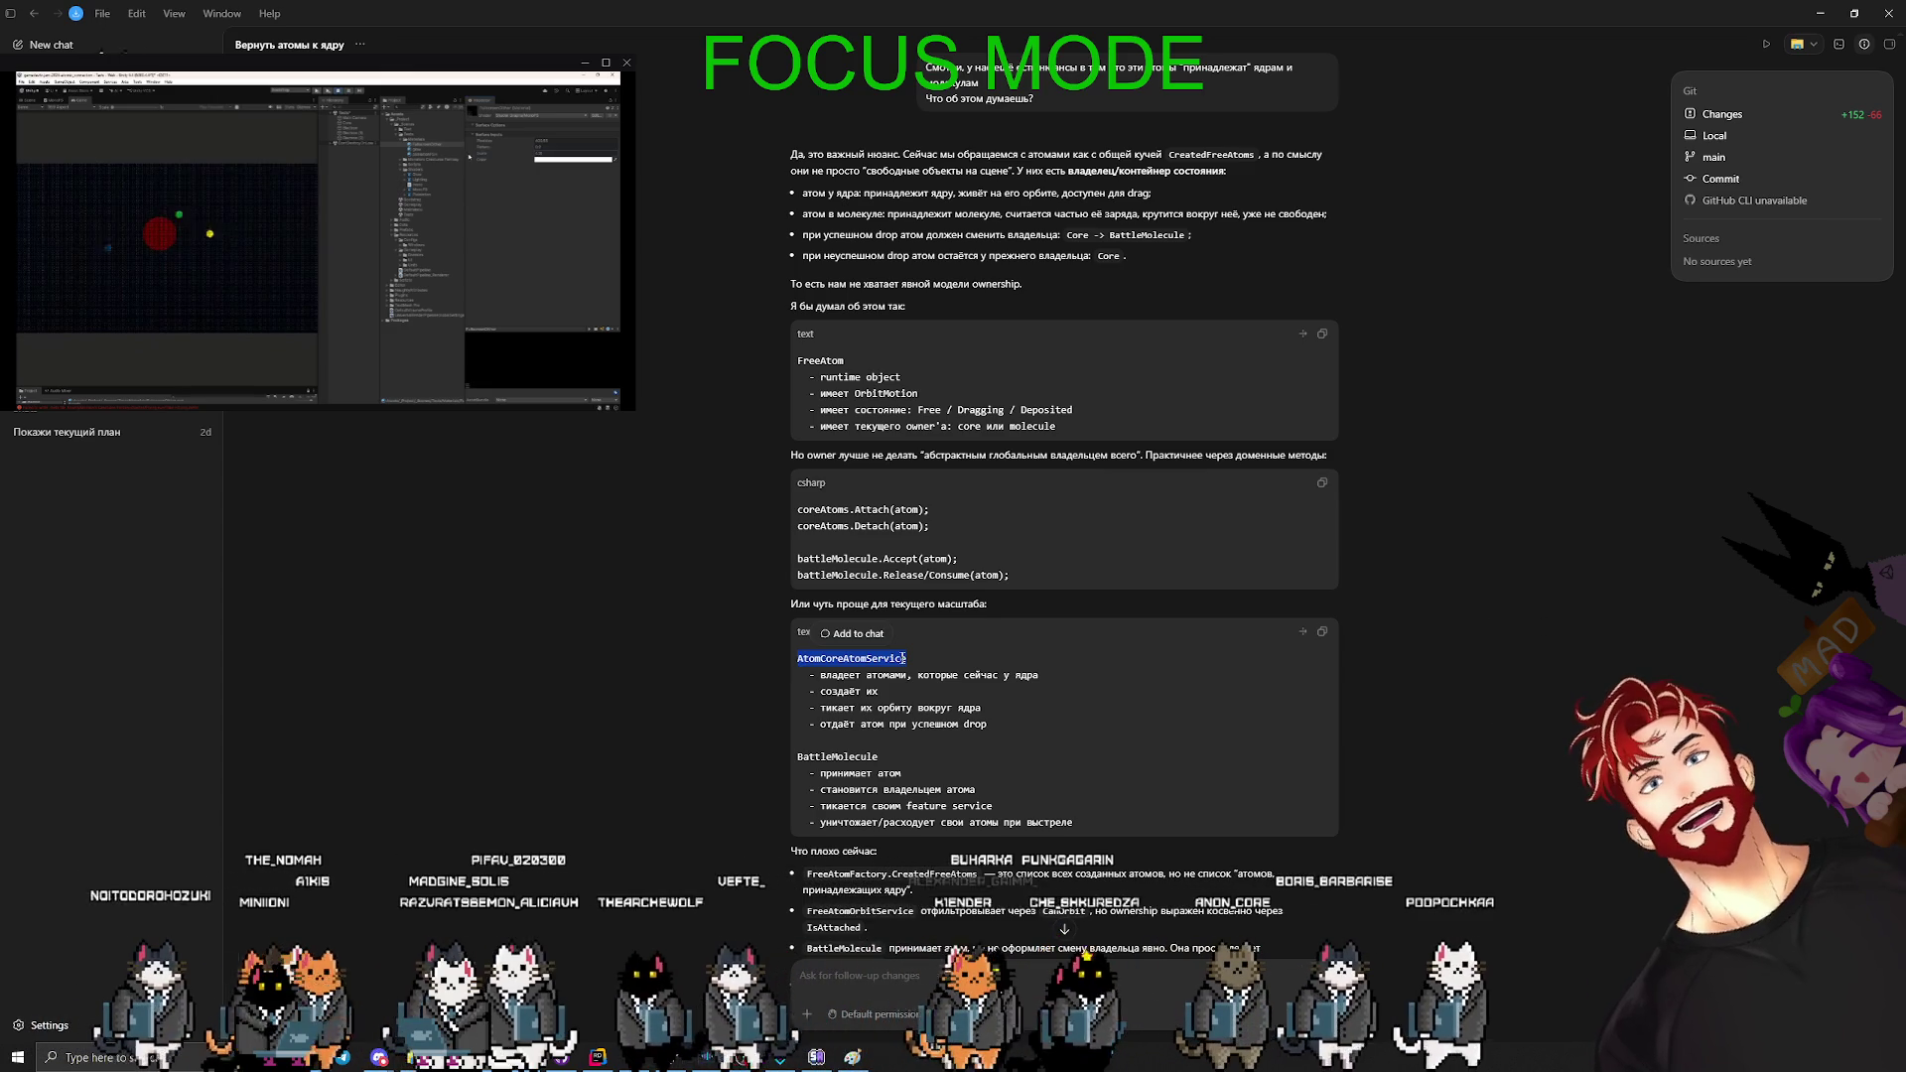
left_click(985, 652)
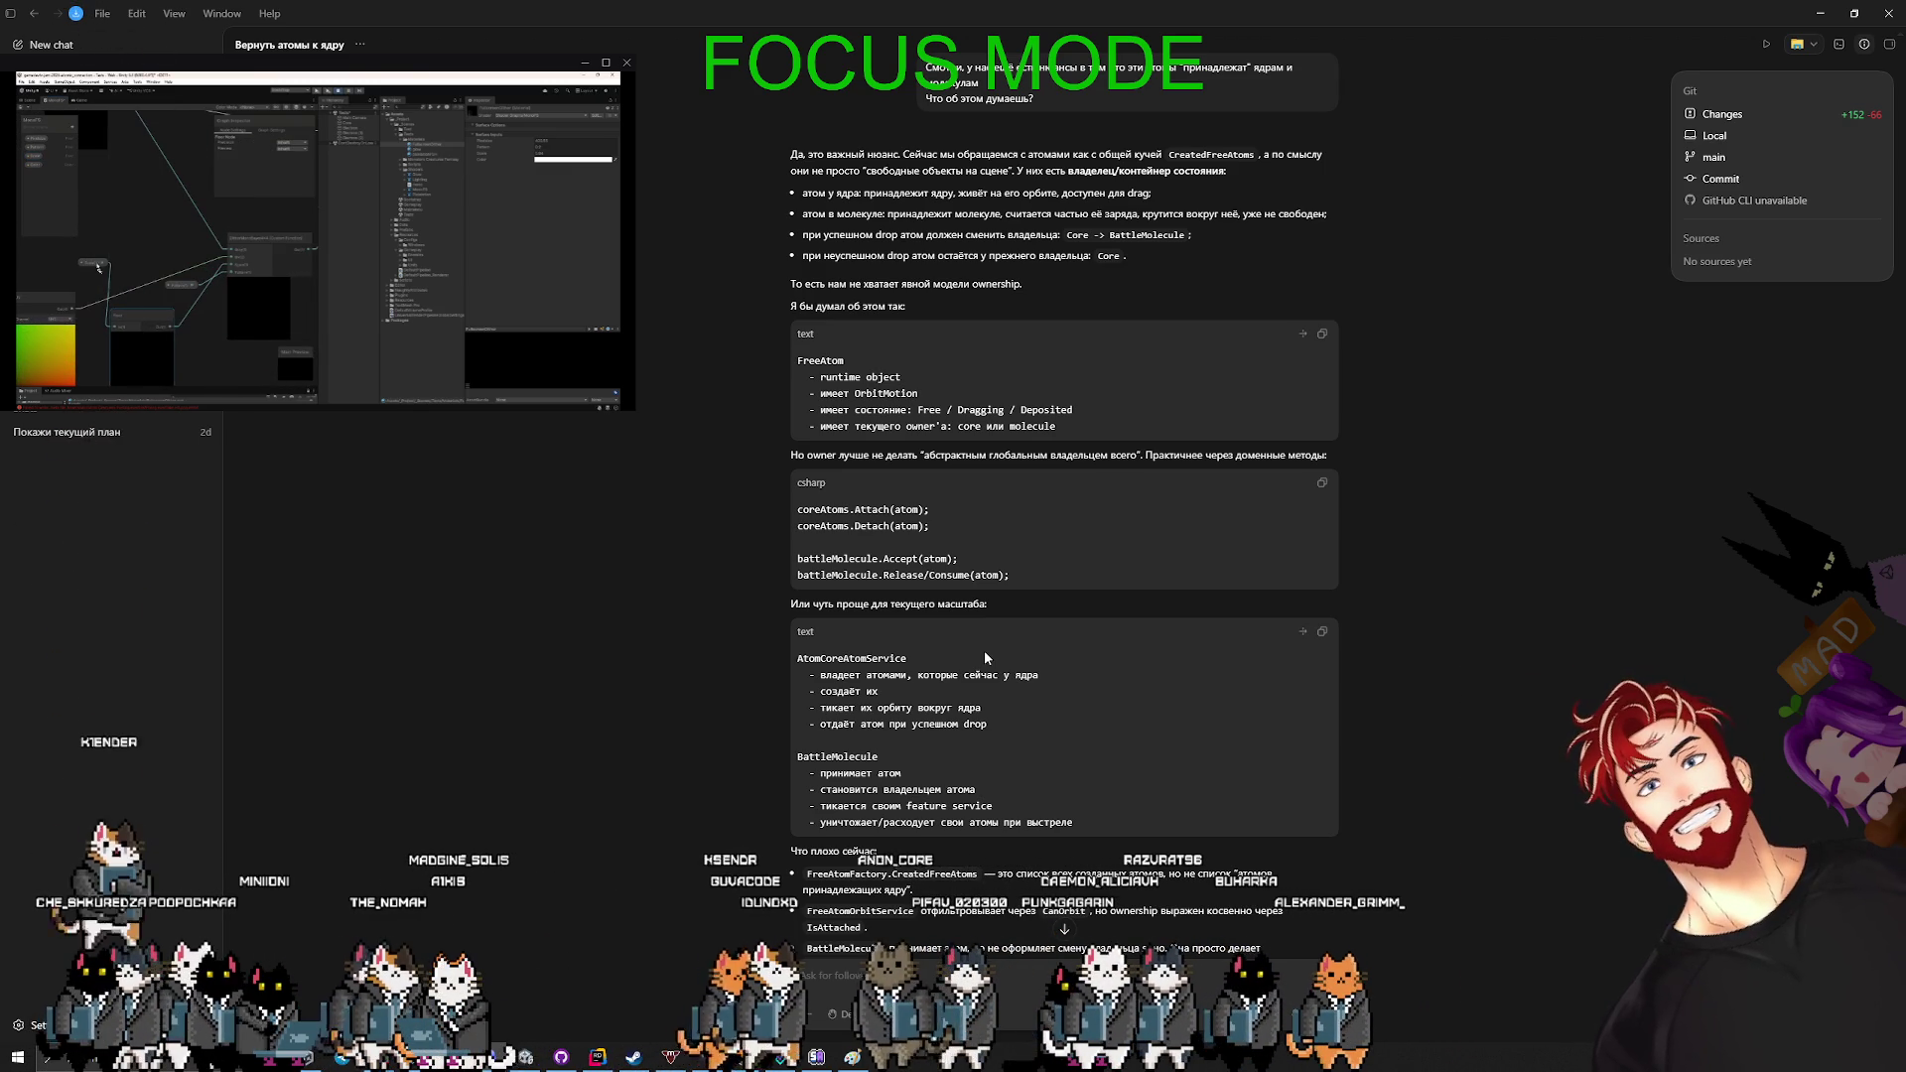
- Scroll through the rest of Codex's ownership reply to its problem list and conclusion
scroll(979, 652, "down", 5)
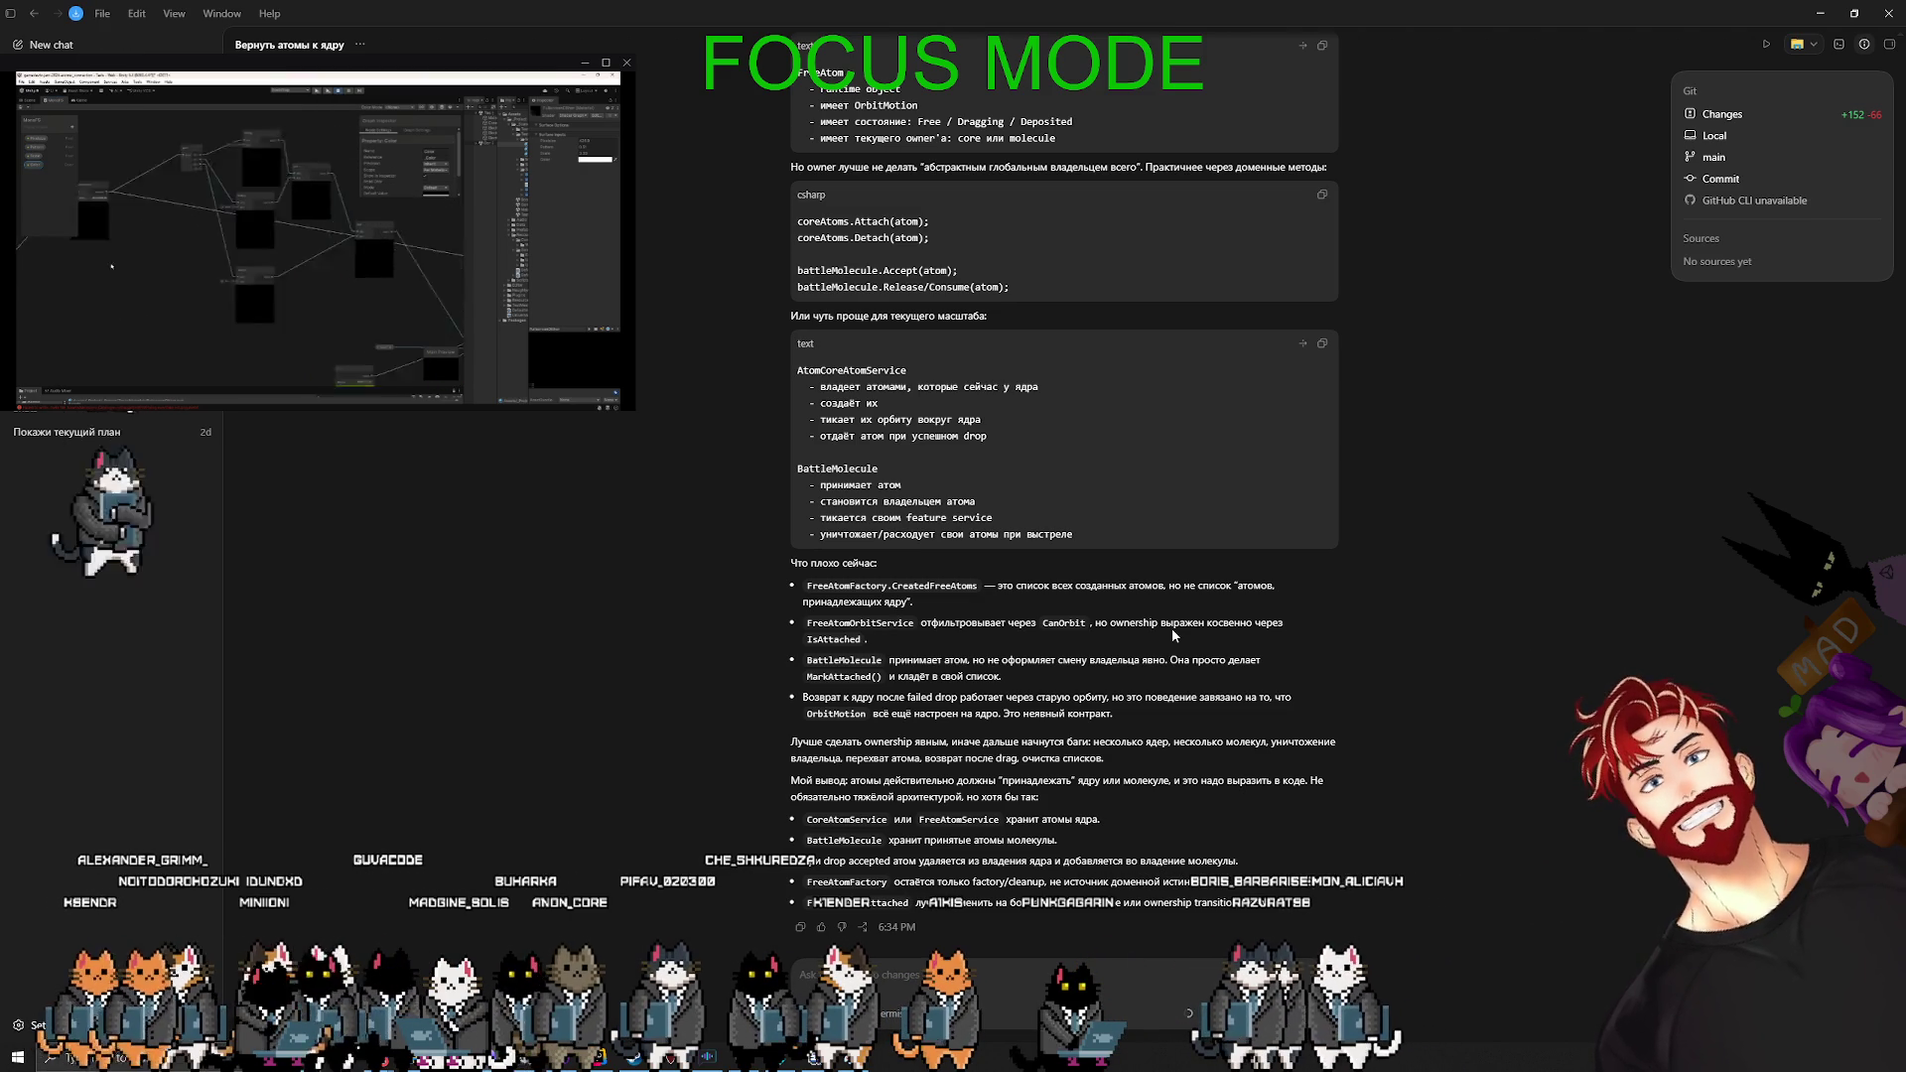
- Type a follow-up asking to make ownership explicit and whether fired atoms stay listed
left_click(917, 975)
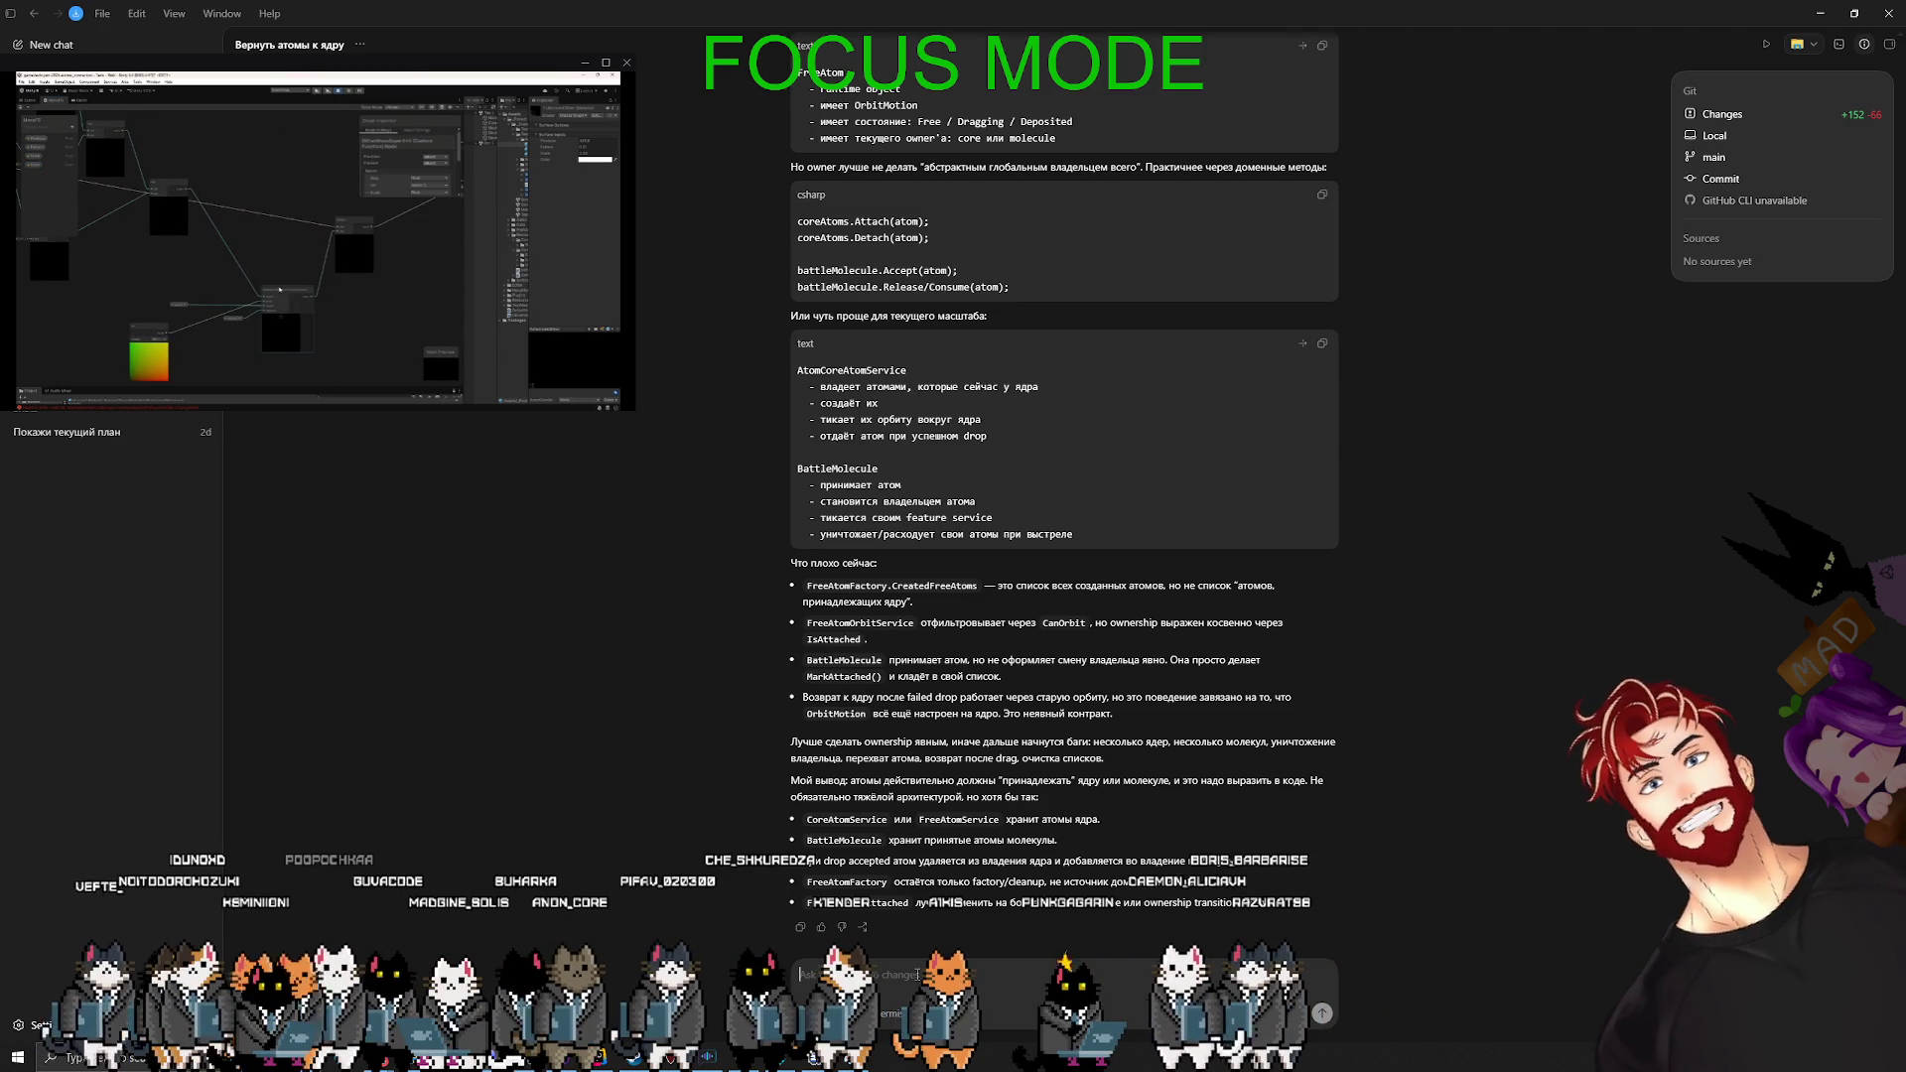
type("окей, давай выразим")
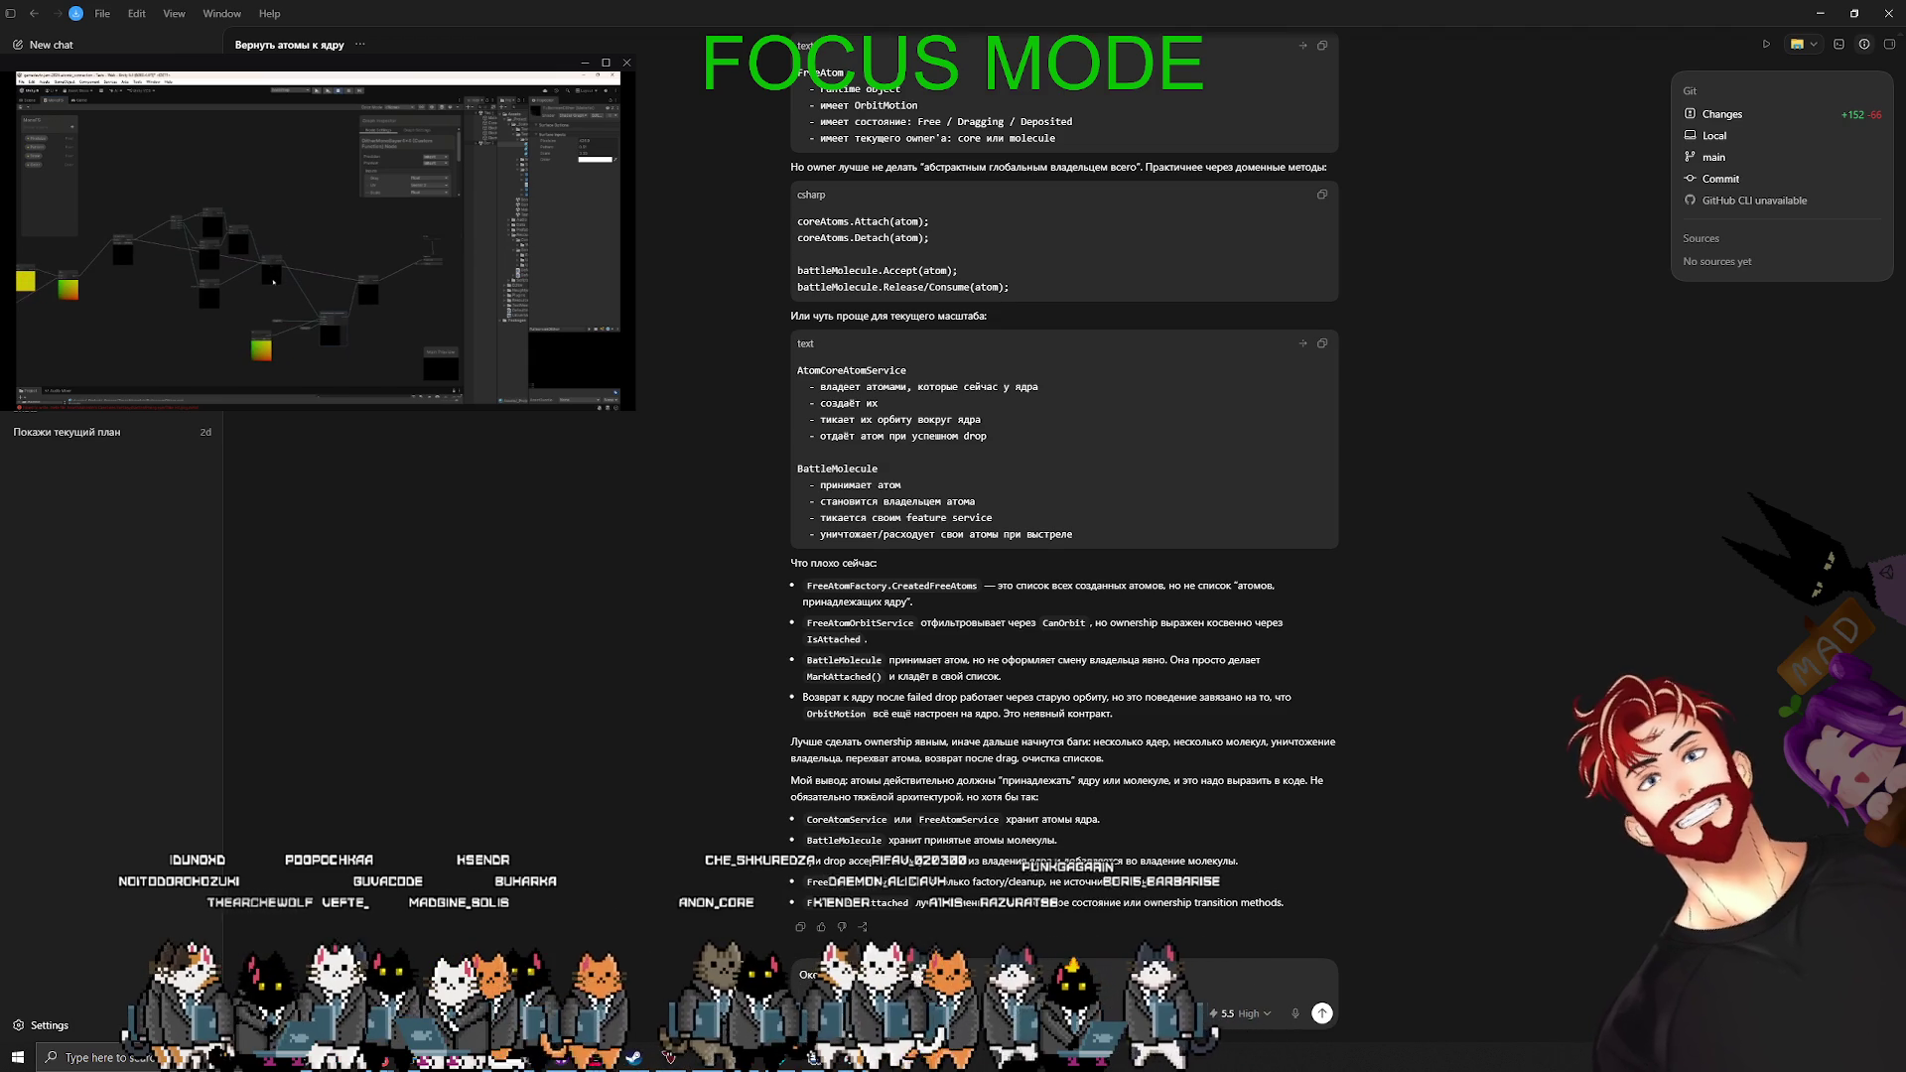
type(".")
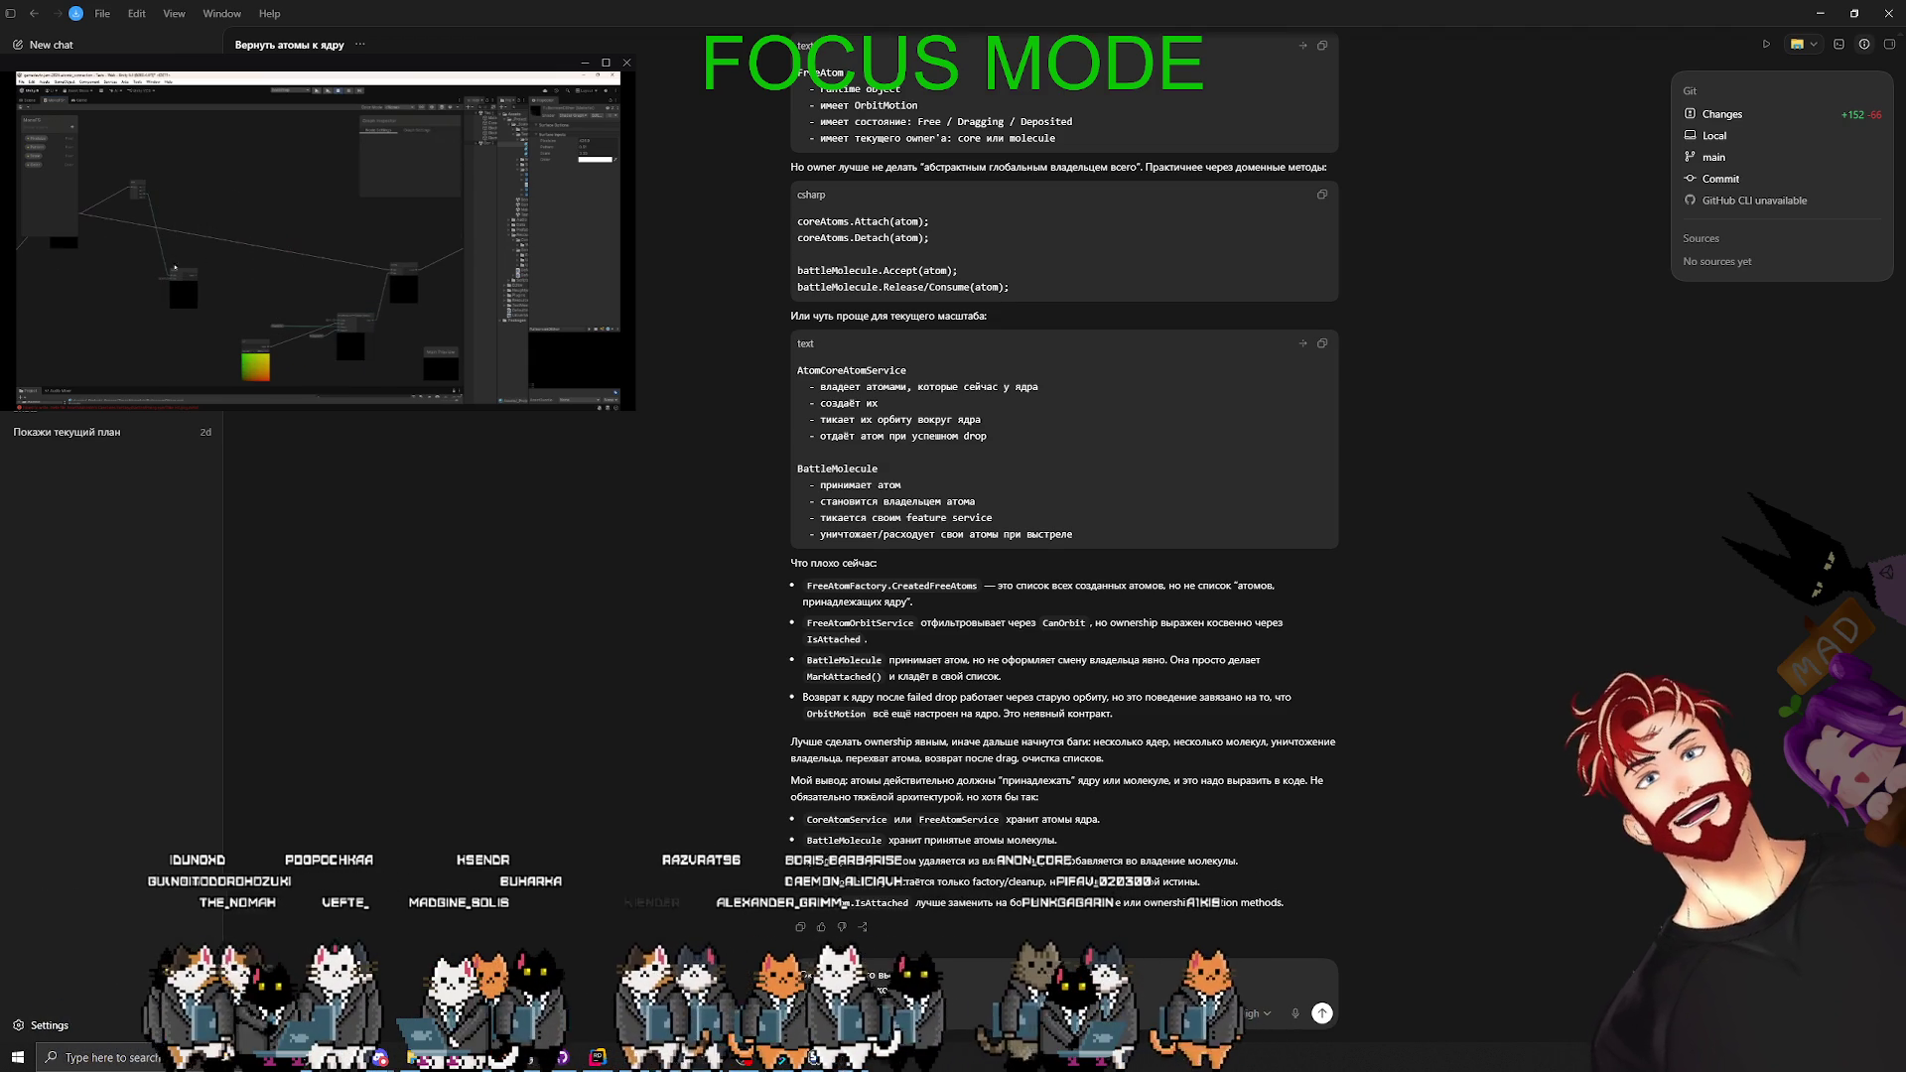
type("ляются")
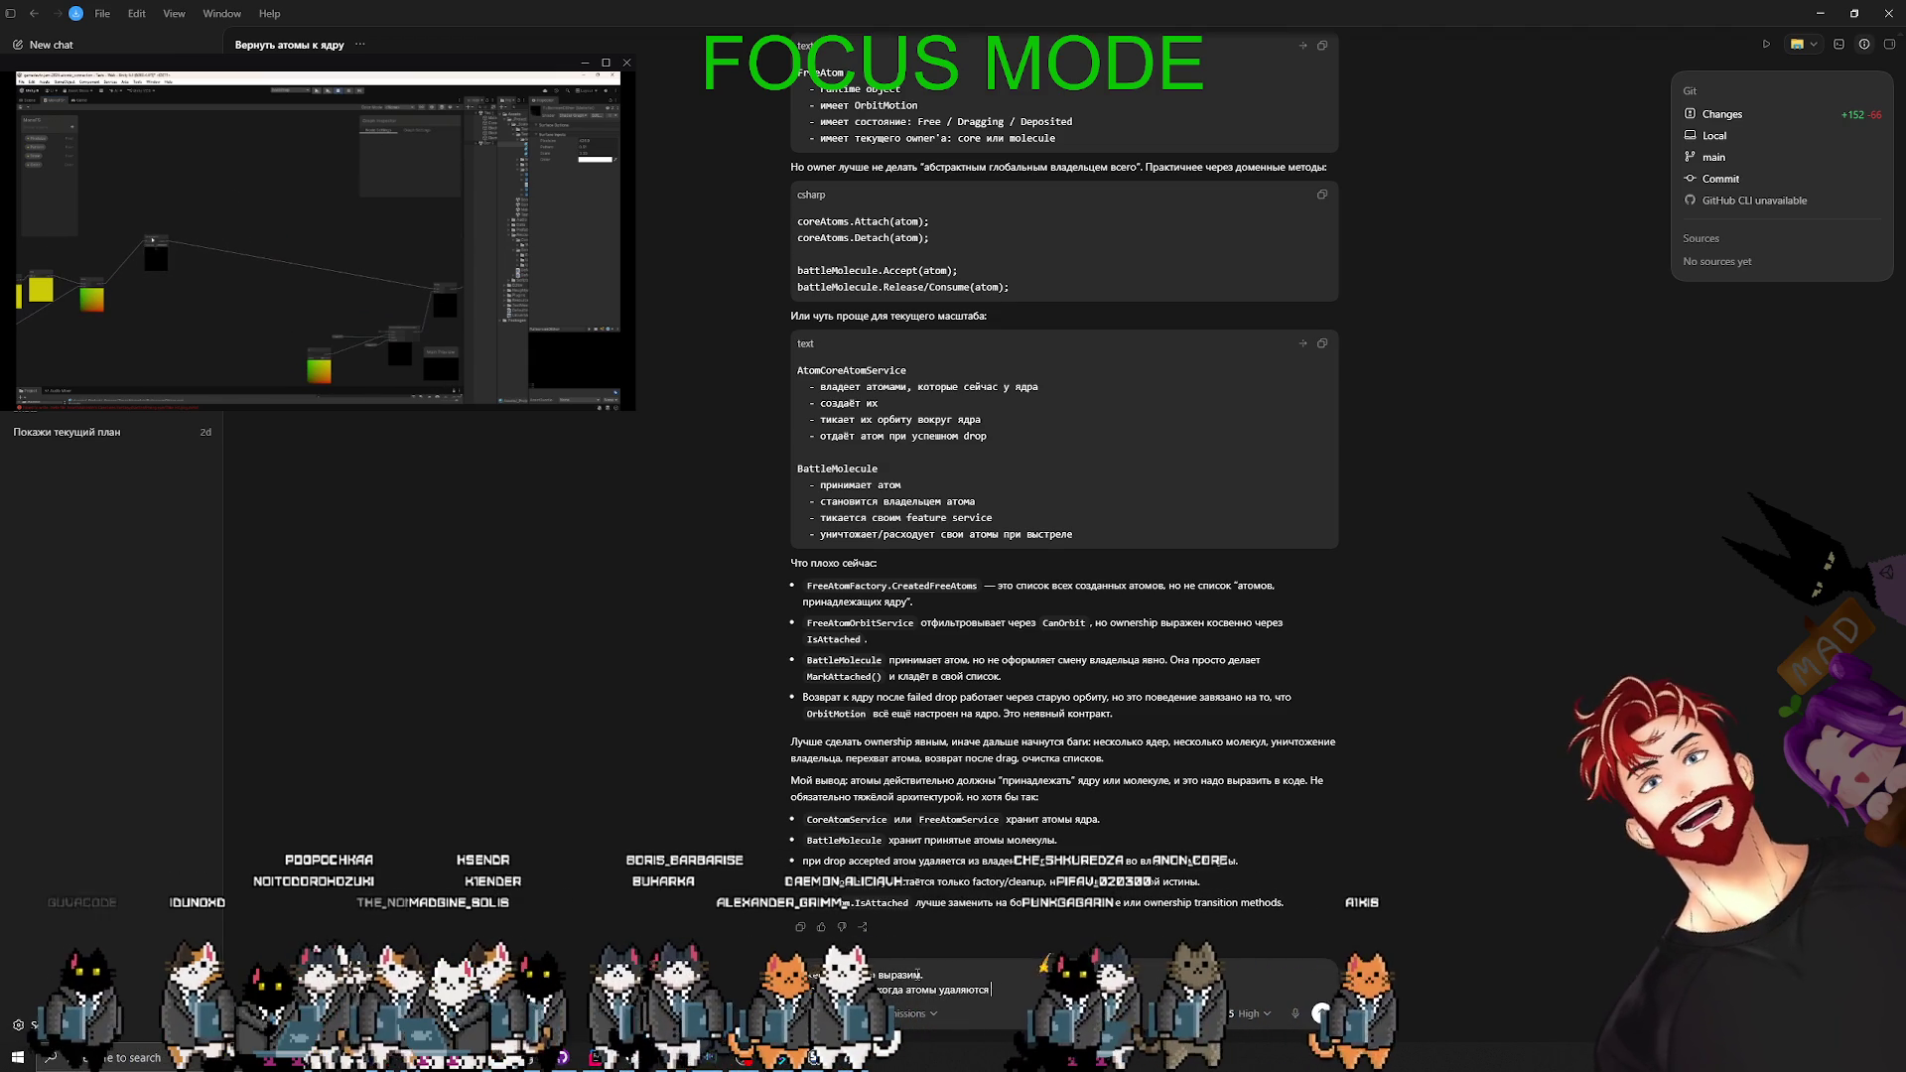
type(" после того")
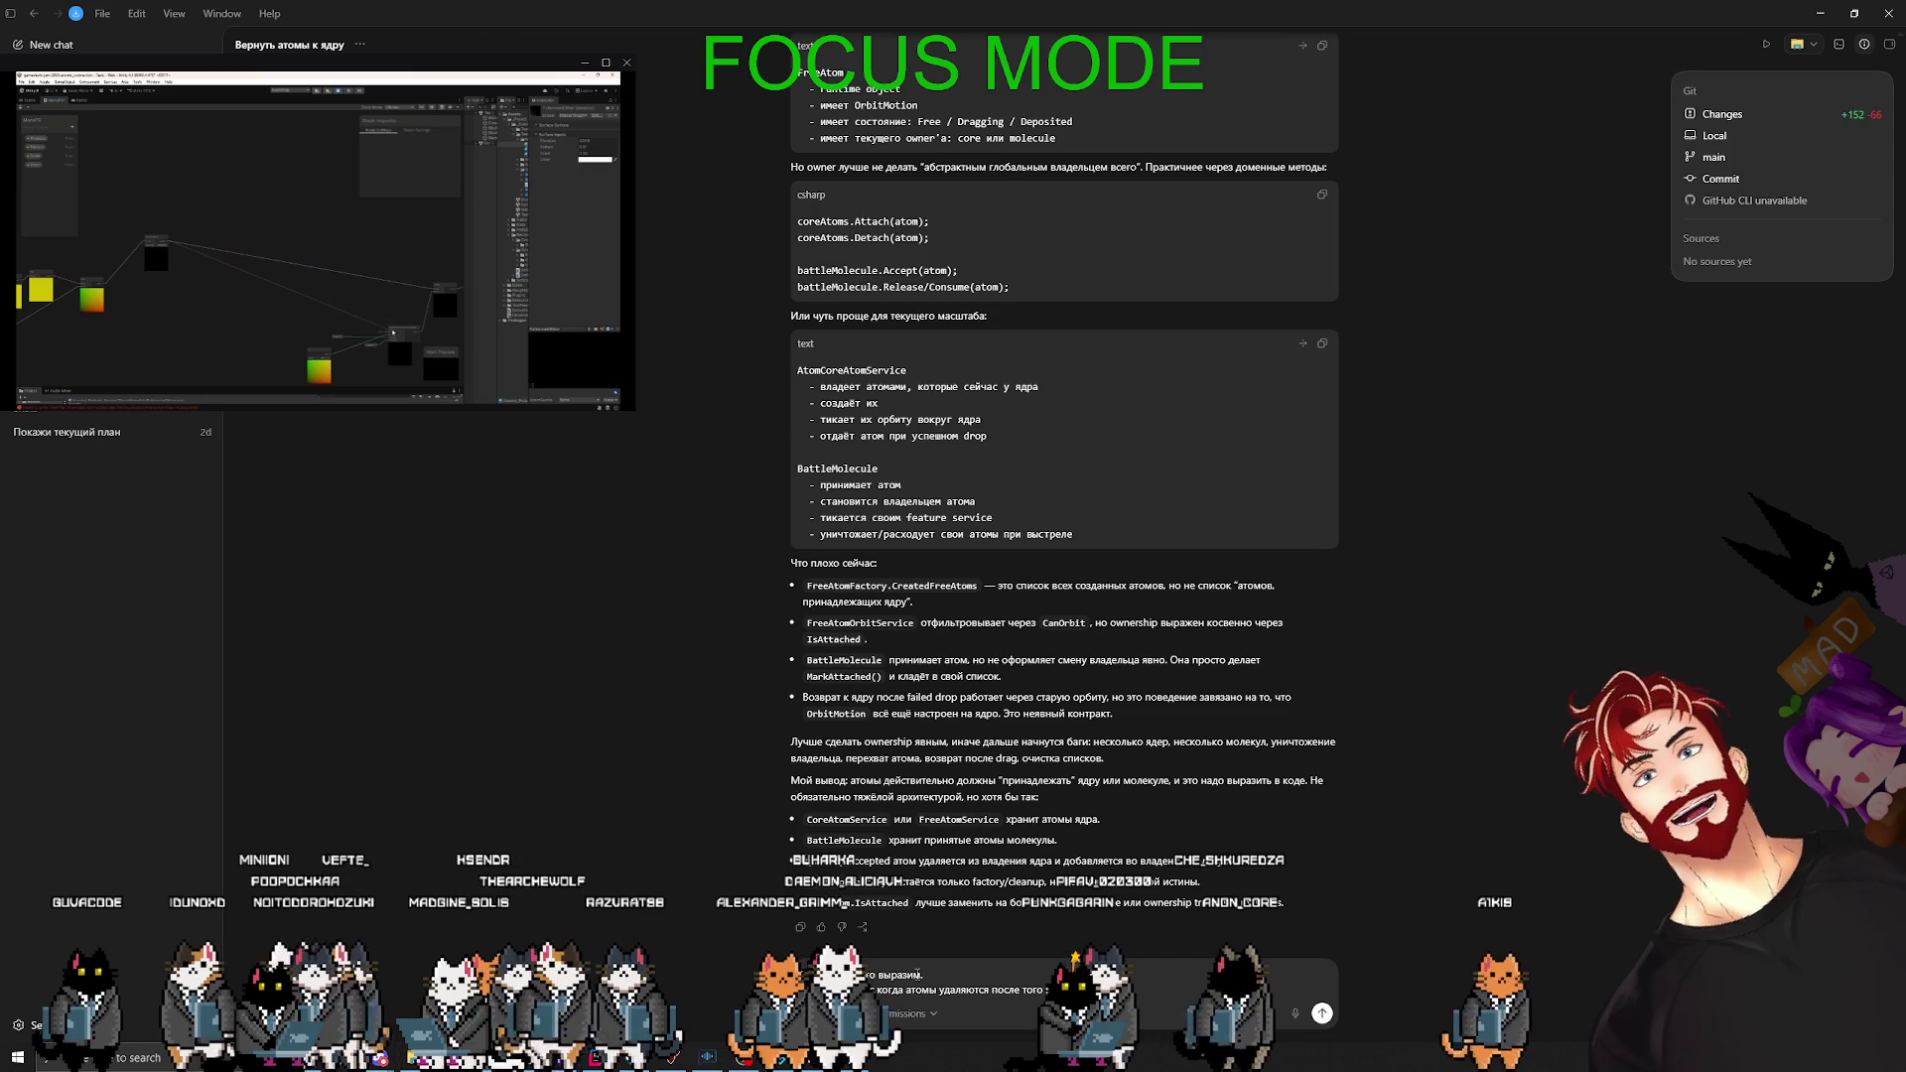
type(", как молекула выстр")
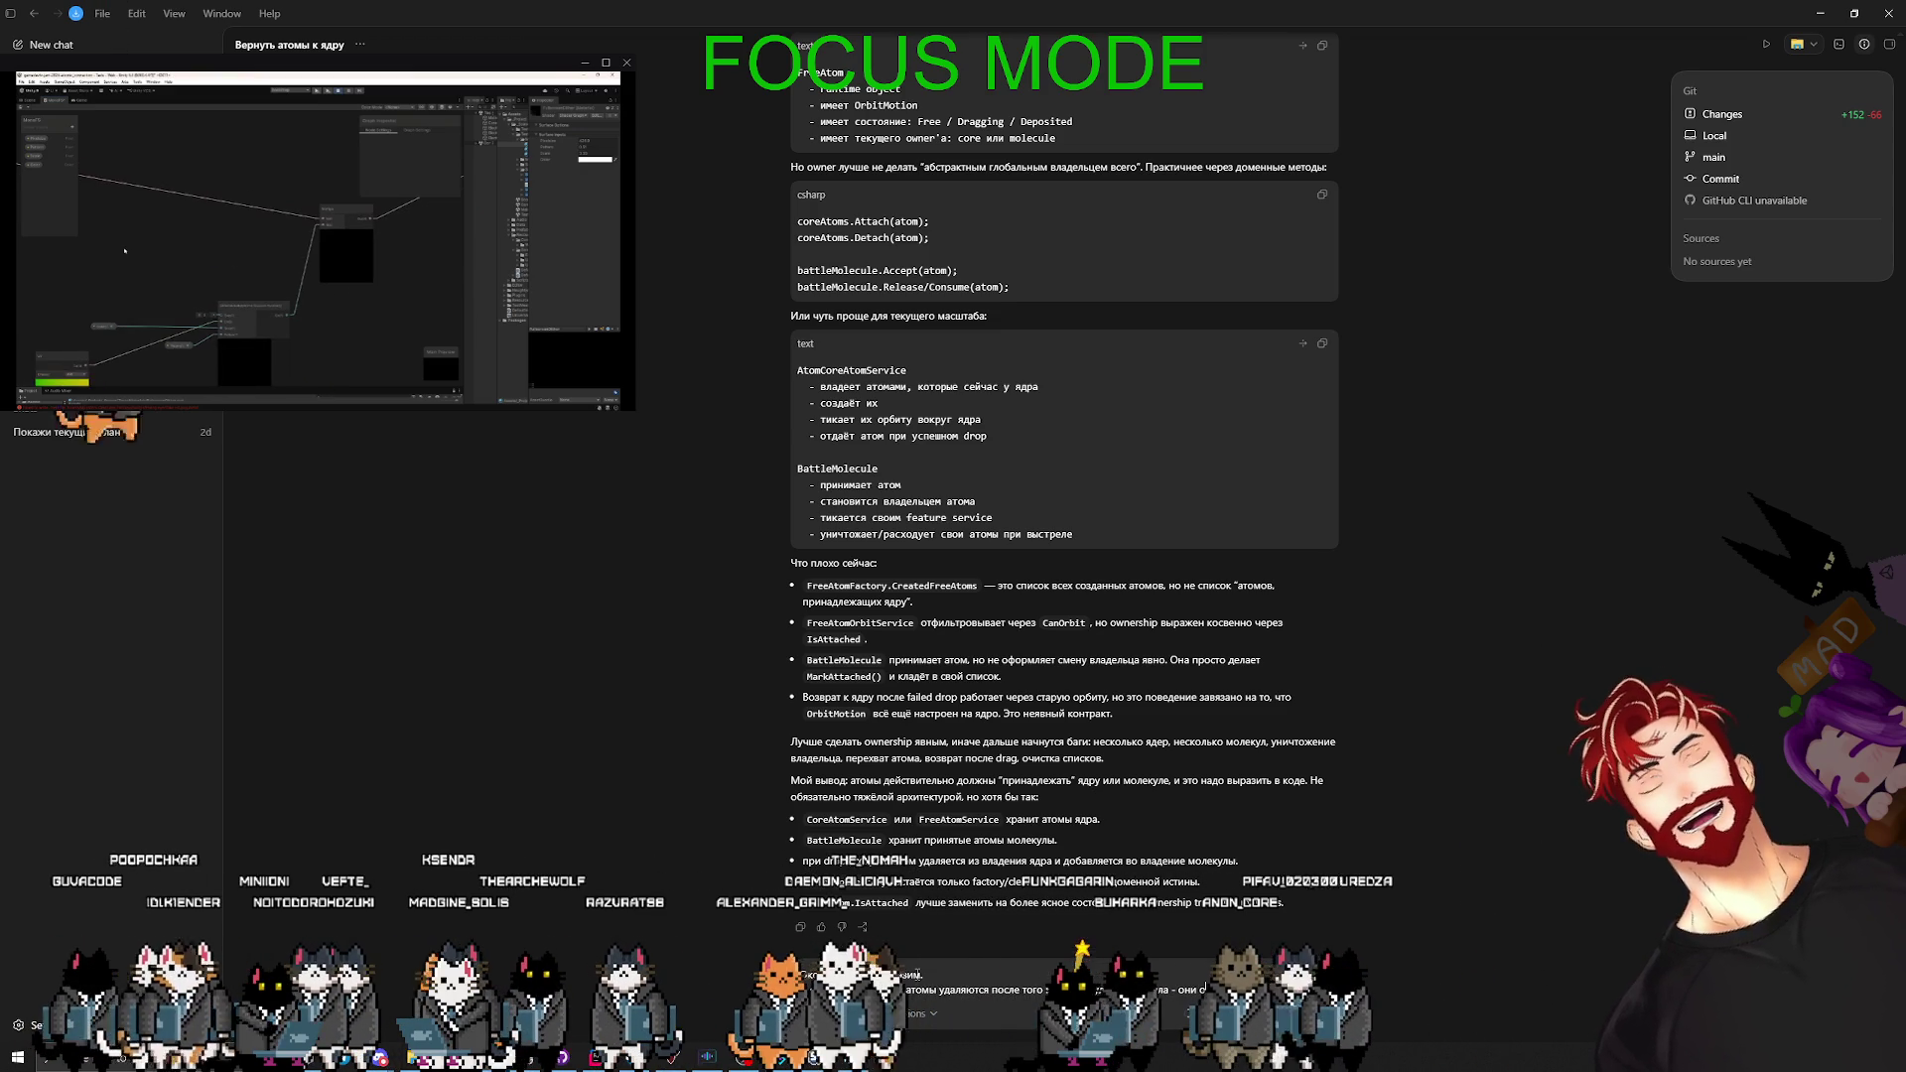
type(" остаются внутри списка")
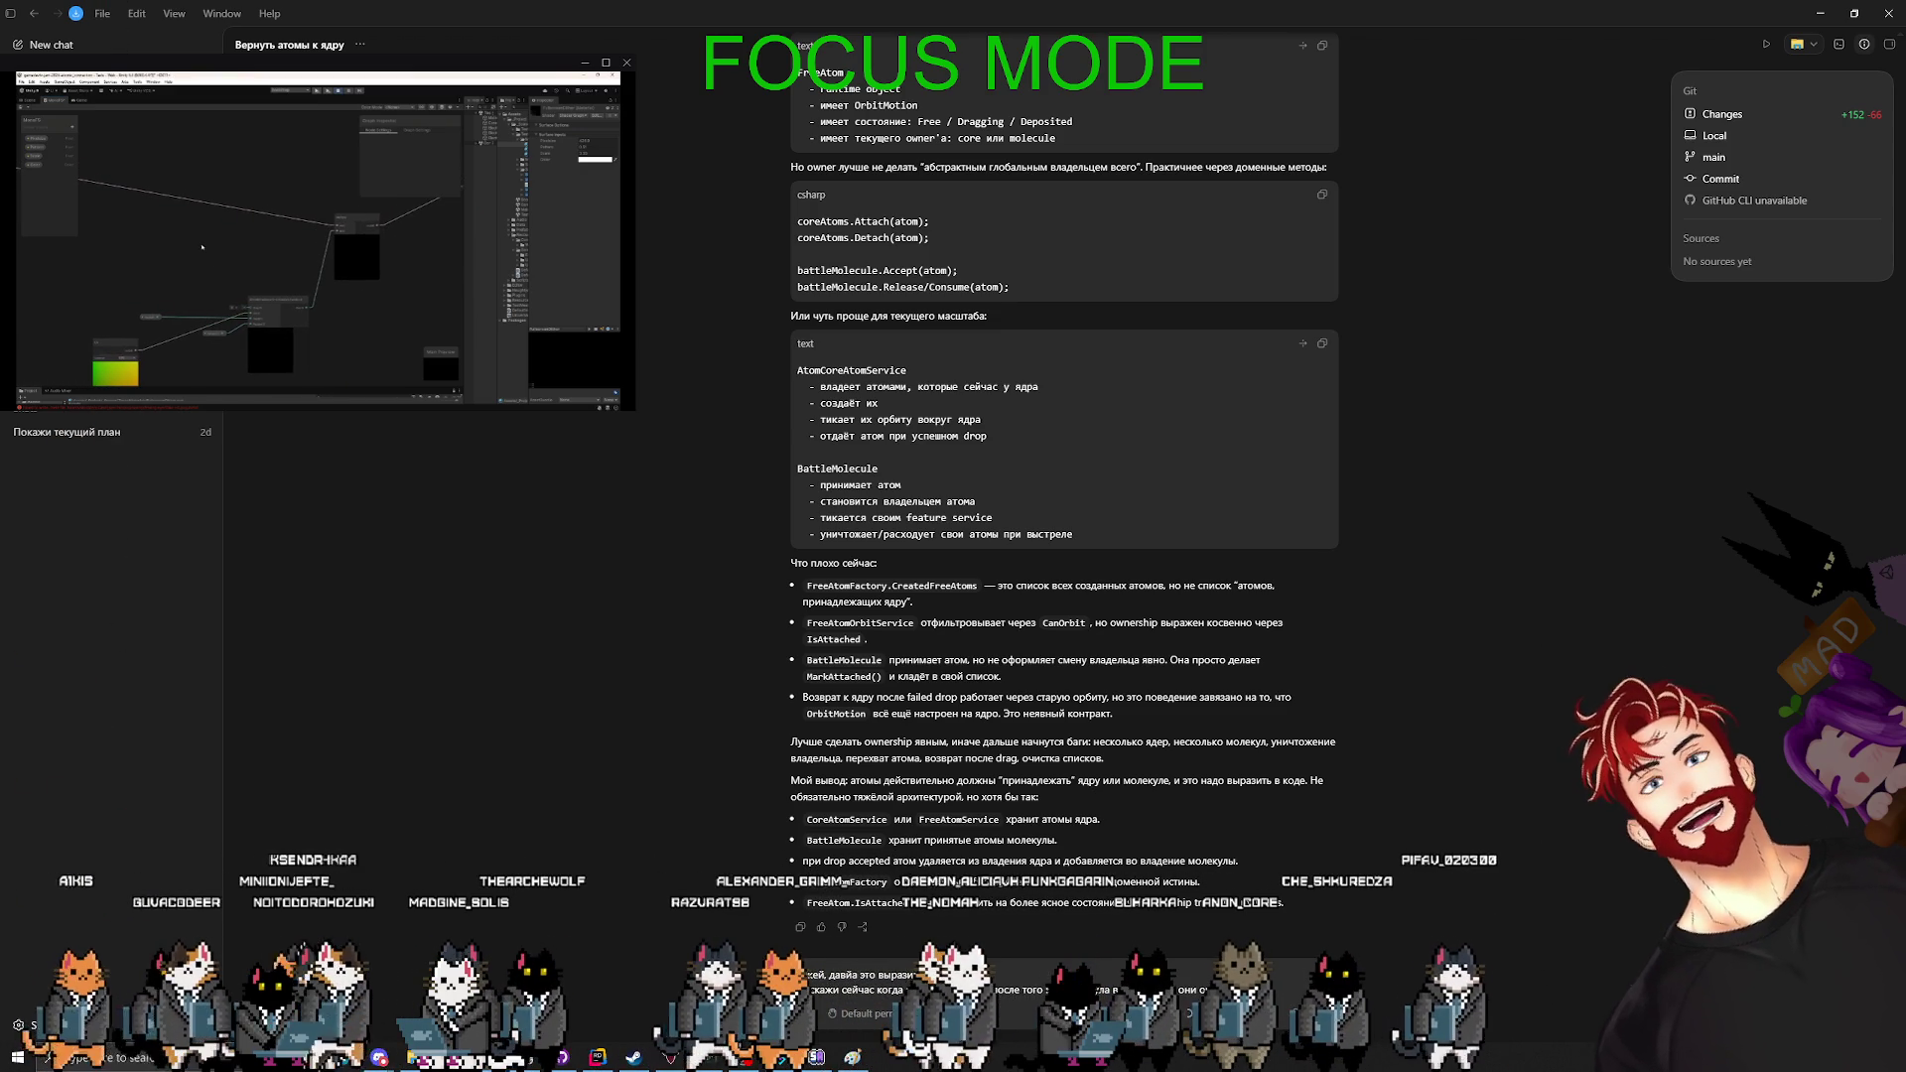
- Send the follow-up, wait for Codex's answer about lingering fired atoms, and refocus the input
key("Return")
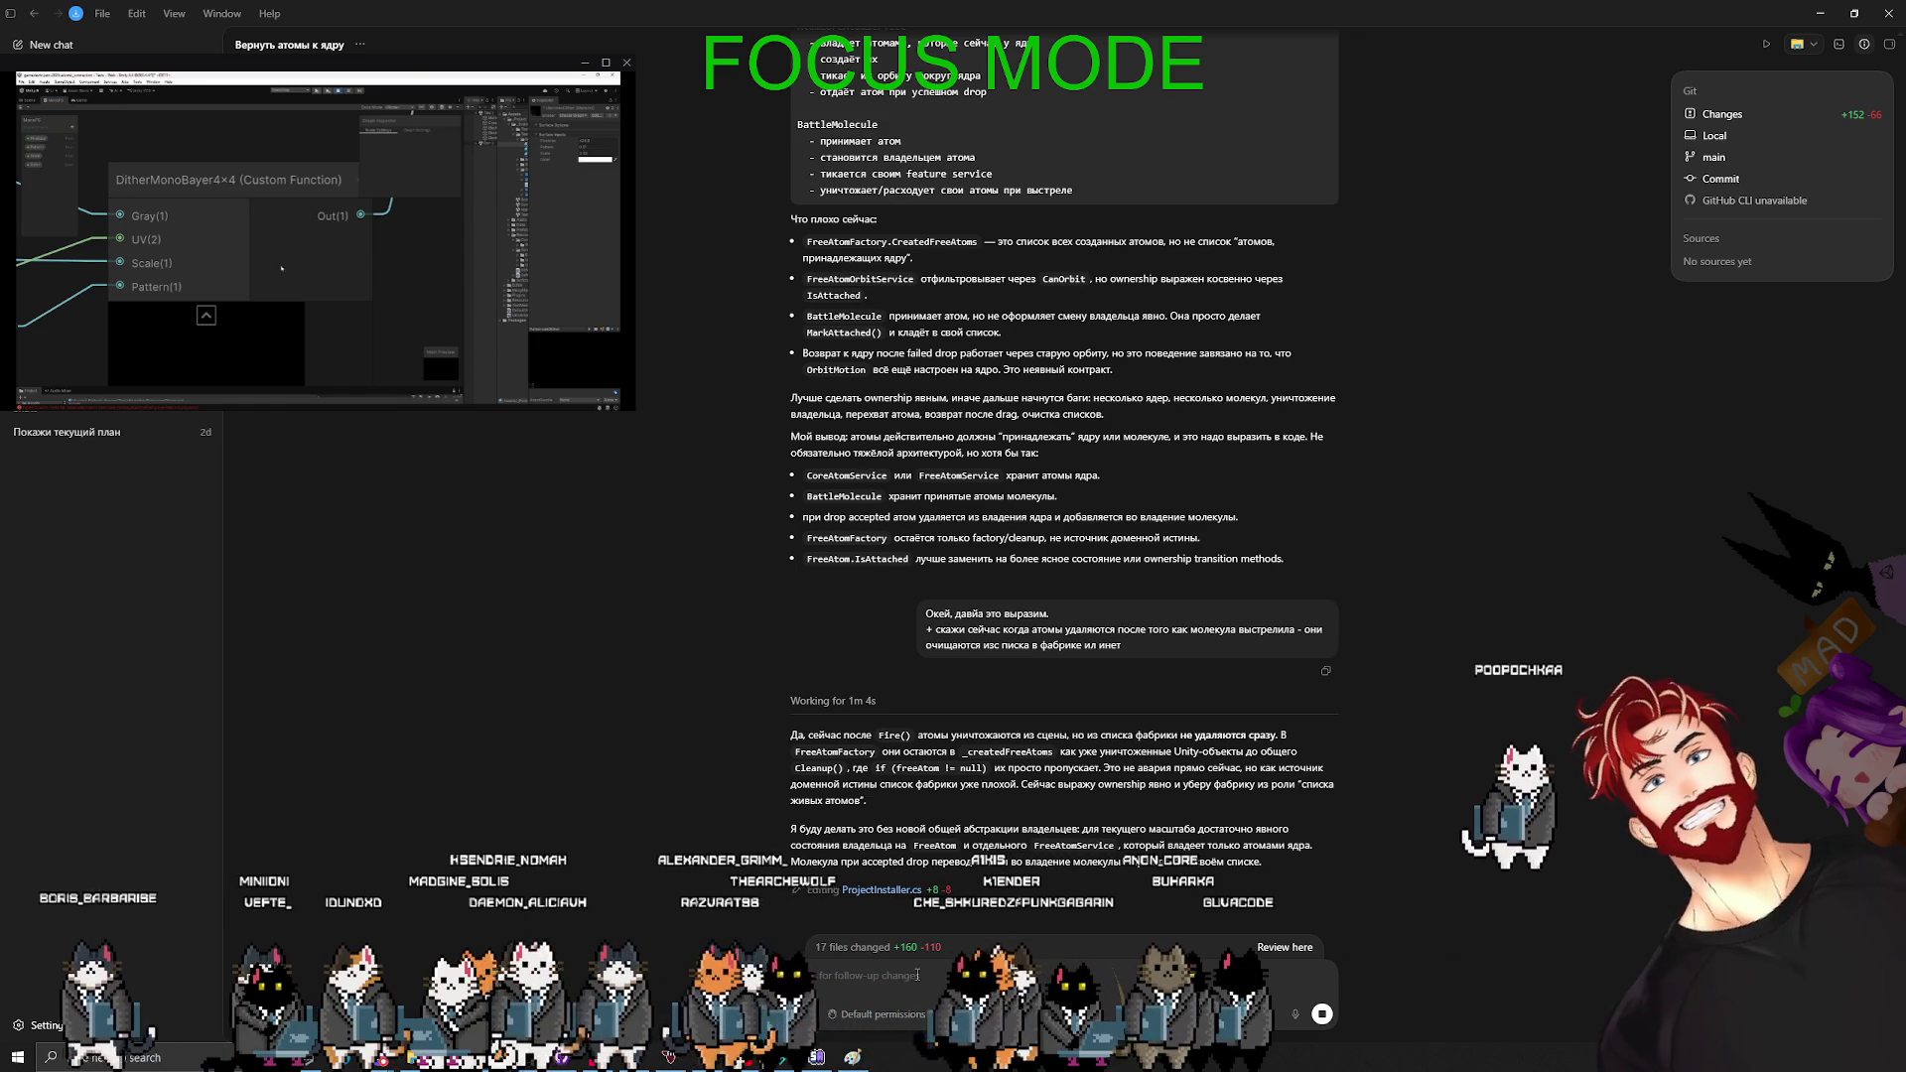
left_click(917, 975)
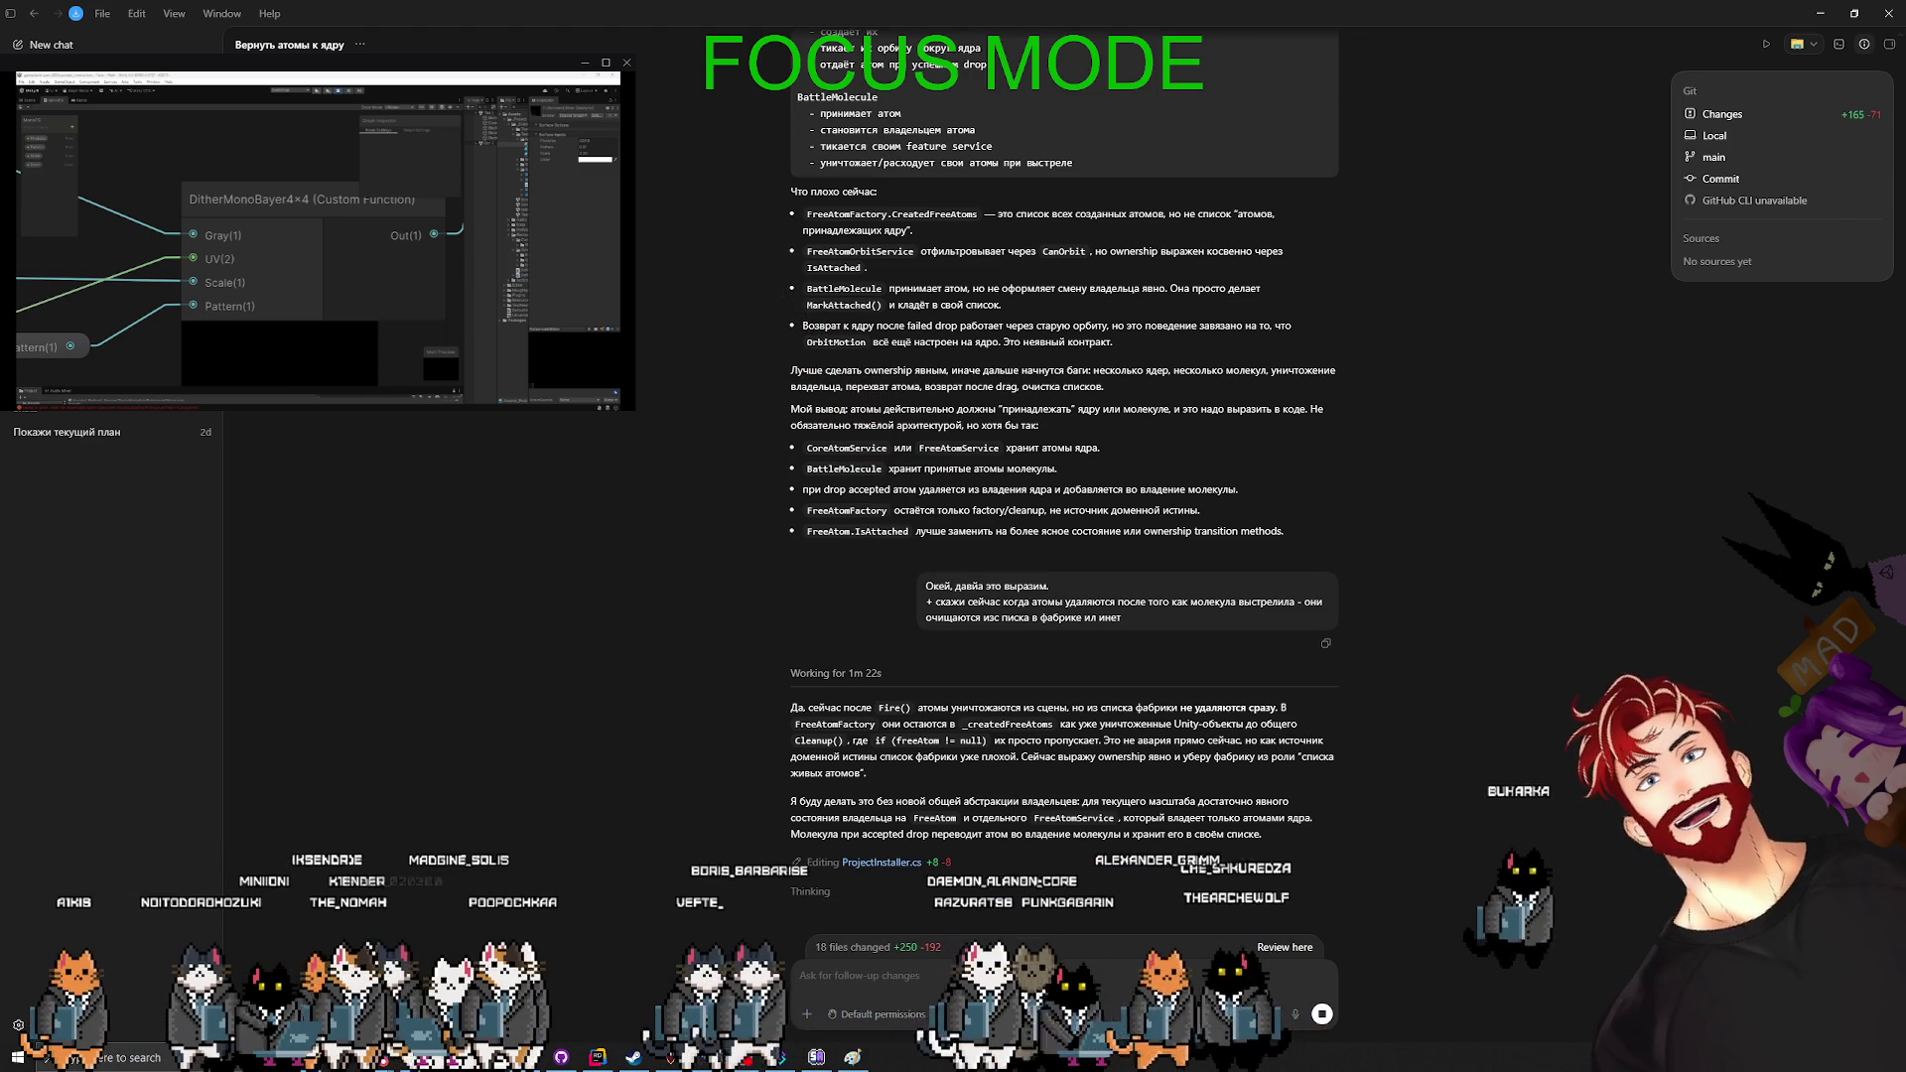
- Switch to Chrome, open a new Google tab, and unload background tabs with the Unload Tab extension
key("alt+Tab")
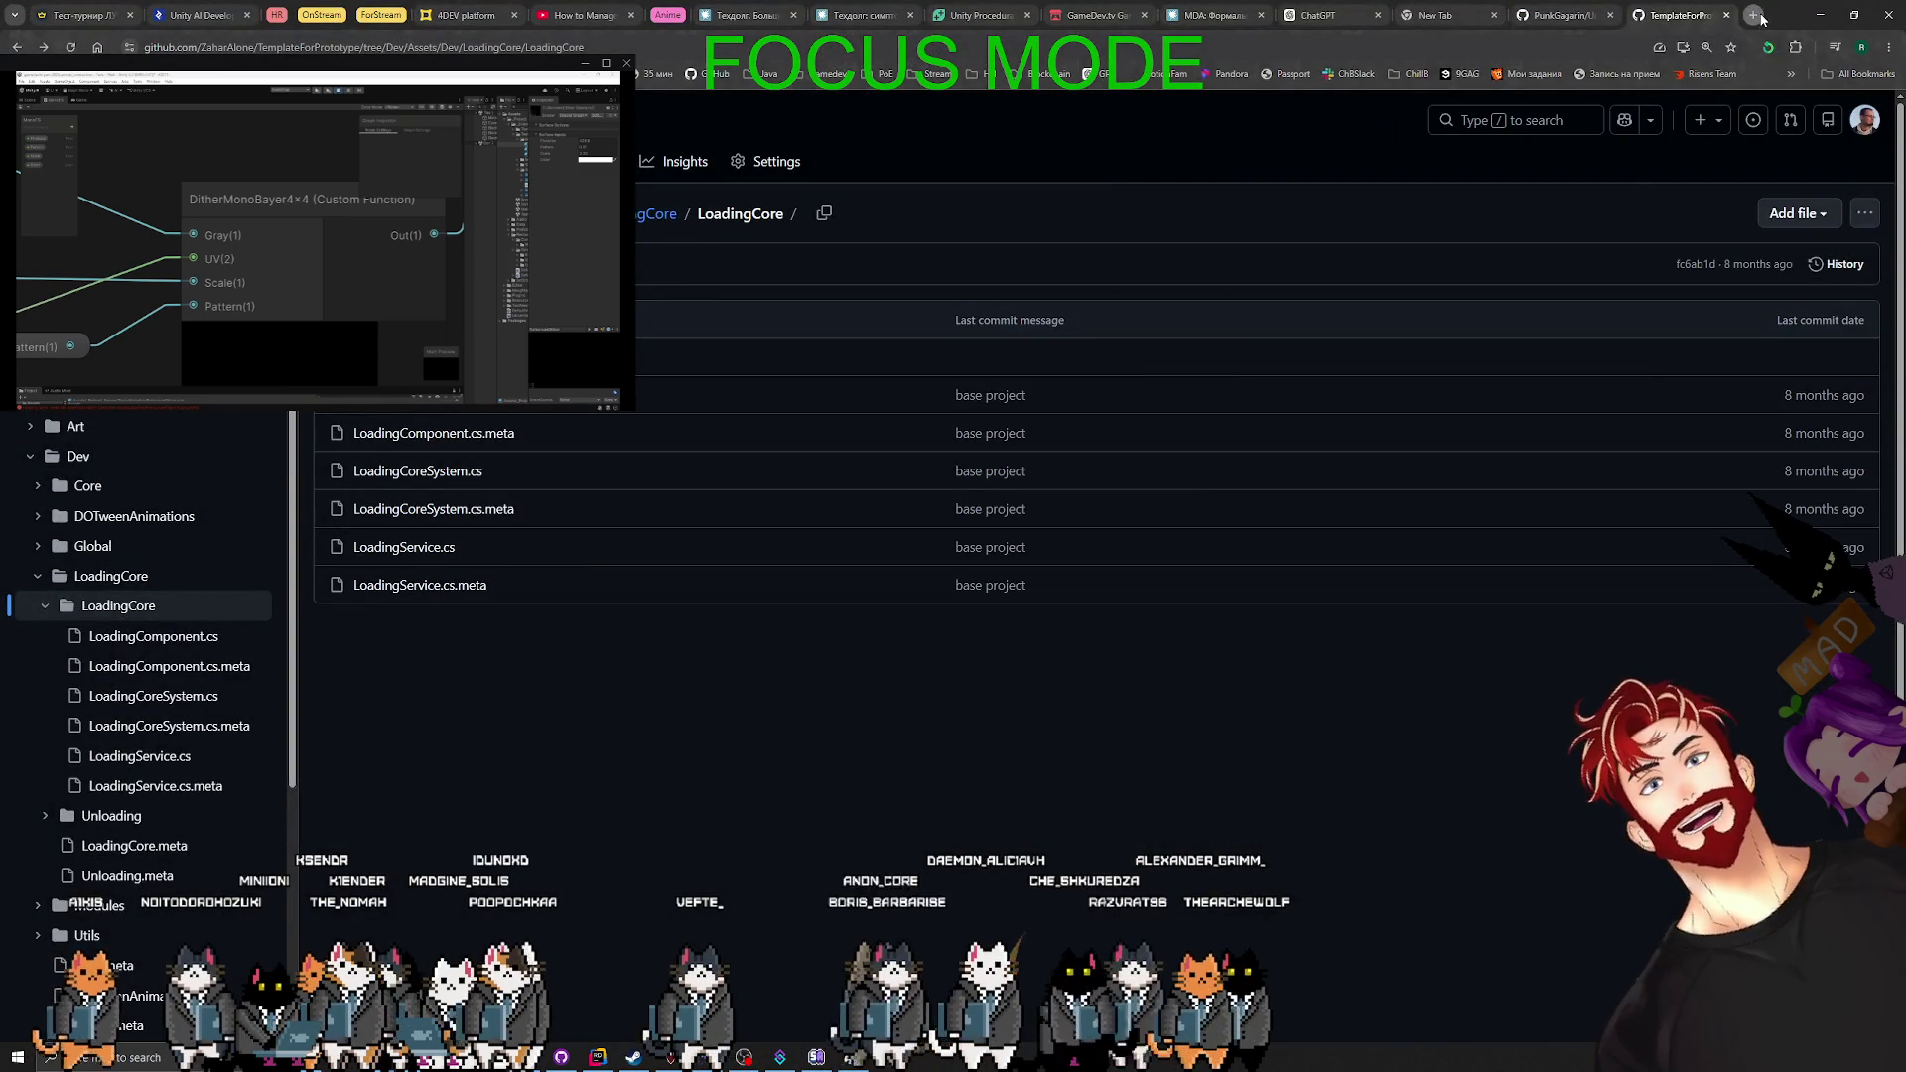
left_click(1756, 15)
left_click(1768, 46)
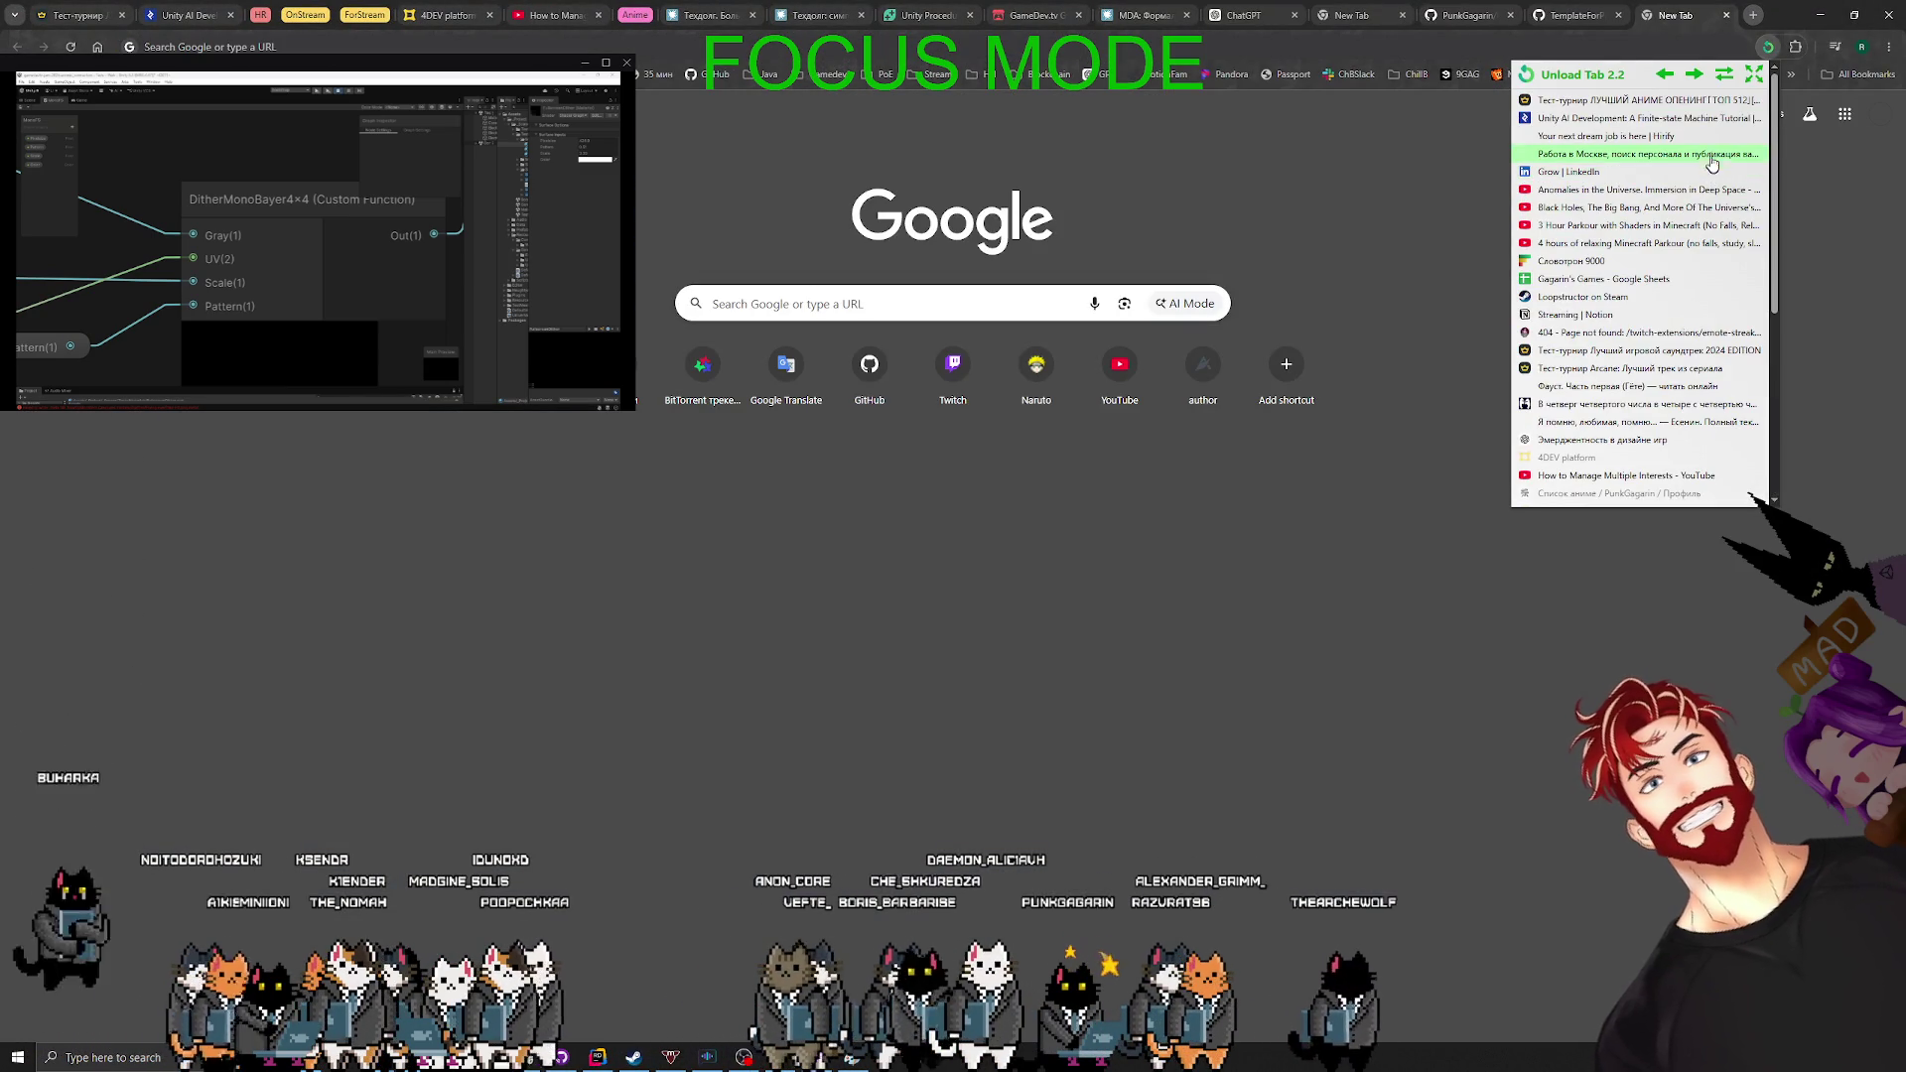
left_click(1725, 79)
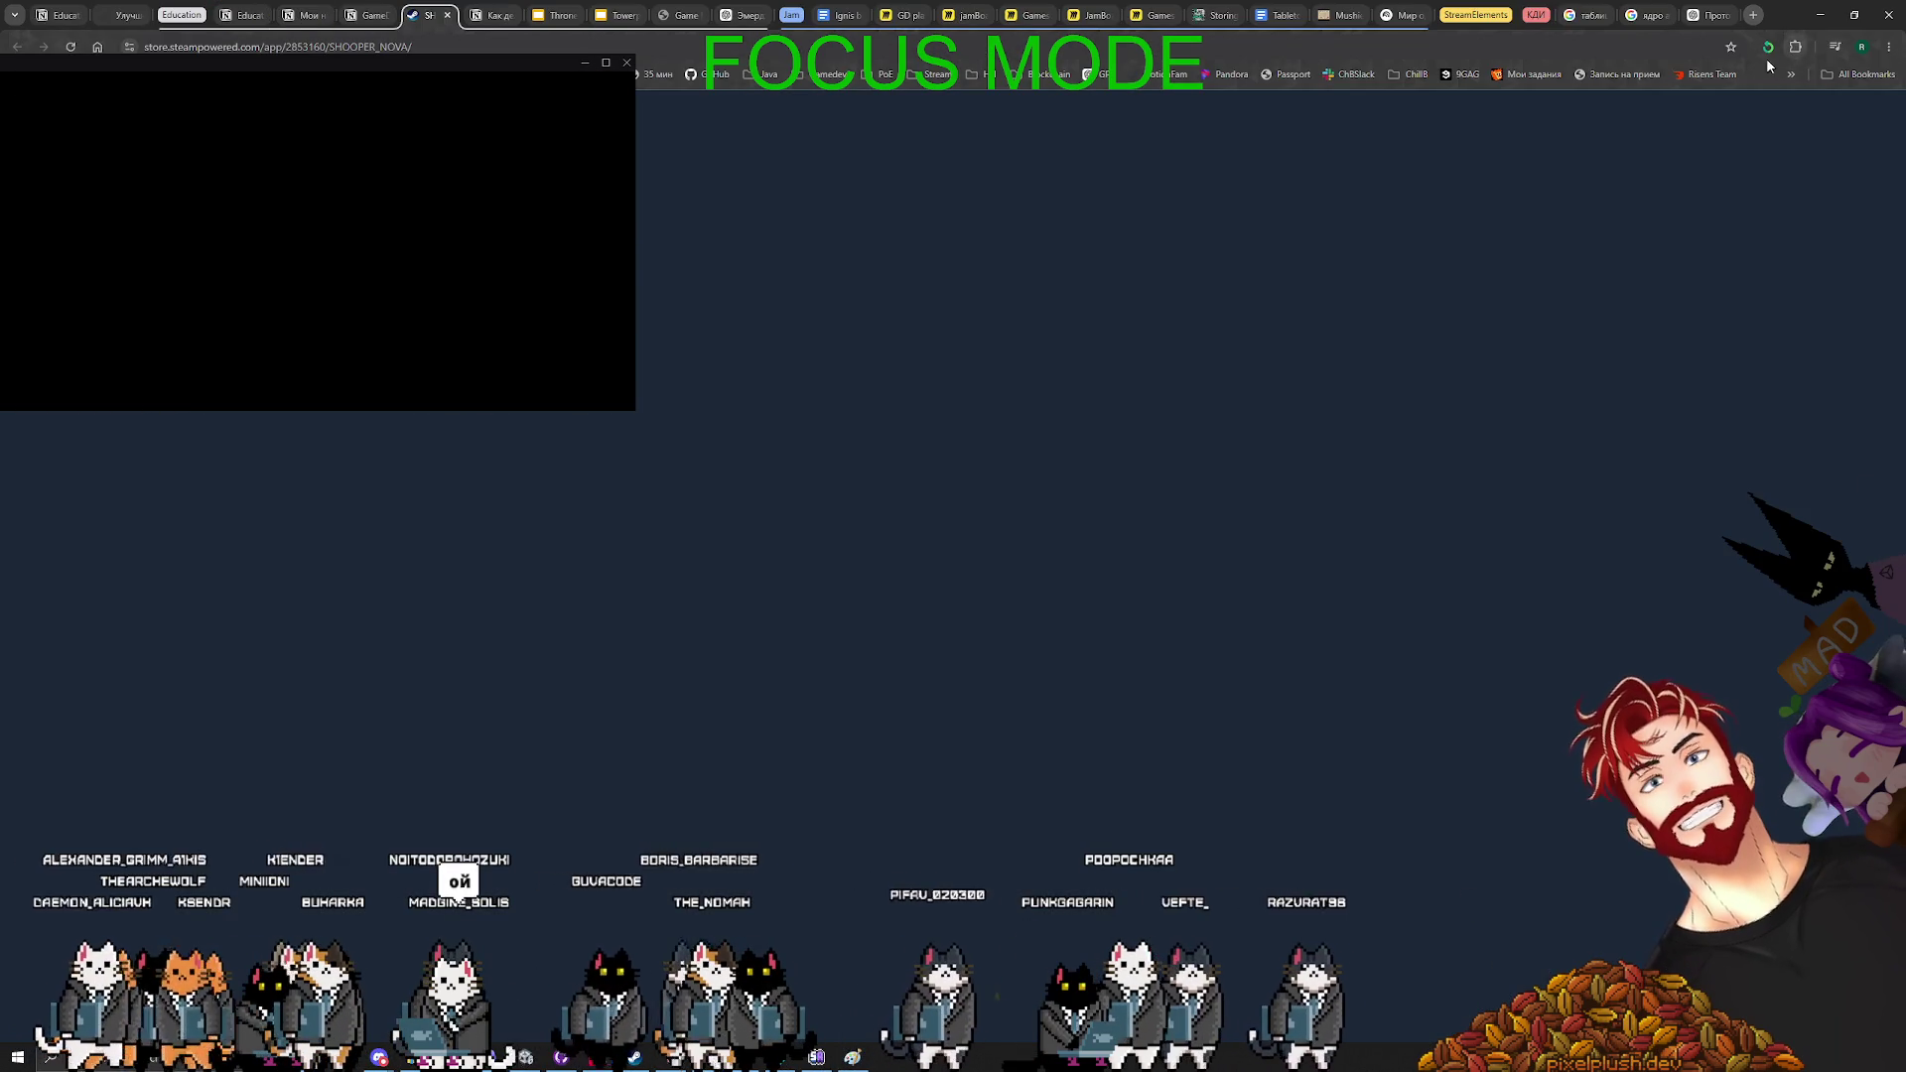
key("ctrl+t")
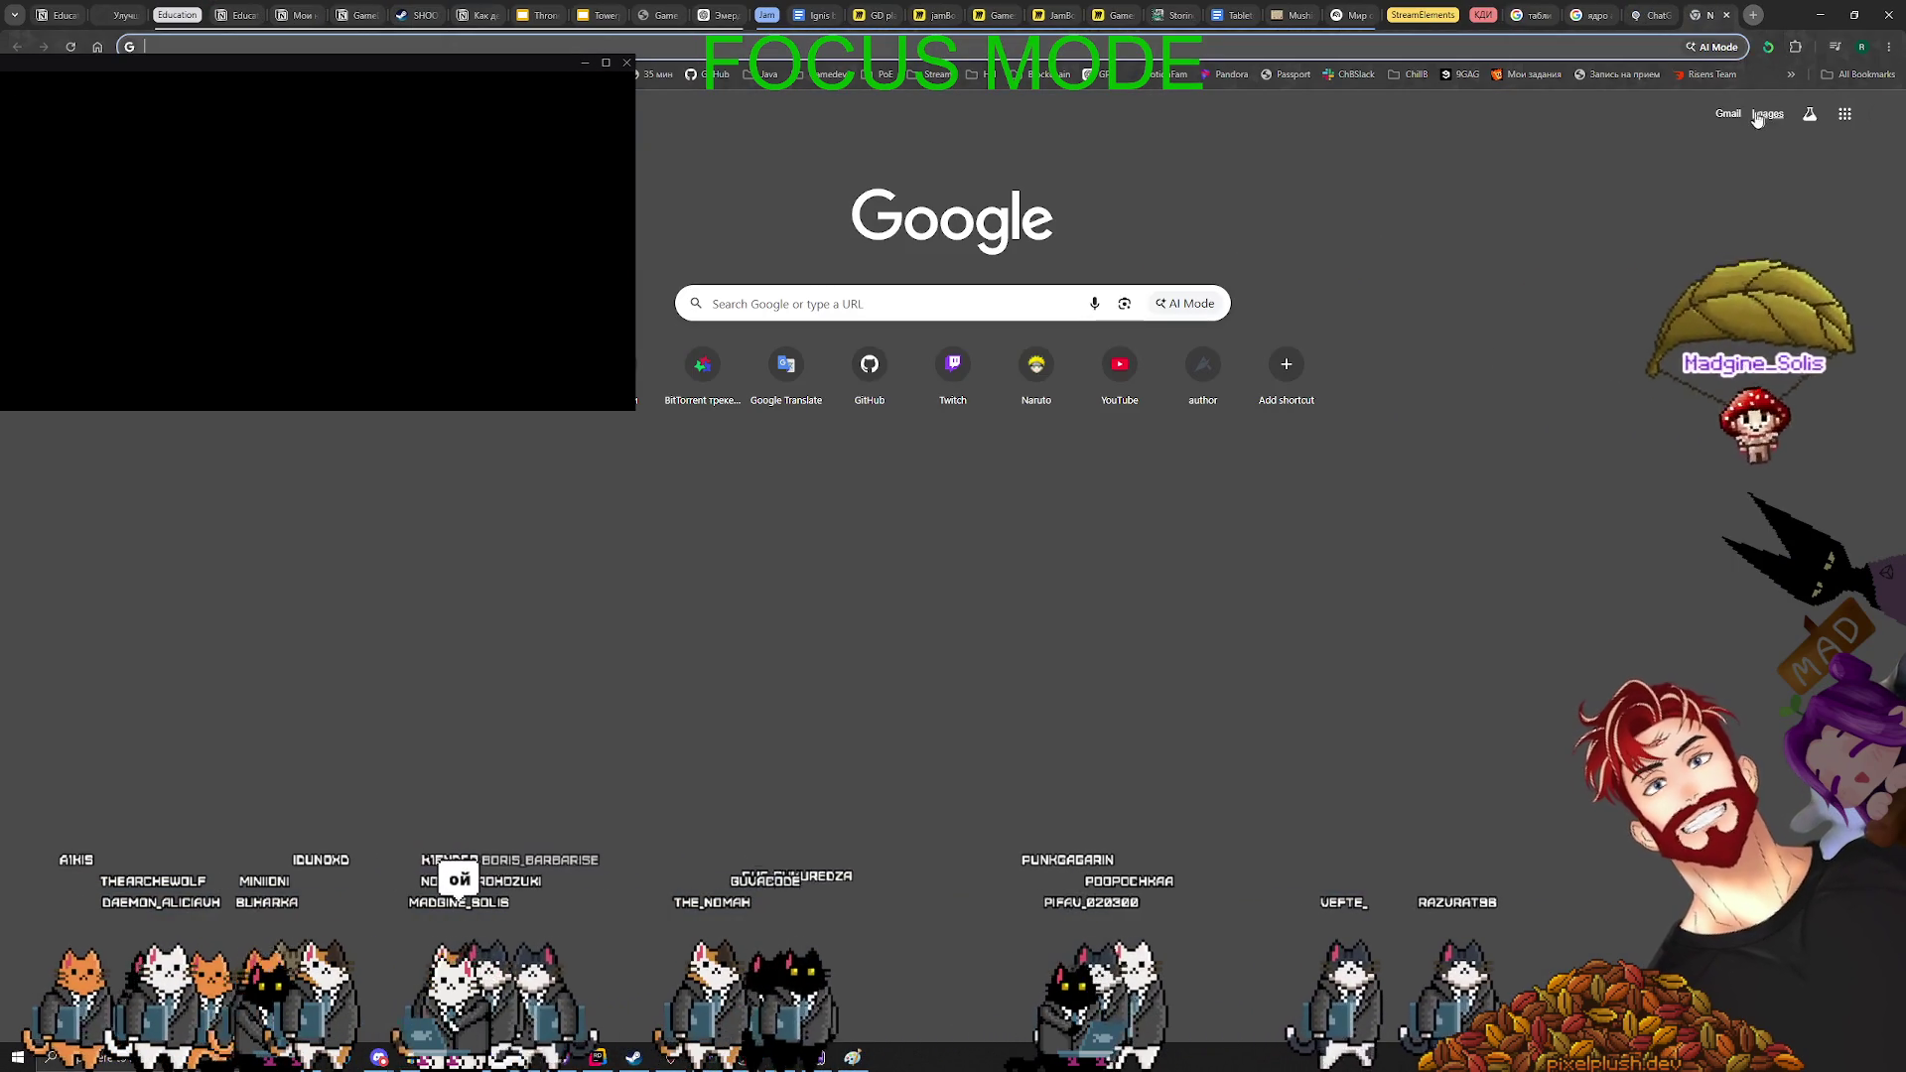
left_click(1769, 47)
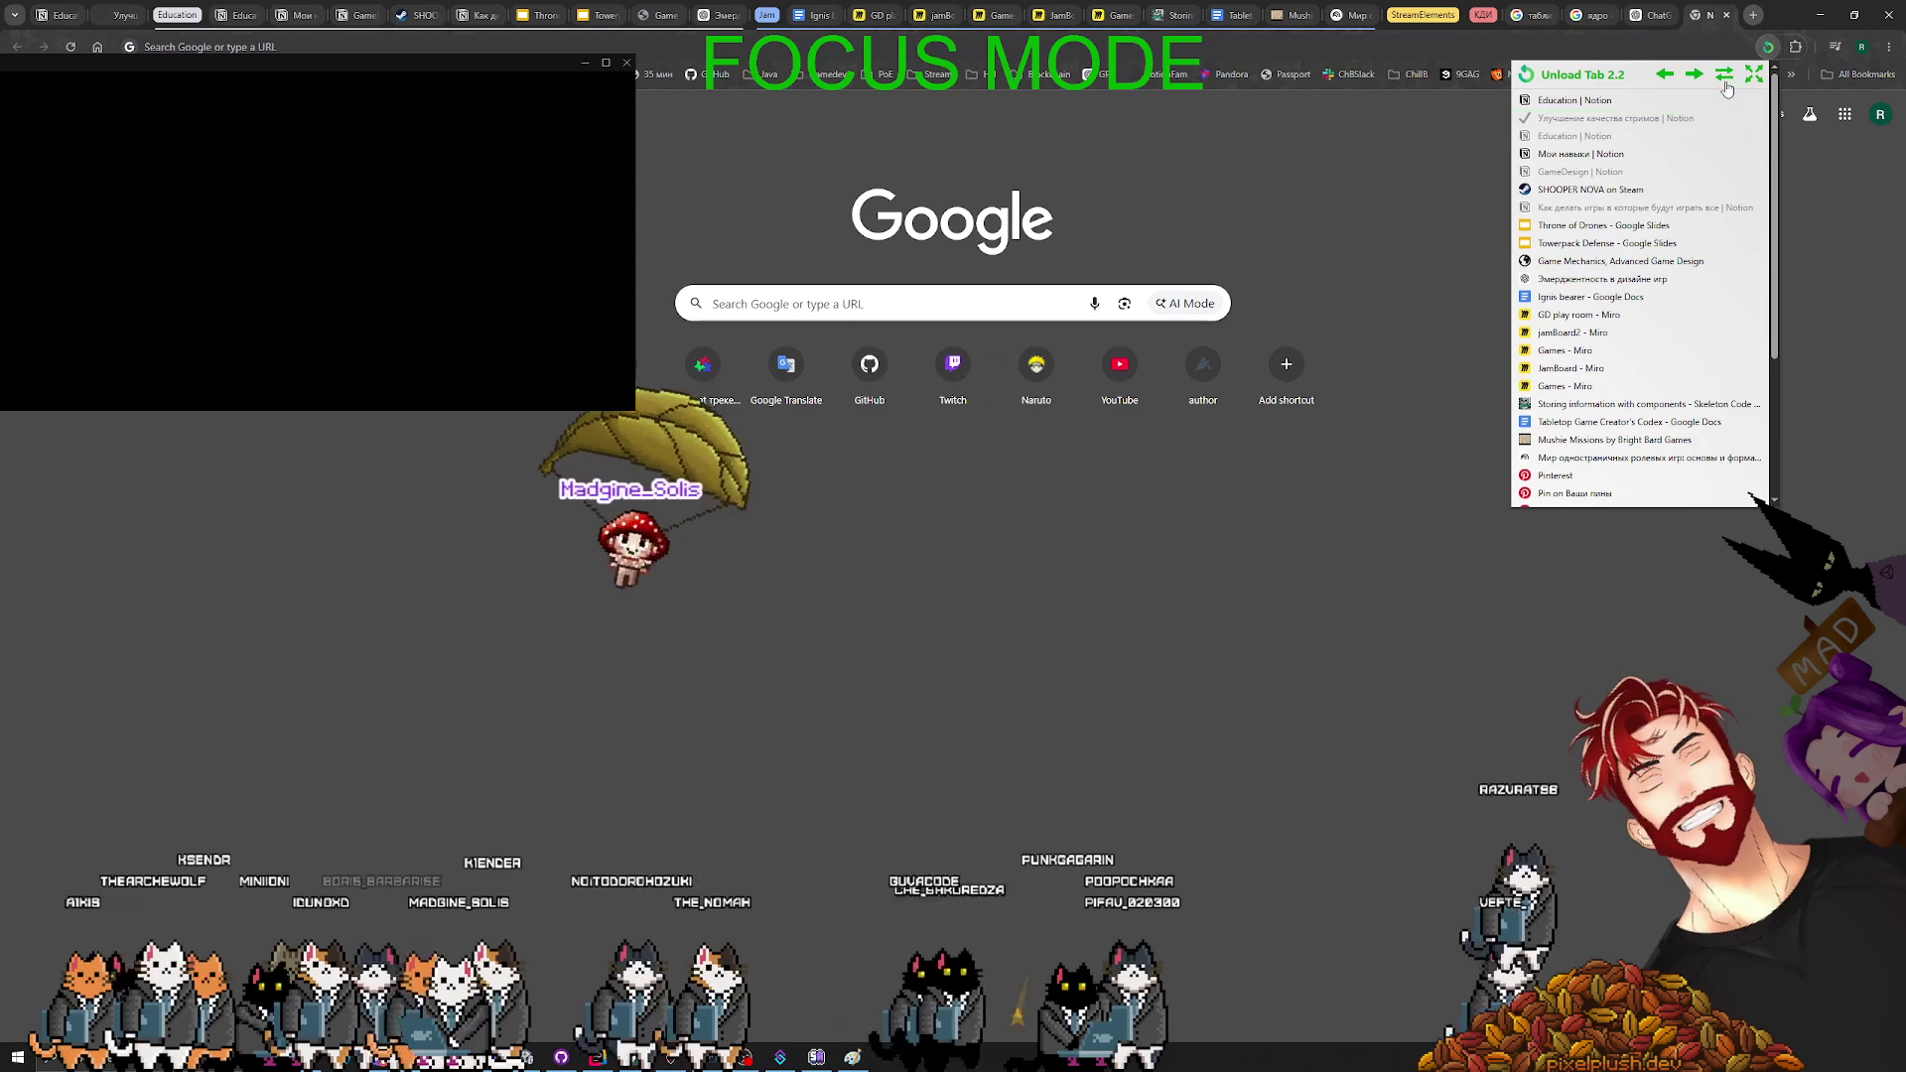
left_click(1725, 76)
left_click(1726, 78)
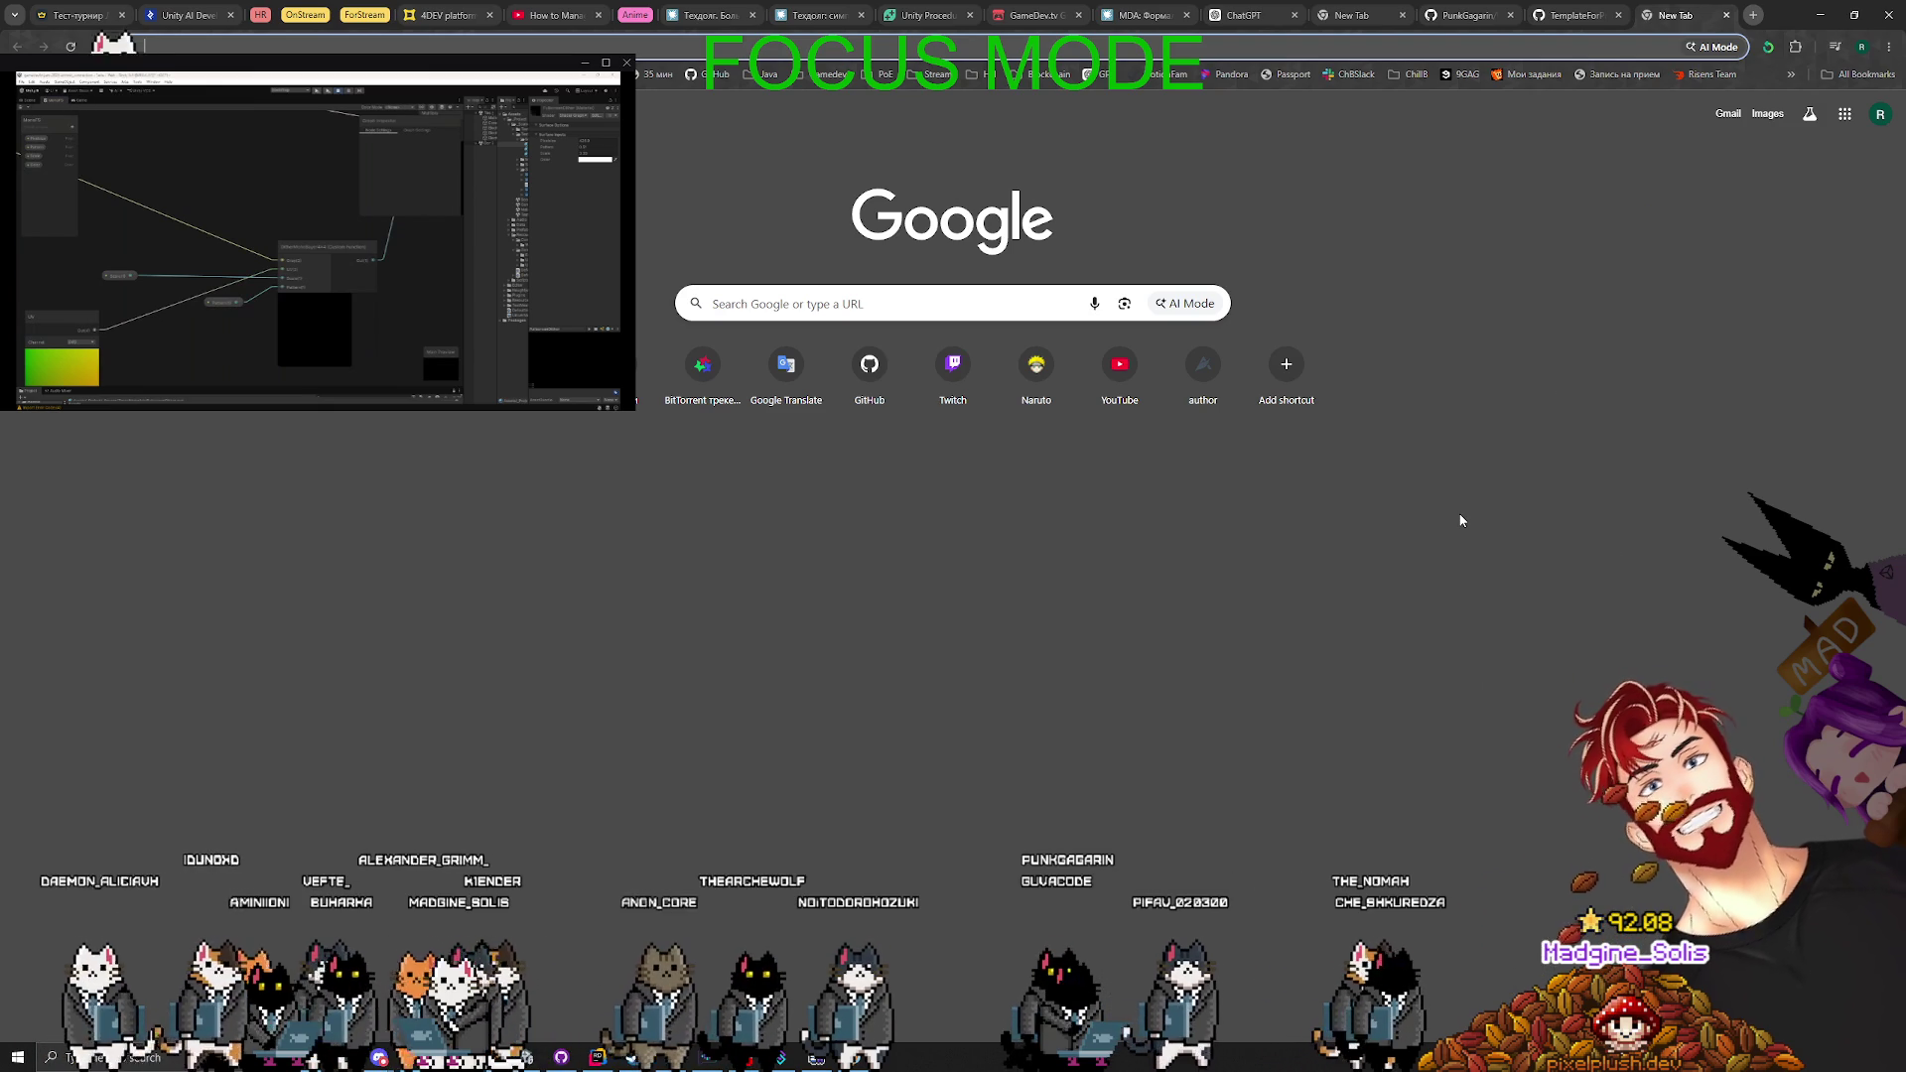
- Minimize Chrome to return to Codex's report of 18 files edited for explicit ownership
left_click(1807, 18)
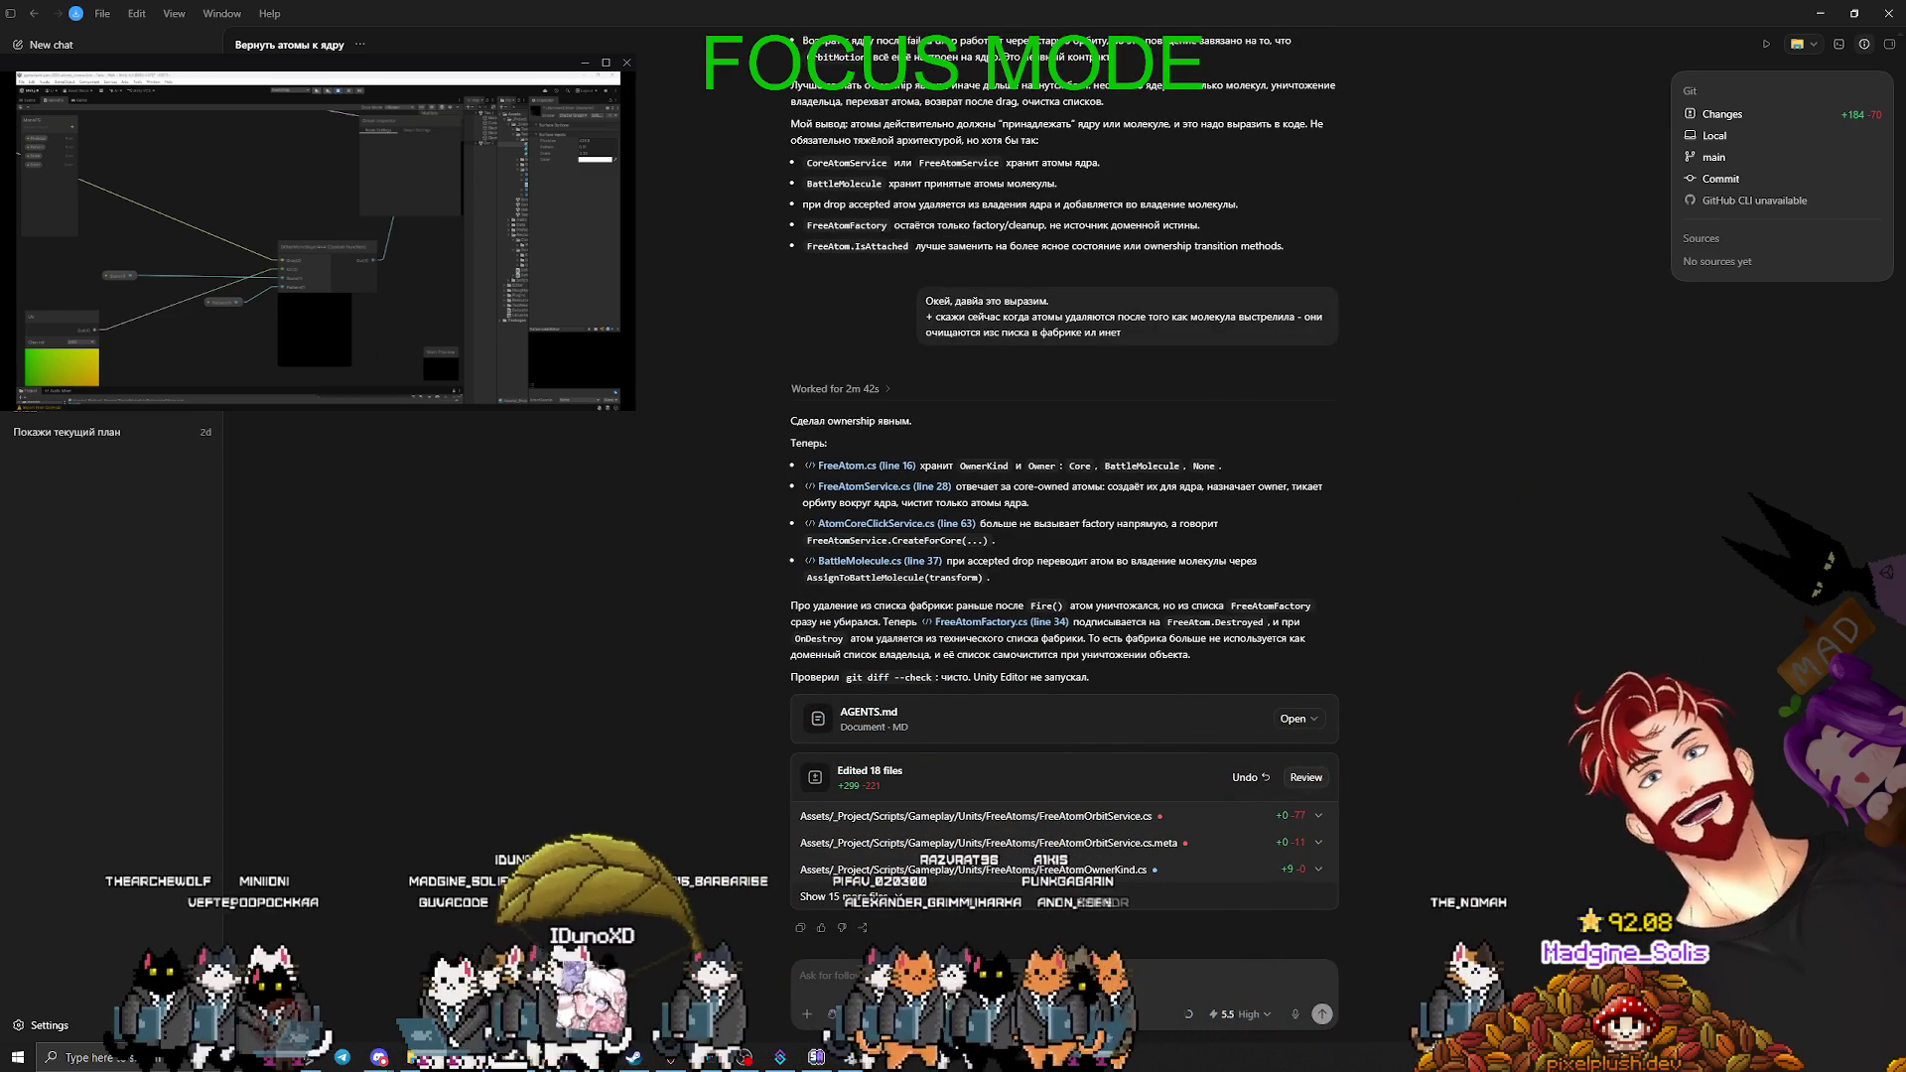
- Start a new follow-up under the ownership summary with the words 'ещё нюанс:'
type("ещё ню")
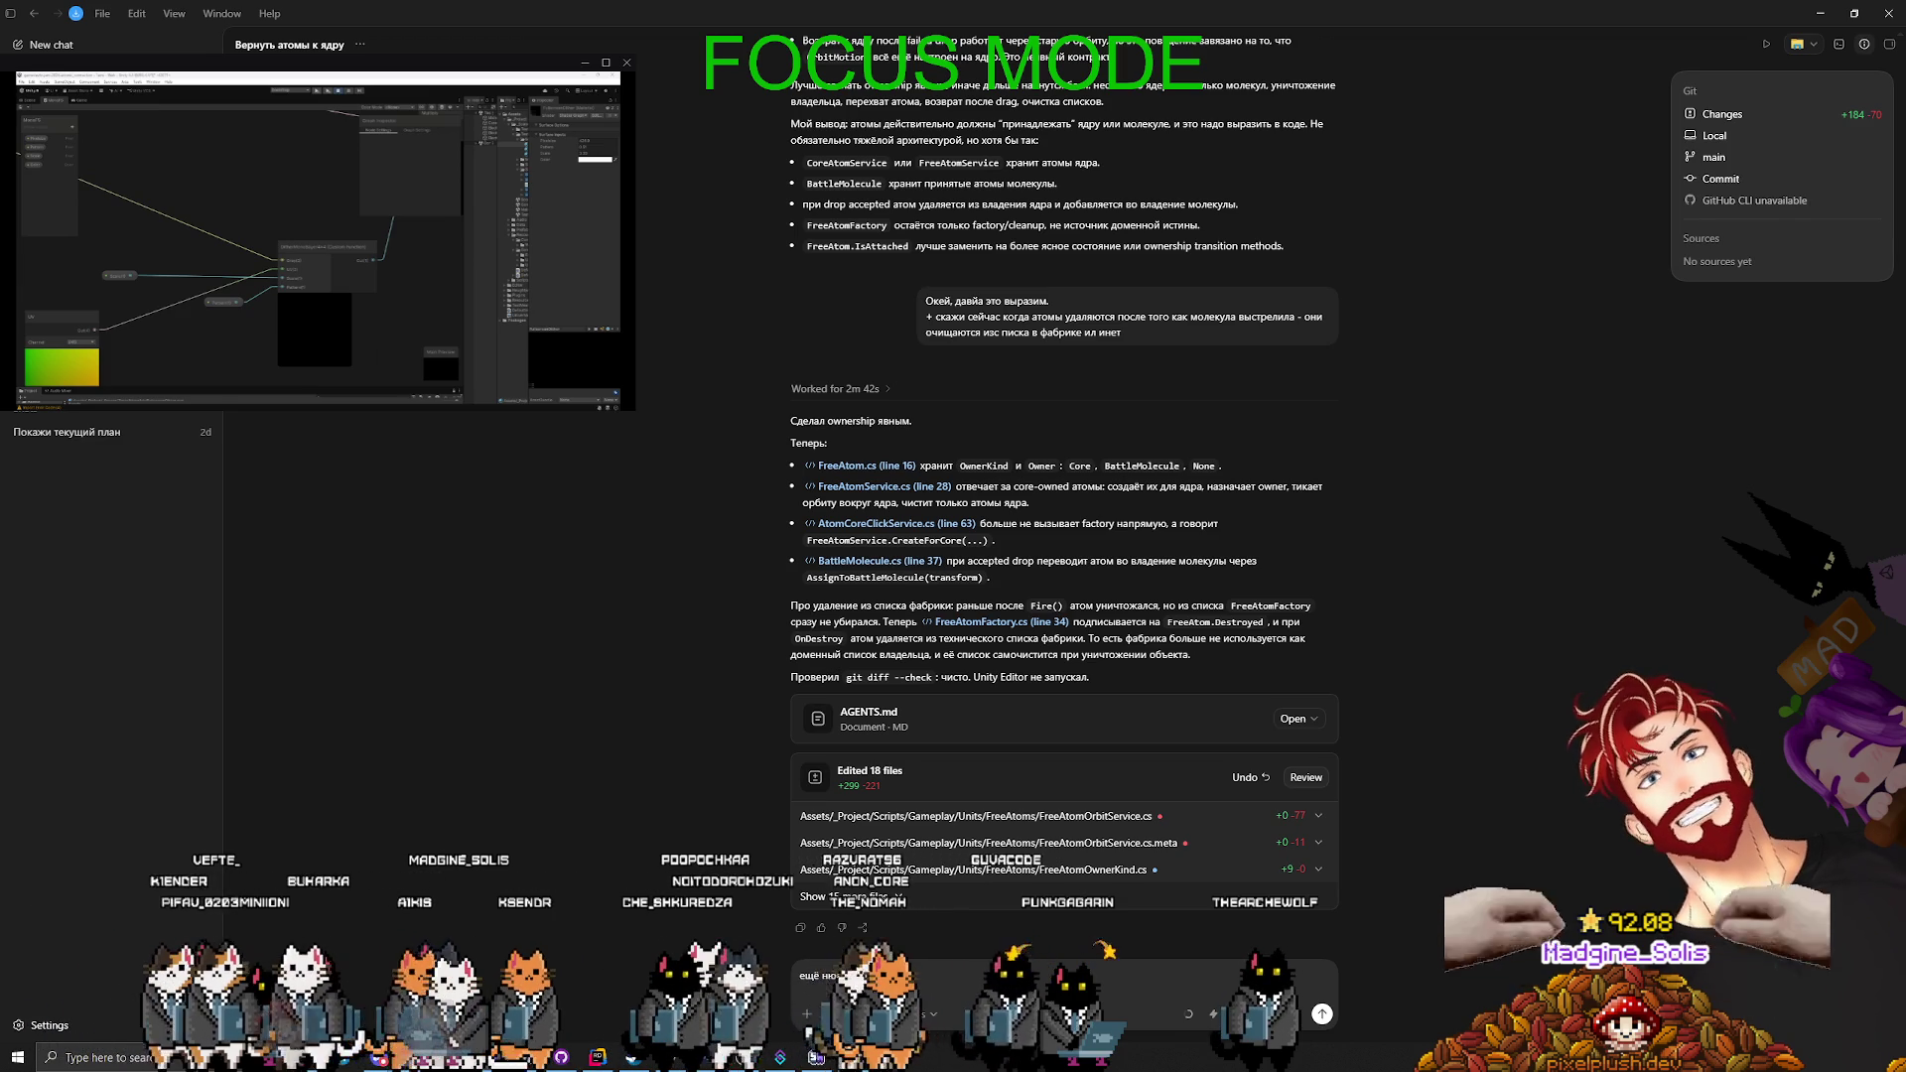
type("eu")
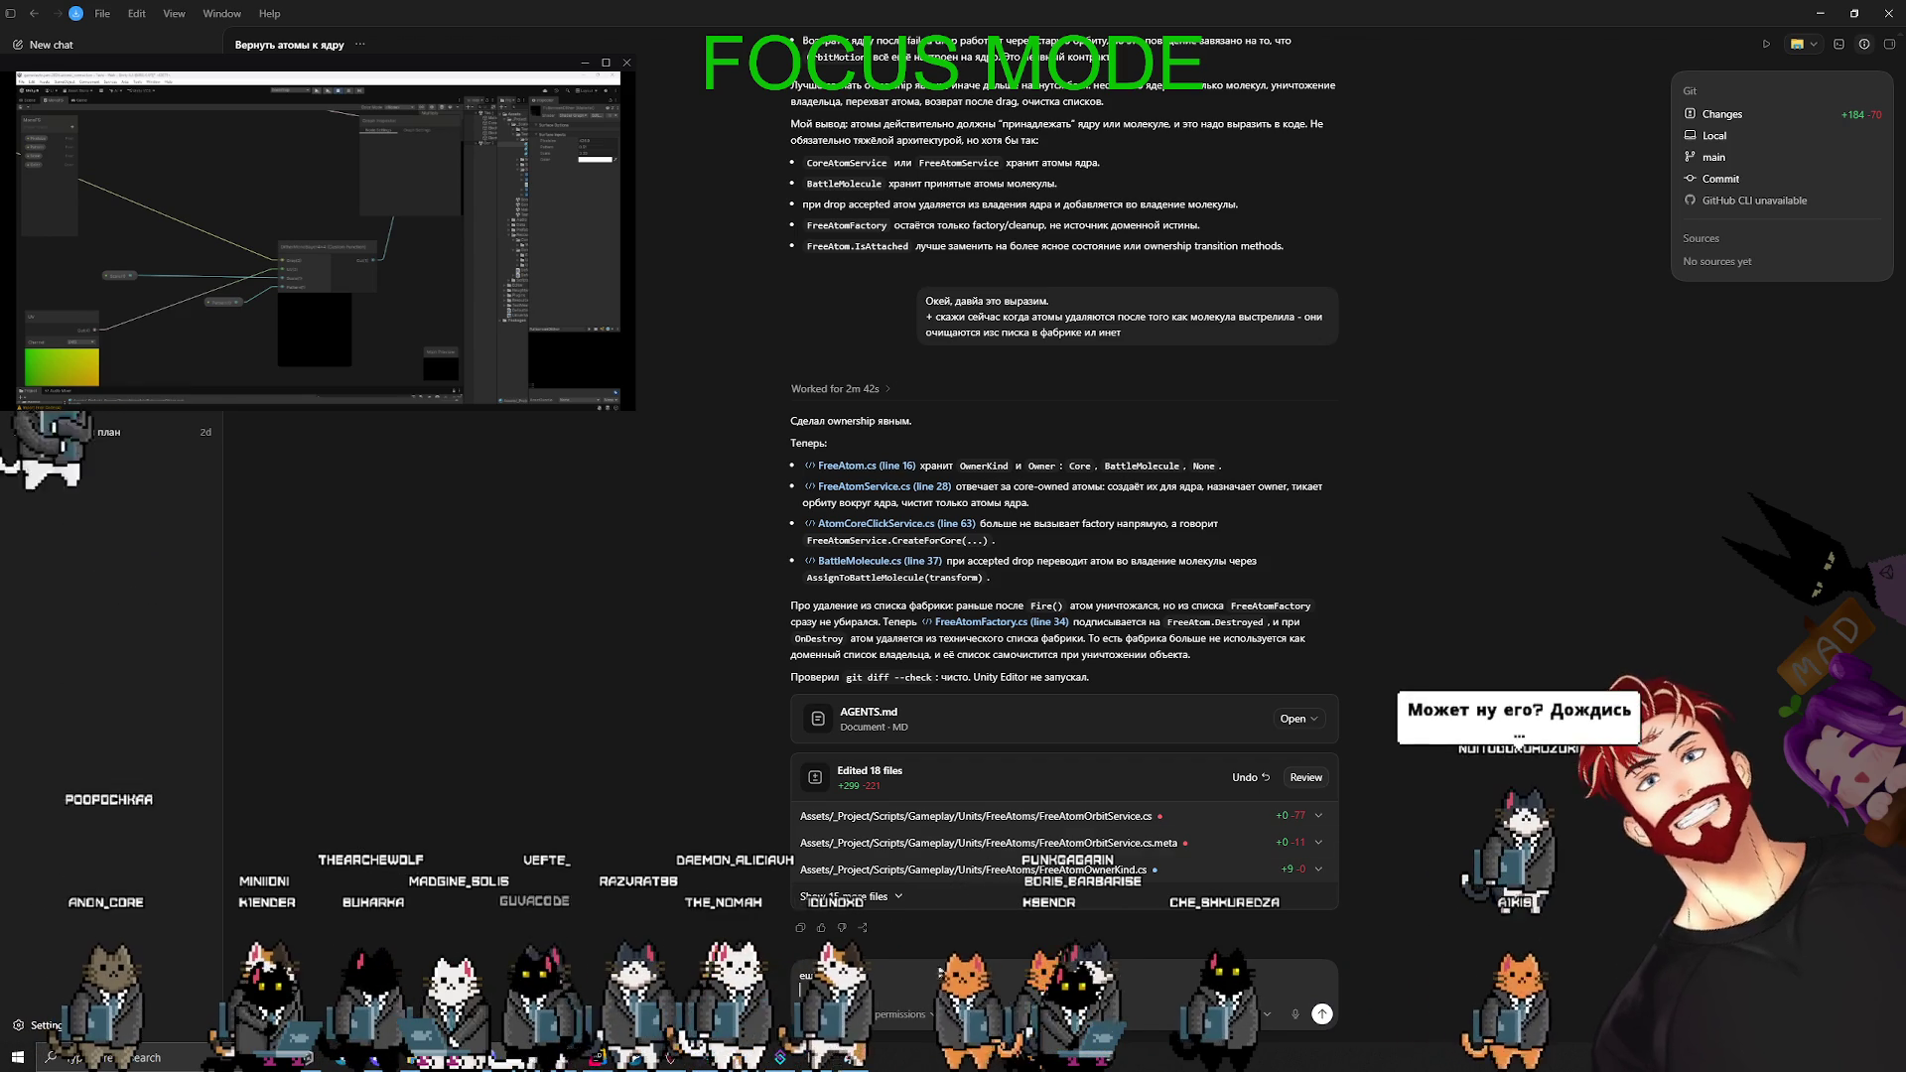
- Ask whether objects returned to the factory are reused or just stored, then switch to Notepad++
left_click(832, 990)
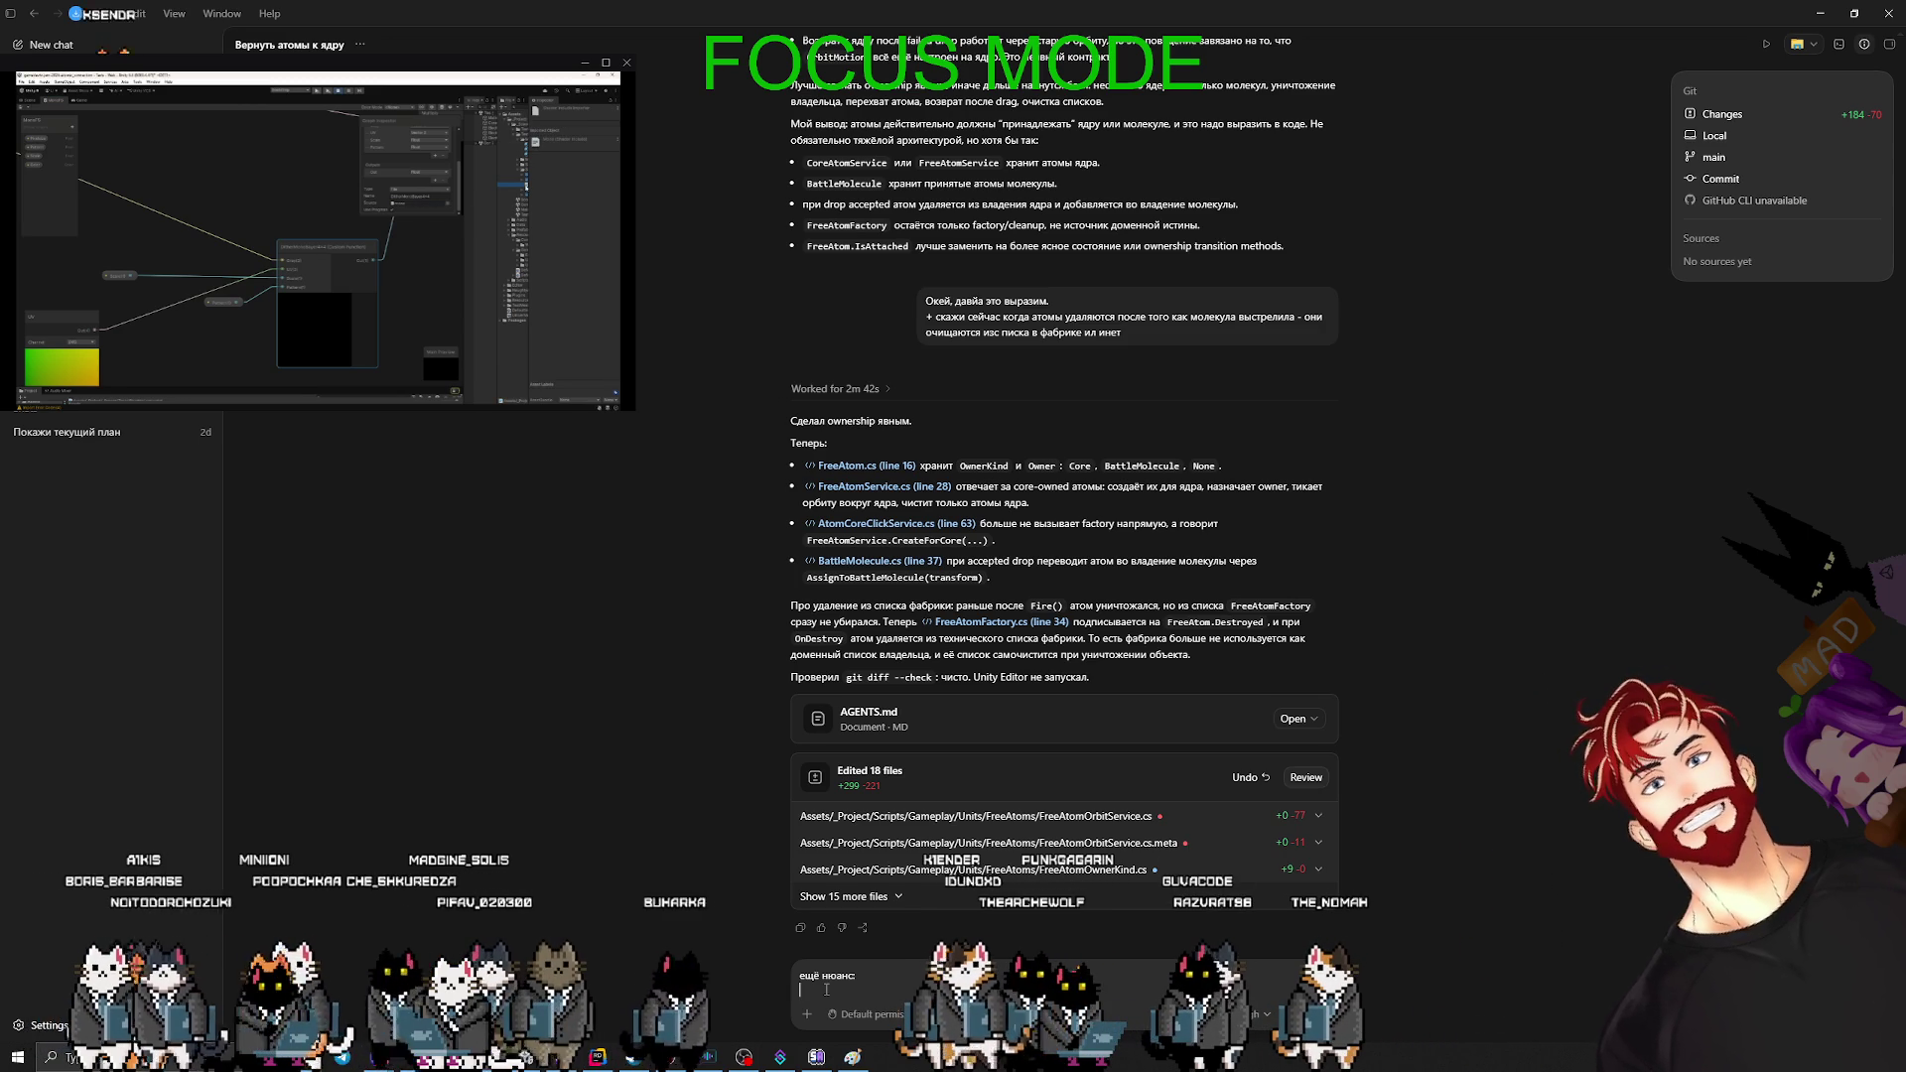
type("у насобъекты которые возвращаются в ф")
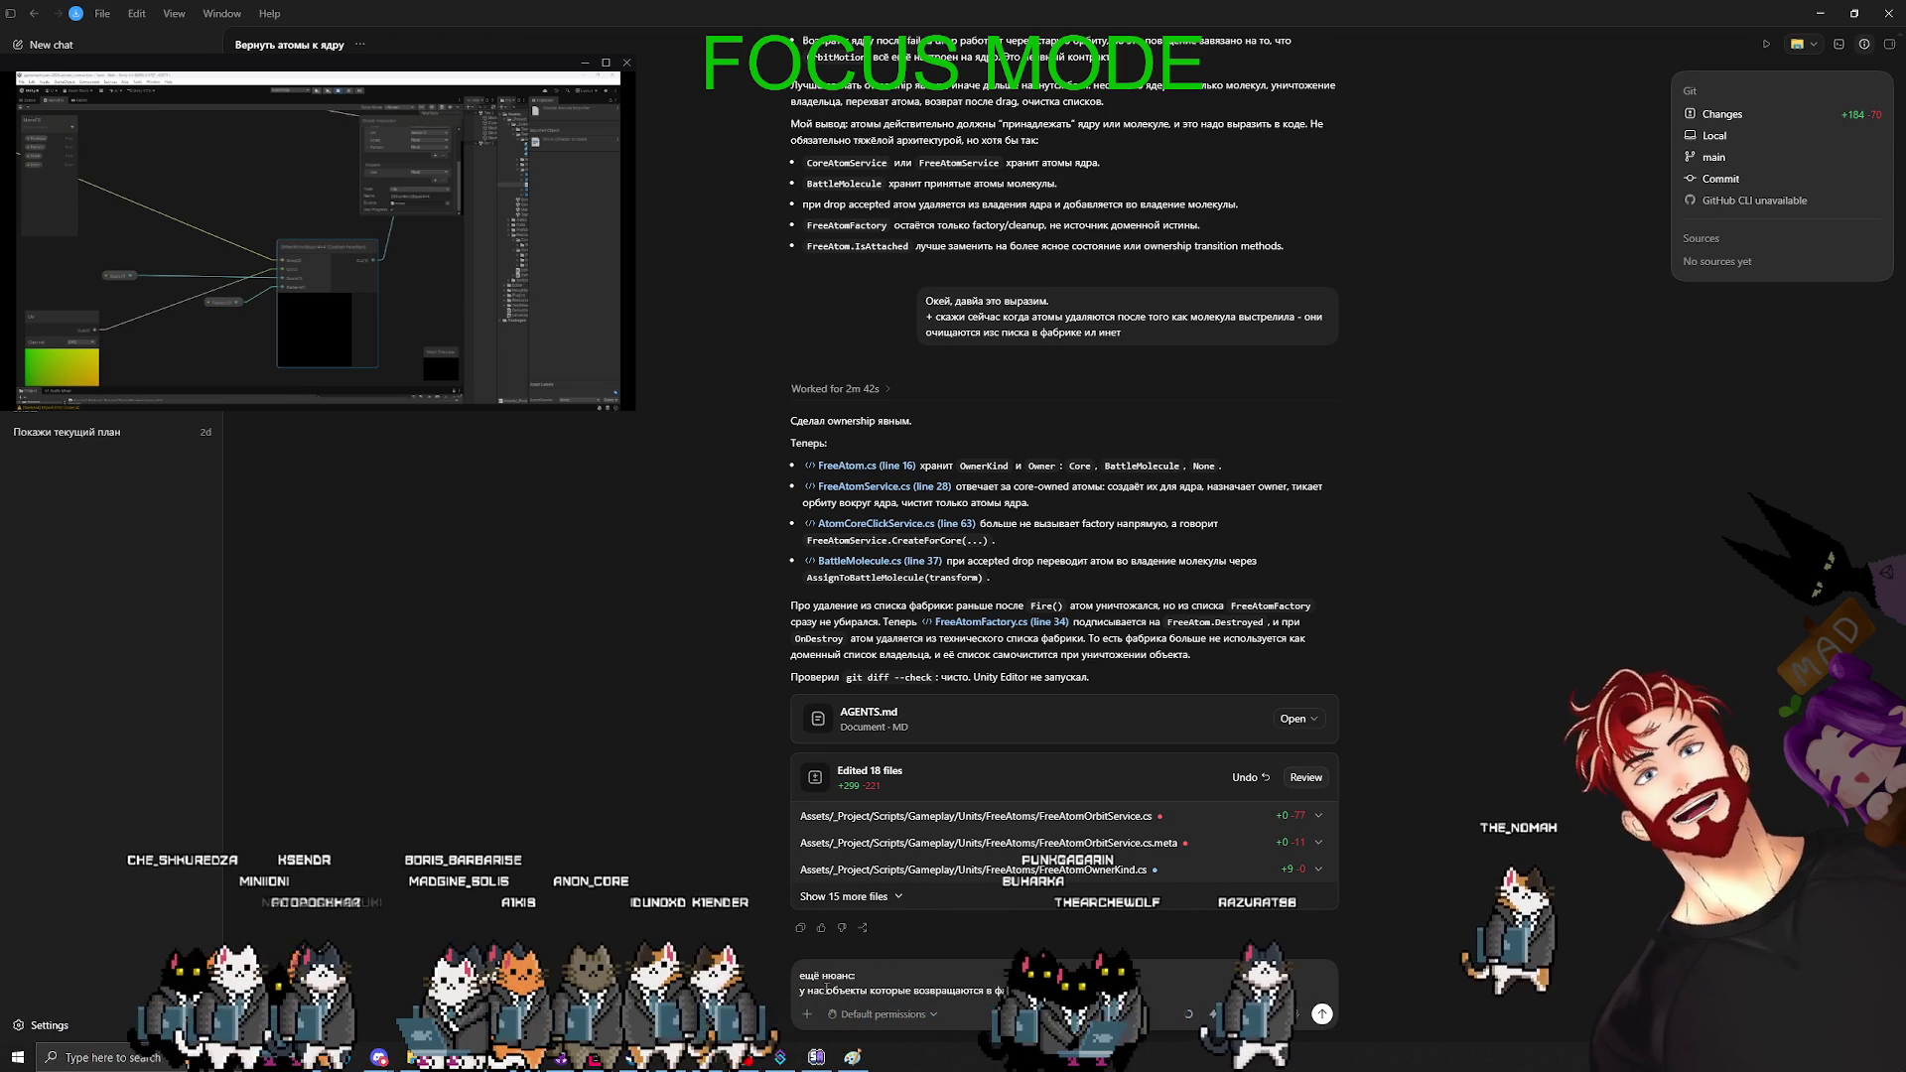
type("а")
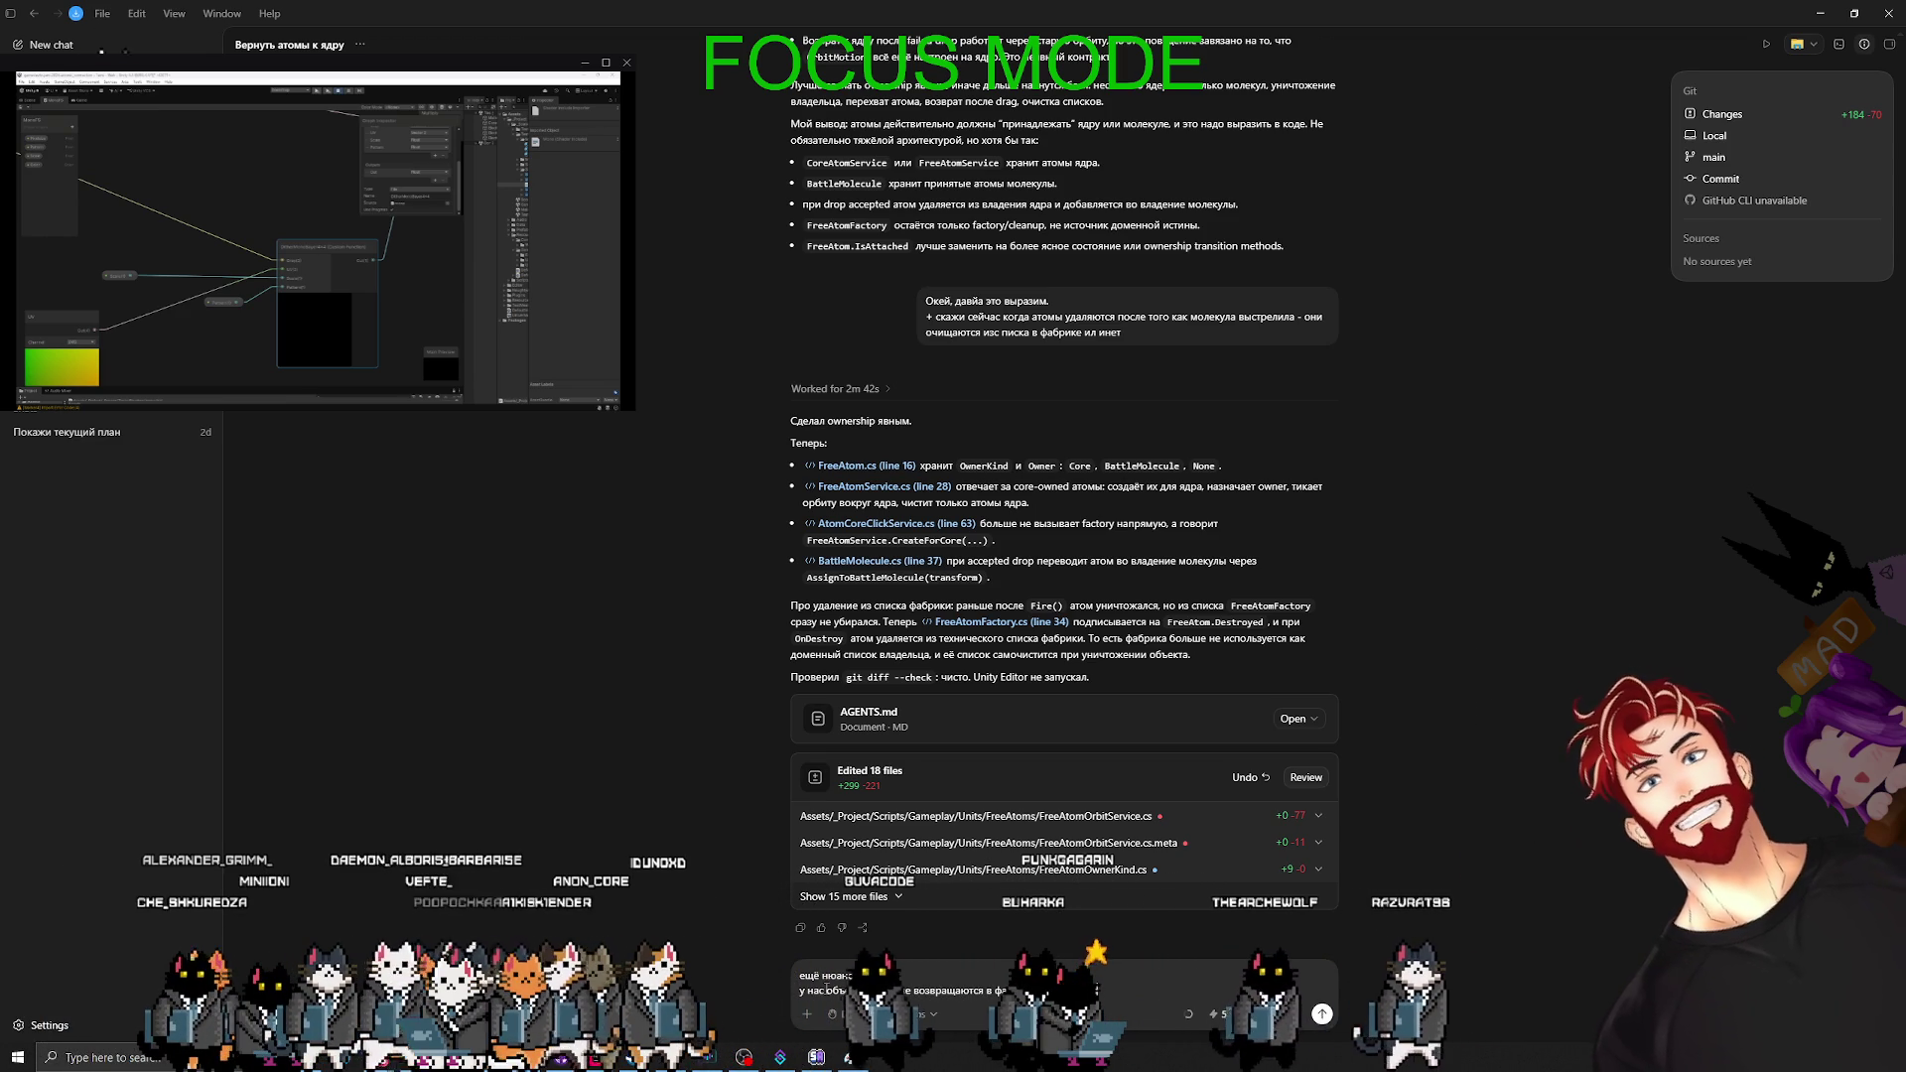
type("брику - переиспользуются или просто т")
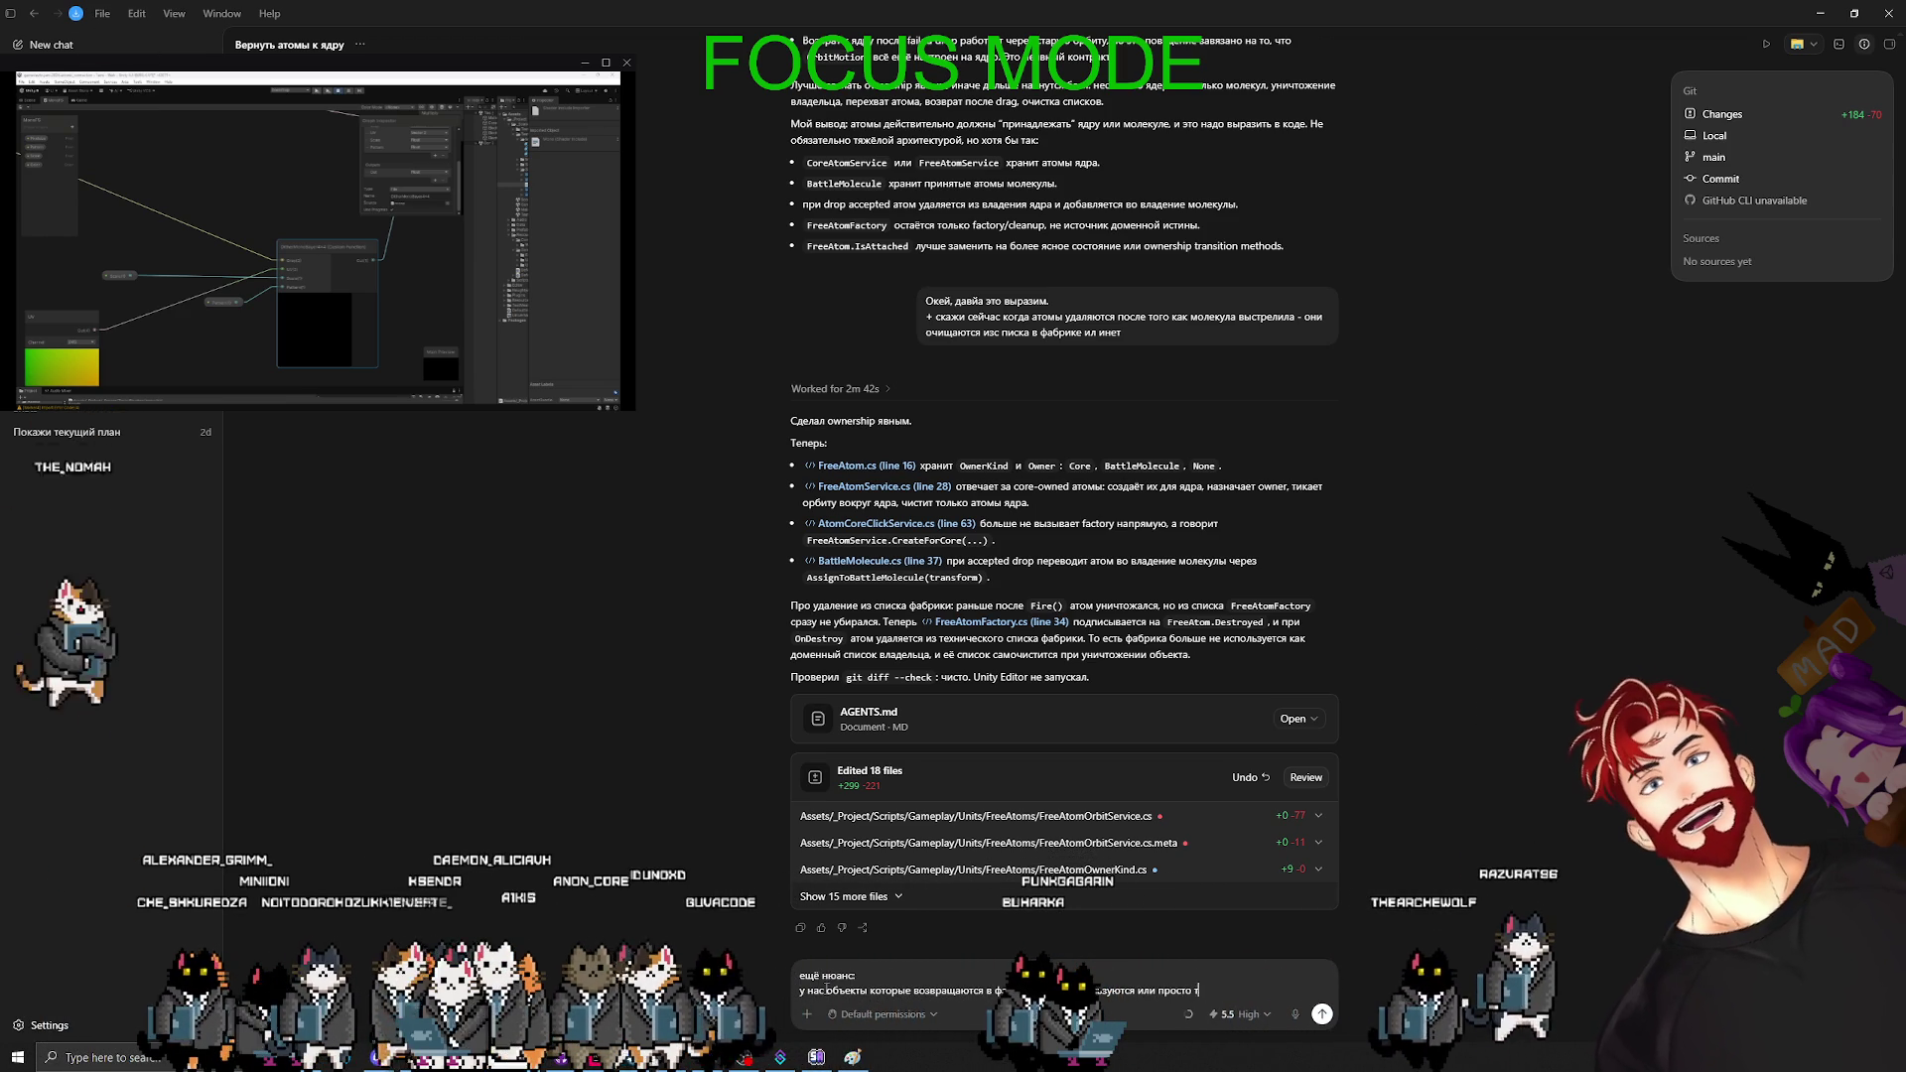
type("ам складируются?")
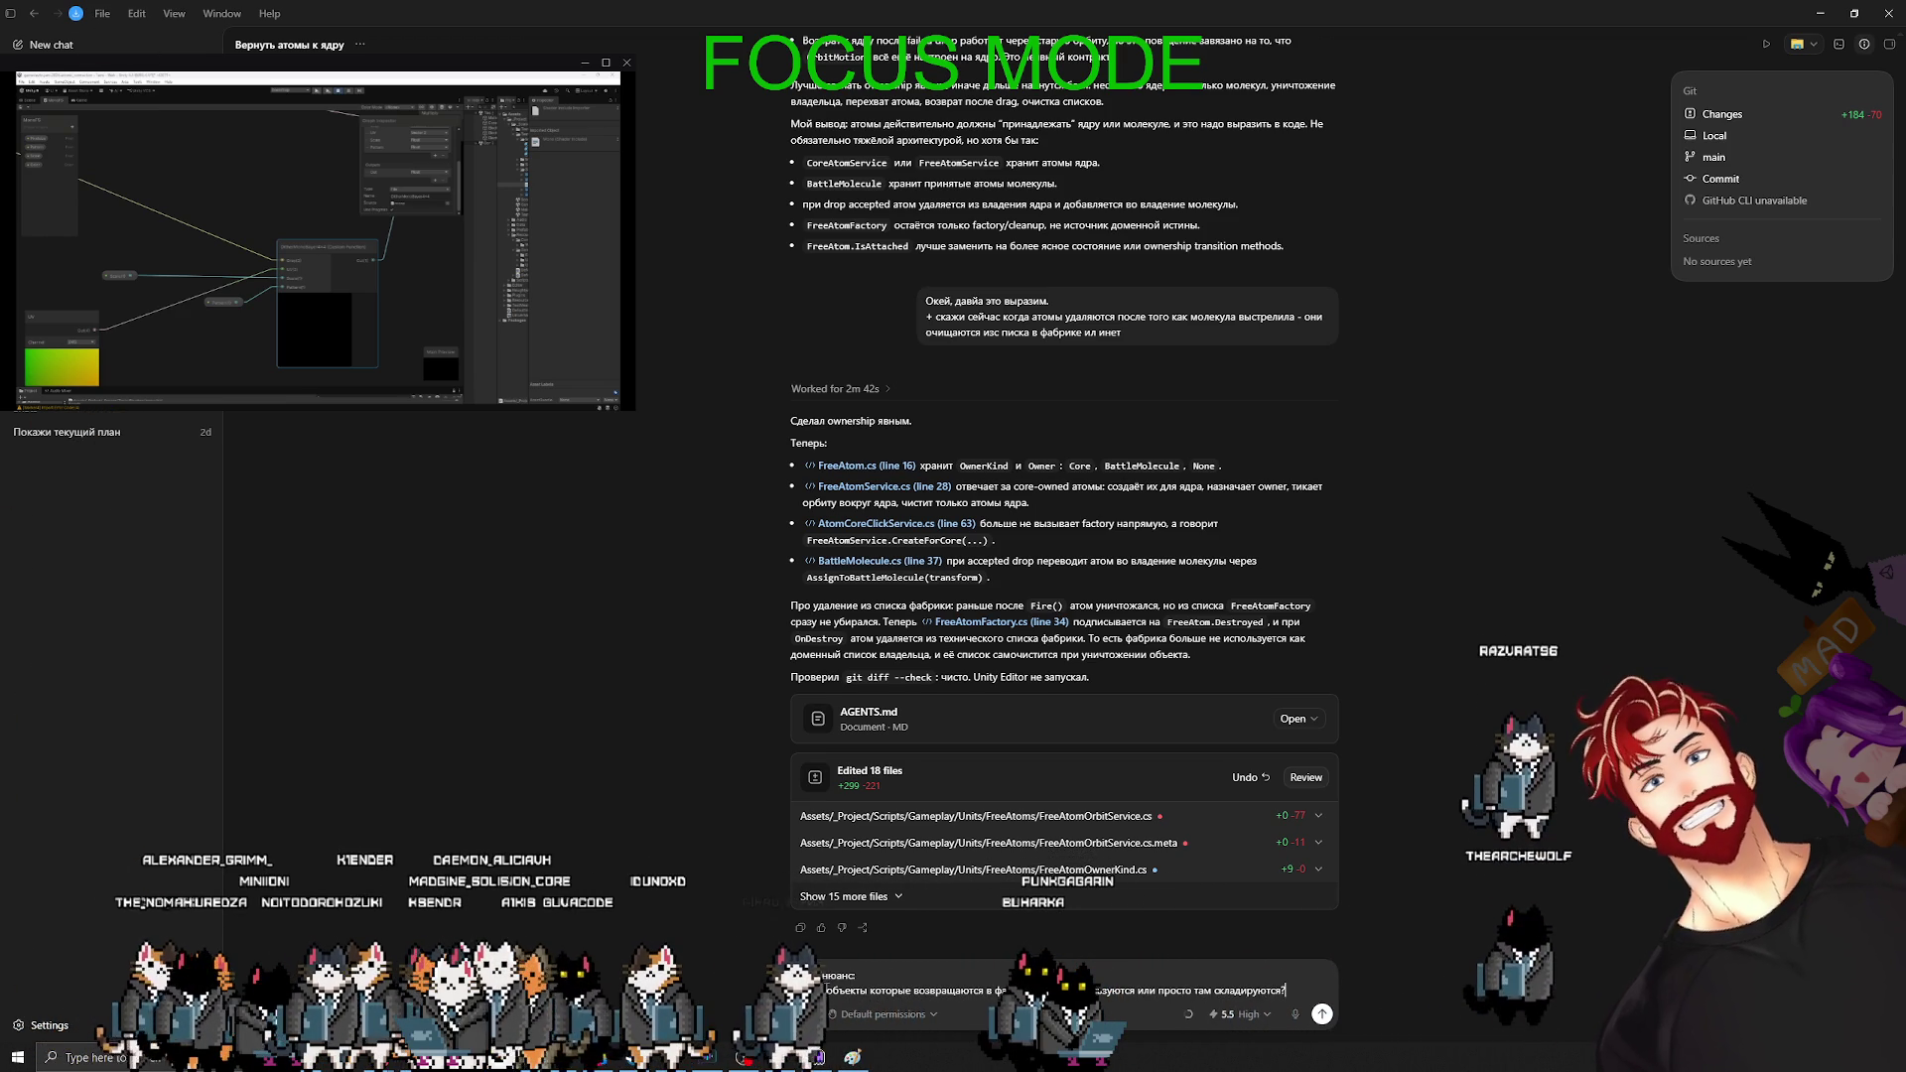
key("Return")
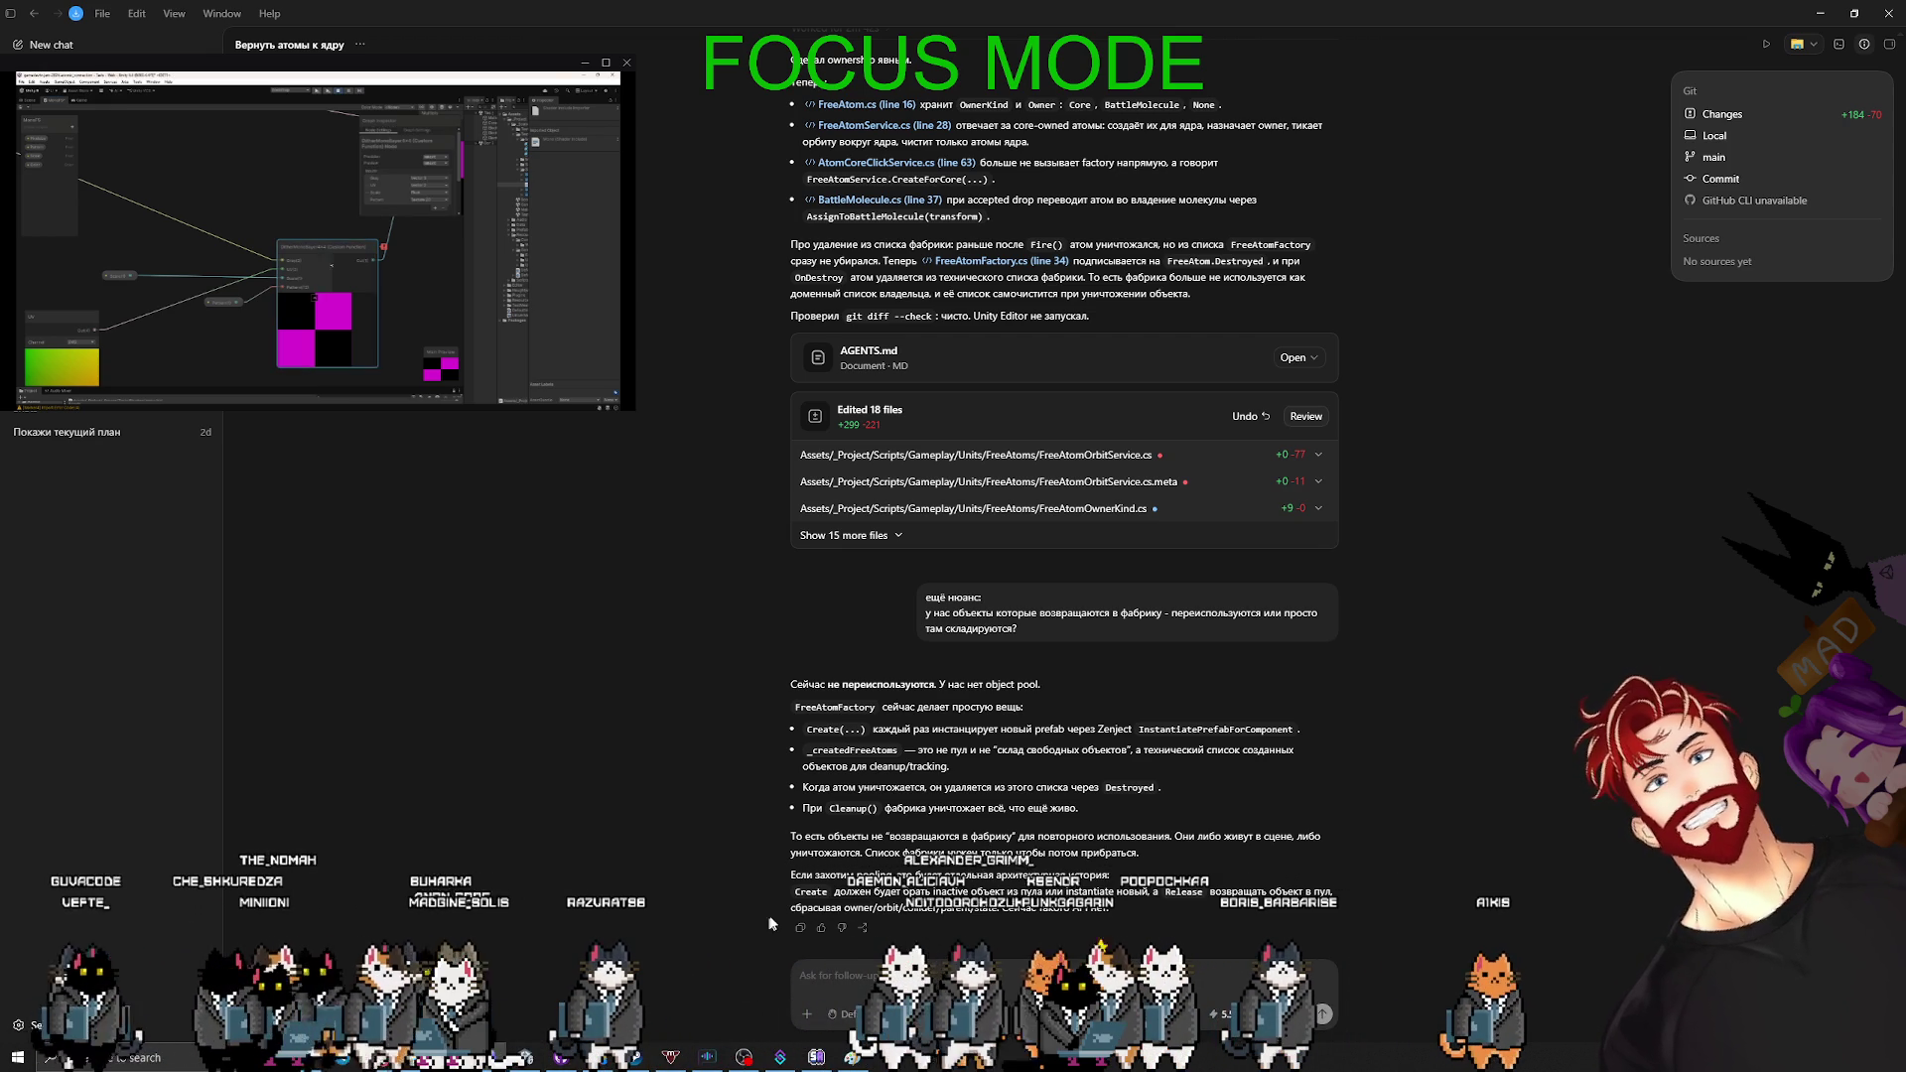
key("super")
key("super")
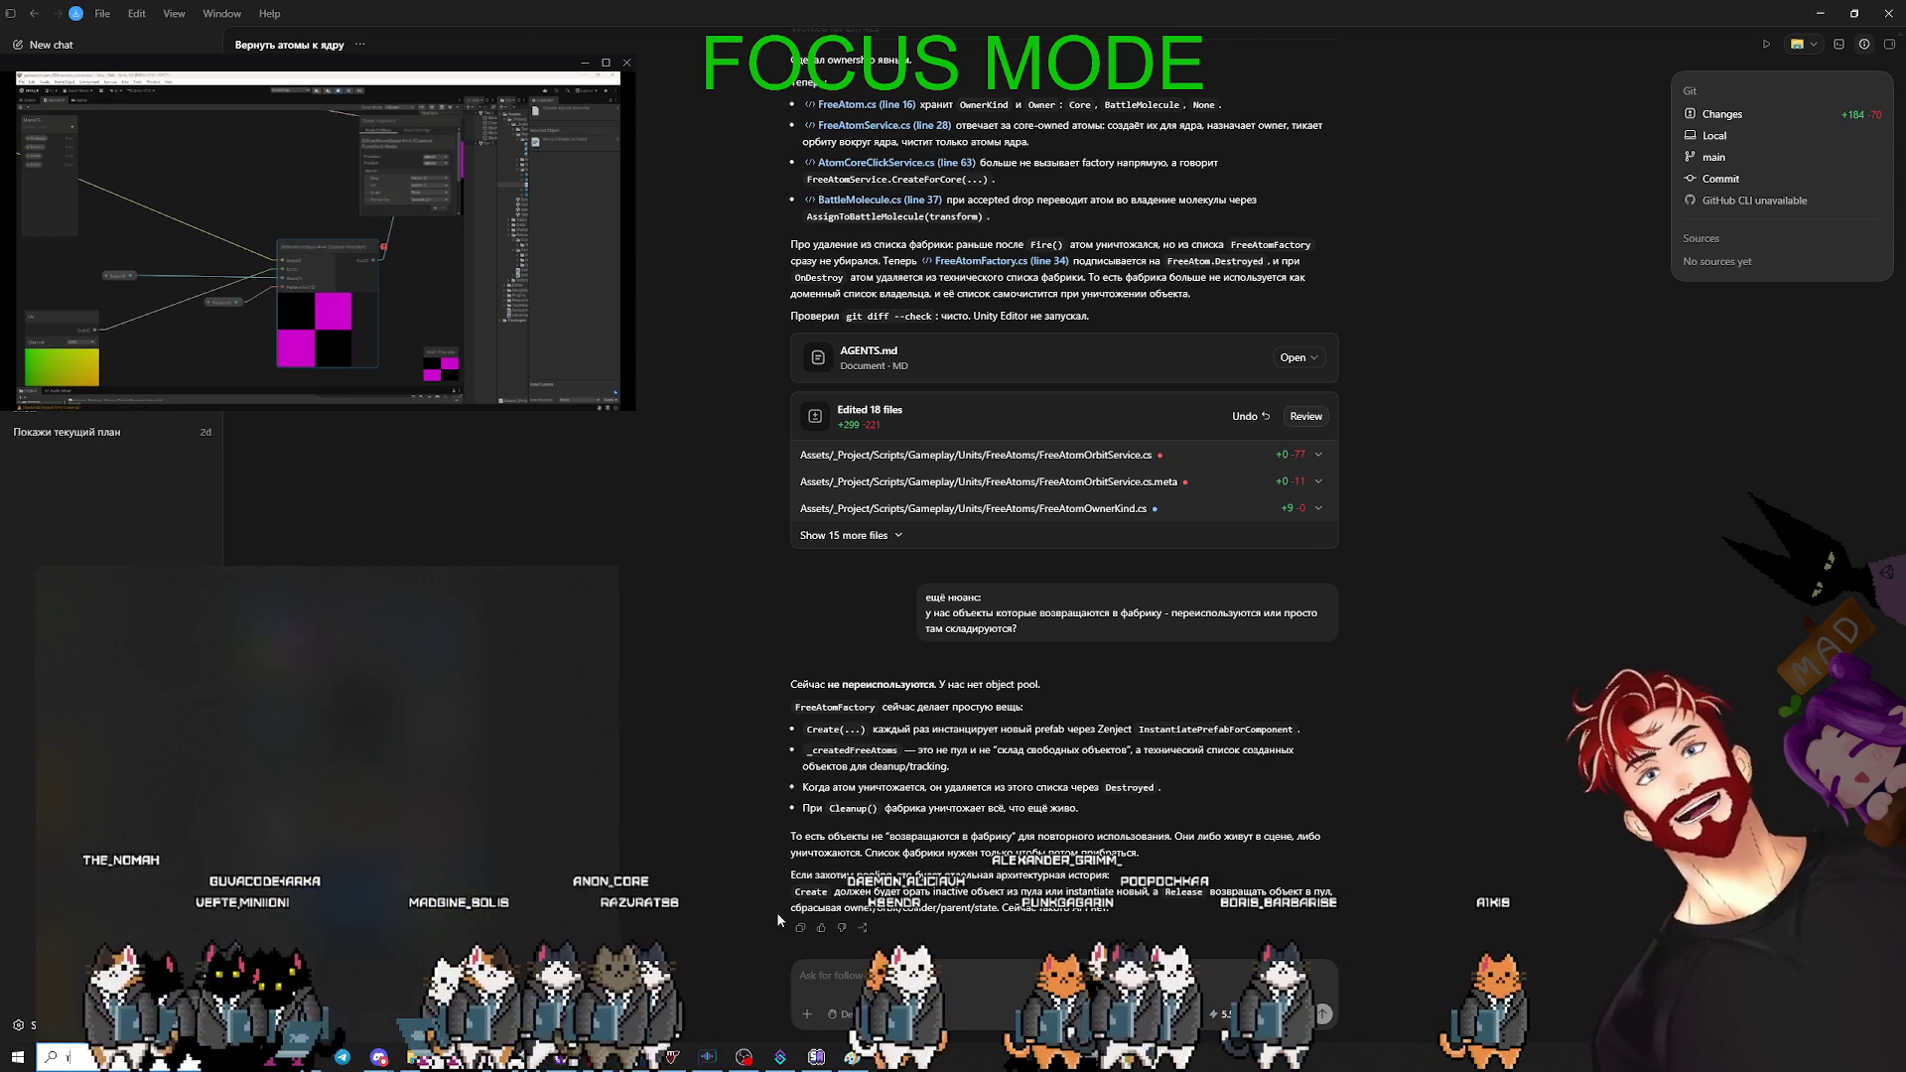
key("alt+Tab")
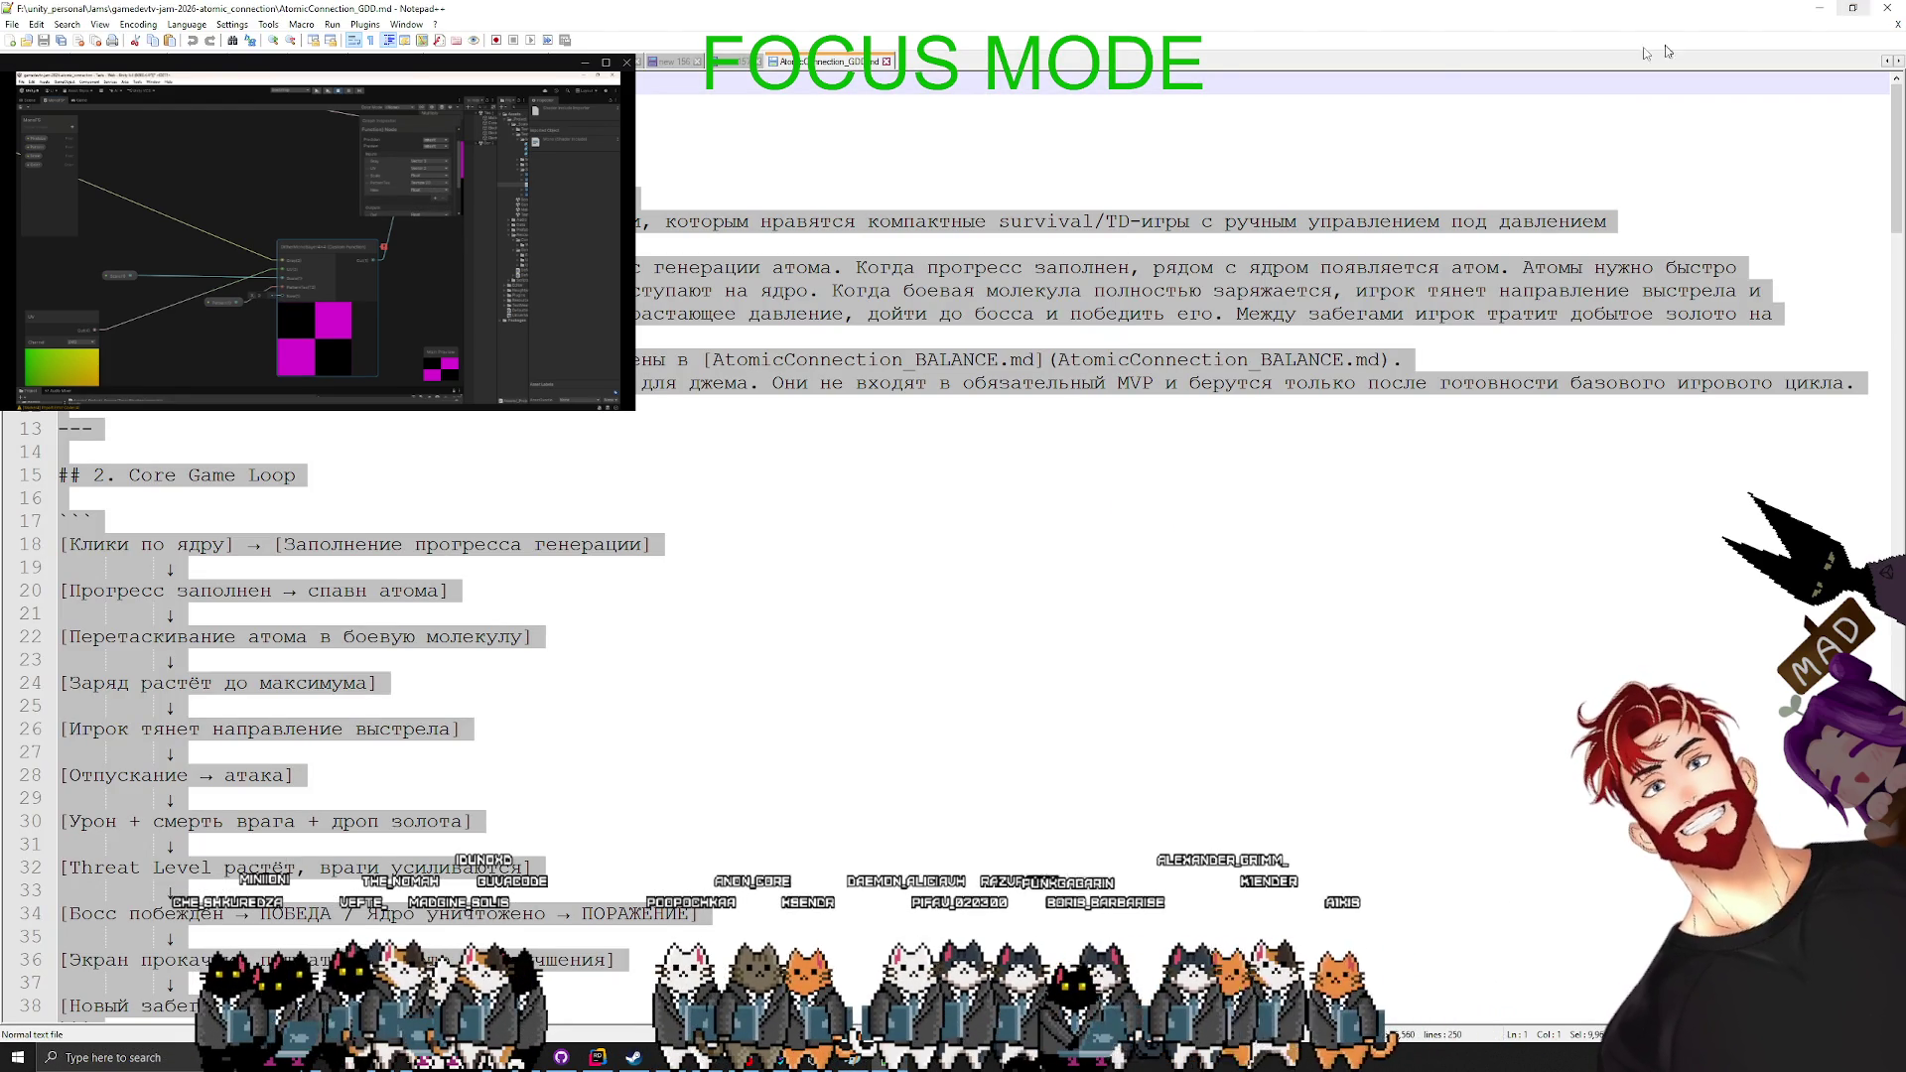
- Close AtomicConnection_GDD.md, shrink the Notepad++ window and bring the later note tabs into view
left_click(886, 61)
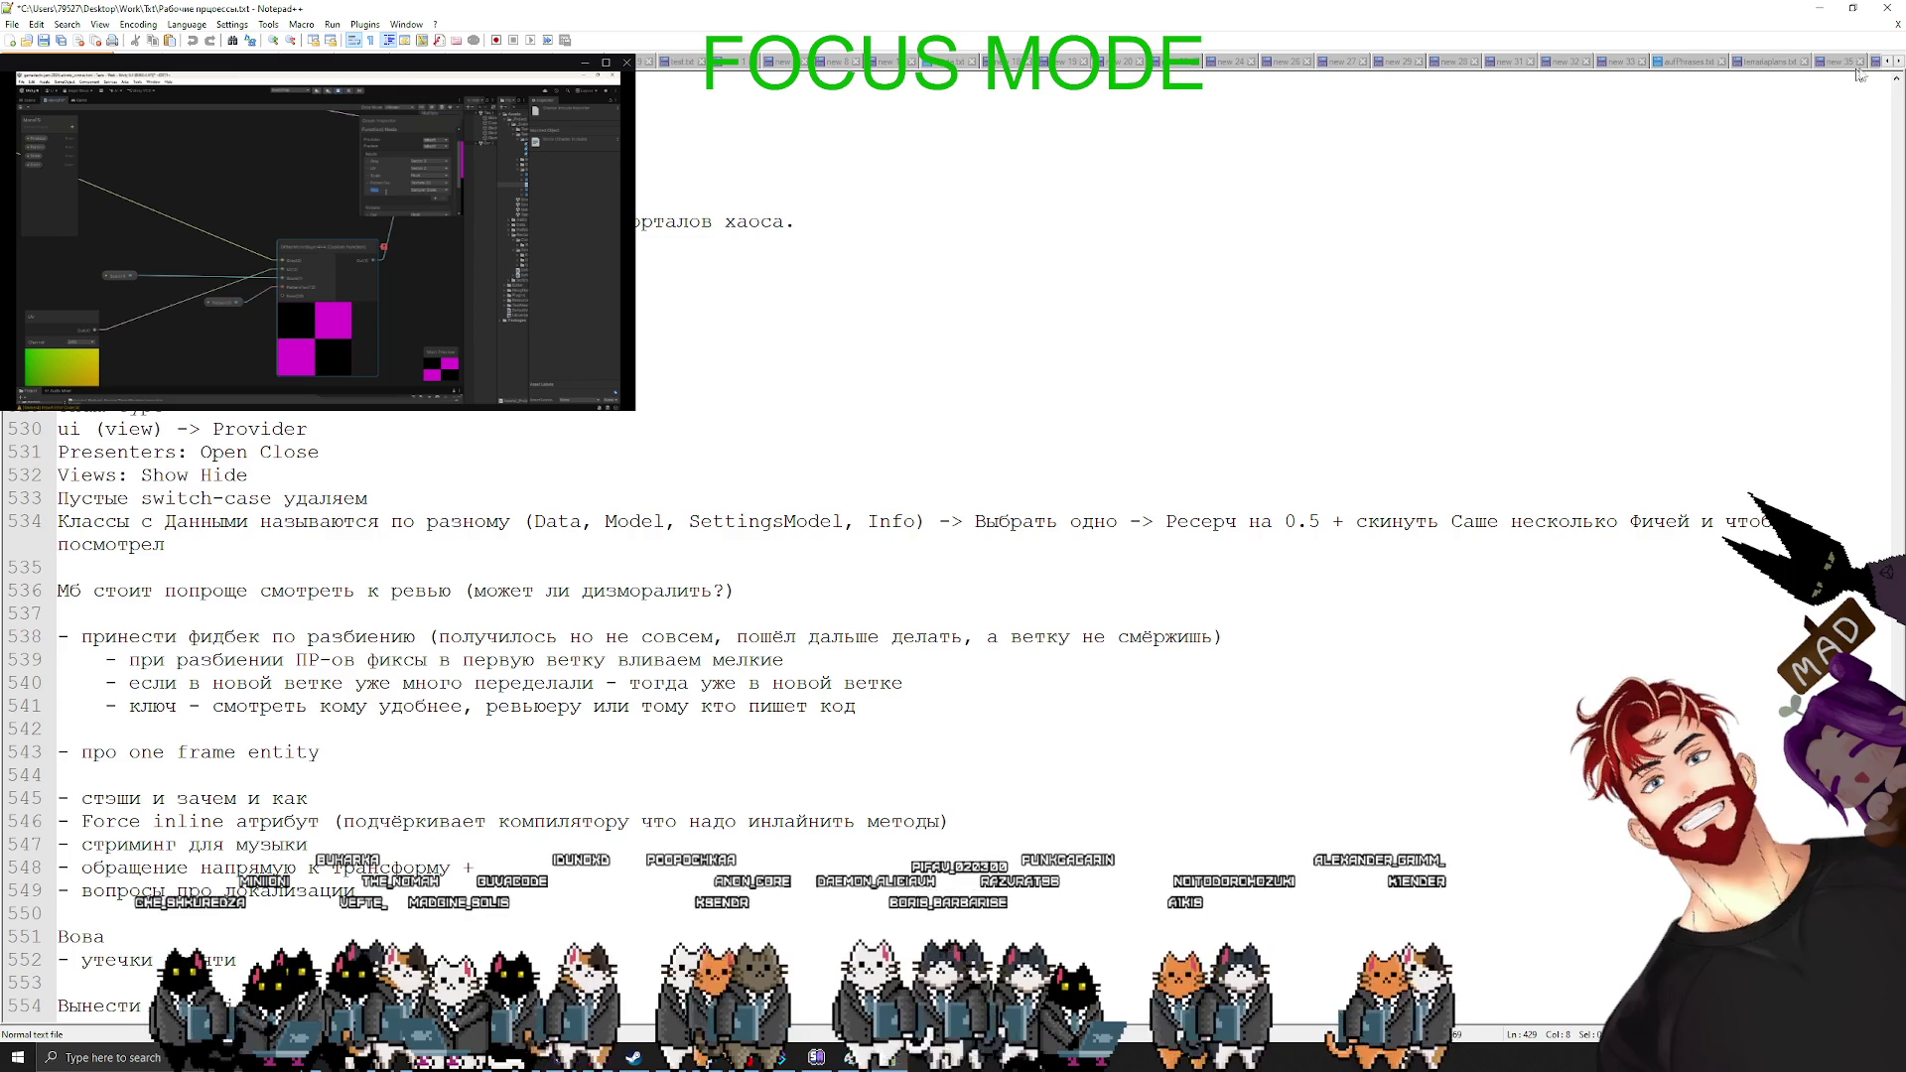
left_click(1854, 9)
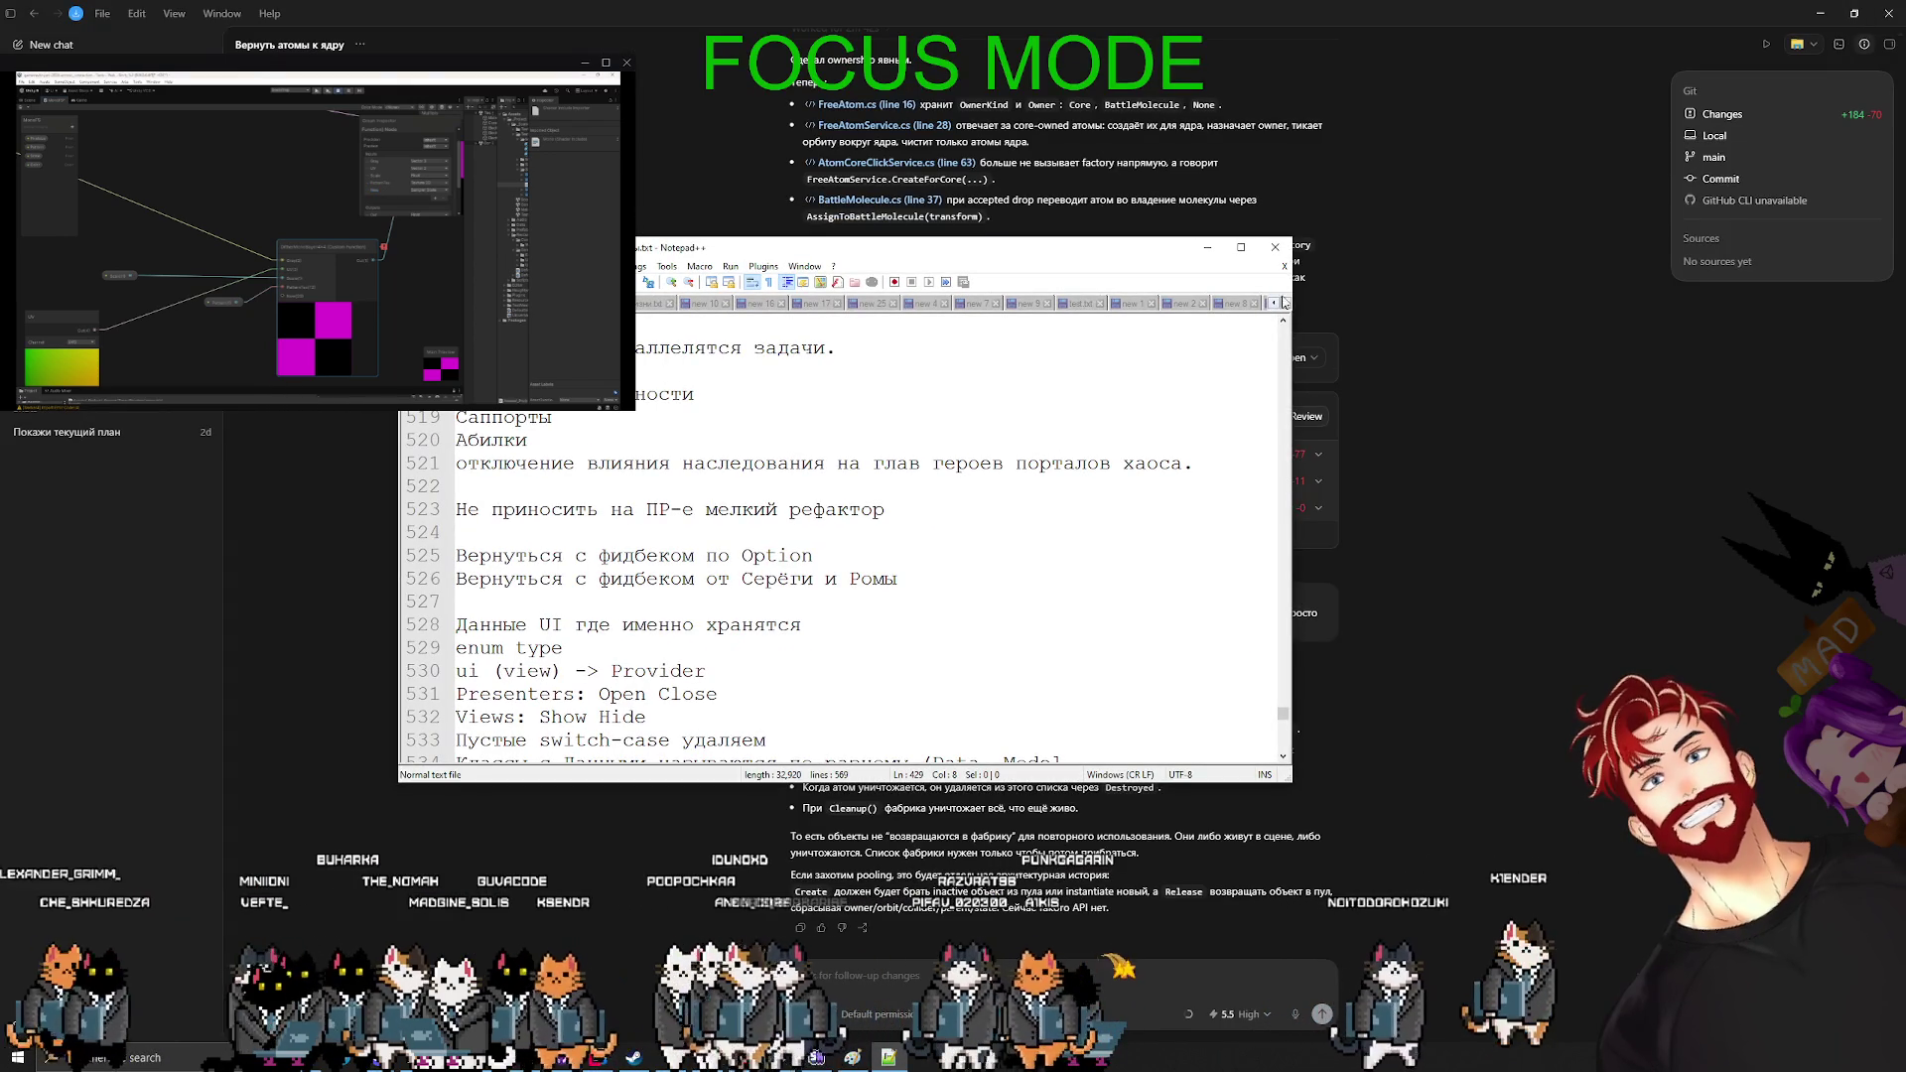
left_click(1285, 303)
left_click(1285, 303)
left_click(1286, 304)
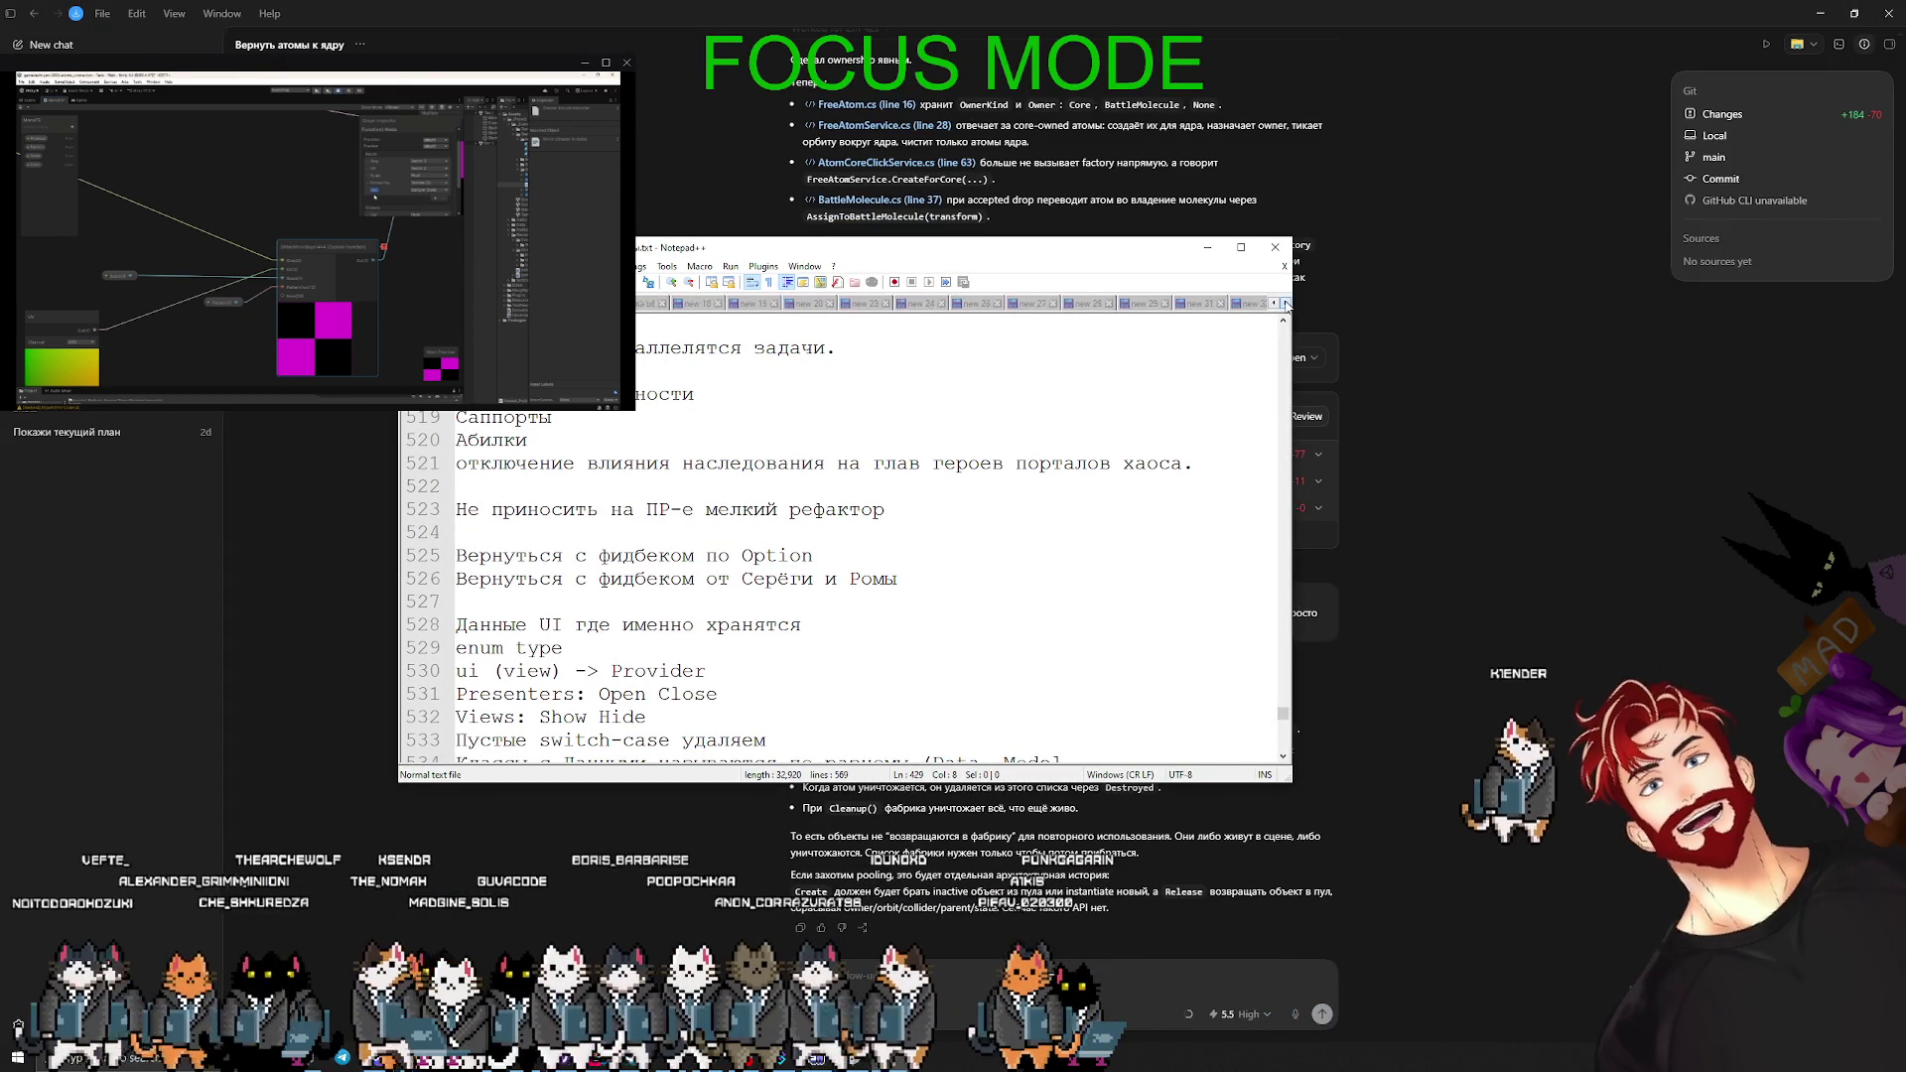
left_click(1286, 303)
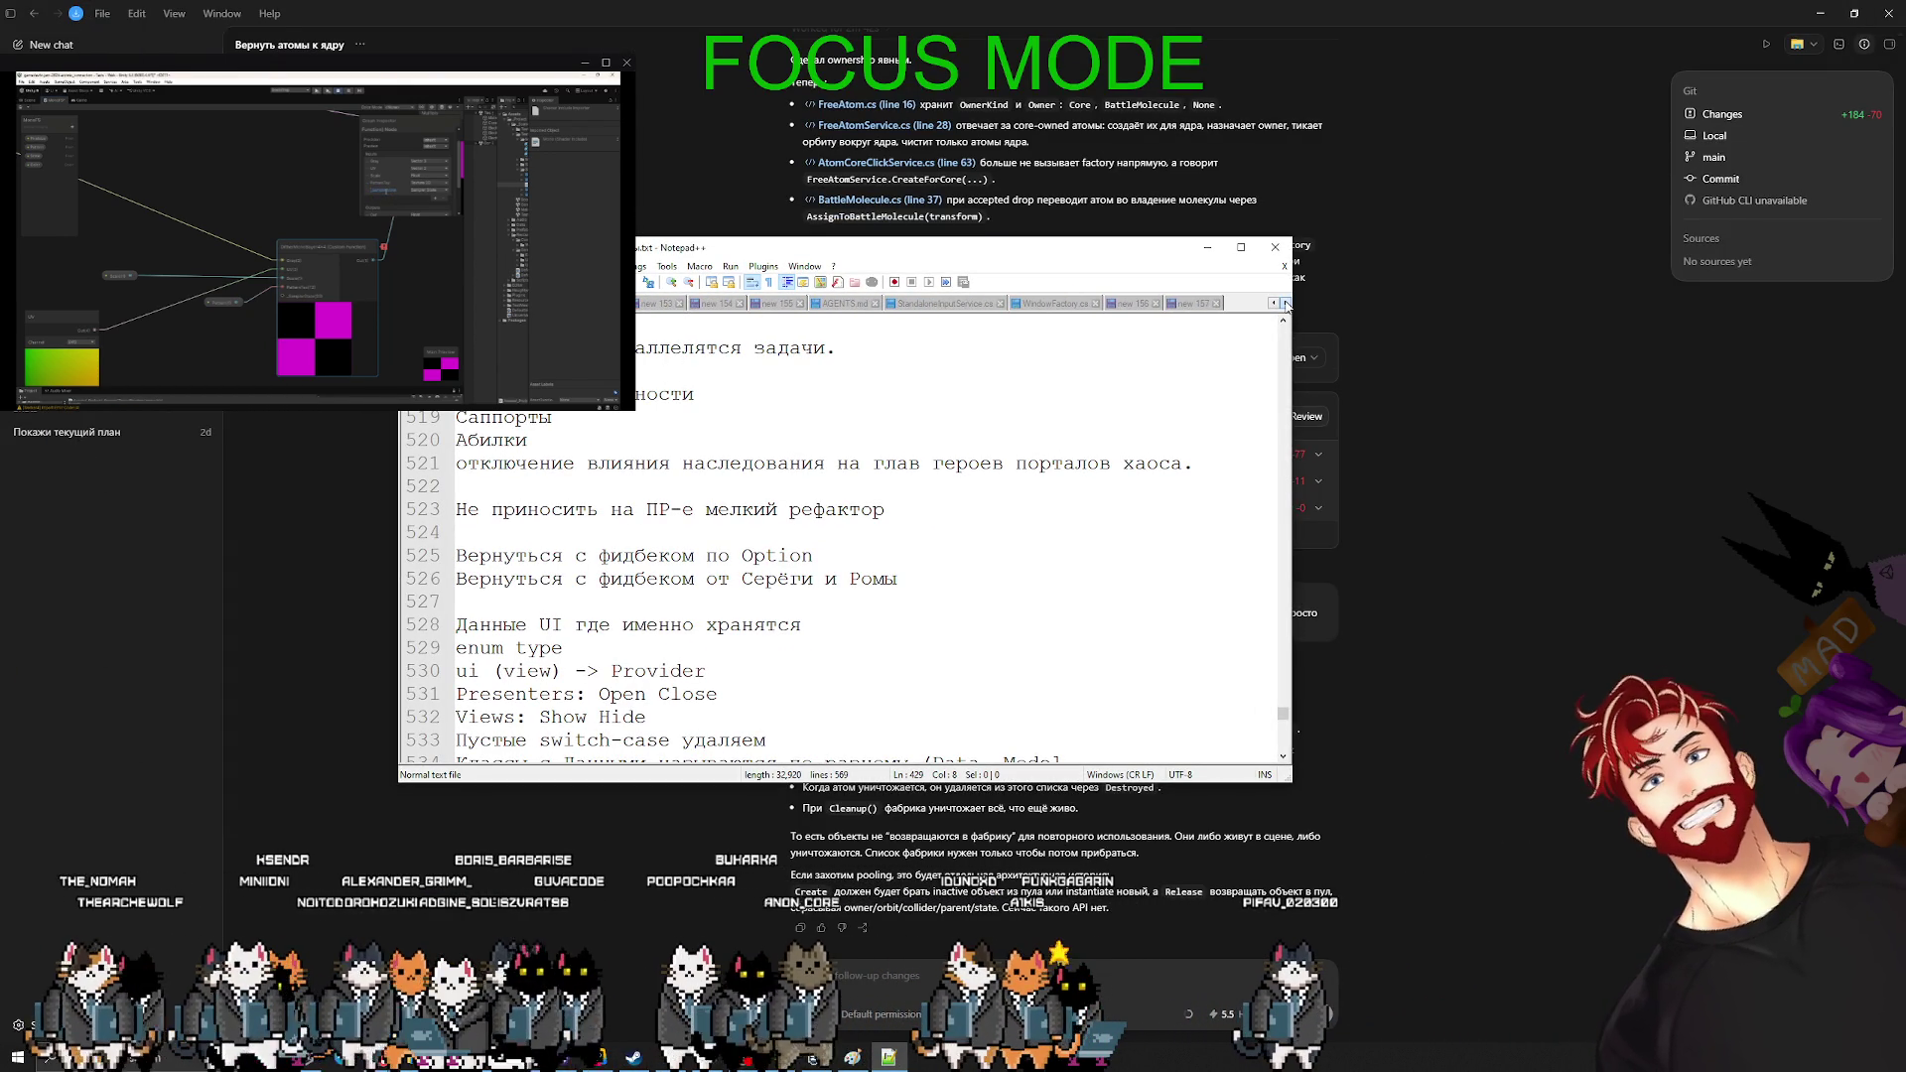
- In note new 156, replace the return-unattached-atoms line with 'Пулинг объектов'
left_click(1192, 300)
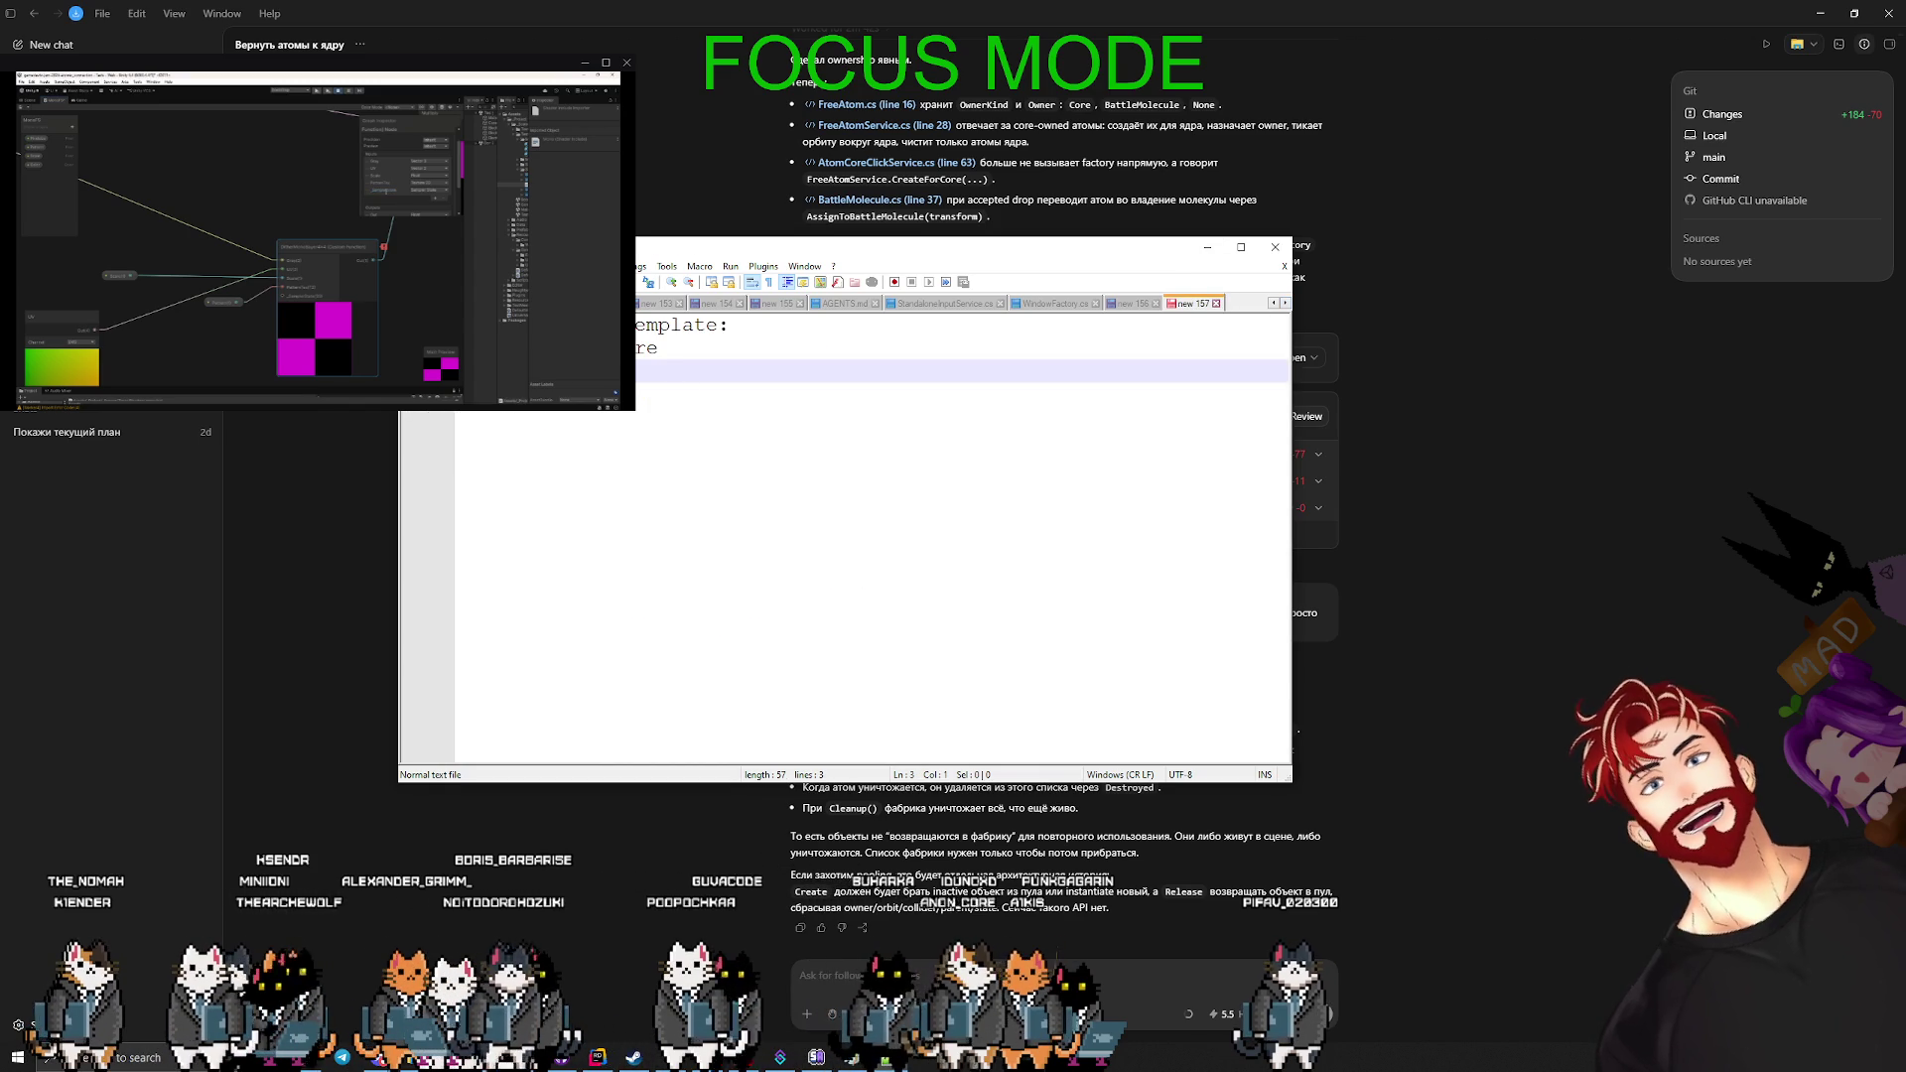
left_click(1130, 303)
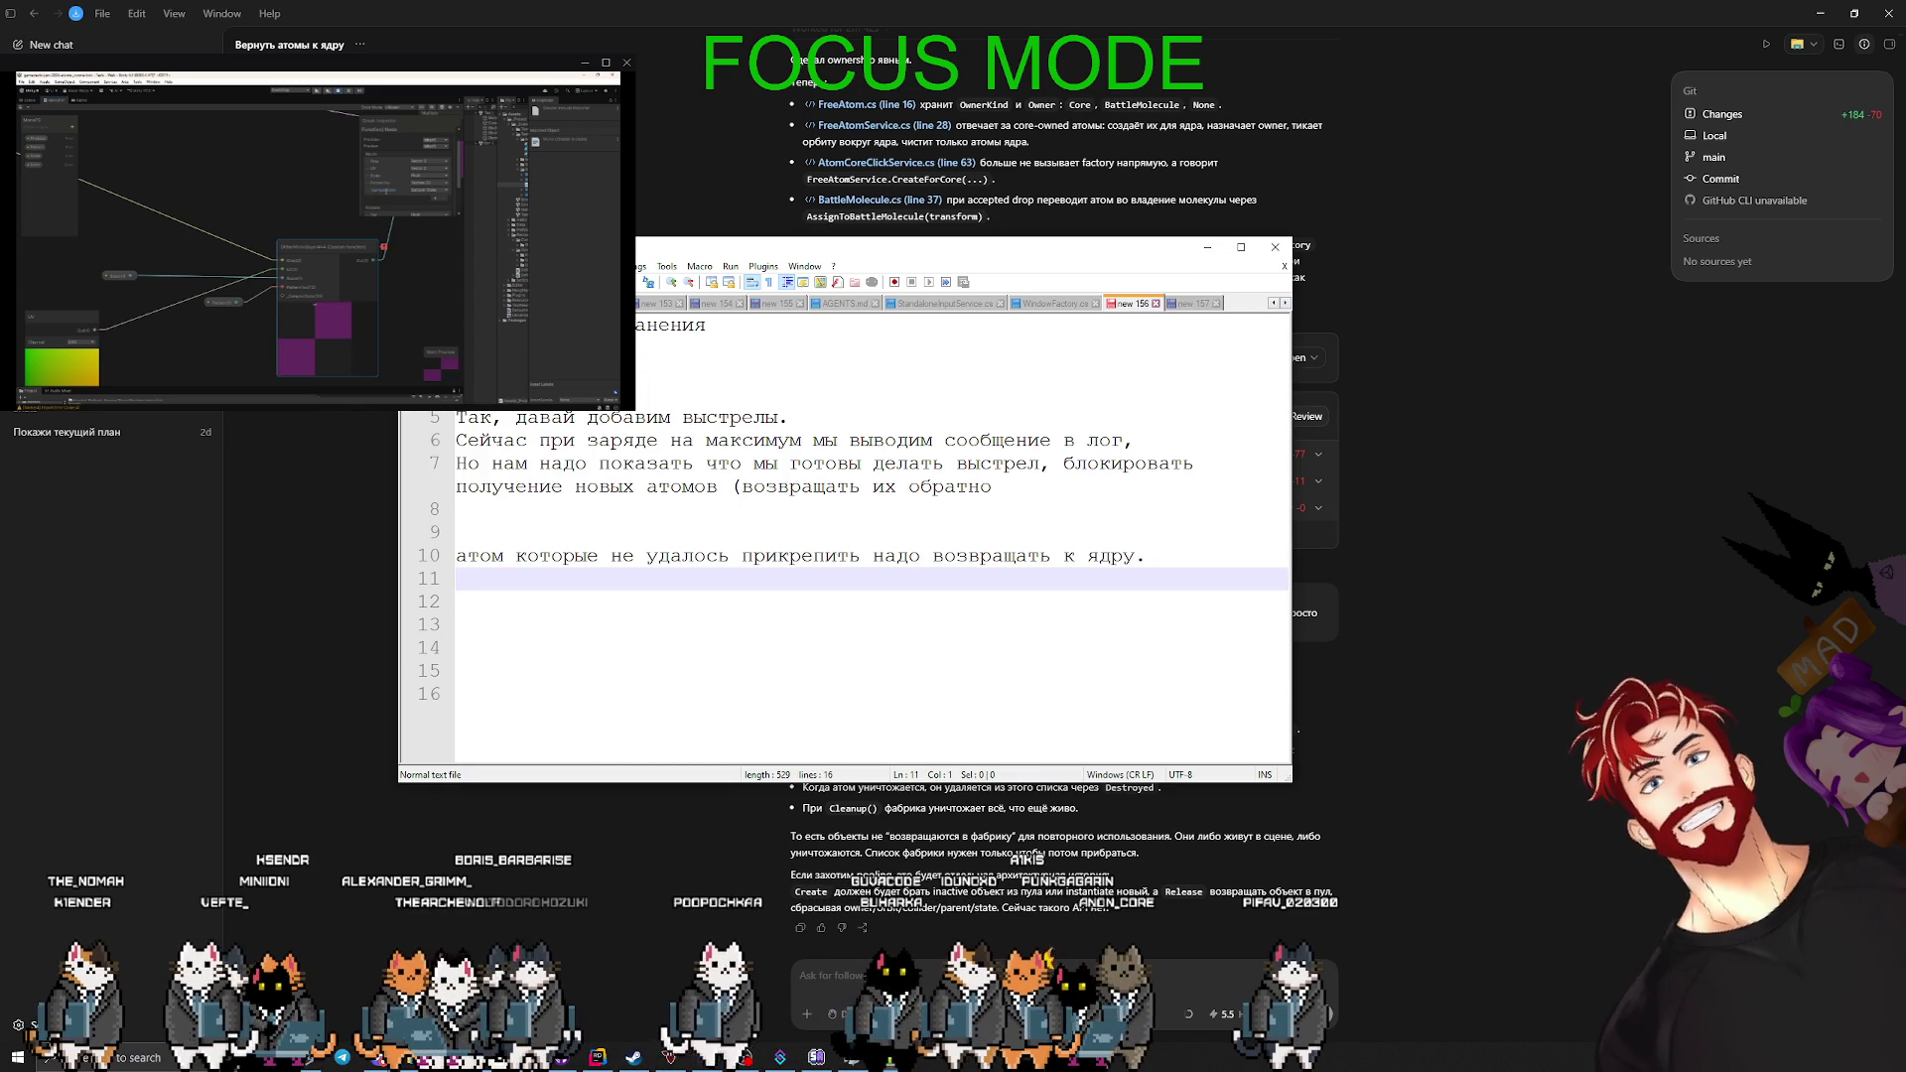
key("ctrl+z")
key("ctrl+z")
key("ctrl+z")
type("Пулинг об")
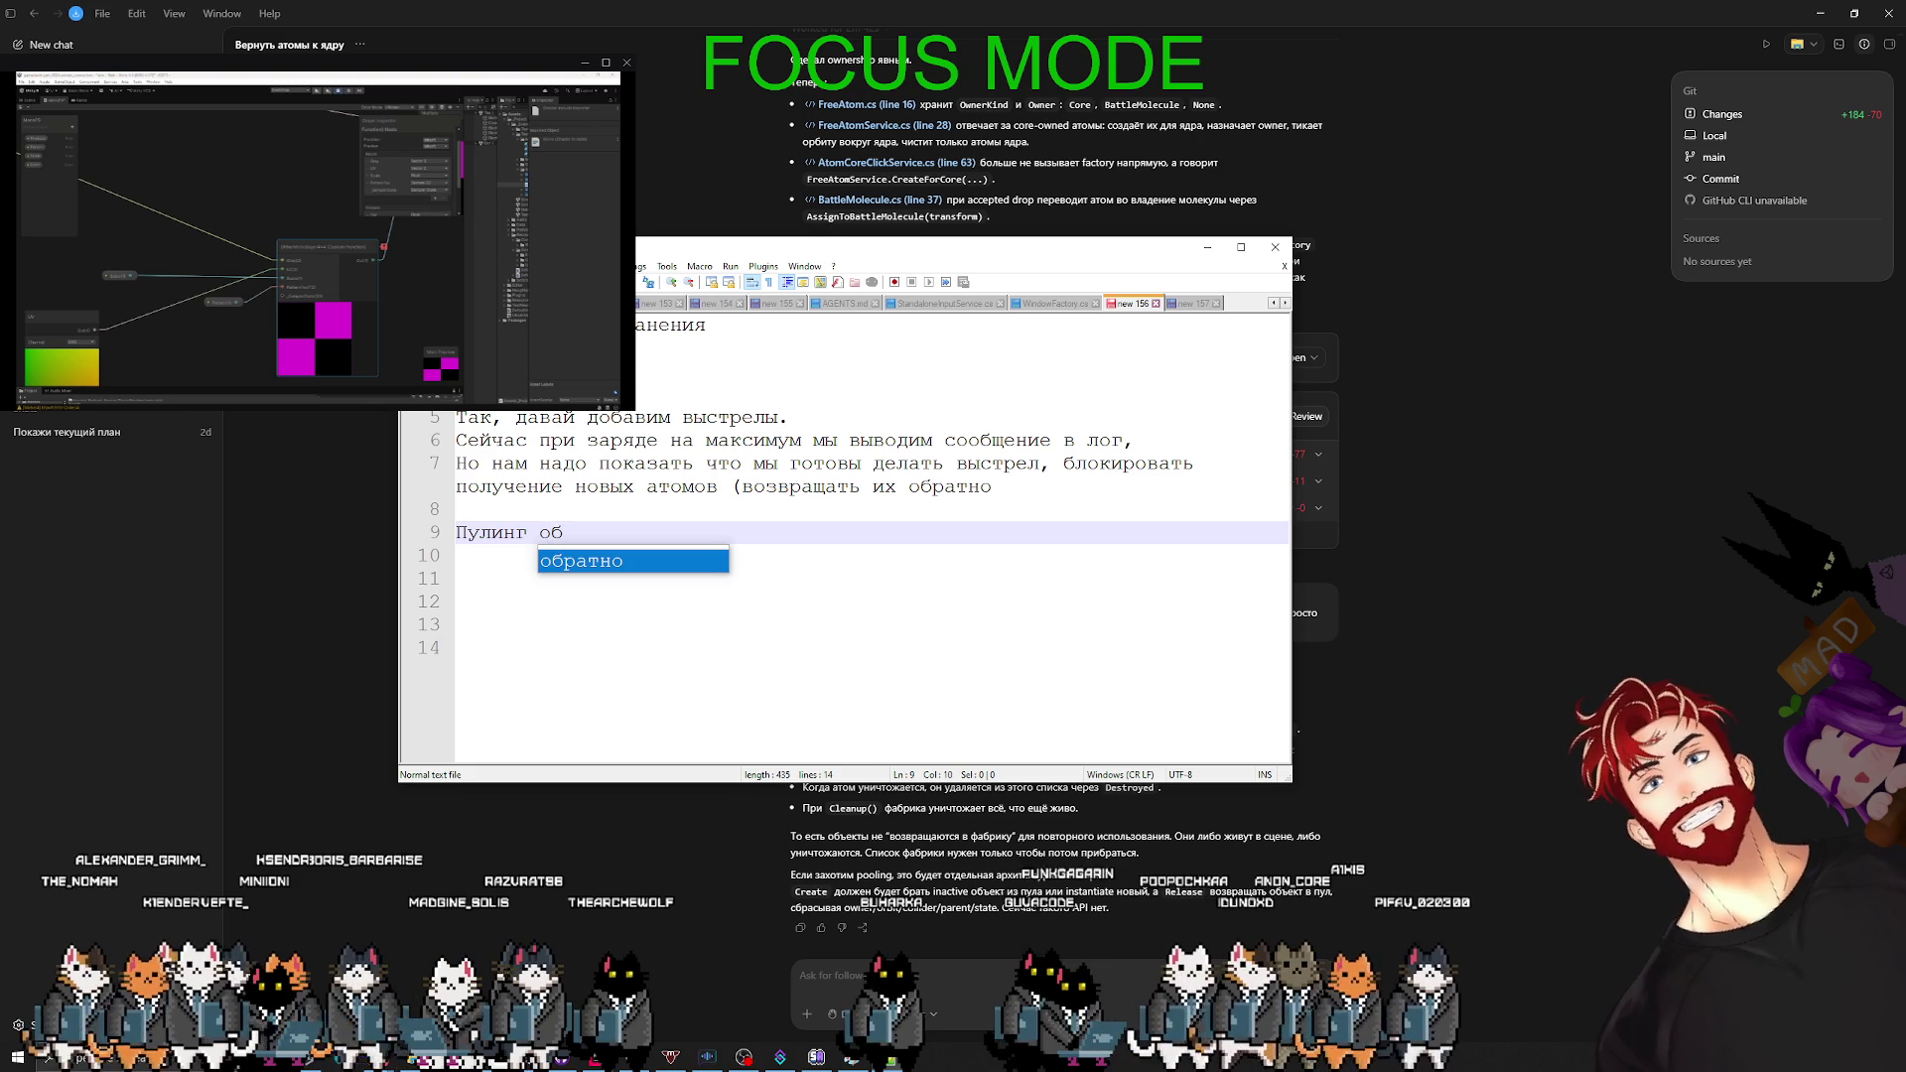
type("ъектов")
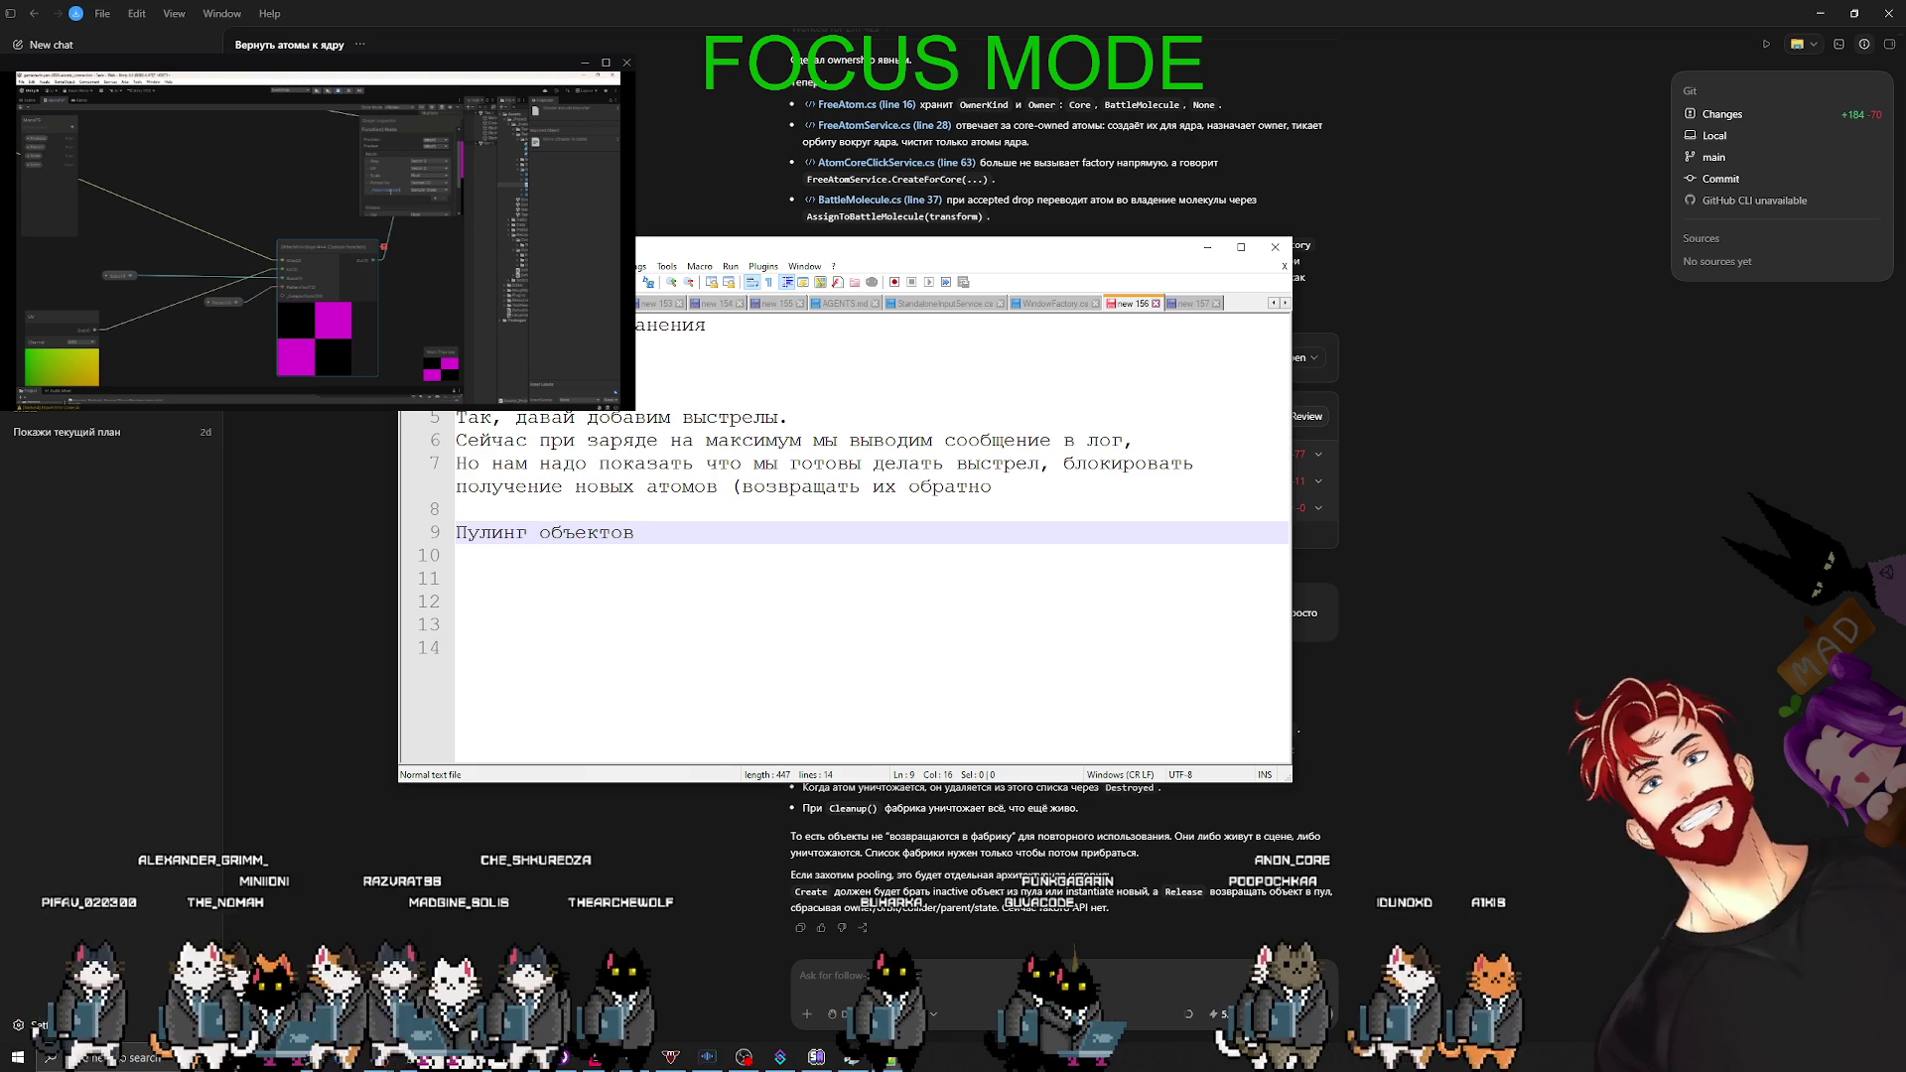
left_click(589, 891)
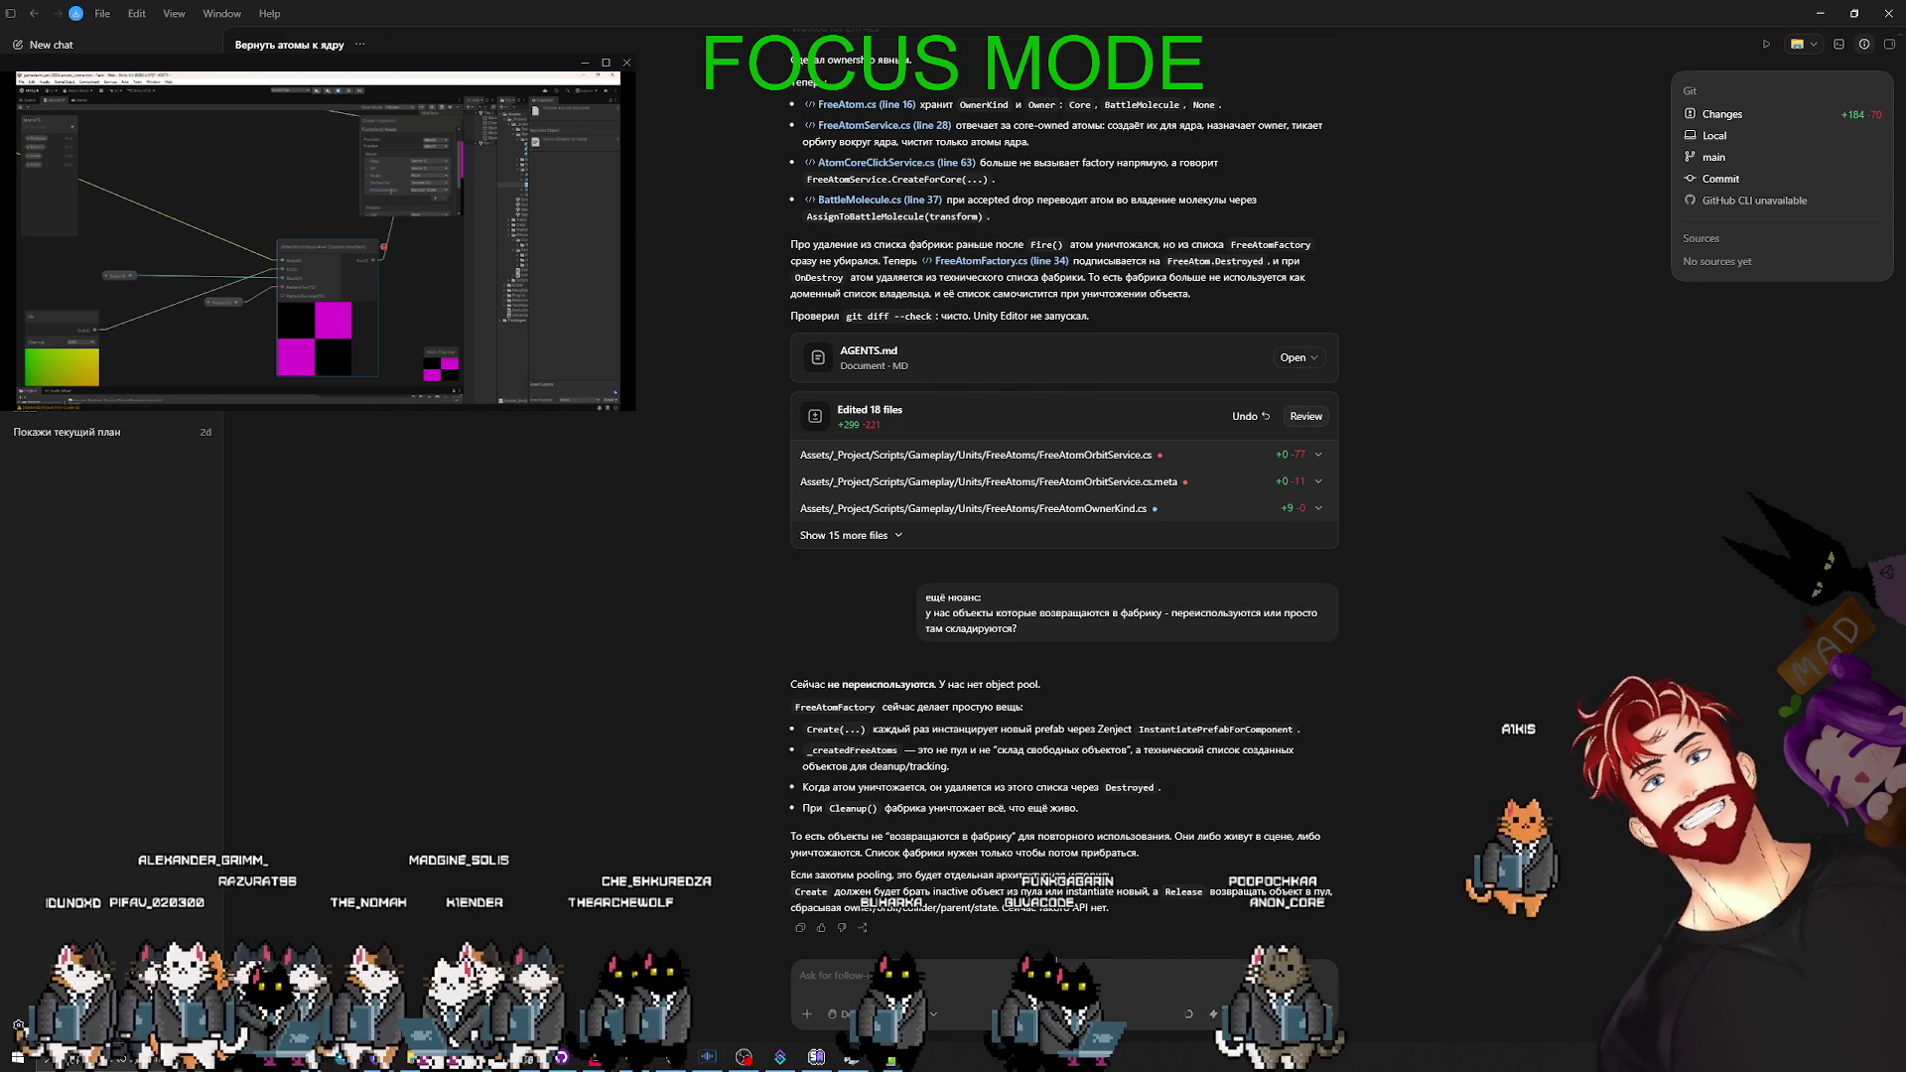
left_click(1065, 996)
- Ask Codex for the atom's full lifecycle, its owner at each moment, and who orbits it
type("Окиши тепер")
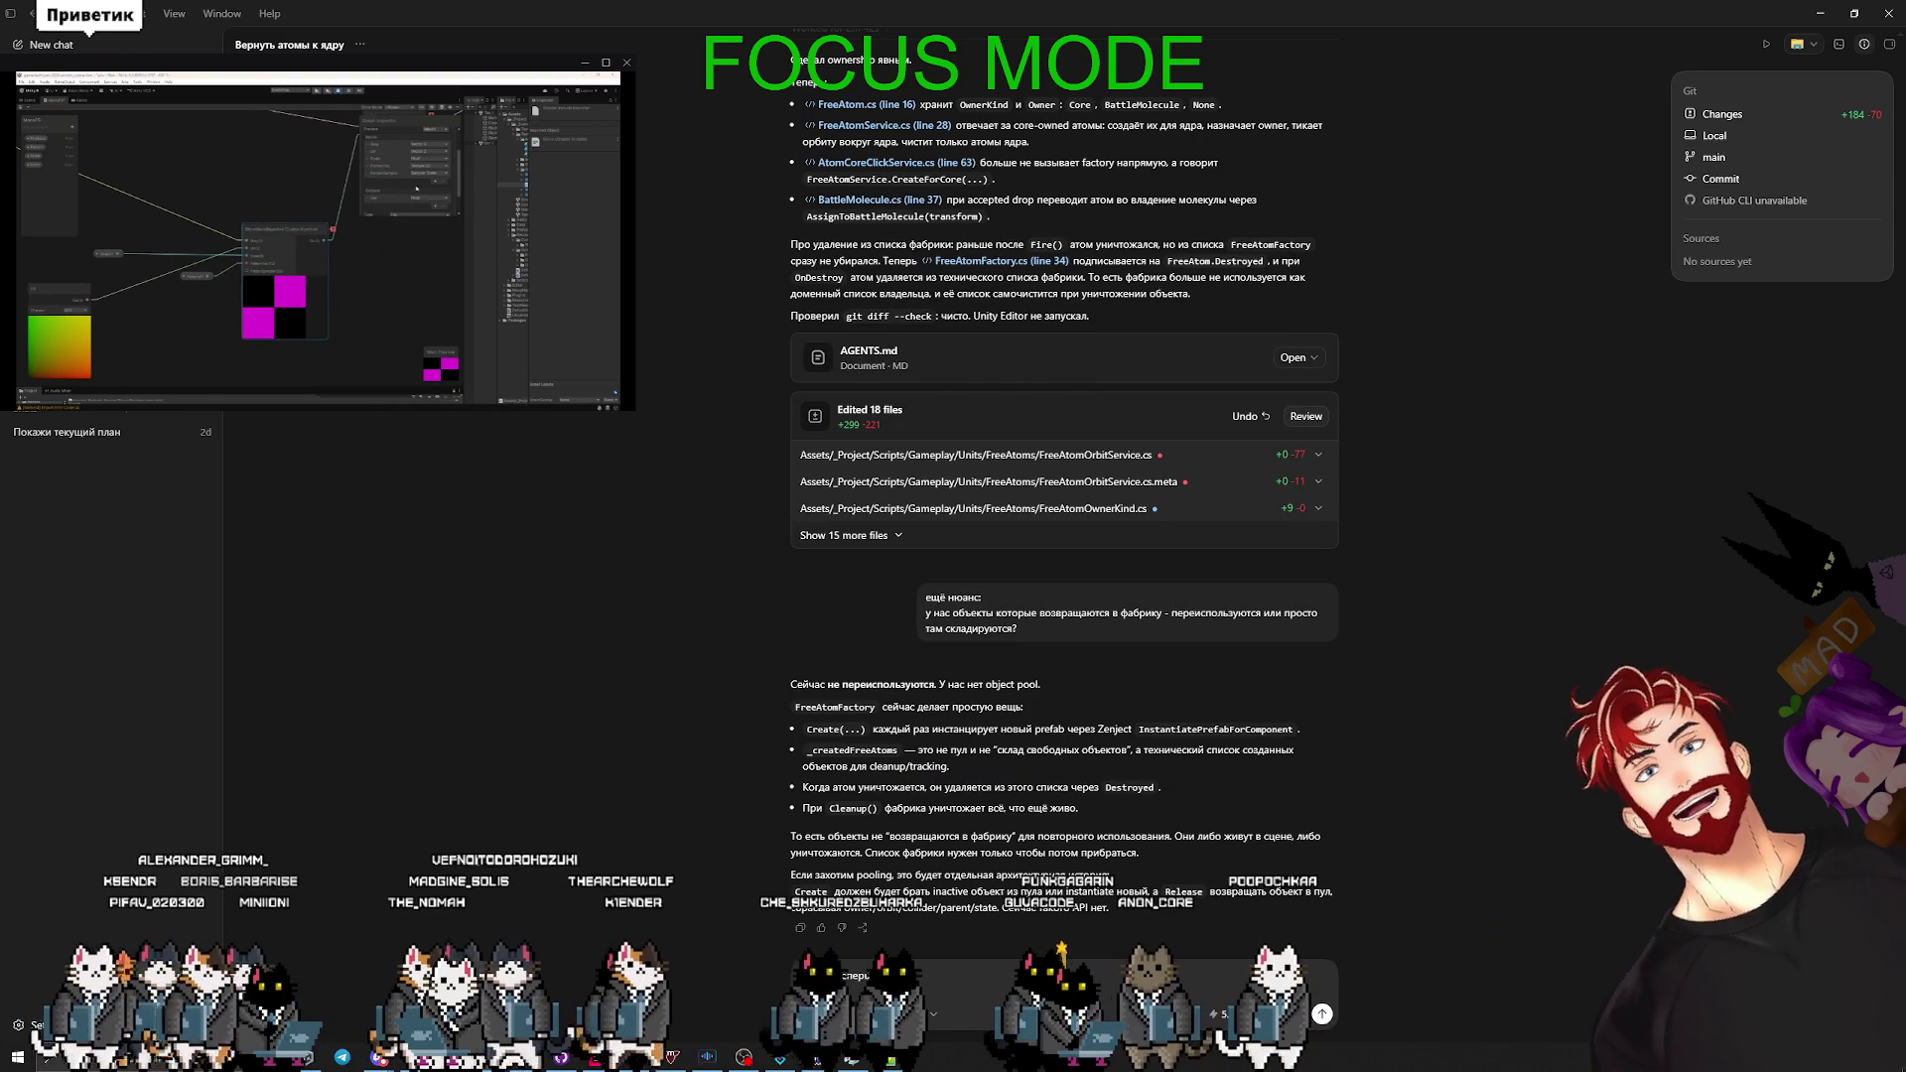
type("ь полный ц")
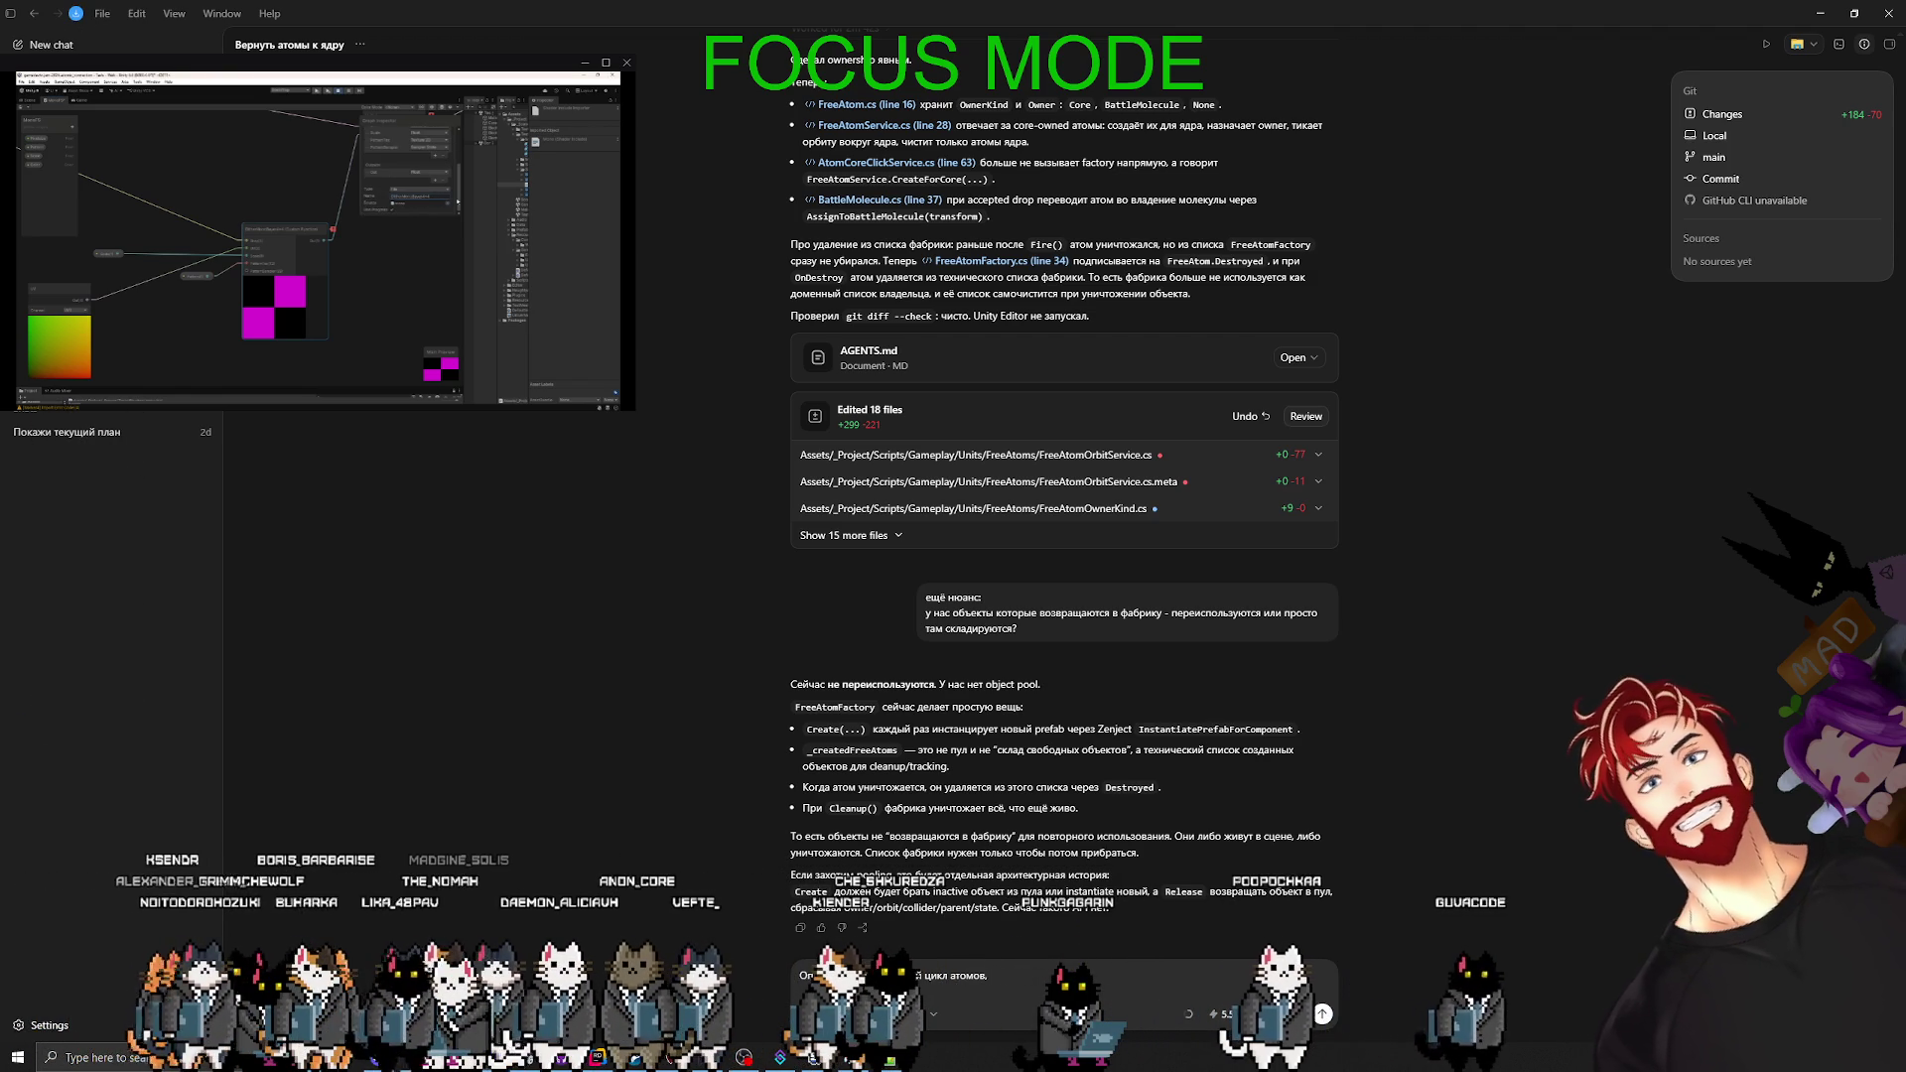
type("его владельц")
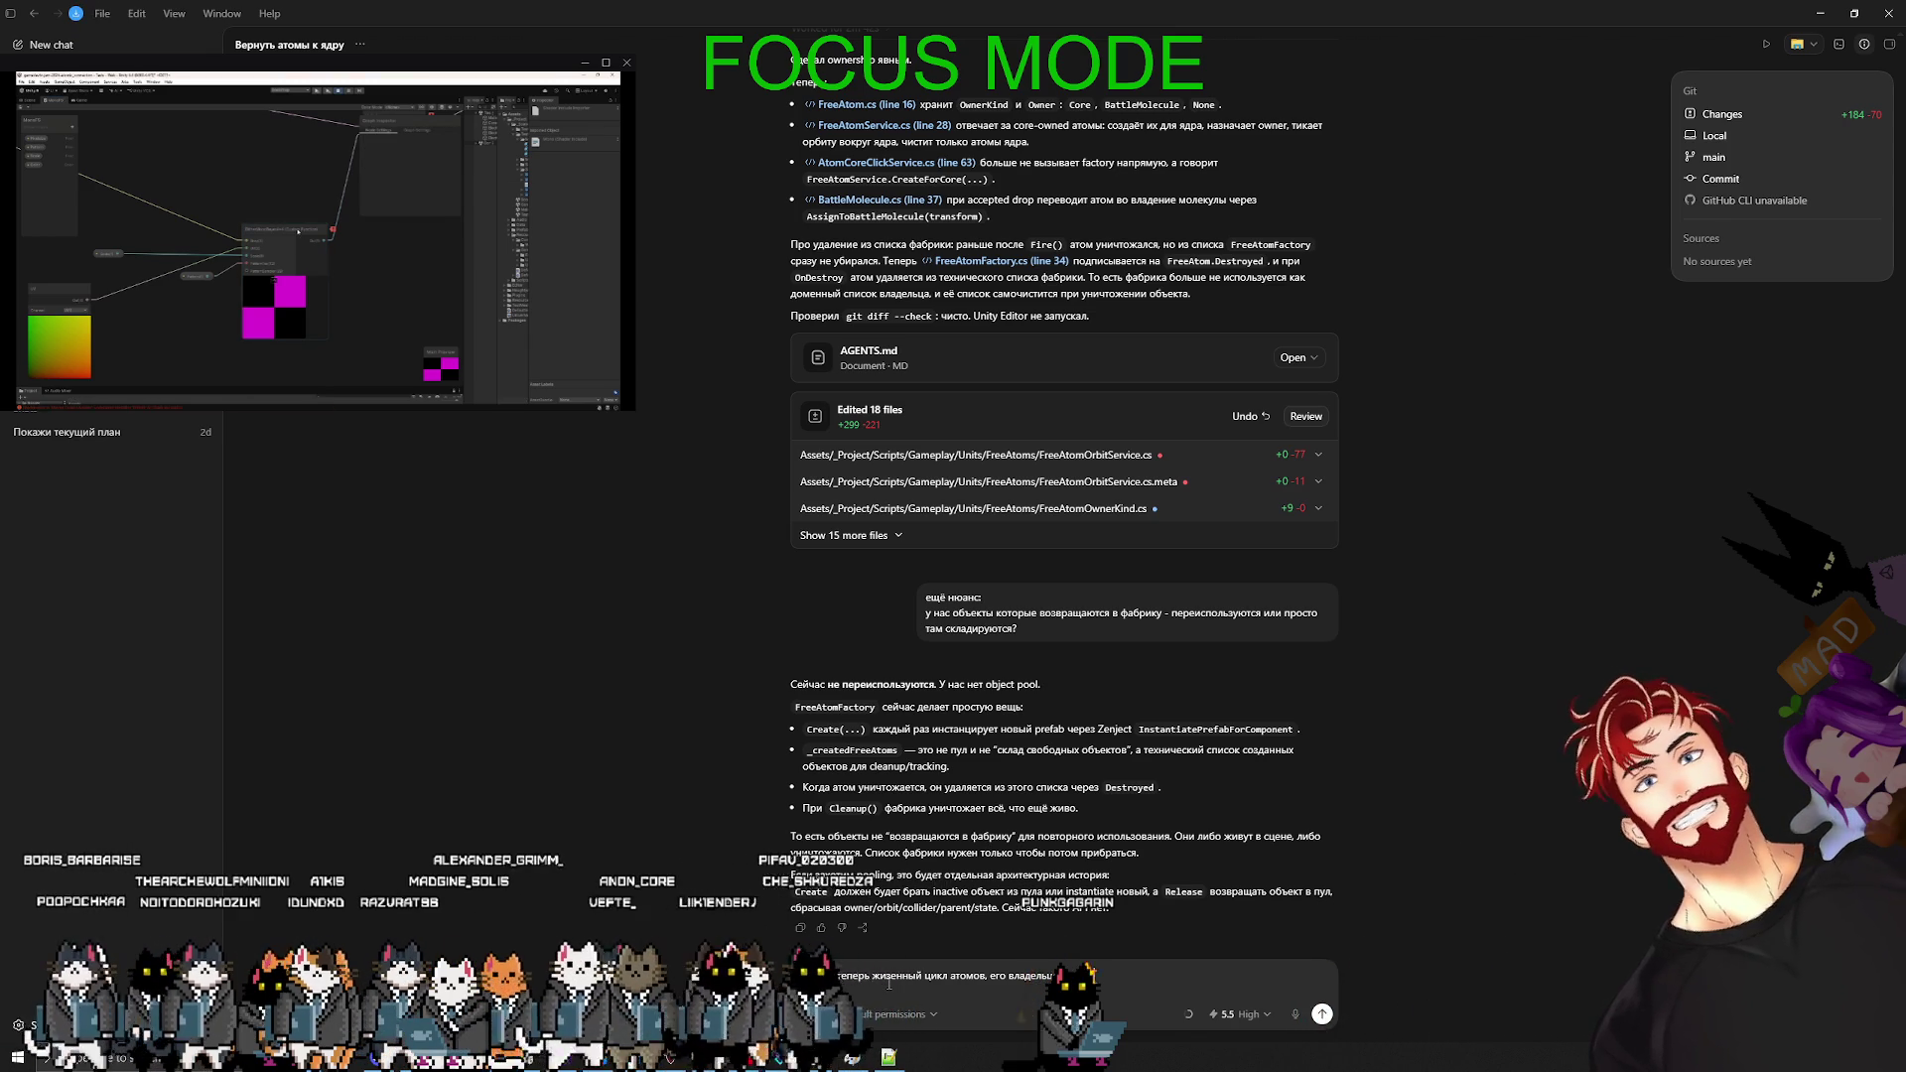
type("а в разны моменты")
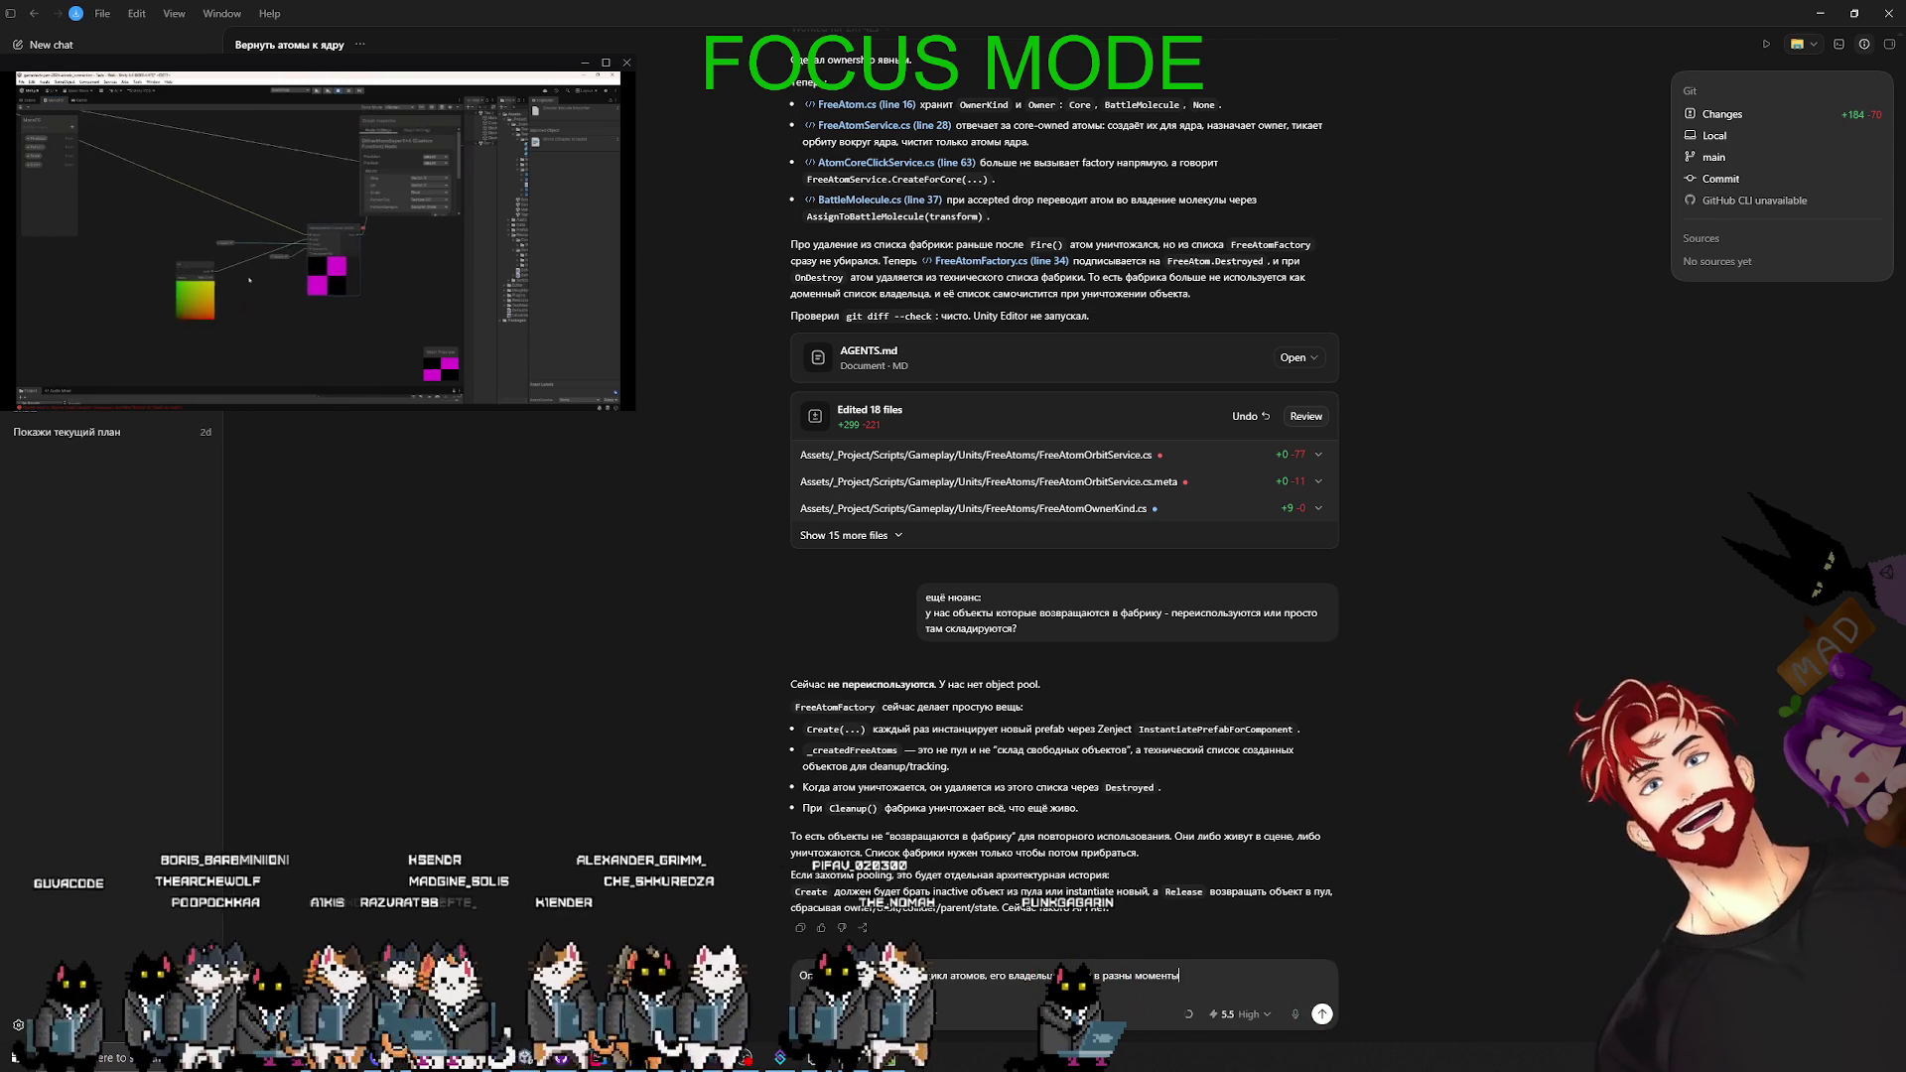
type(" \"крутит\" атом")
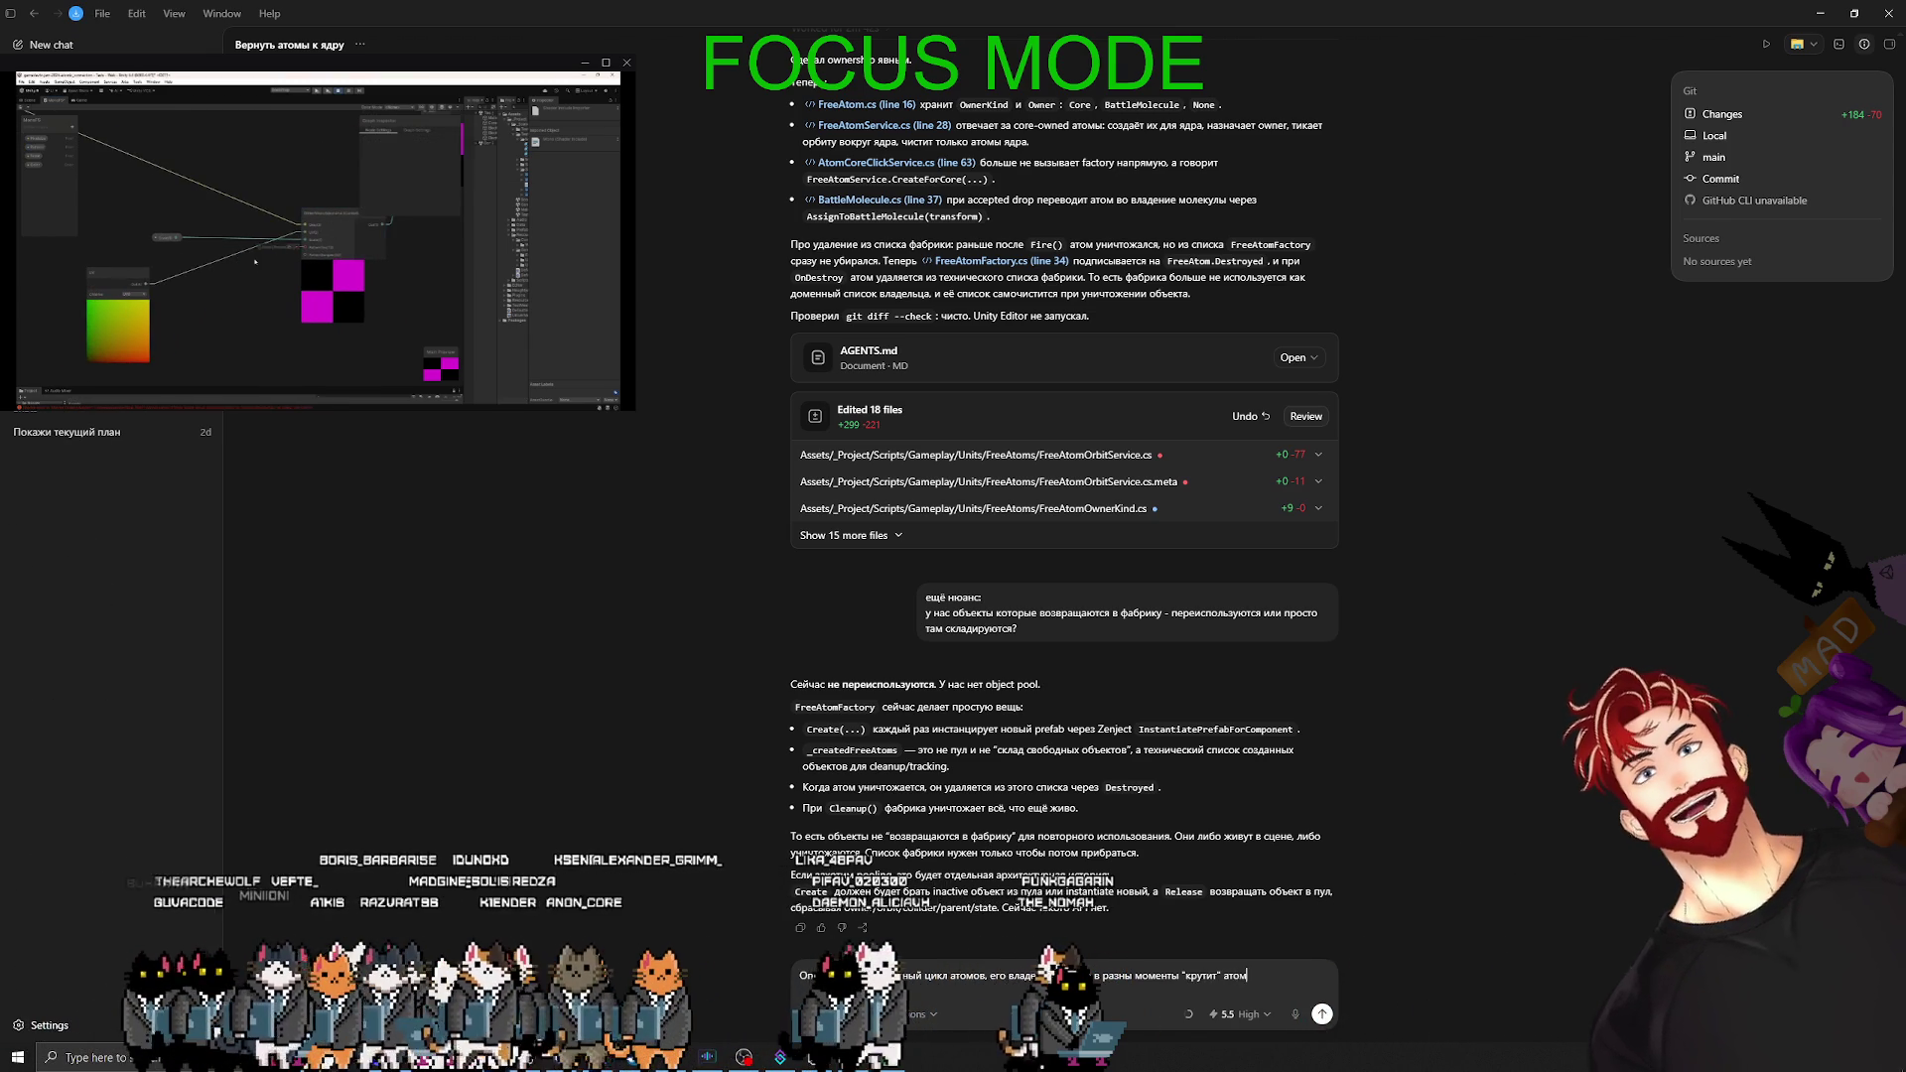
key("Return")
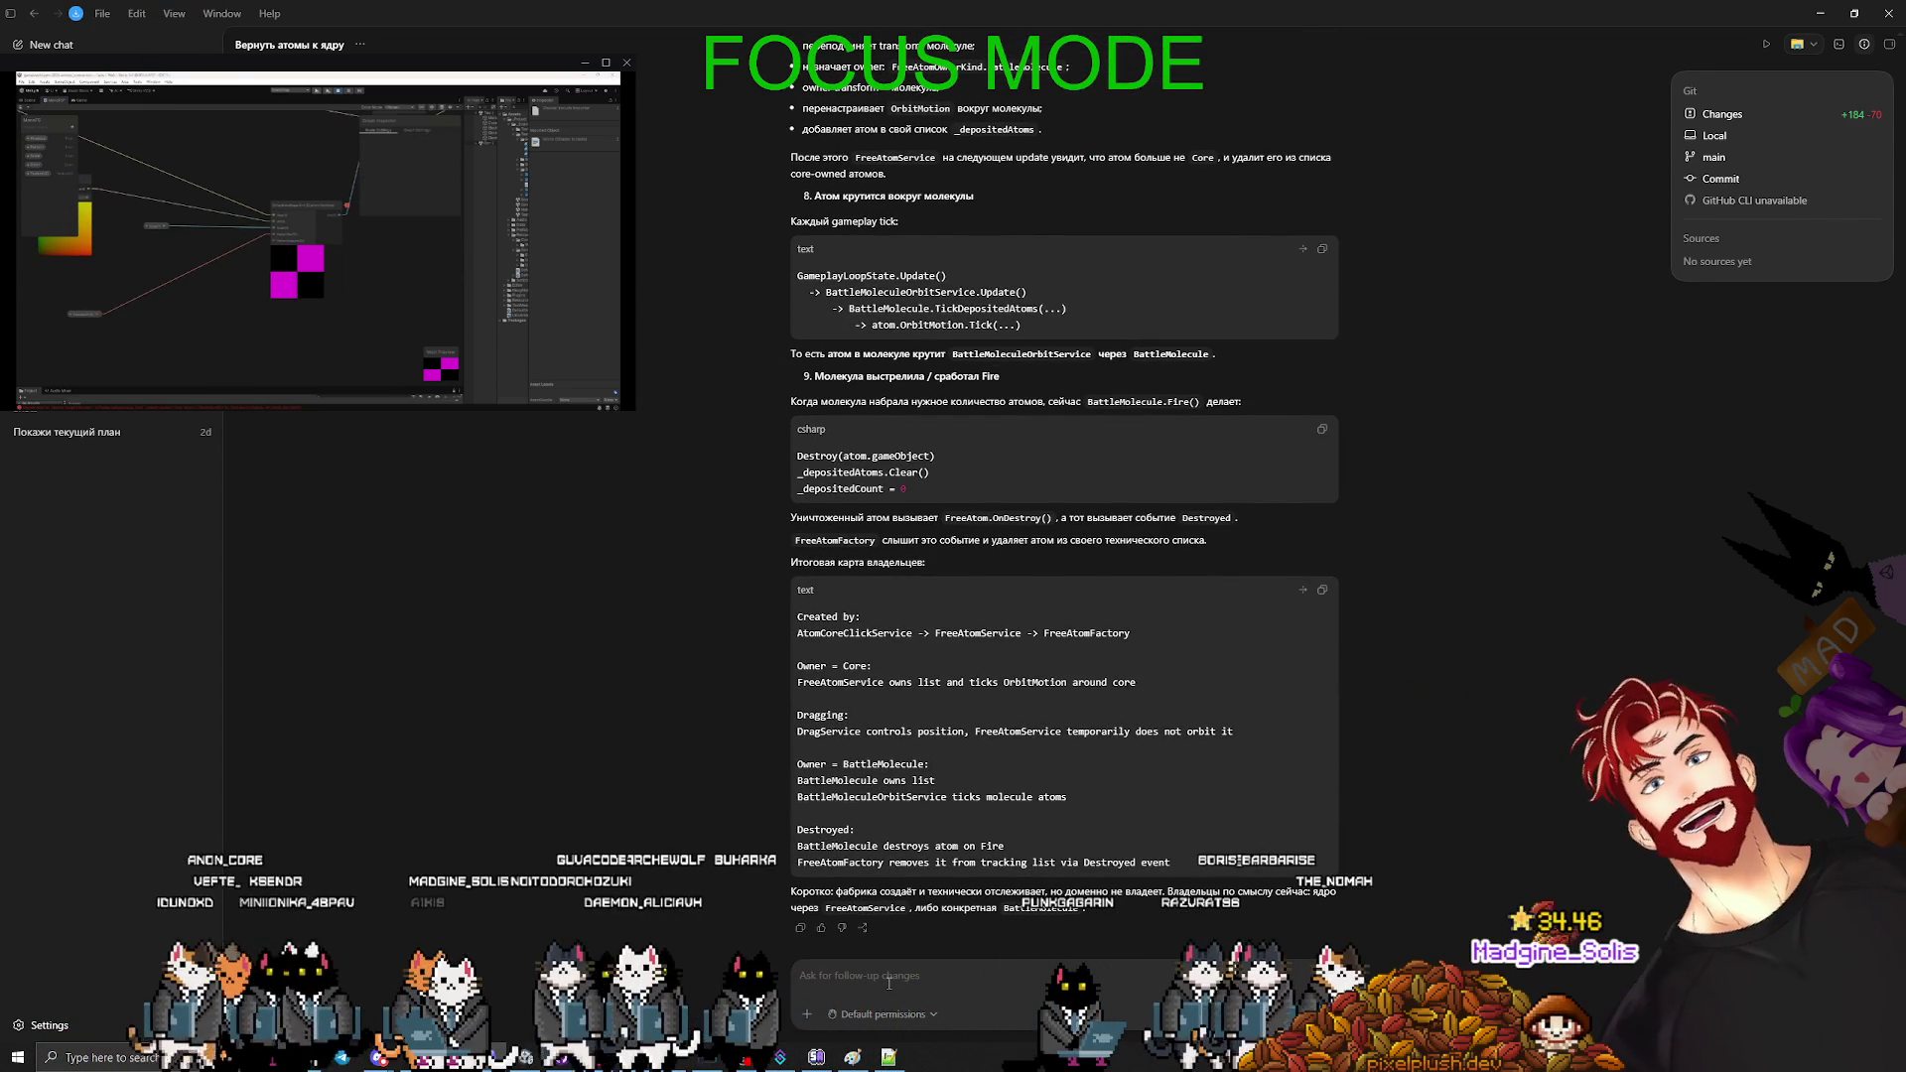
scroll(508, 759, "up", 20)
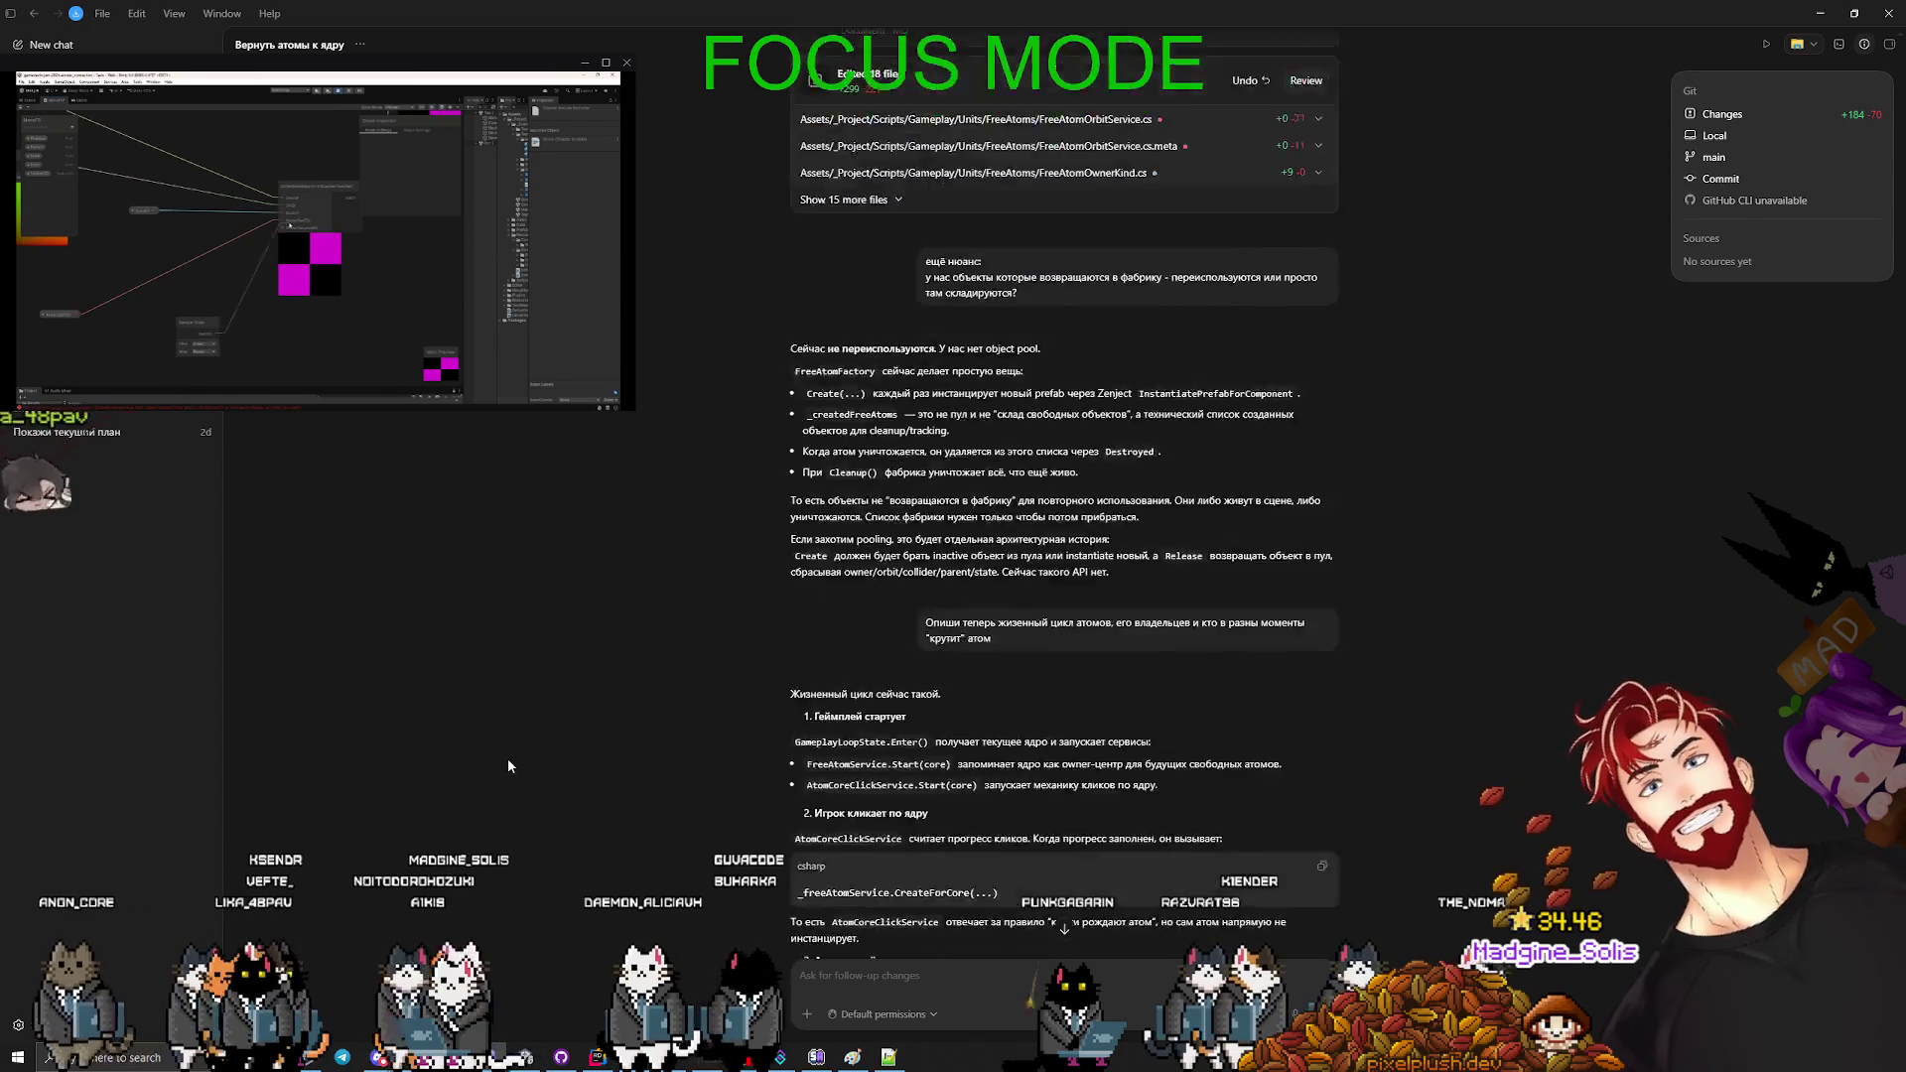
scroll(508, 765, "down", 5)
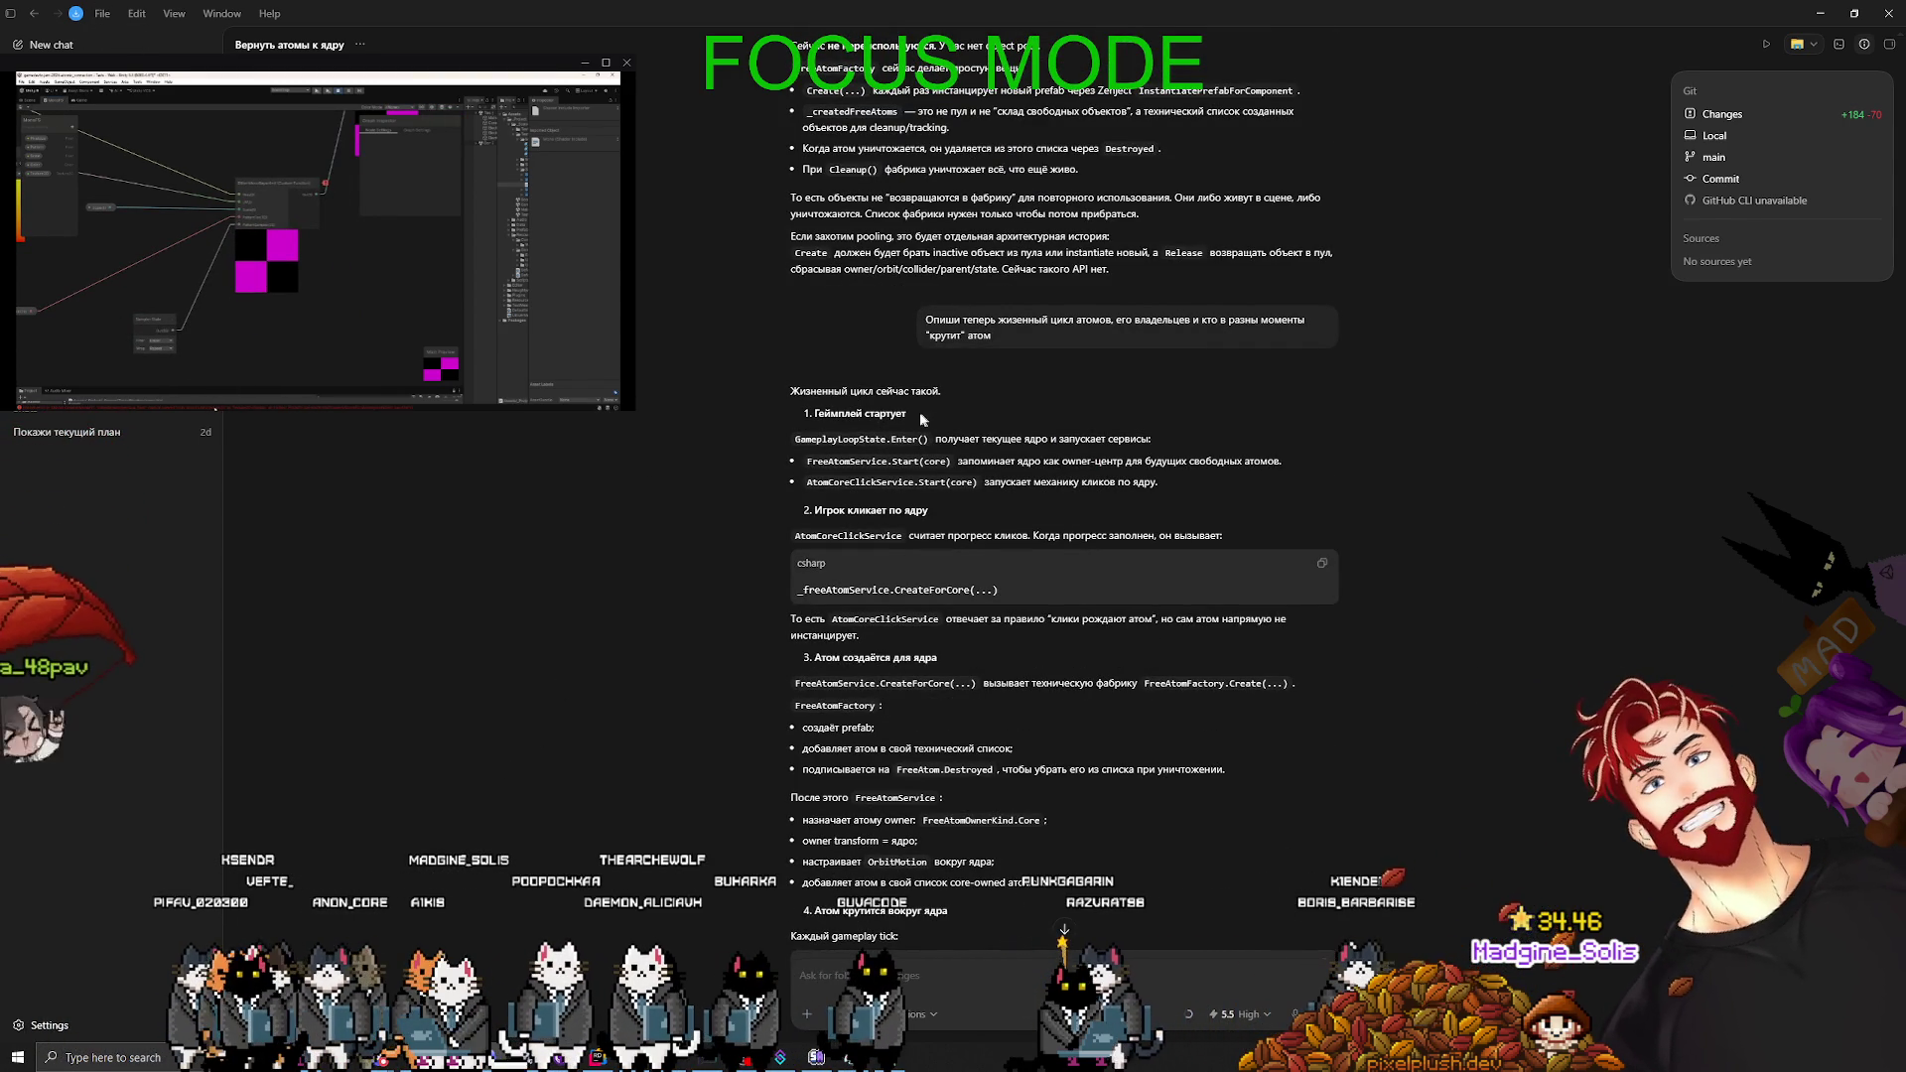
left_click_drag(919, 411, 815, 413)
left_click(1102, 454)
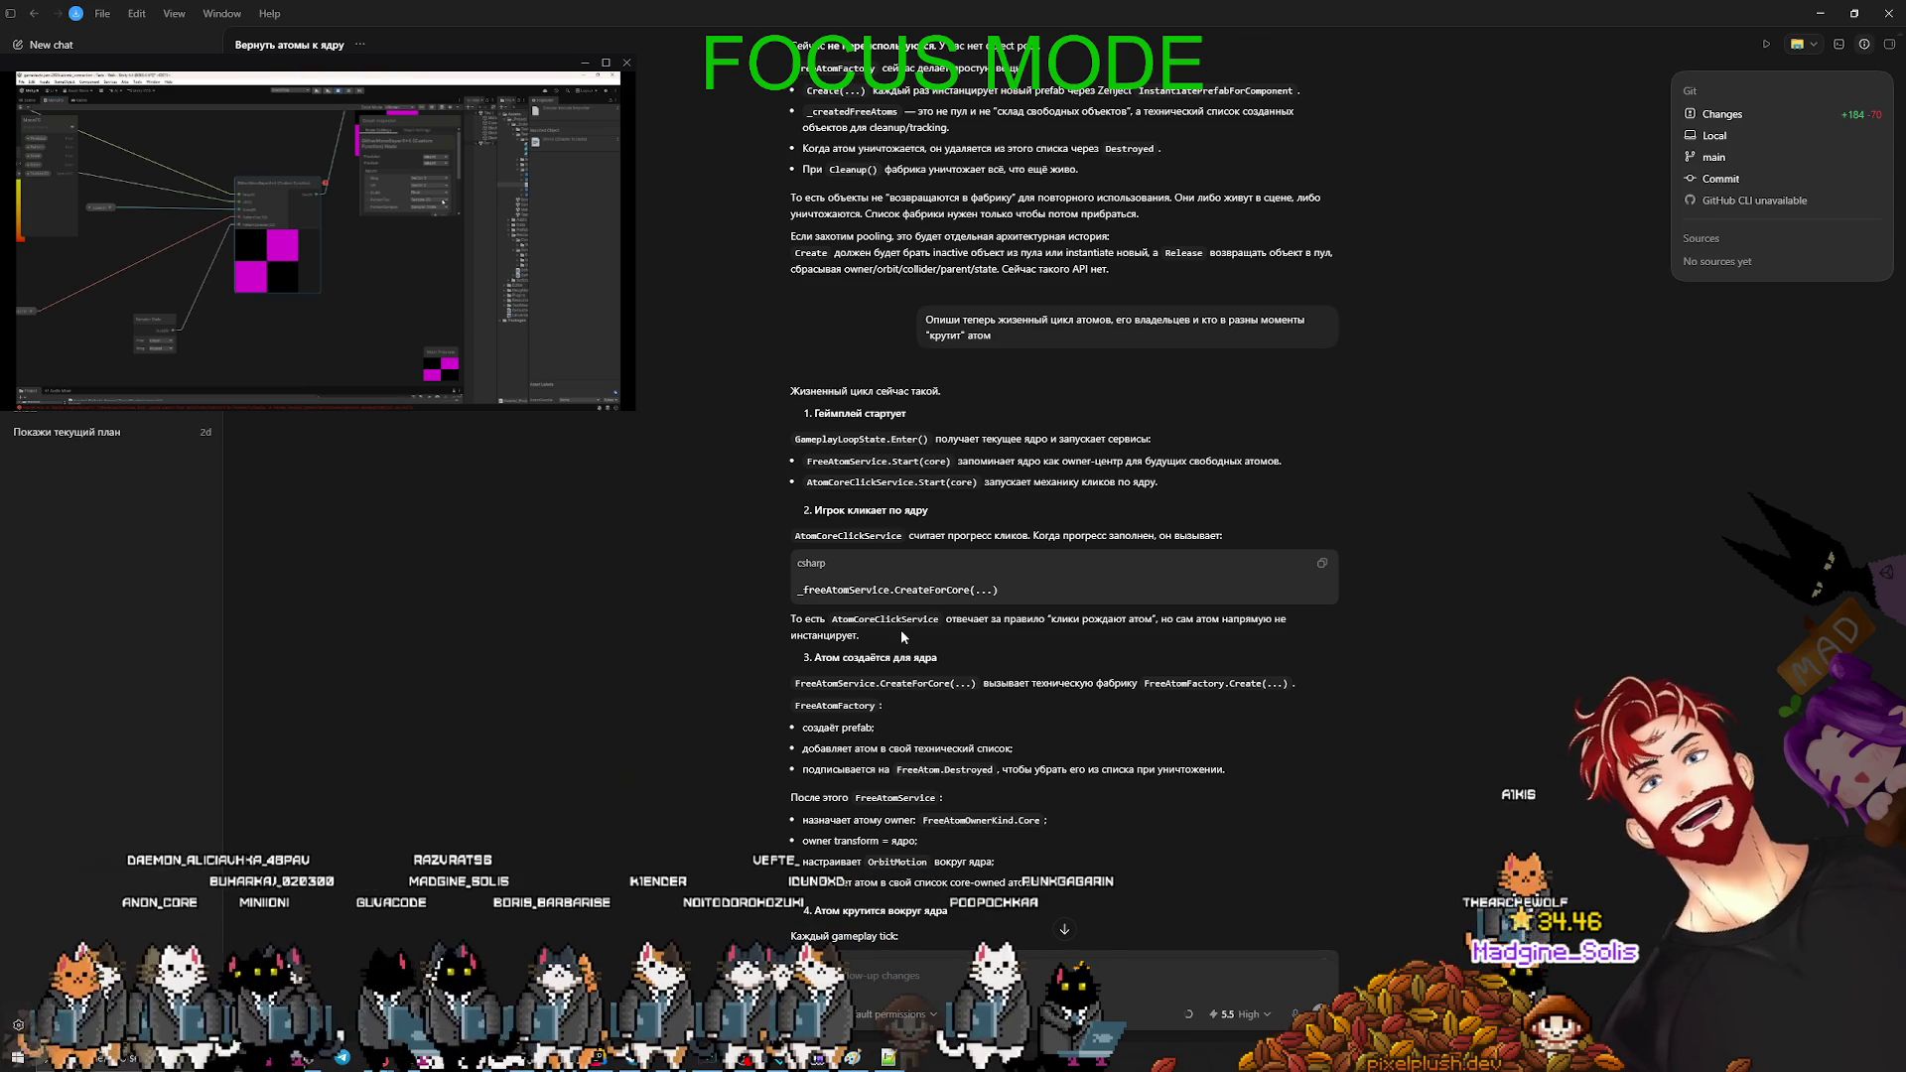
scroll(901, 630, "down", 1)
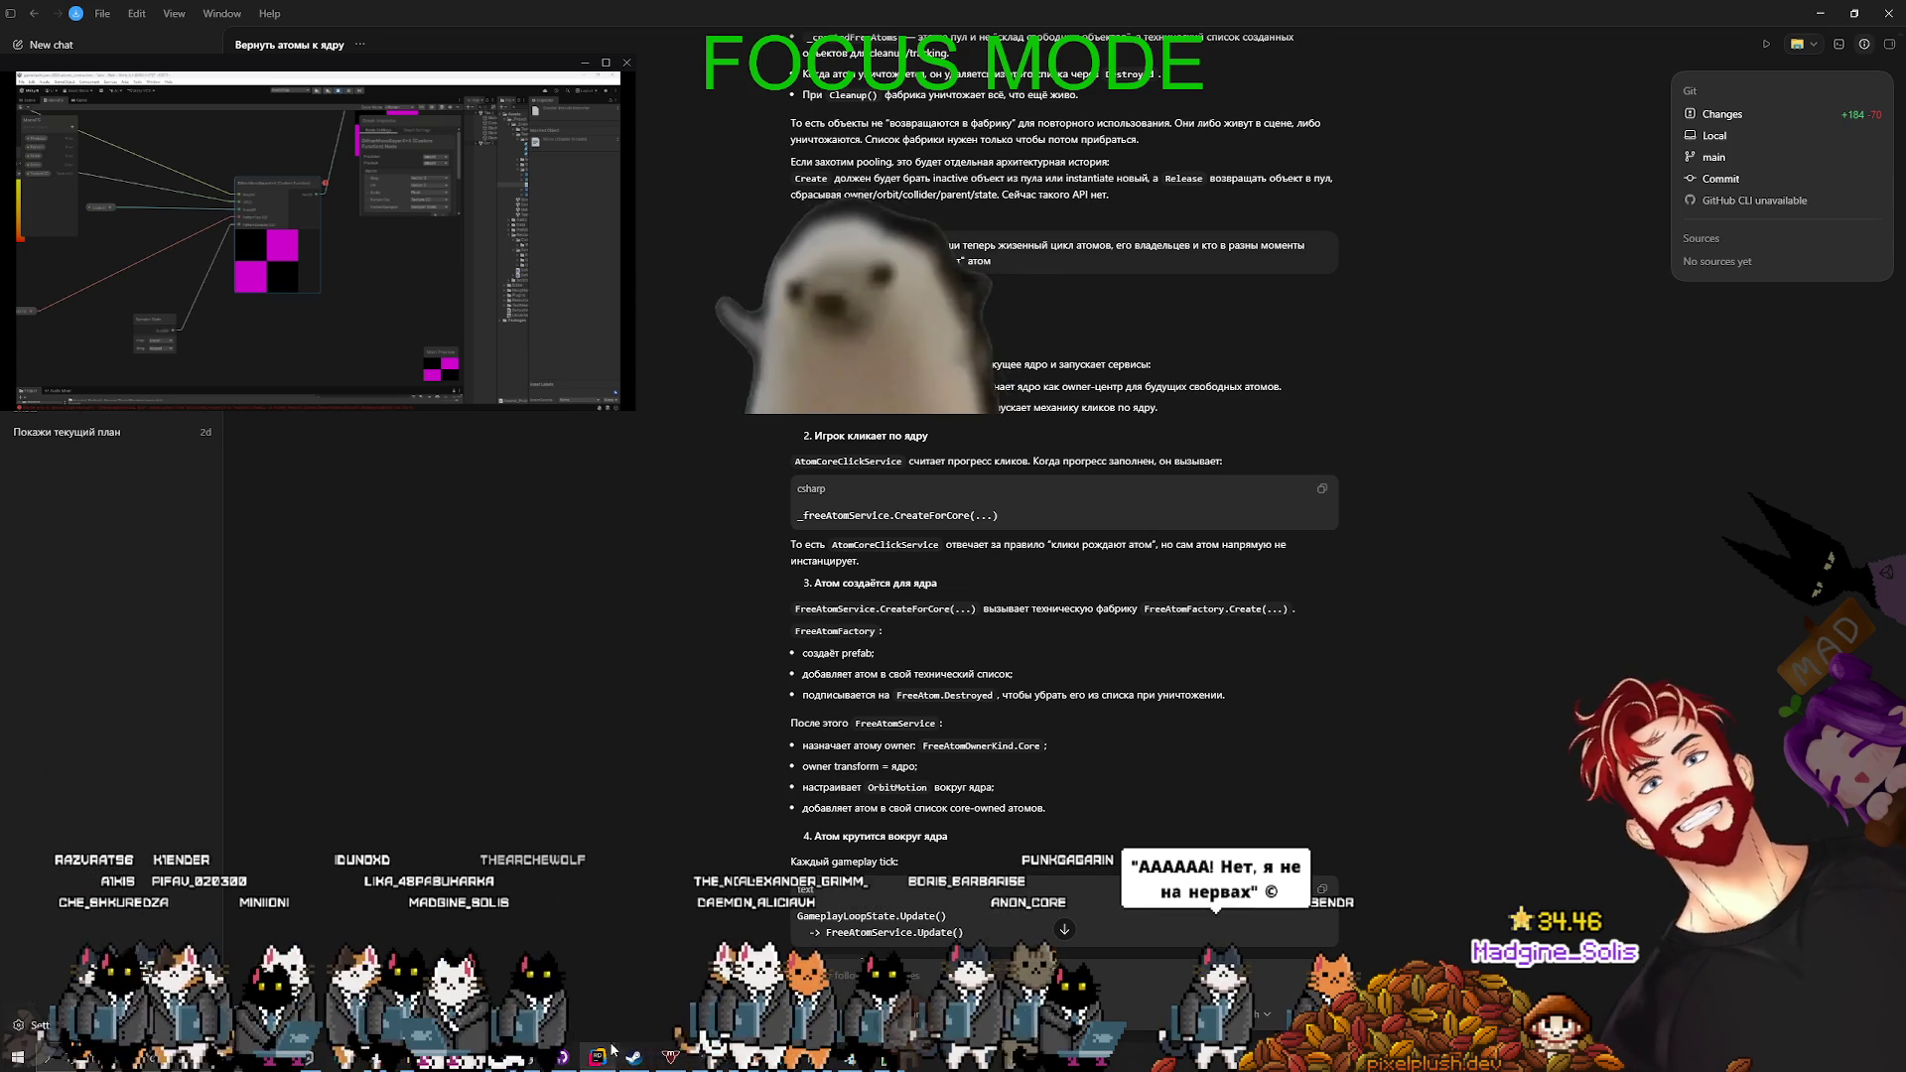
- Check FreeAtom.cs's AssignToCore and AssignToBattleMolecule methods in Rider, then let Unity recompile the scripts
key("alt+Tab")
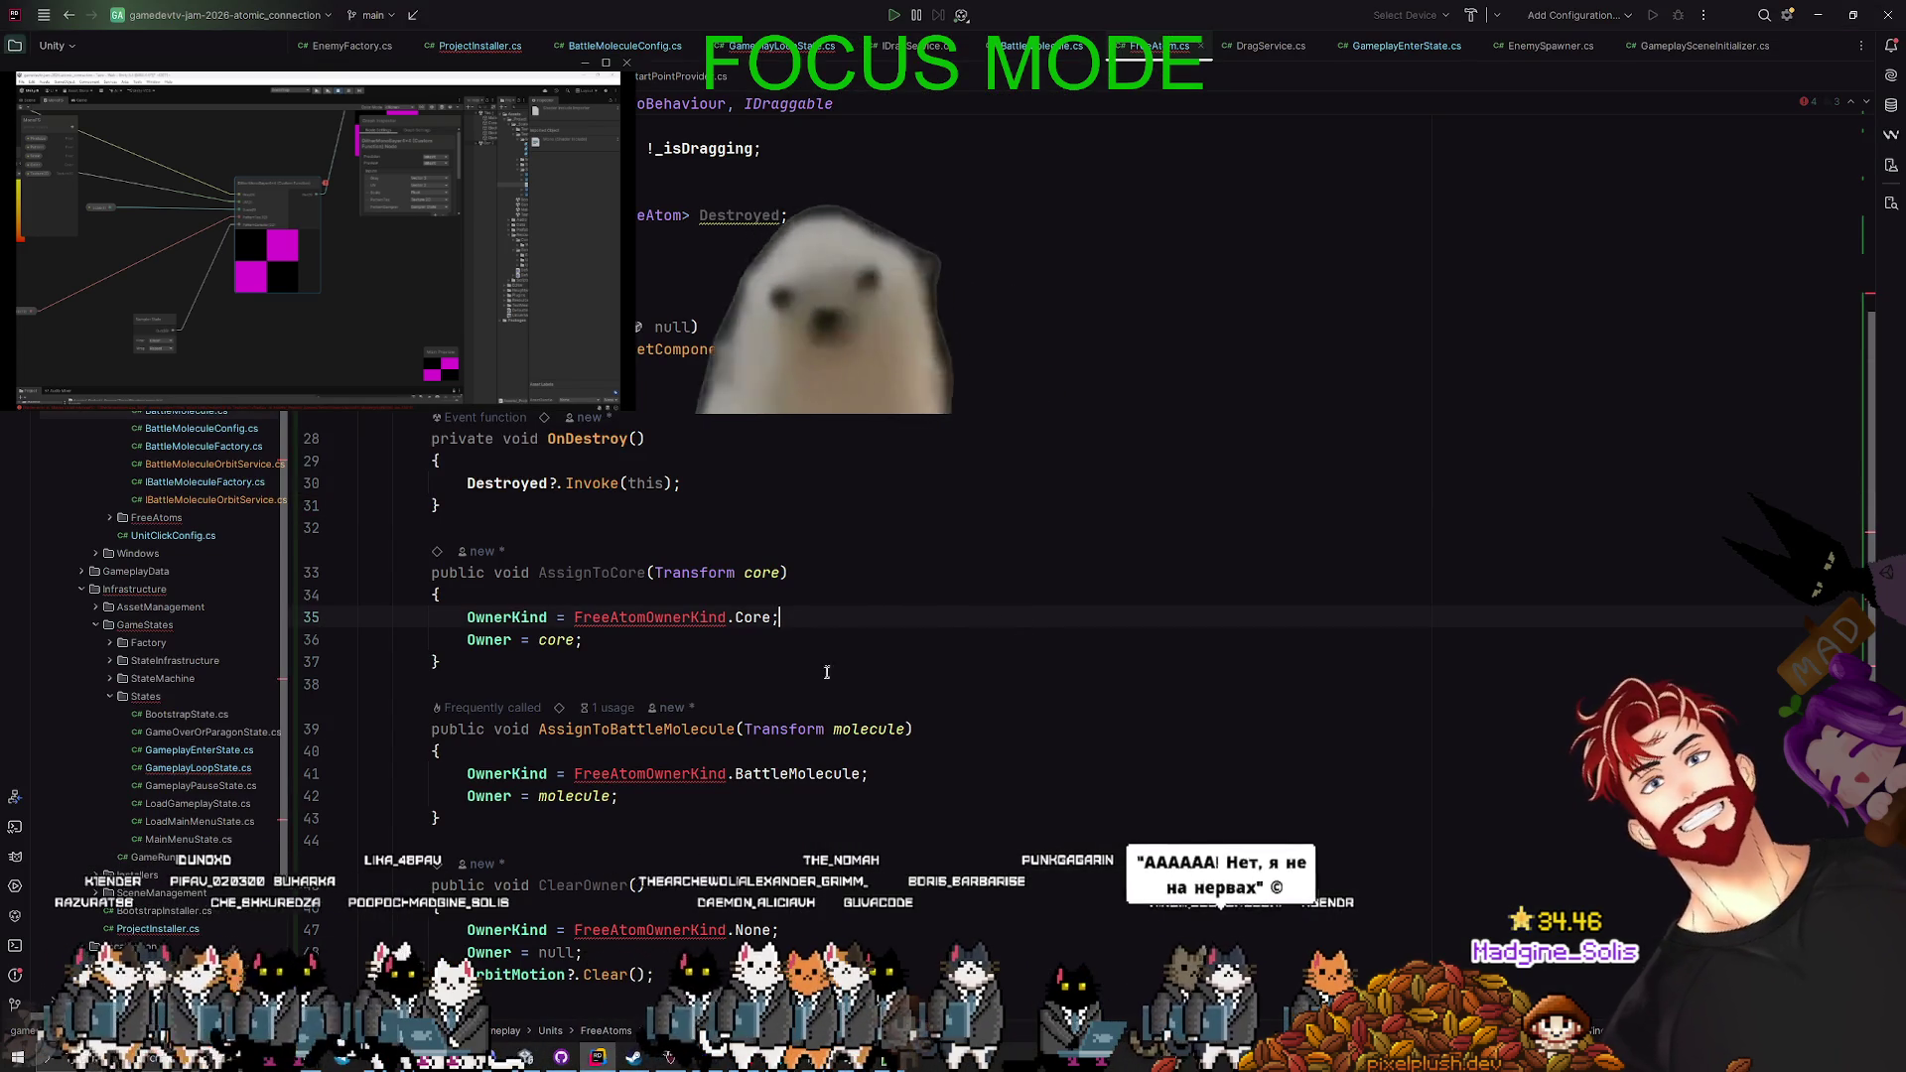
key("alt+Tab")
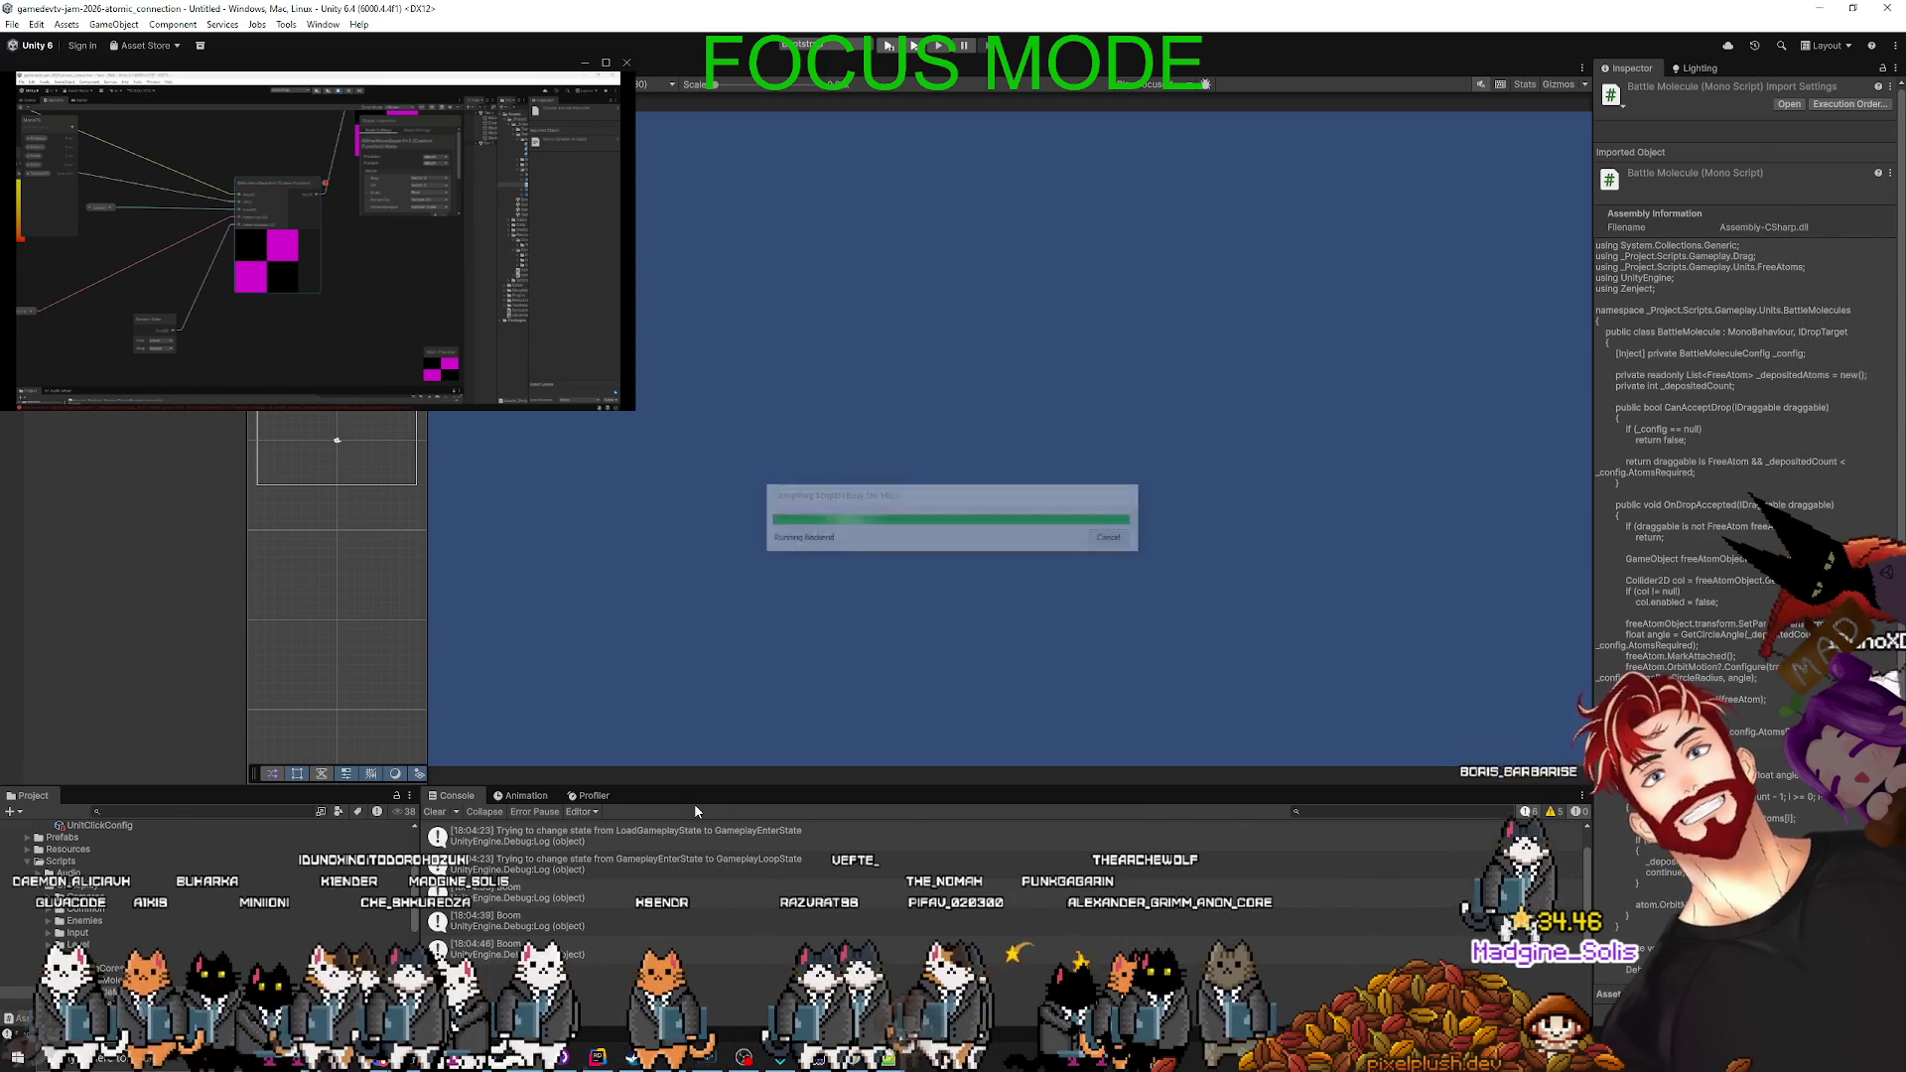
- Clear the Unity Console and open the Bootstrap scene from Assets/_Project/_Scenes
left_click(432, 812)
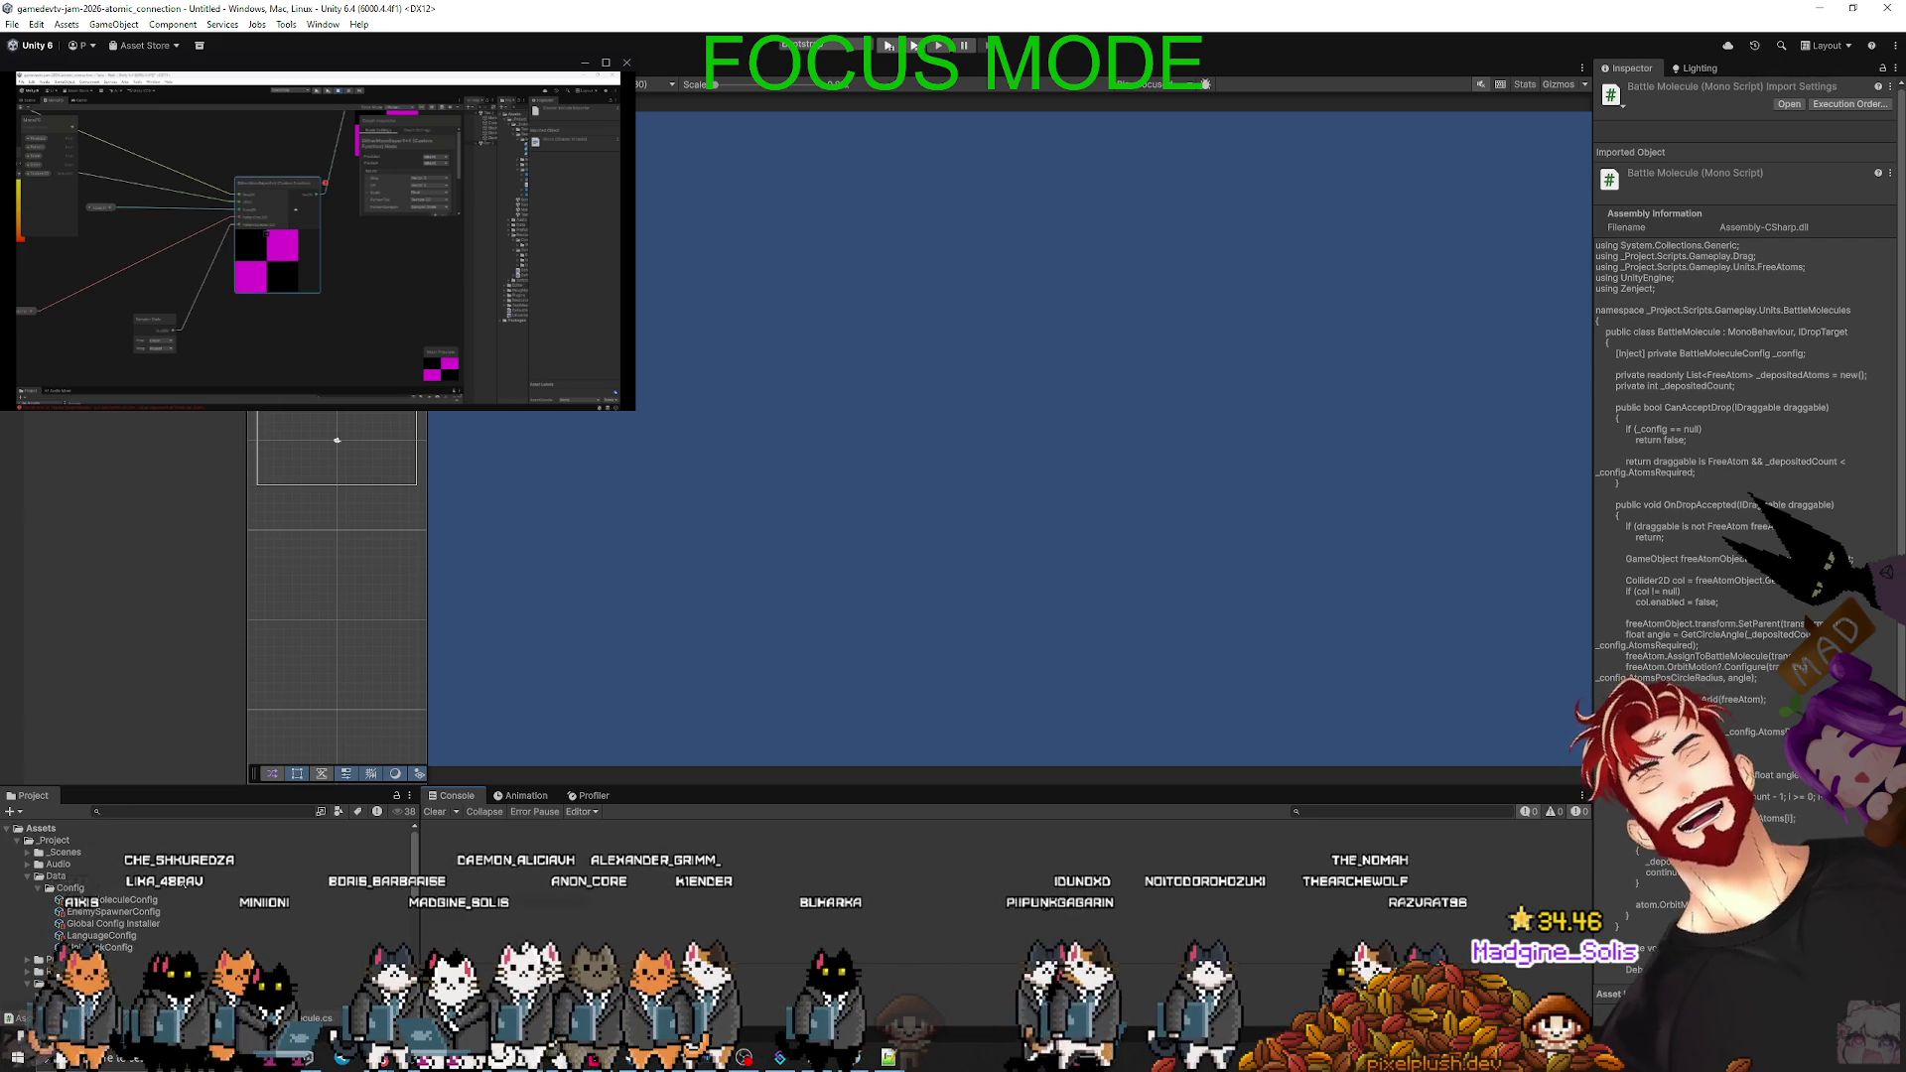
scroll(47, 869, "up", 3)
left_click(27, 852)
left_click(79, 865)
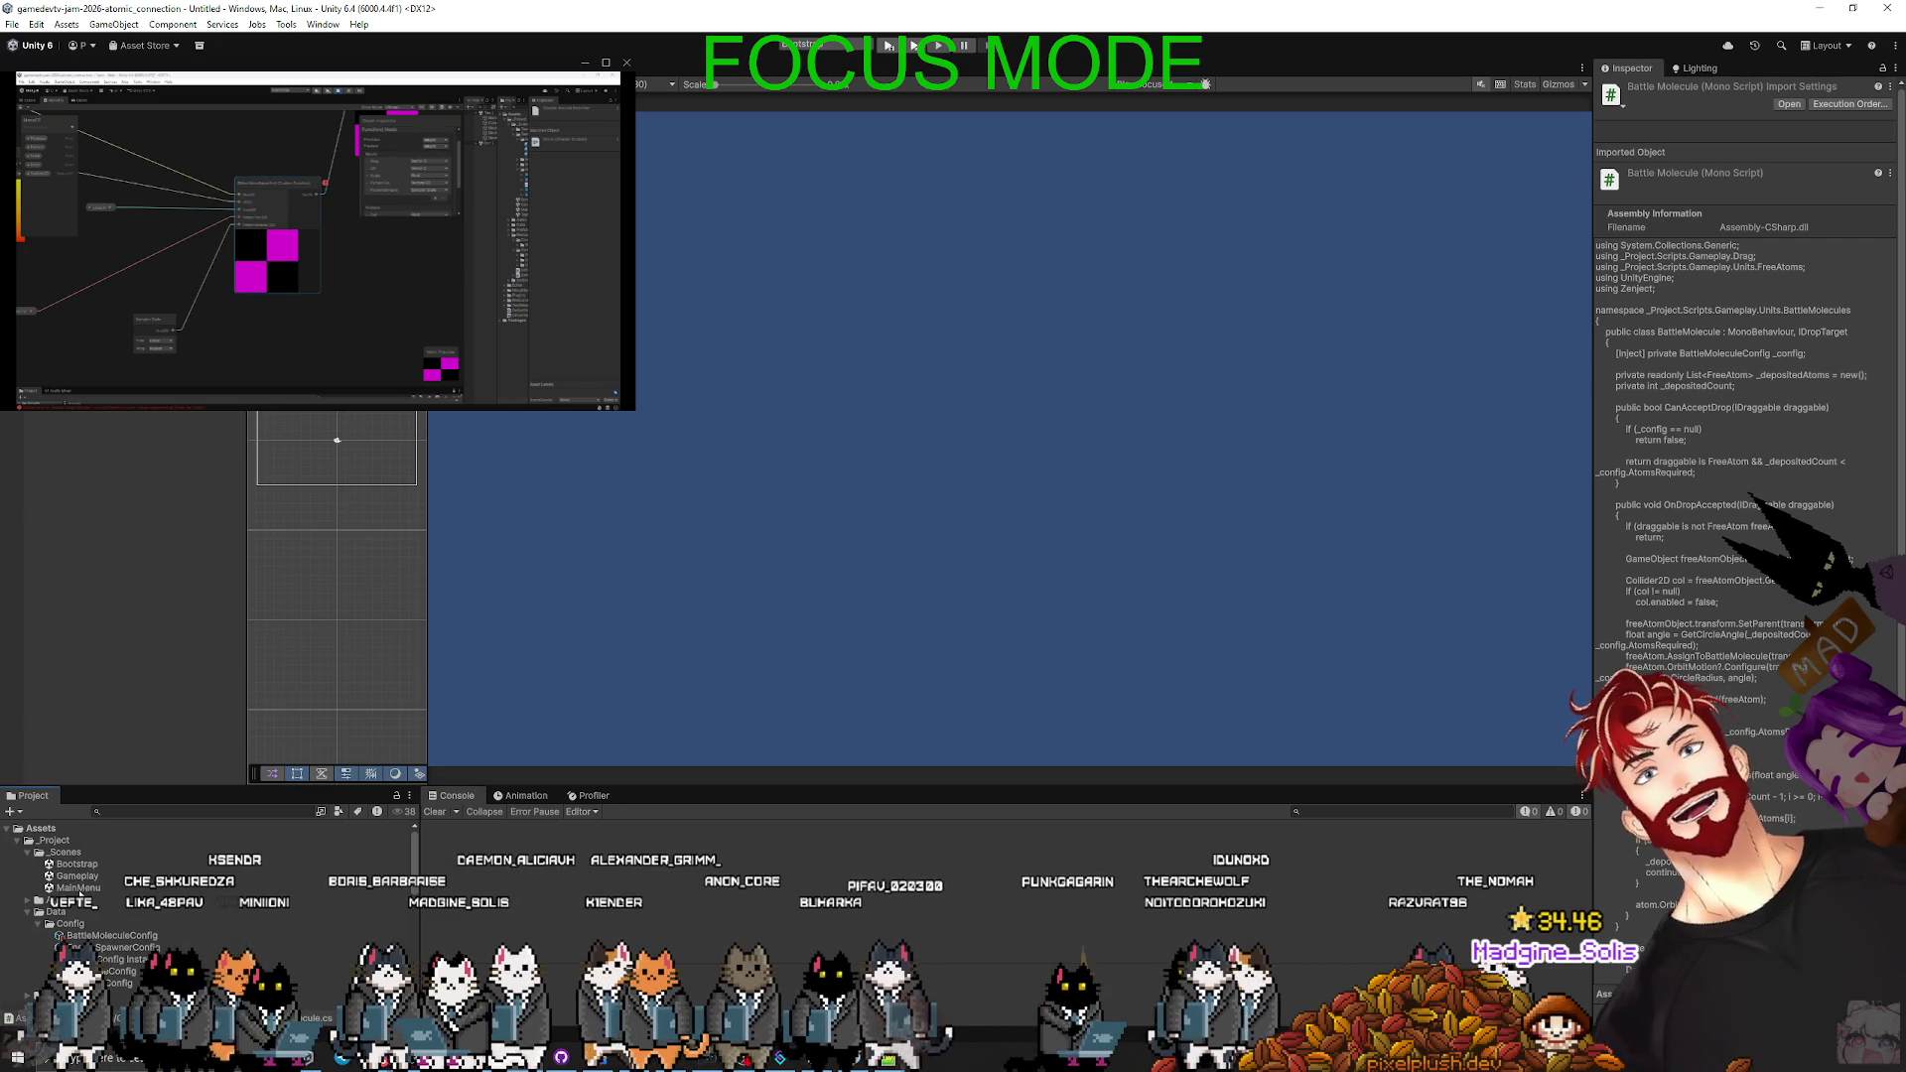
double_click(80, 866)
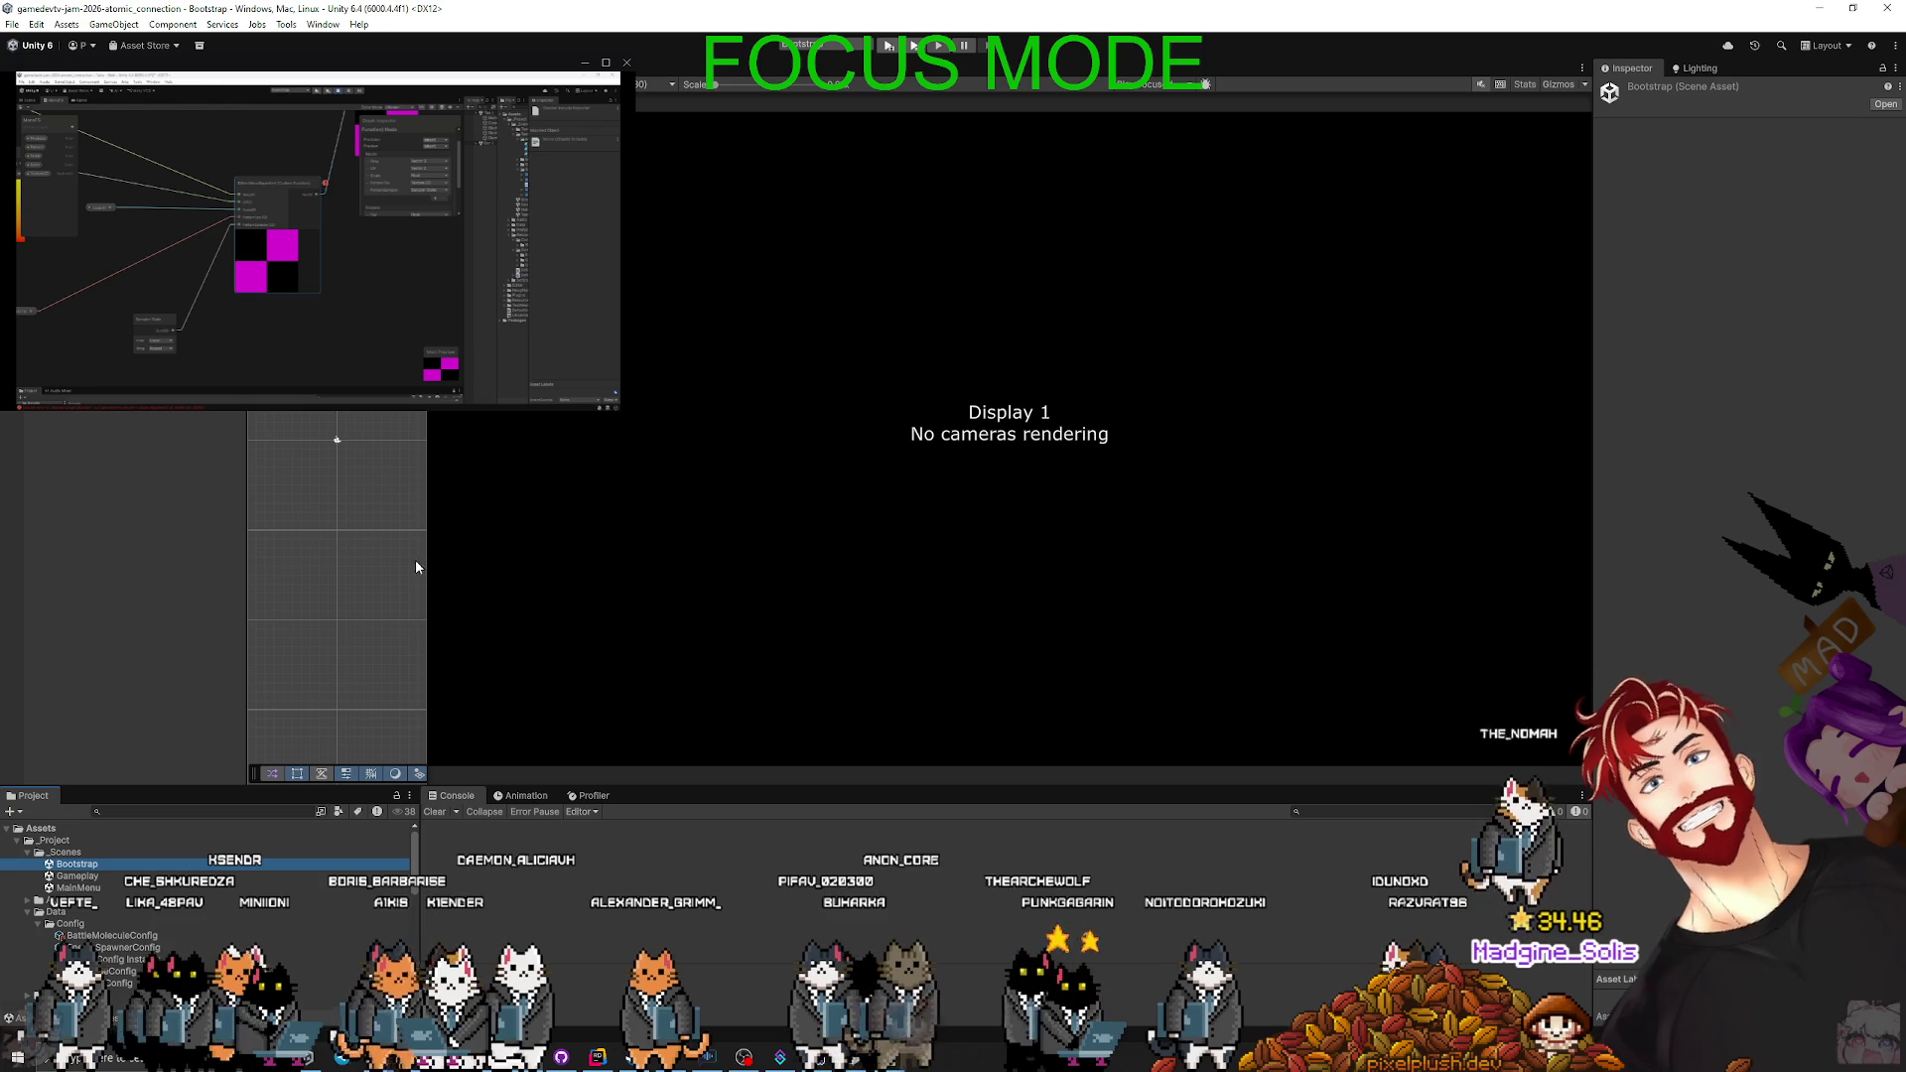
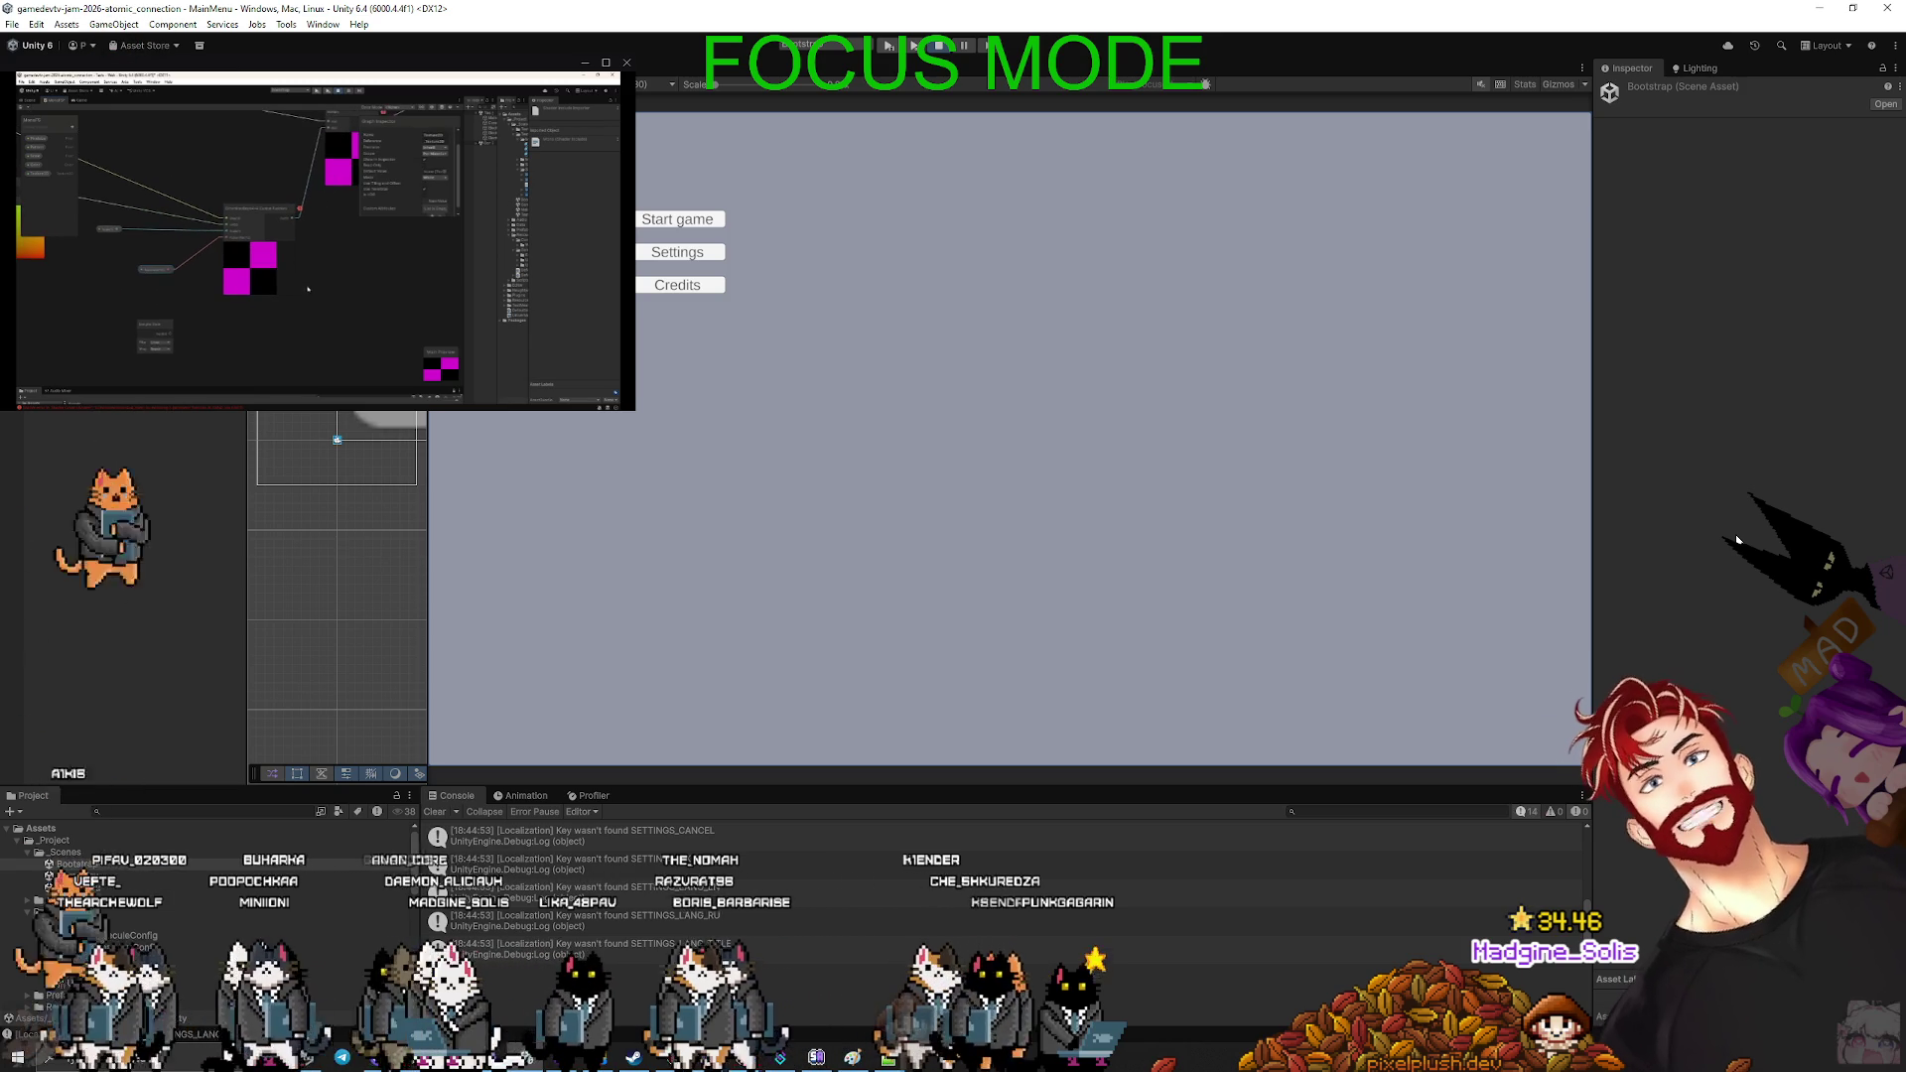
- Start a game from the main menu, drop the magenta atom into the orange circle, then stop play mode
left_click(671, 222)
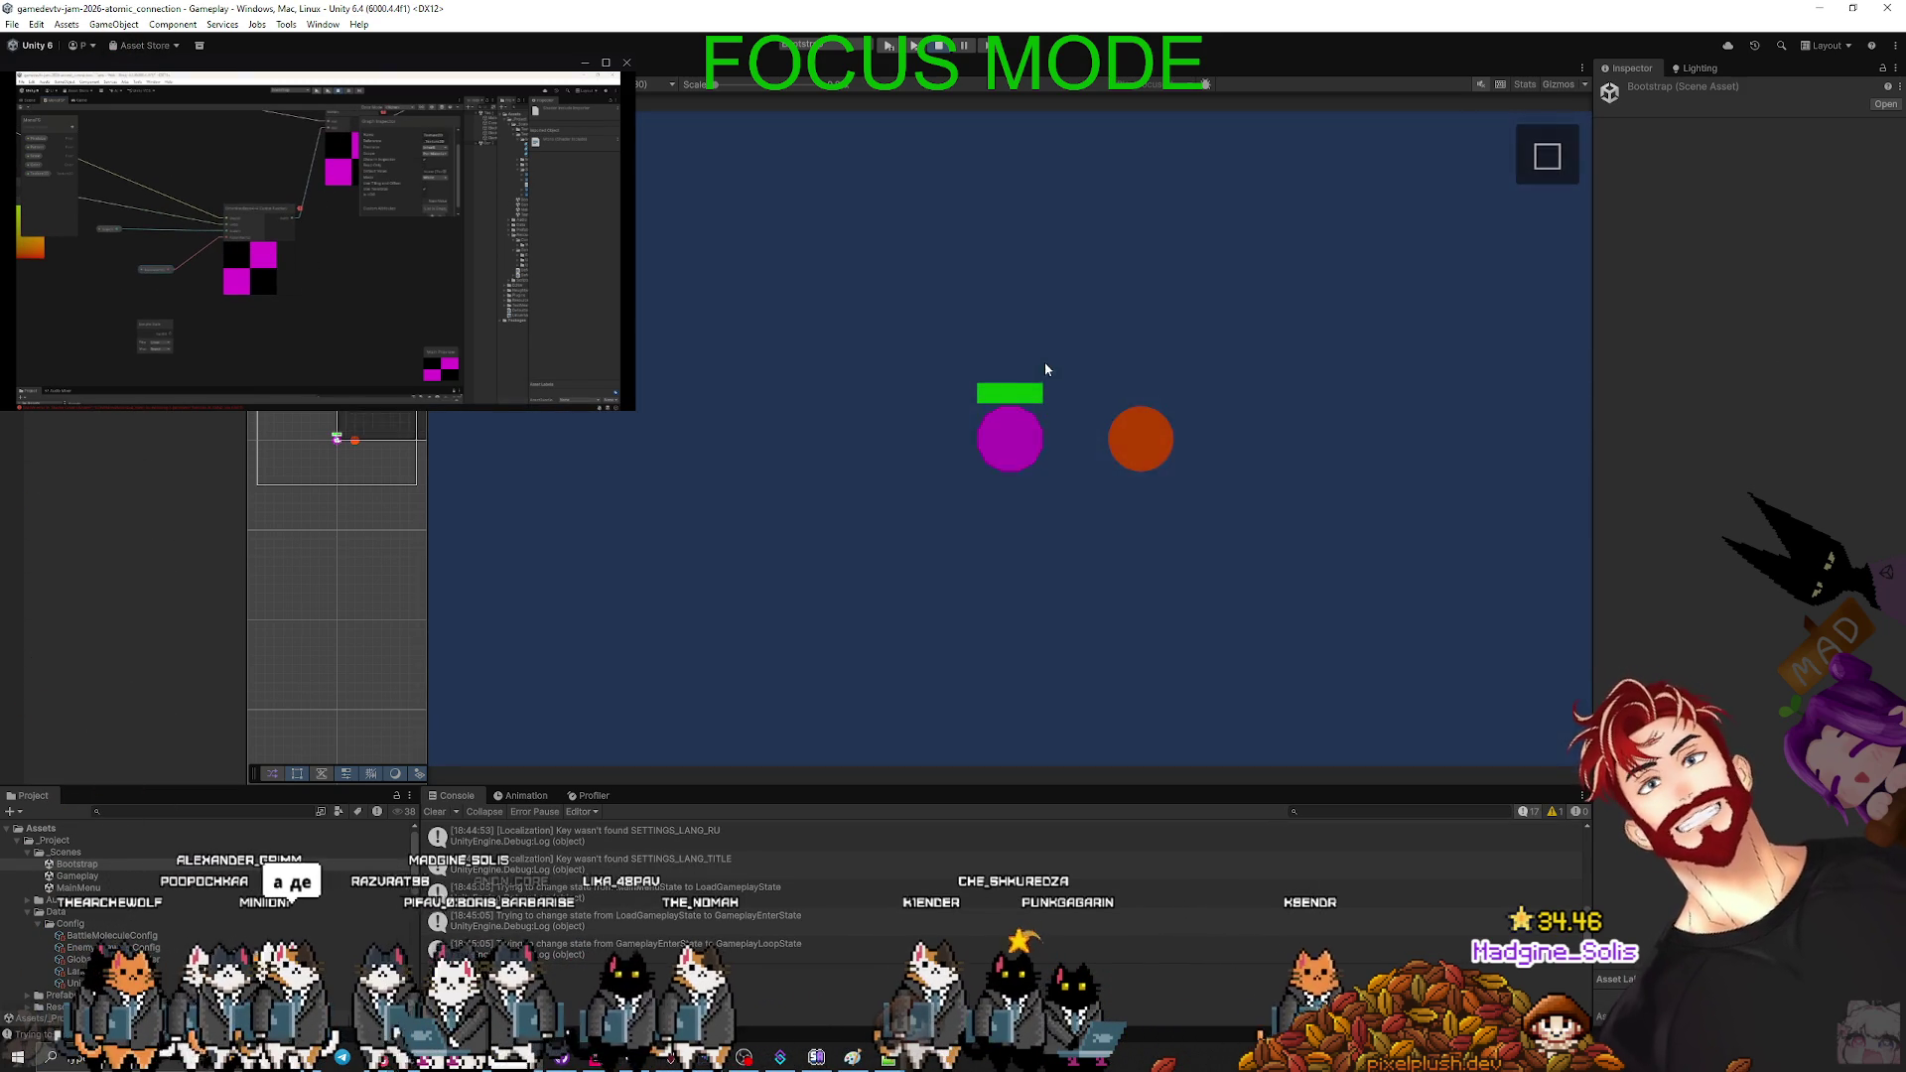
mouse_move(1015, 454)
left_mouse_down()
mouse_move(1054, 463)
mouse_move(1051, 429)
mouse_move(1162, 447)
left_mouse_up()
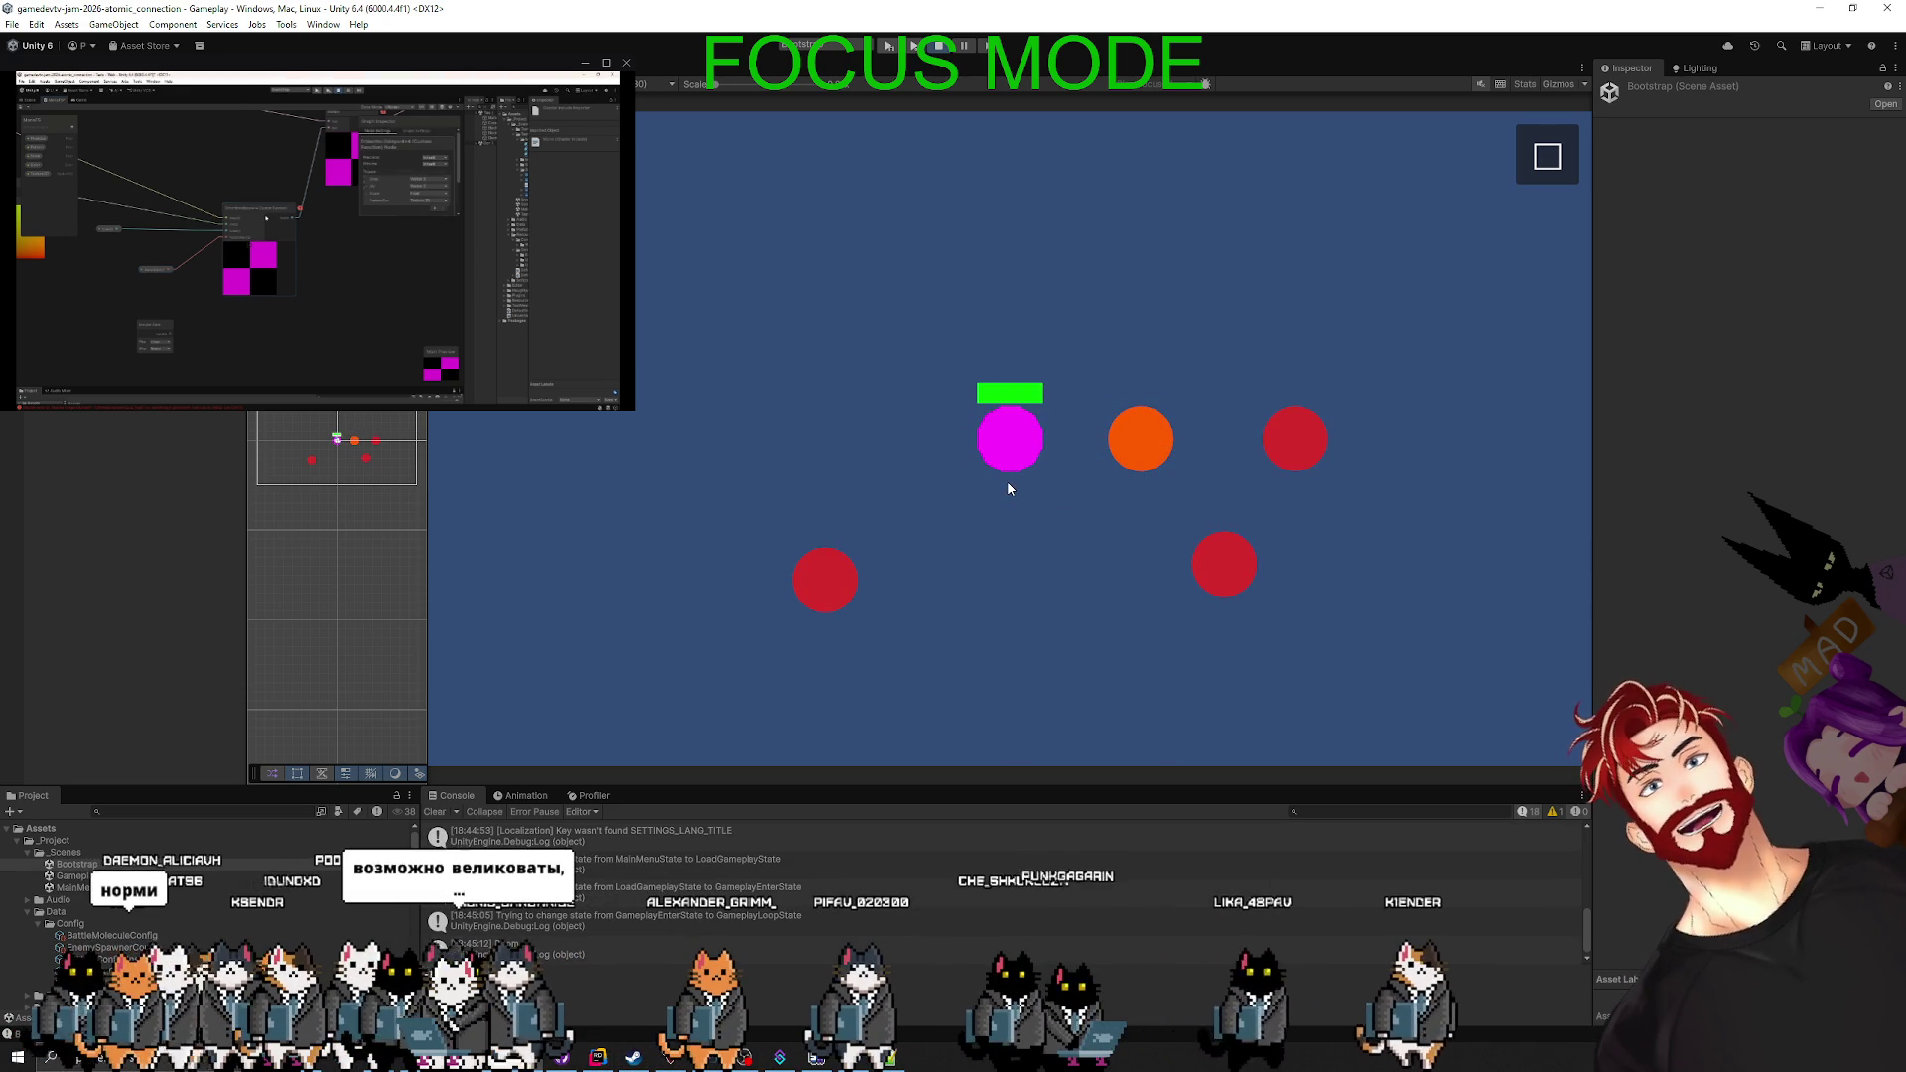
left_click(940, 47)
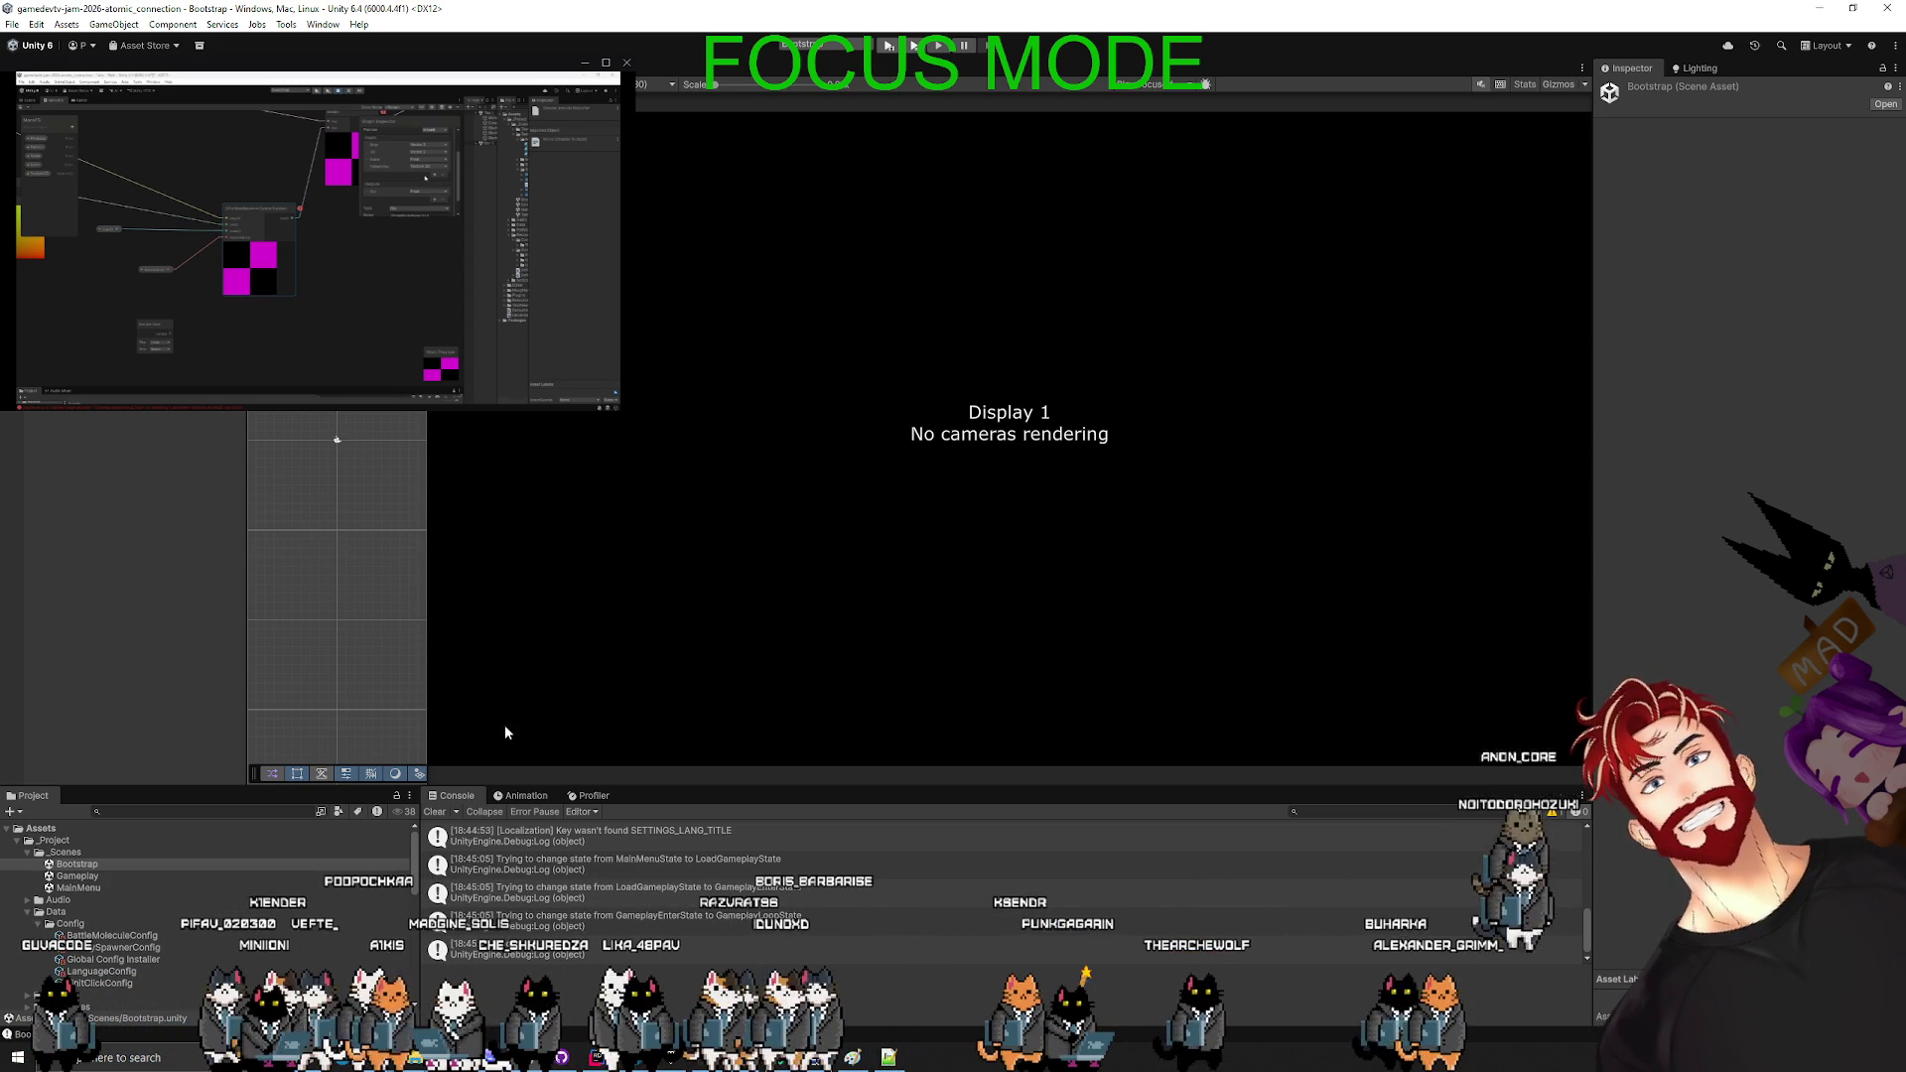
- Switch to Codex and read the line about atoms owned by the core
key("alt+Tab")
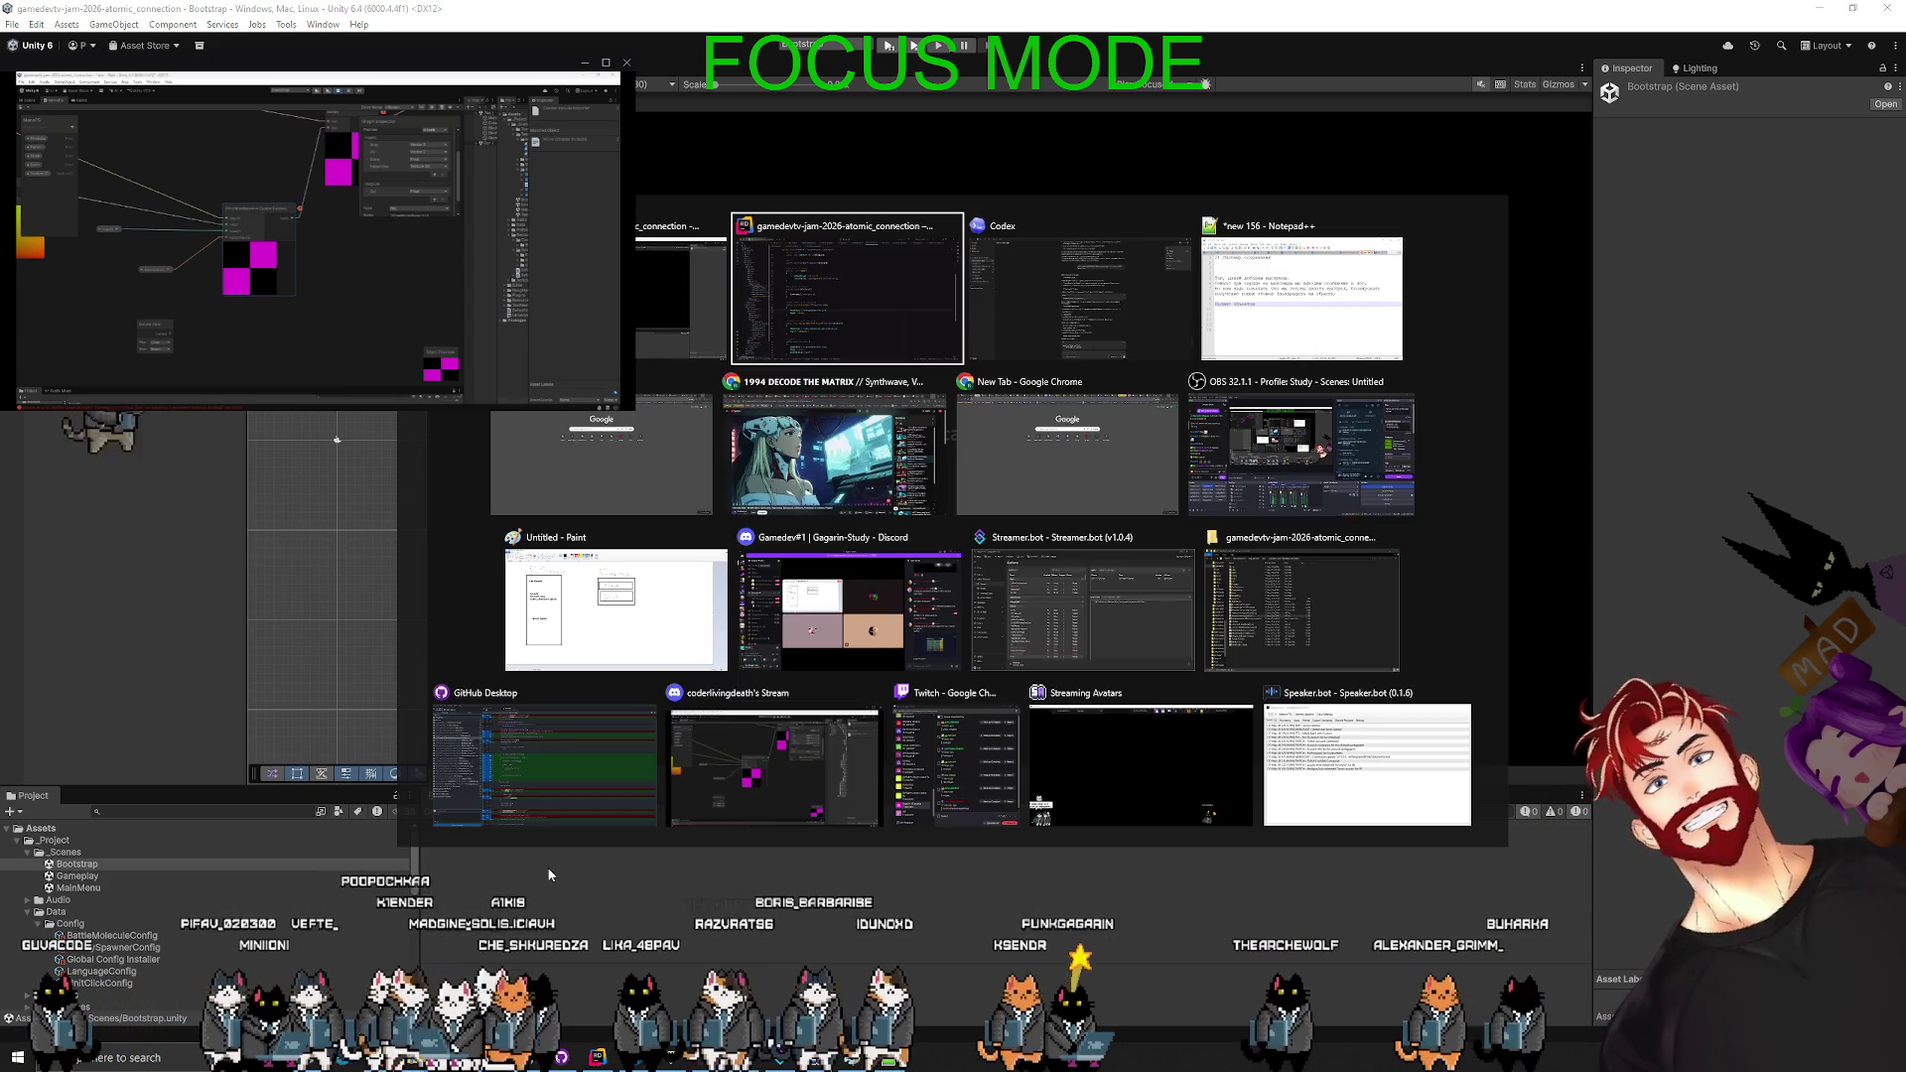
key("alt+Tab")
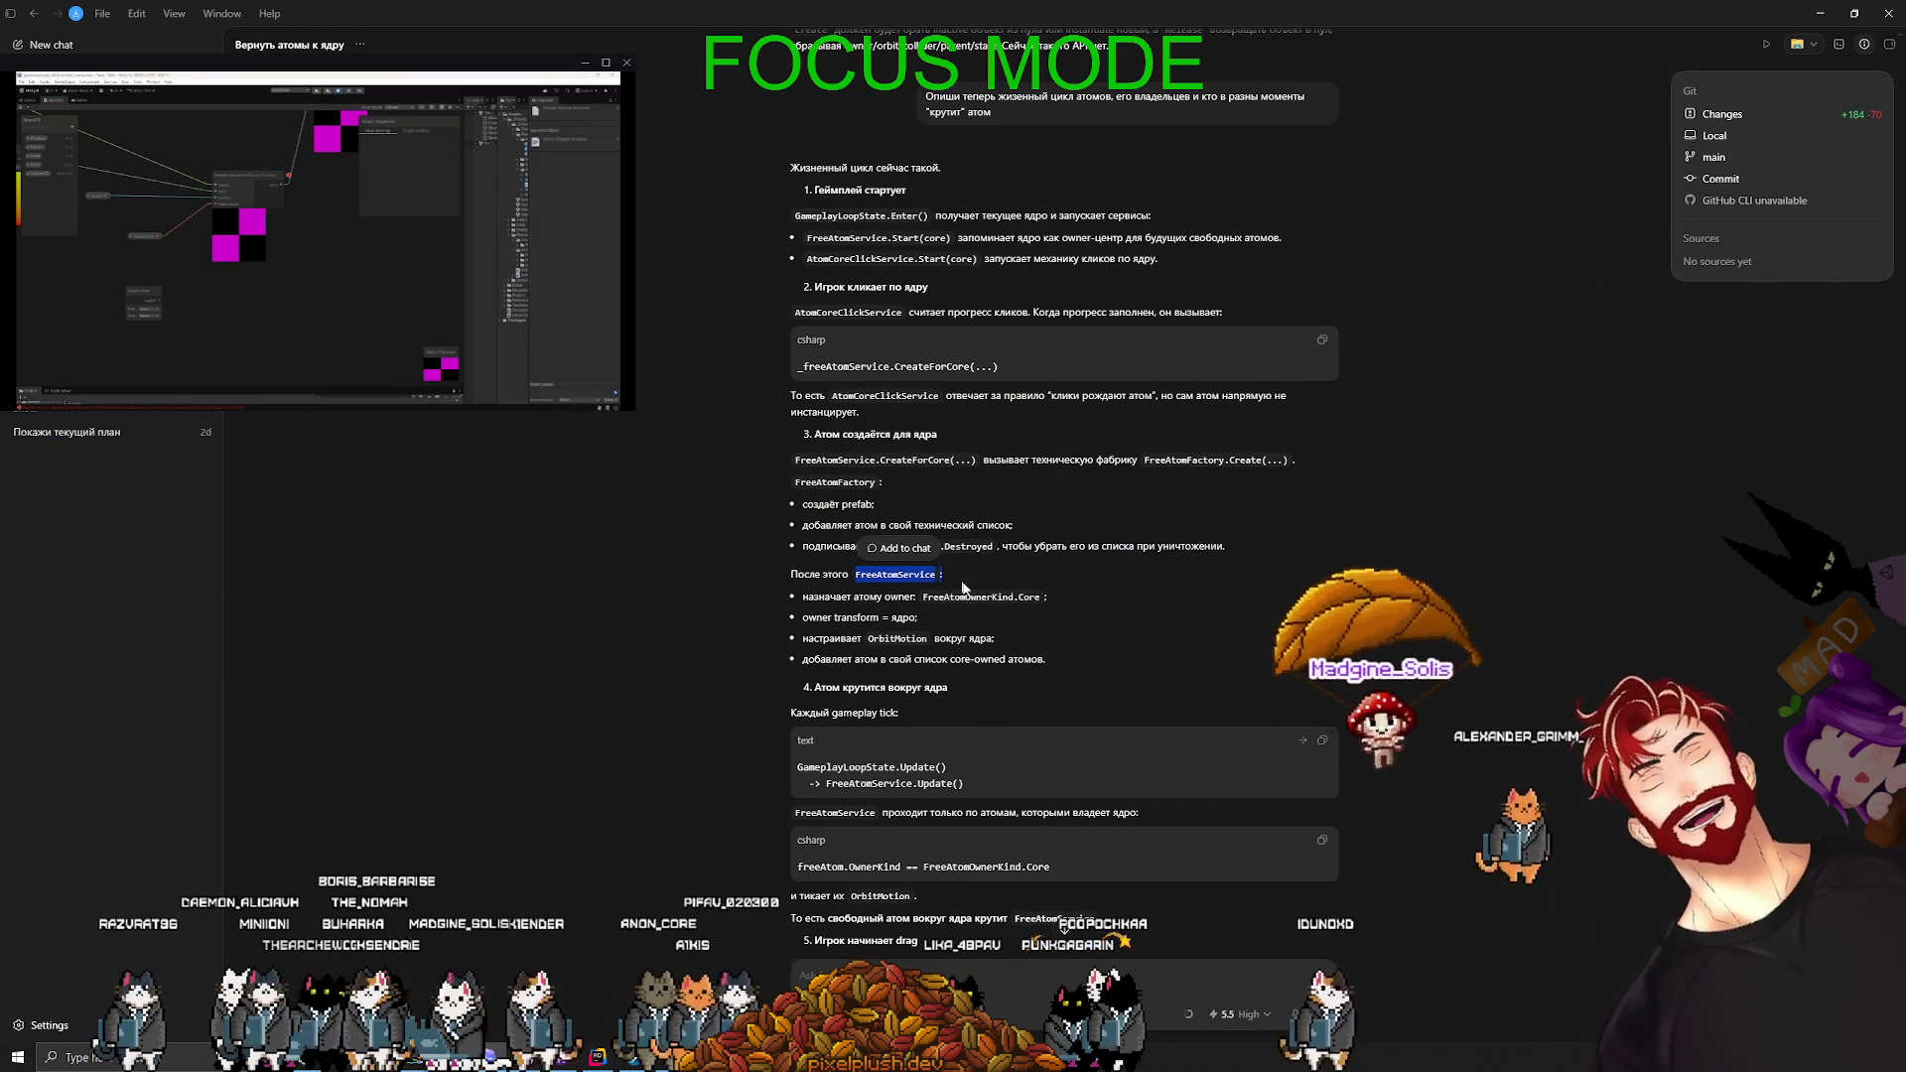
left_click_drag(1060, 657, 801, 658)
left_click(976, 692)
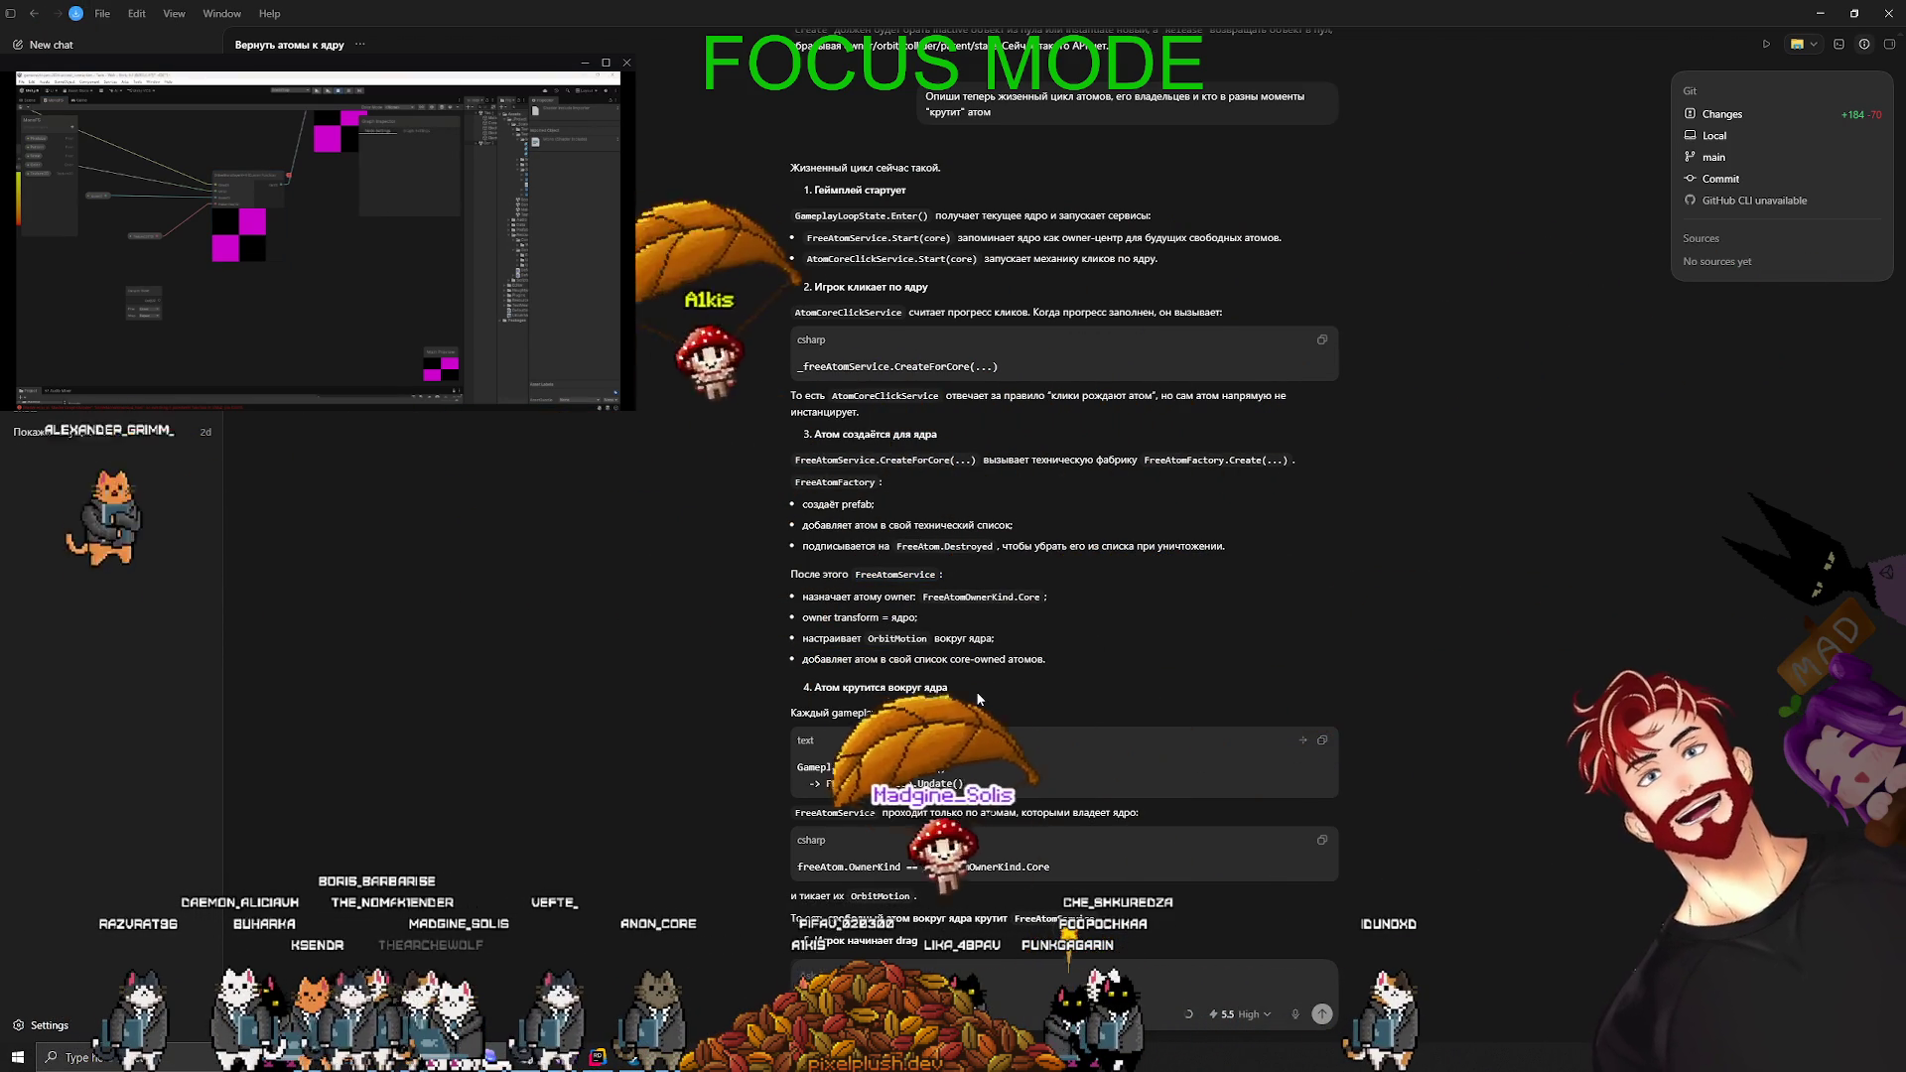
- Scroll to the tick example and review how FreeAtomService updates each FreeAtom
scroll(978, 693, "down", 3)
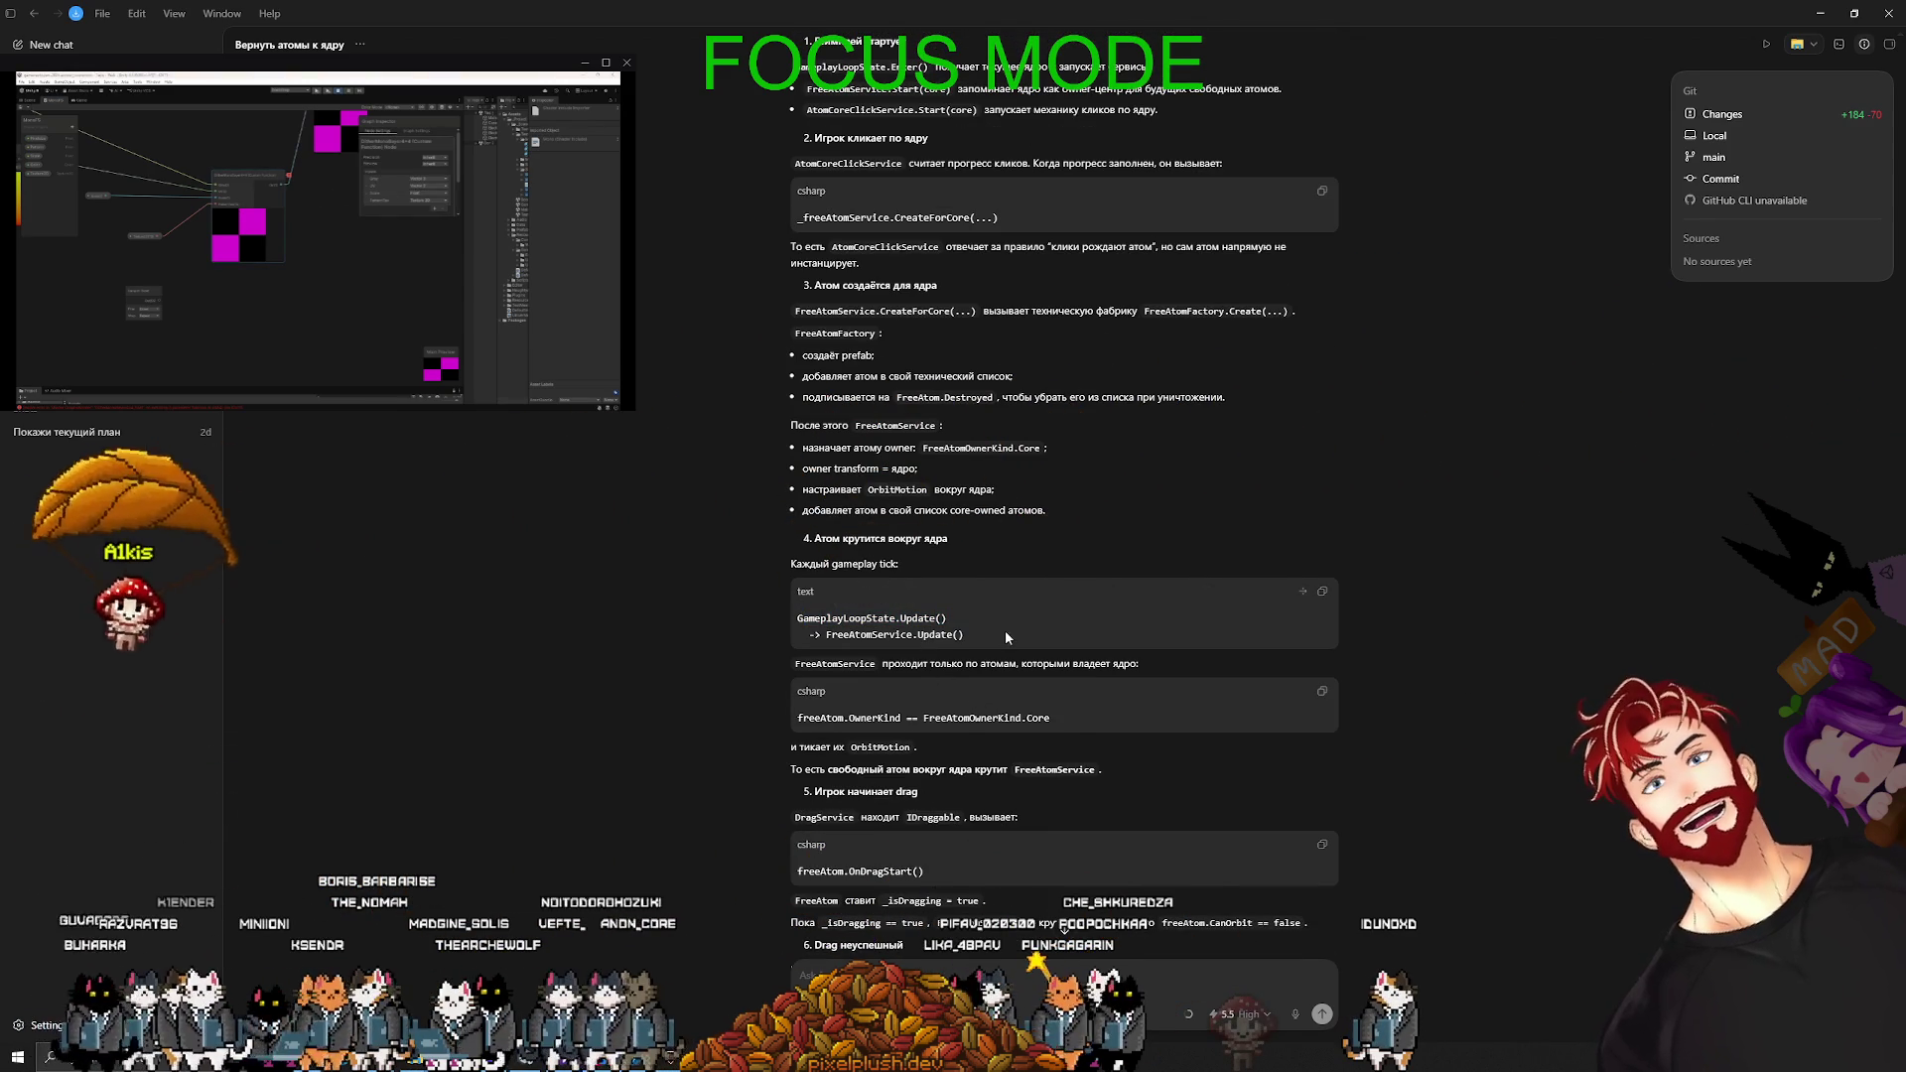
left_click_drag(984, 635, 843, 636)
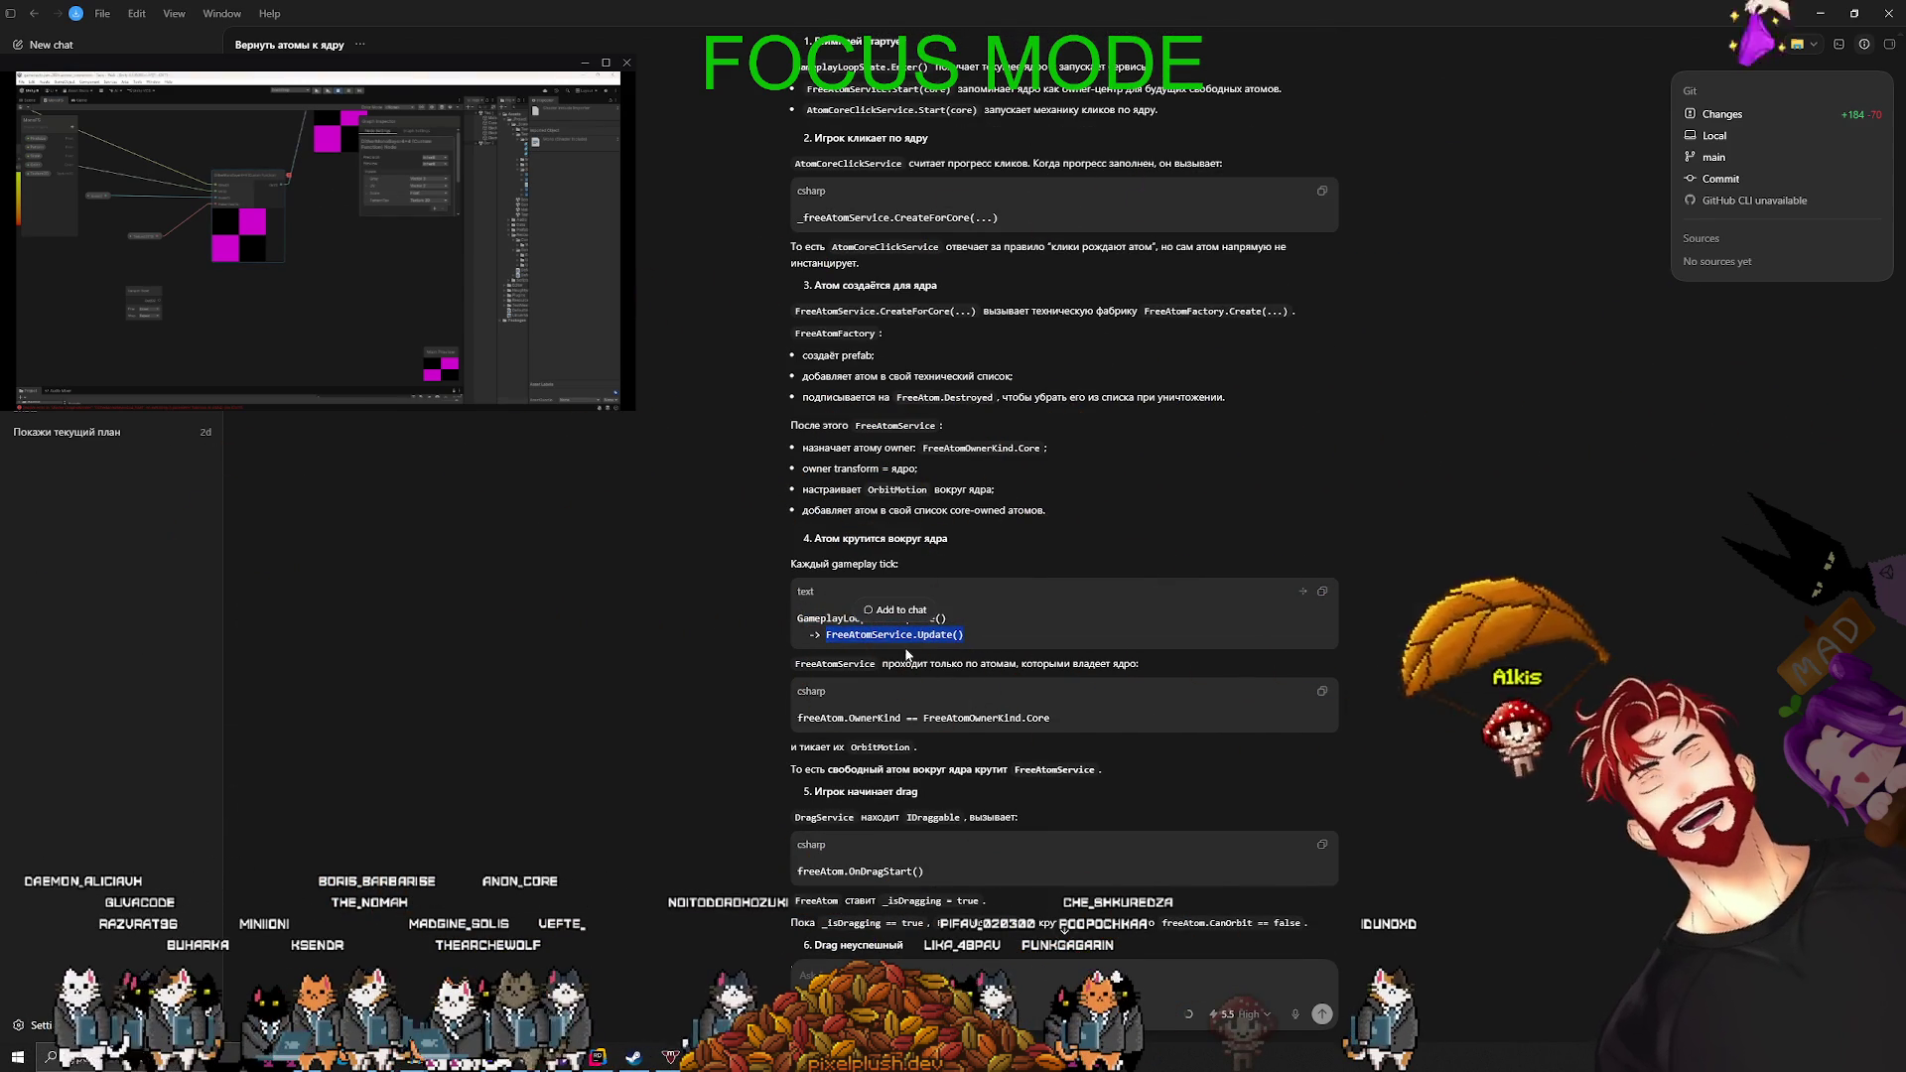
left_click(842, 677)
left_click_drag(772, 657, 1146, 671)
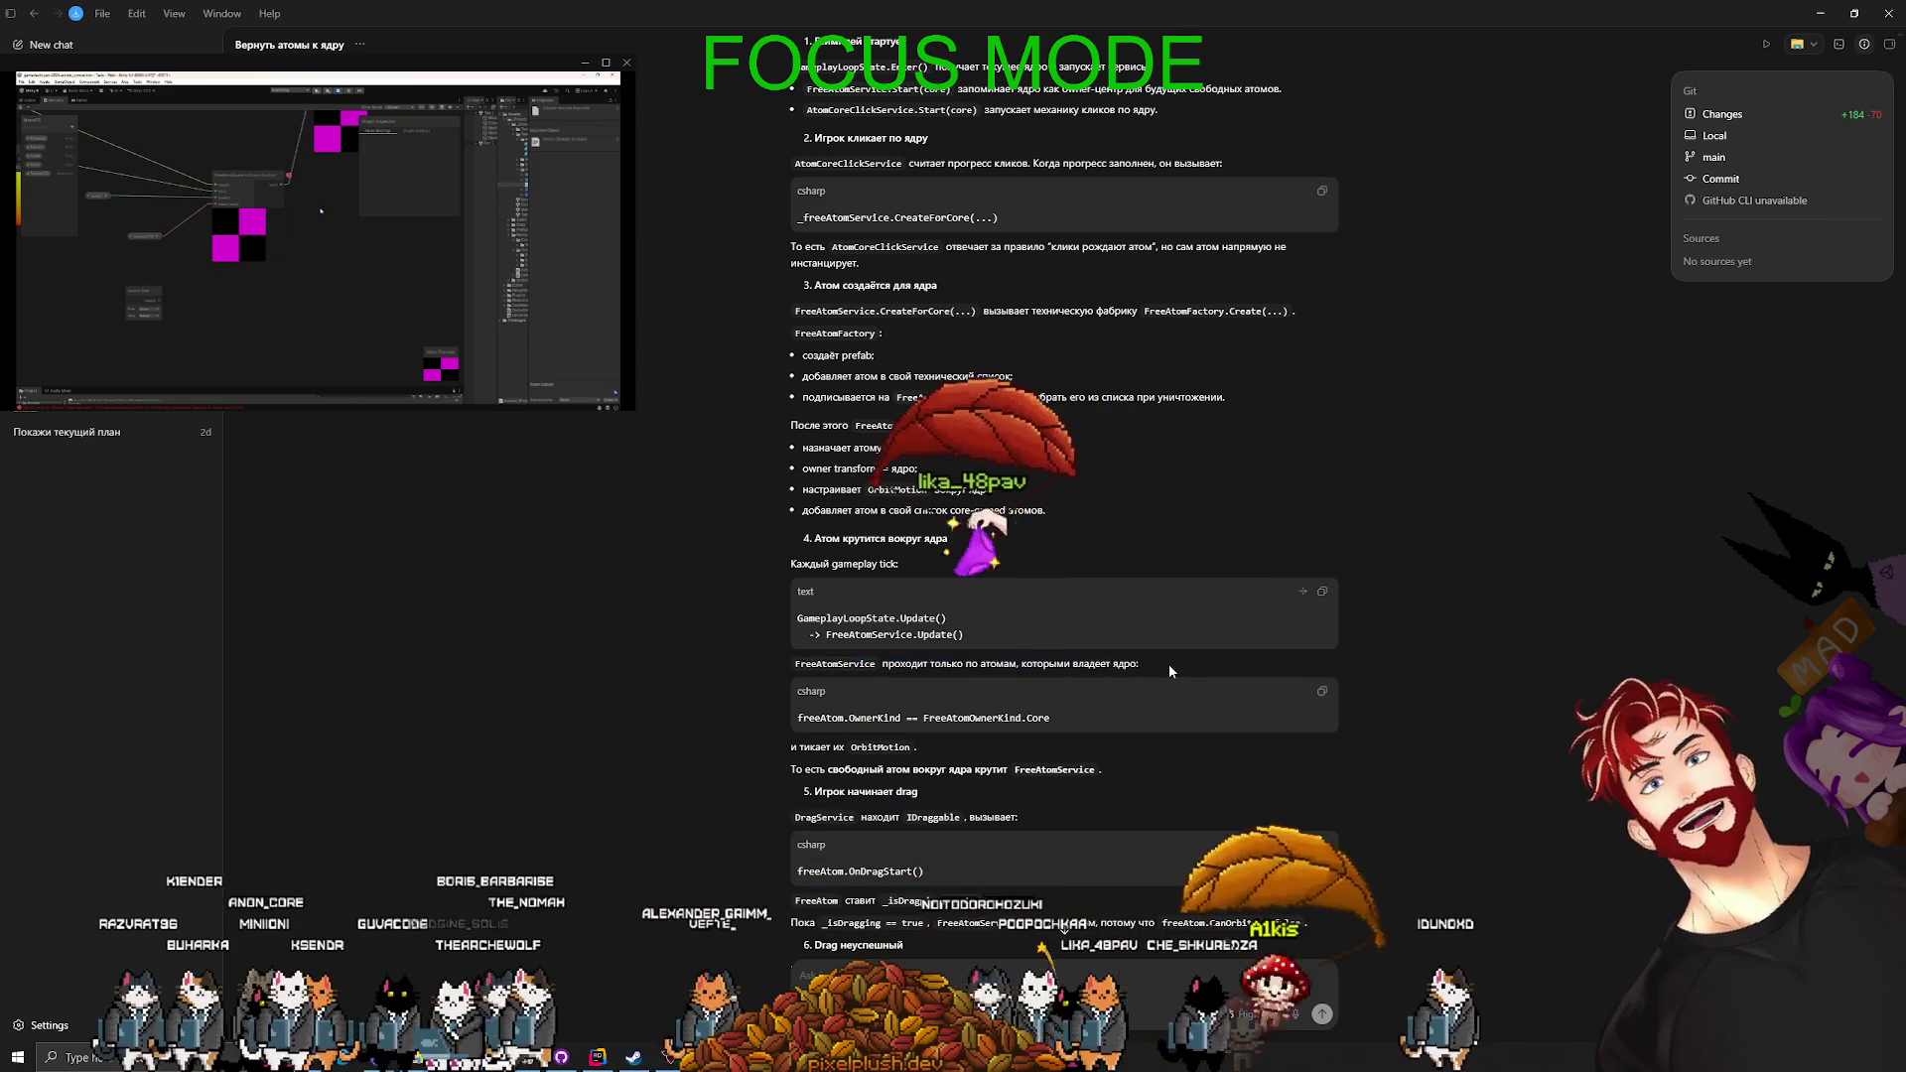
left_click(1150, 661)
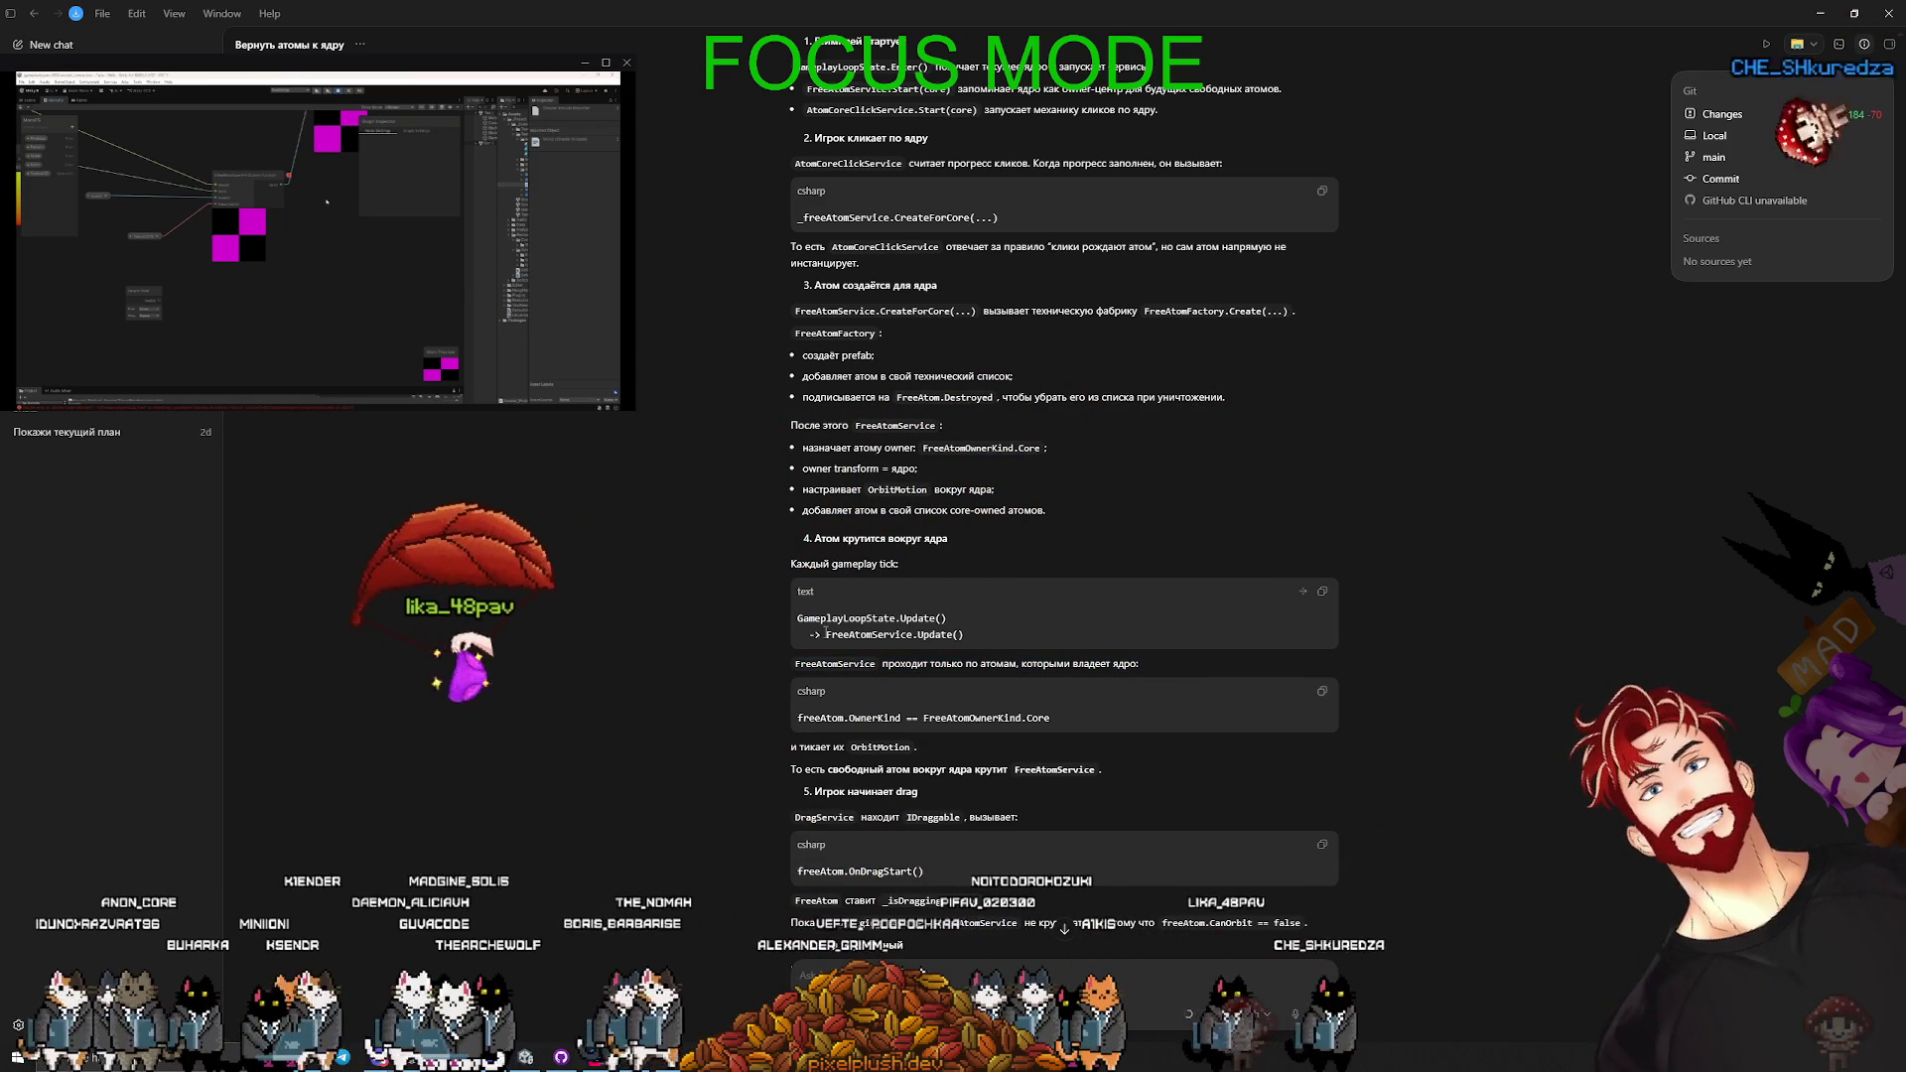
left_click_drag(826, 634, 869, 637)
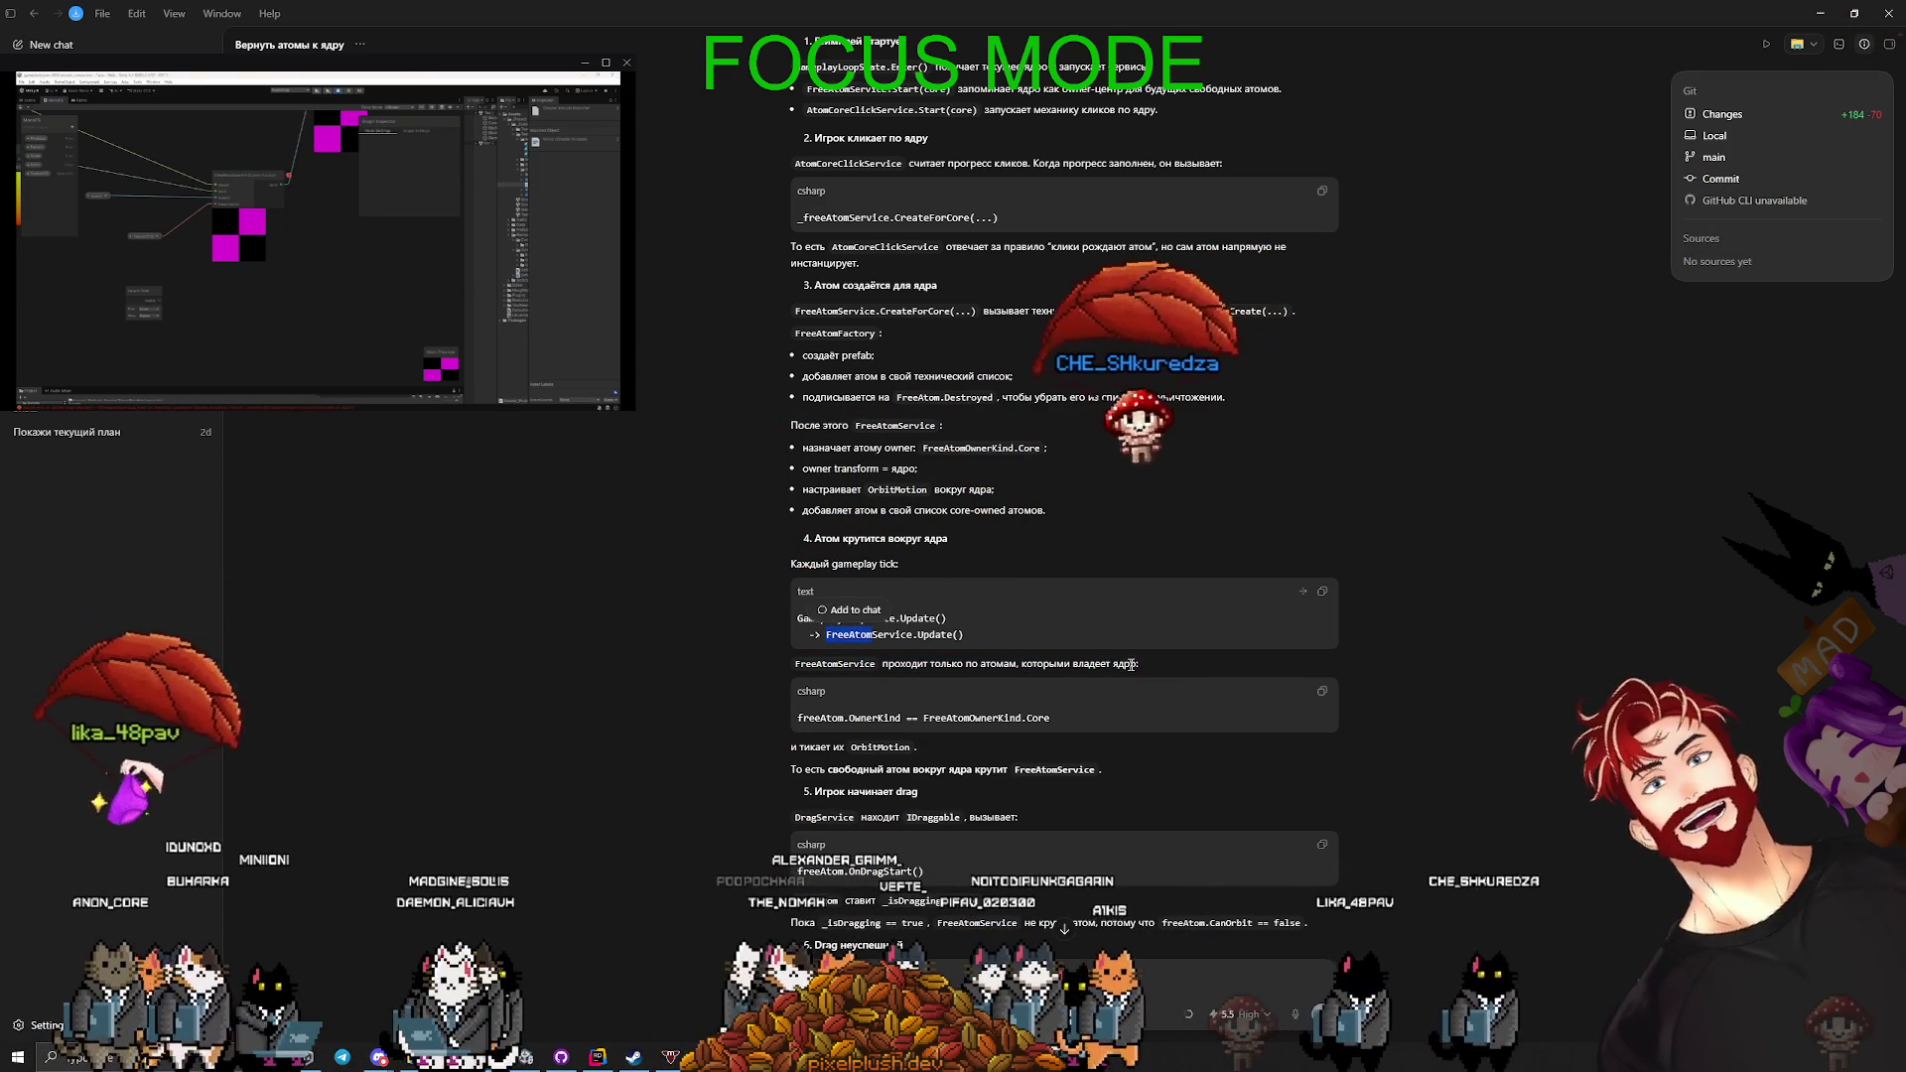
left_click(1165, 669)
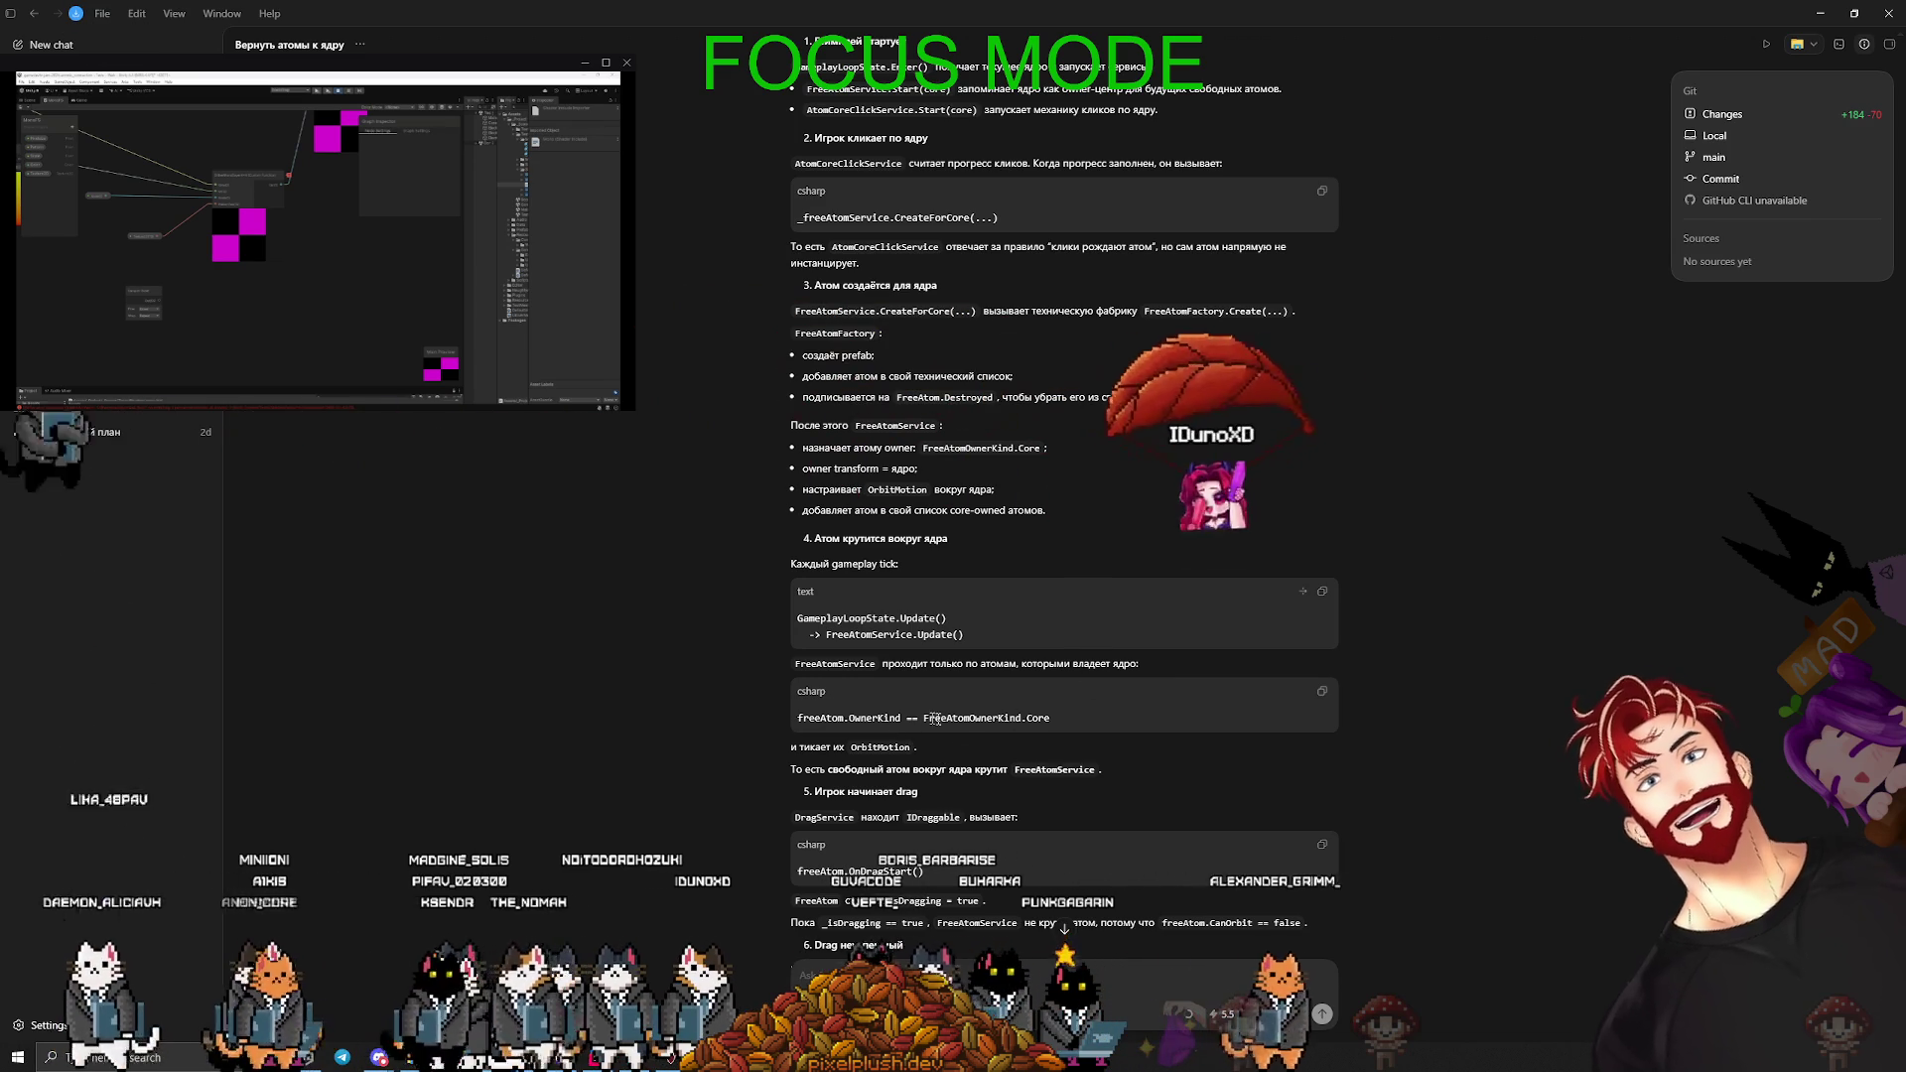
- In Rider, look over FreeAtom.cs lines 13–30 with CanOrbit, Destroyed and OnDestroy, then return to Codex
key("alt+Tab")
key("Tab")
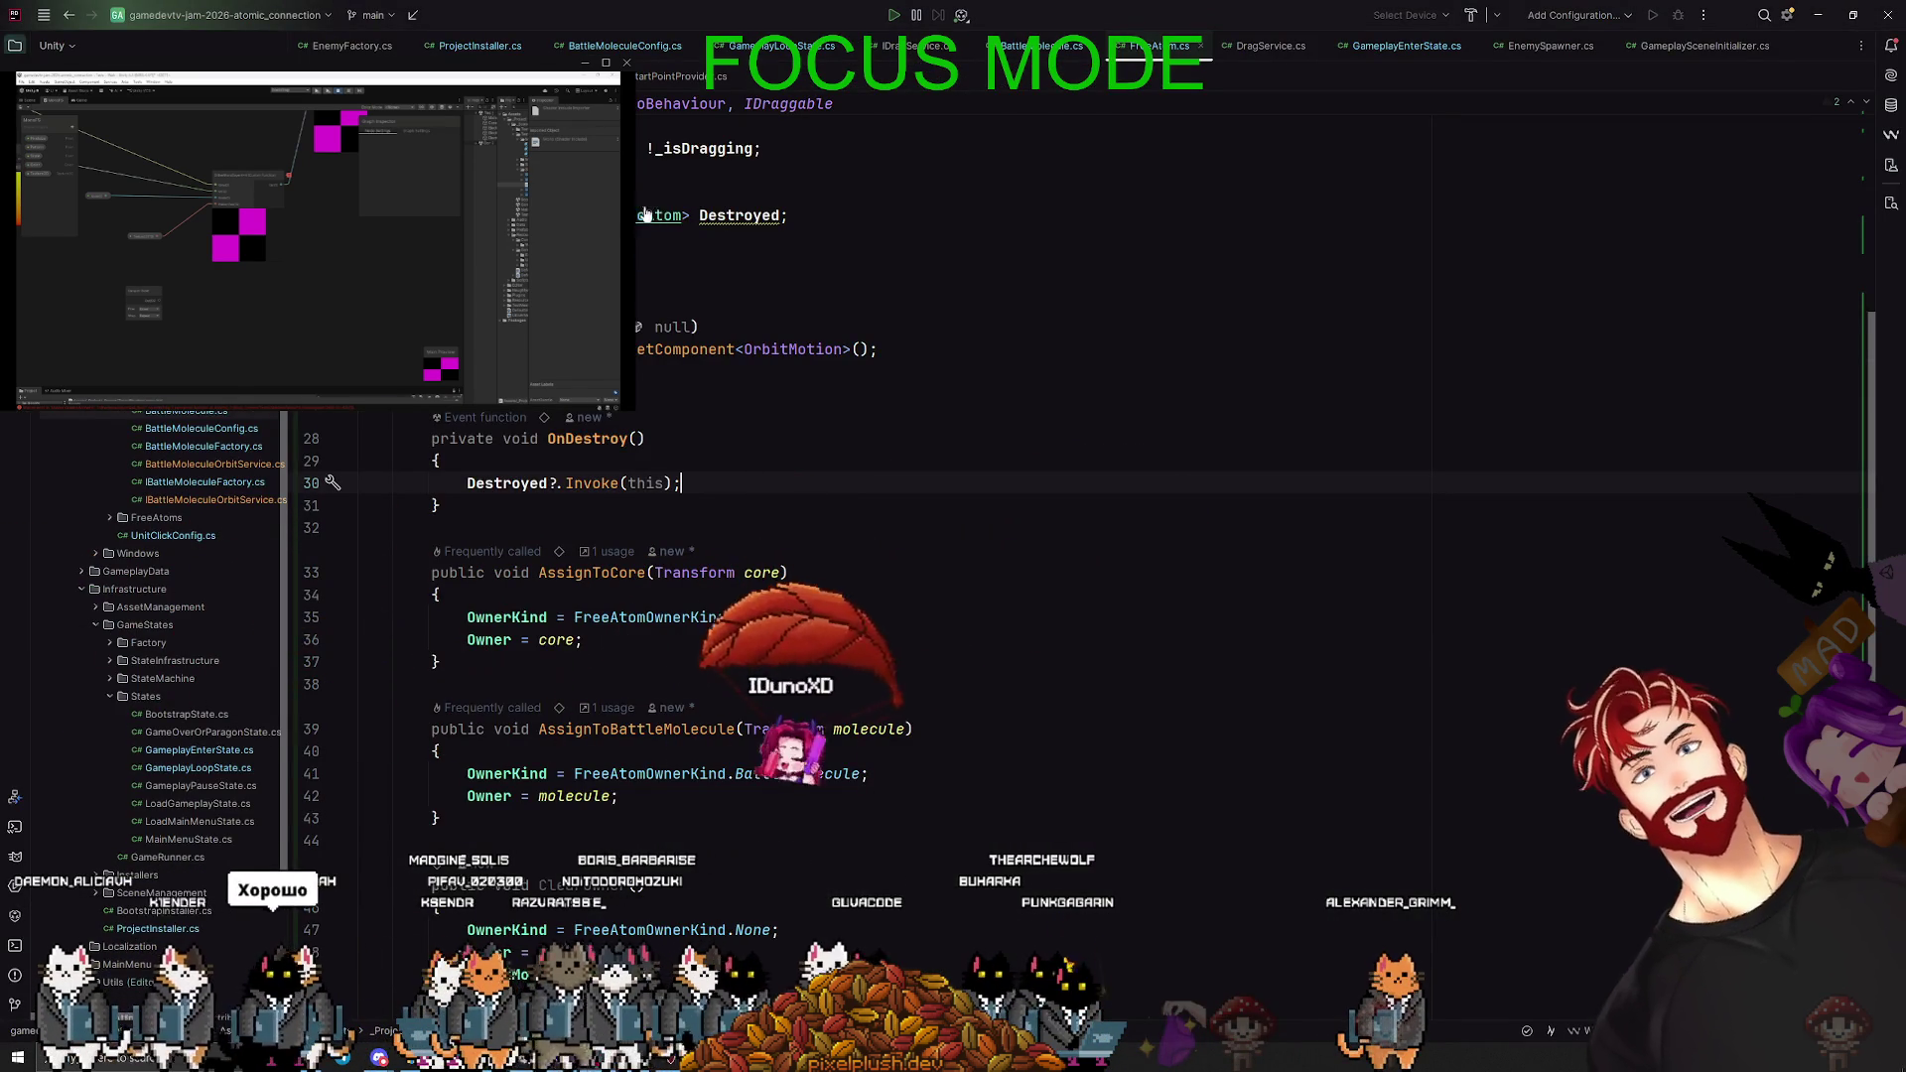
scroll(742, 245, "up", 5)
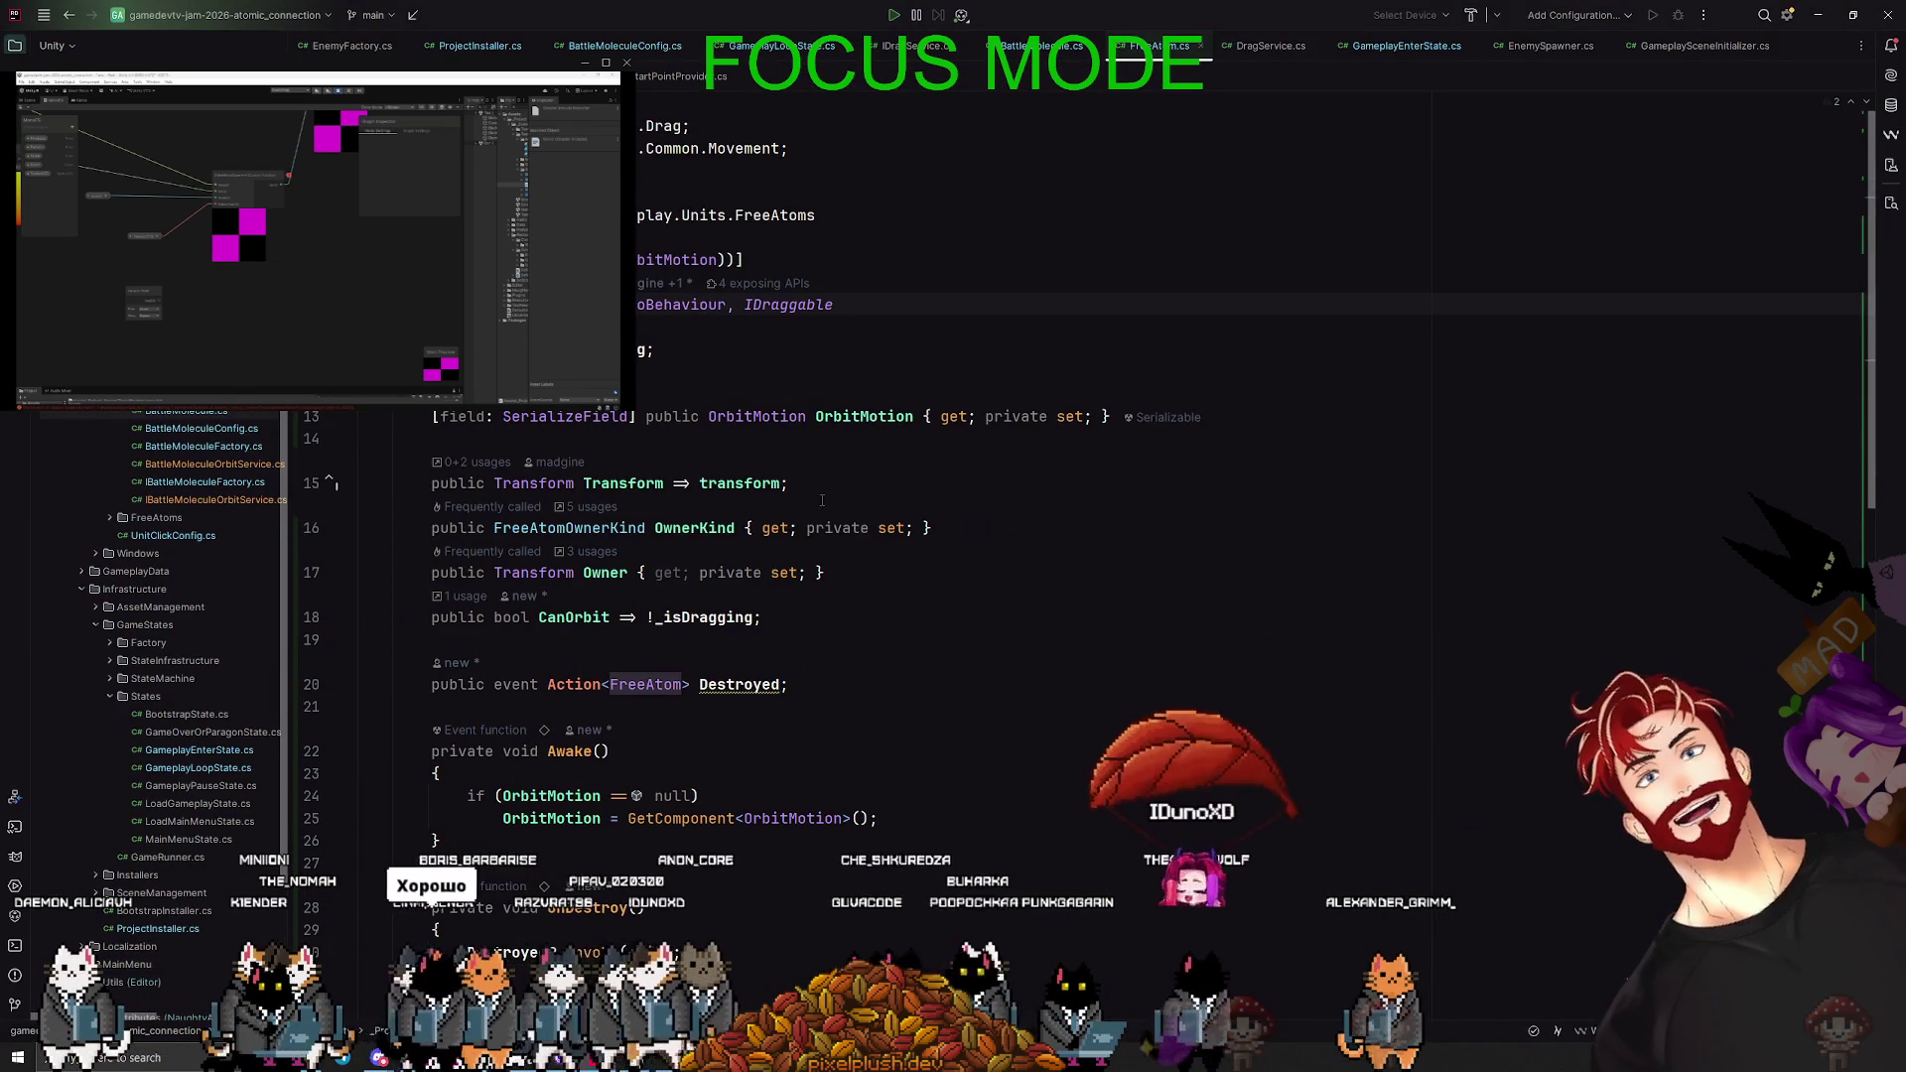
scroll(785, 598, "down", 5)
scroll(785, 598, "down", 2)
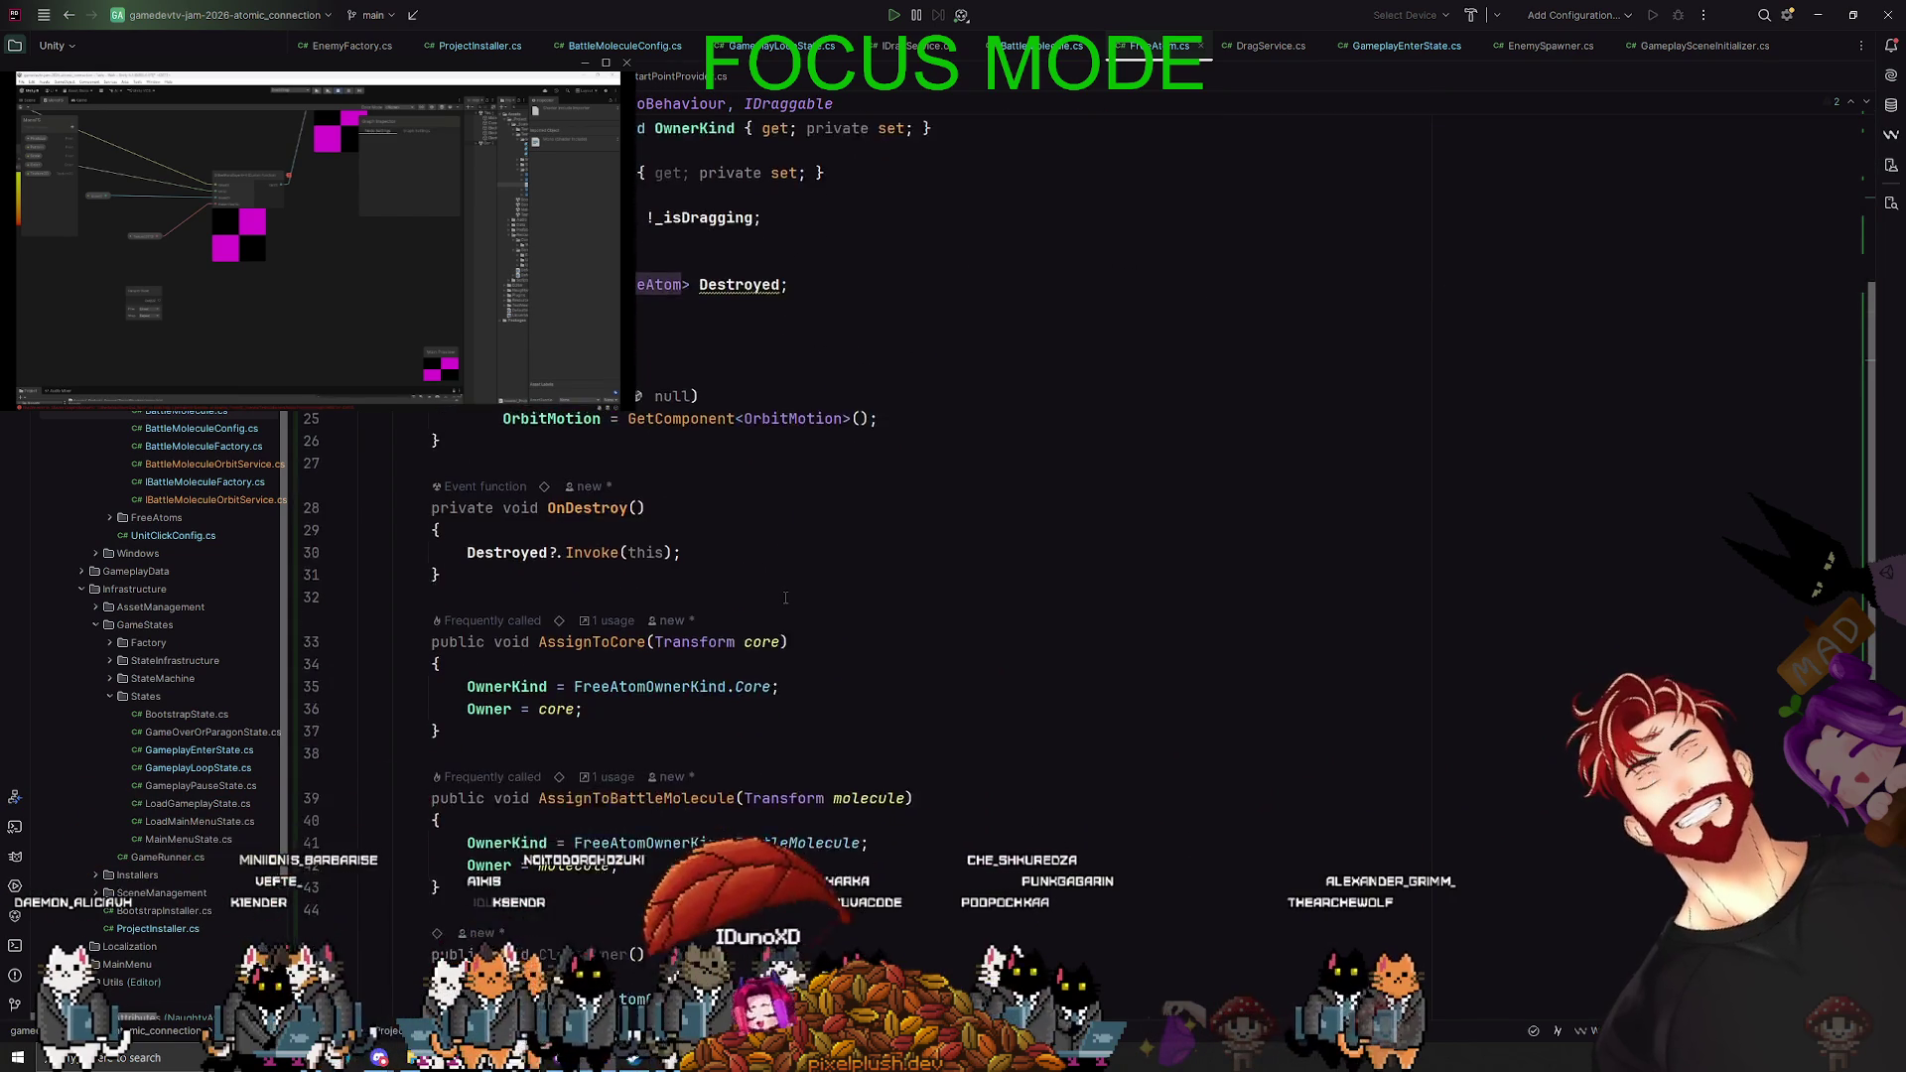
scroll(580, 535, "up", 3)
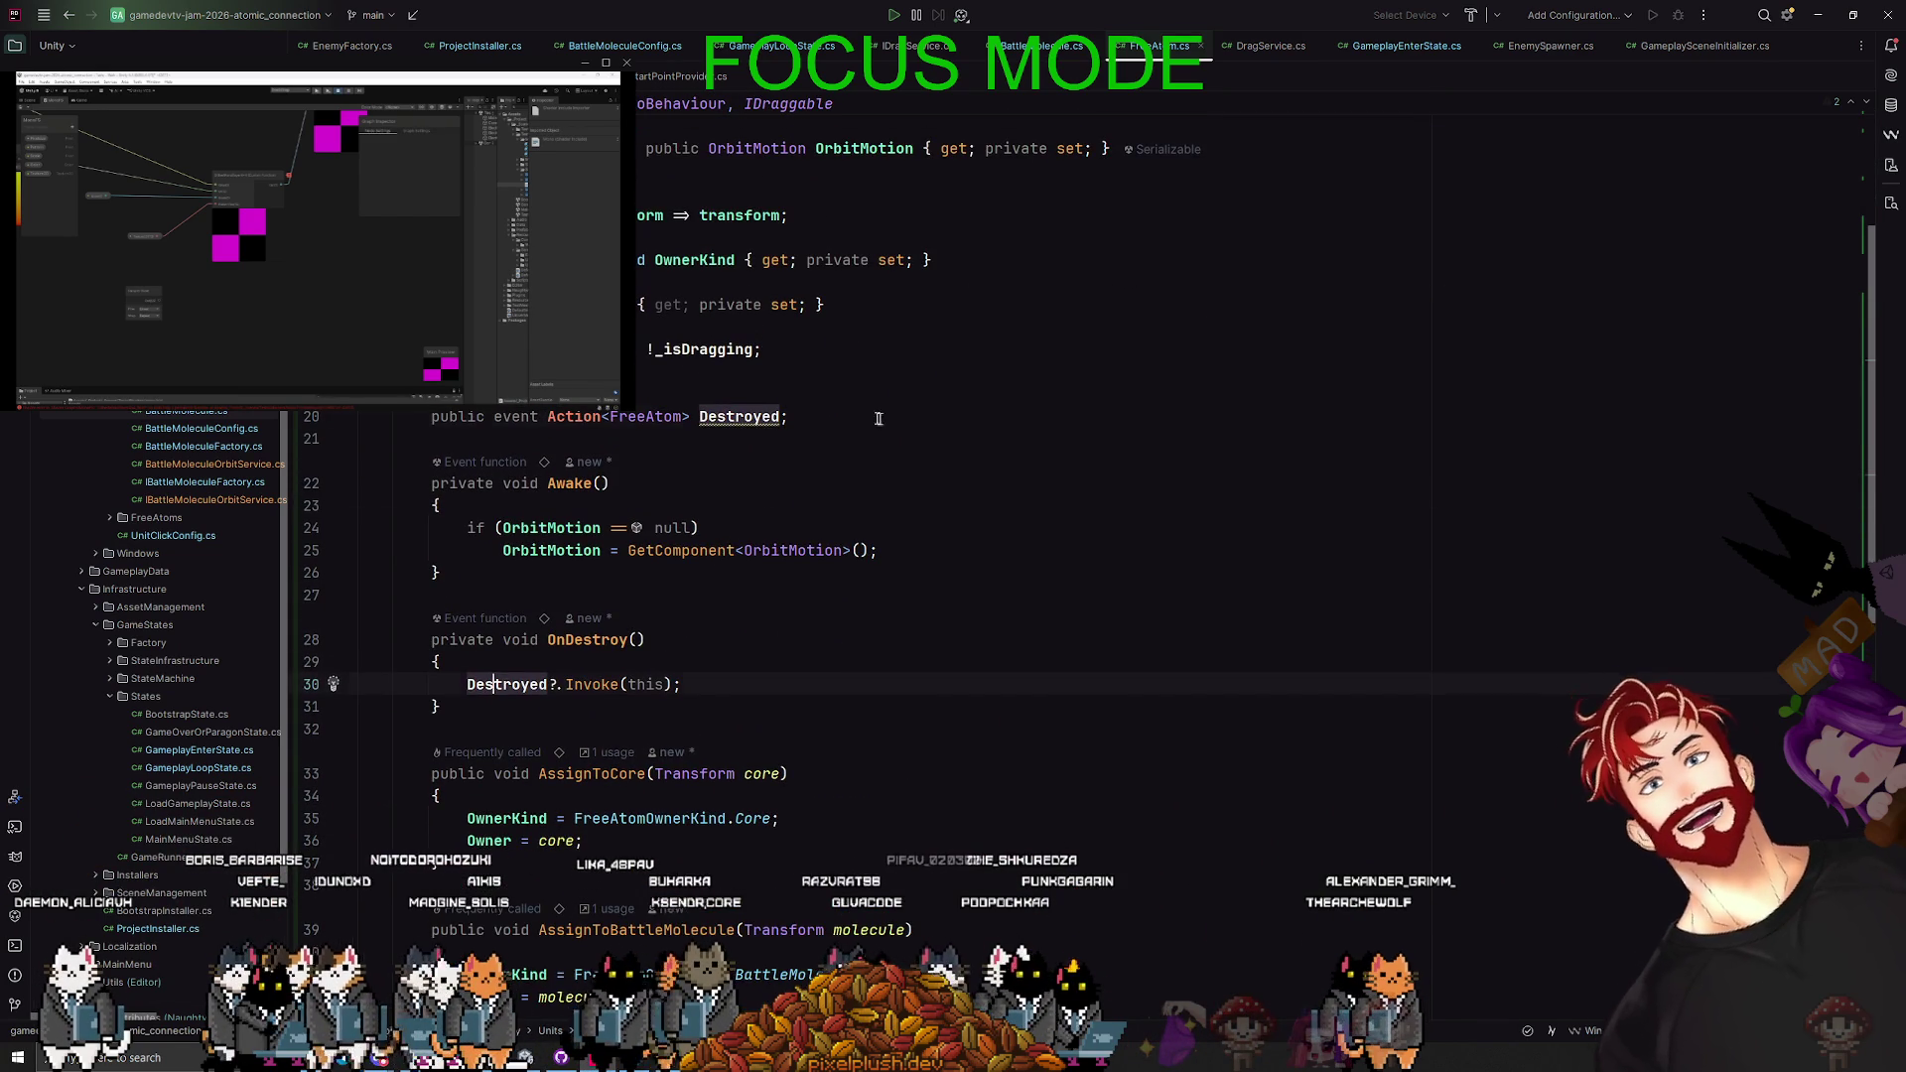
key("alt+Tab")
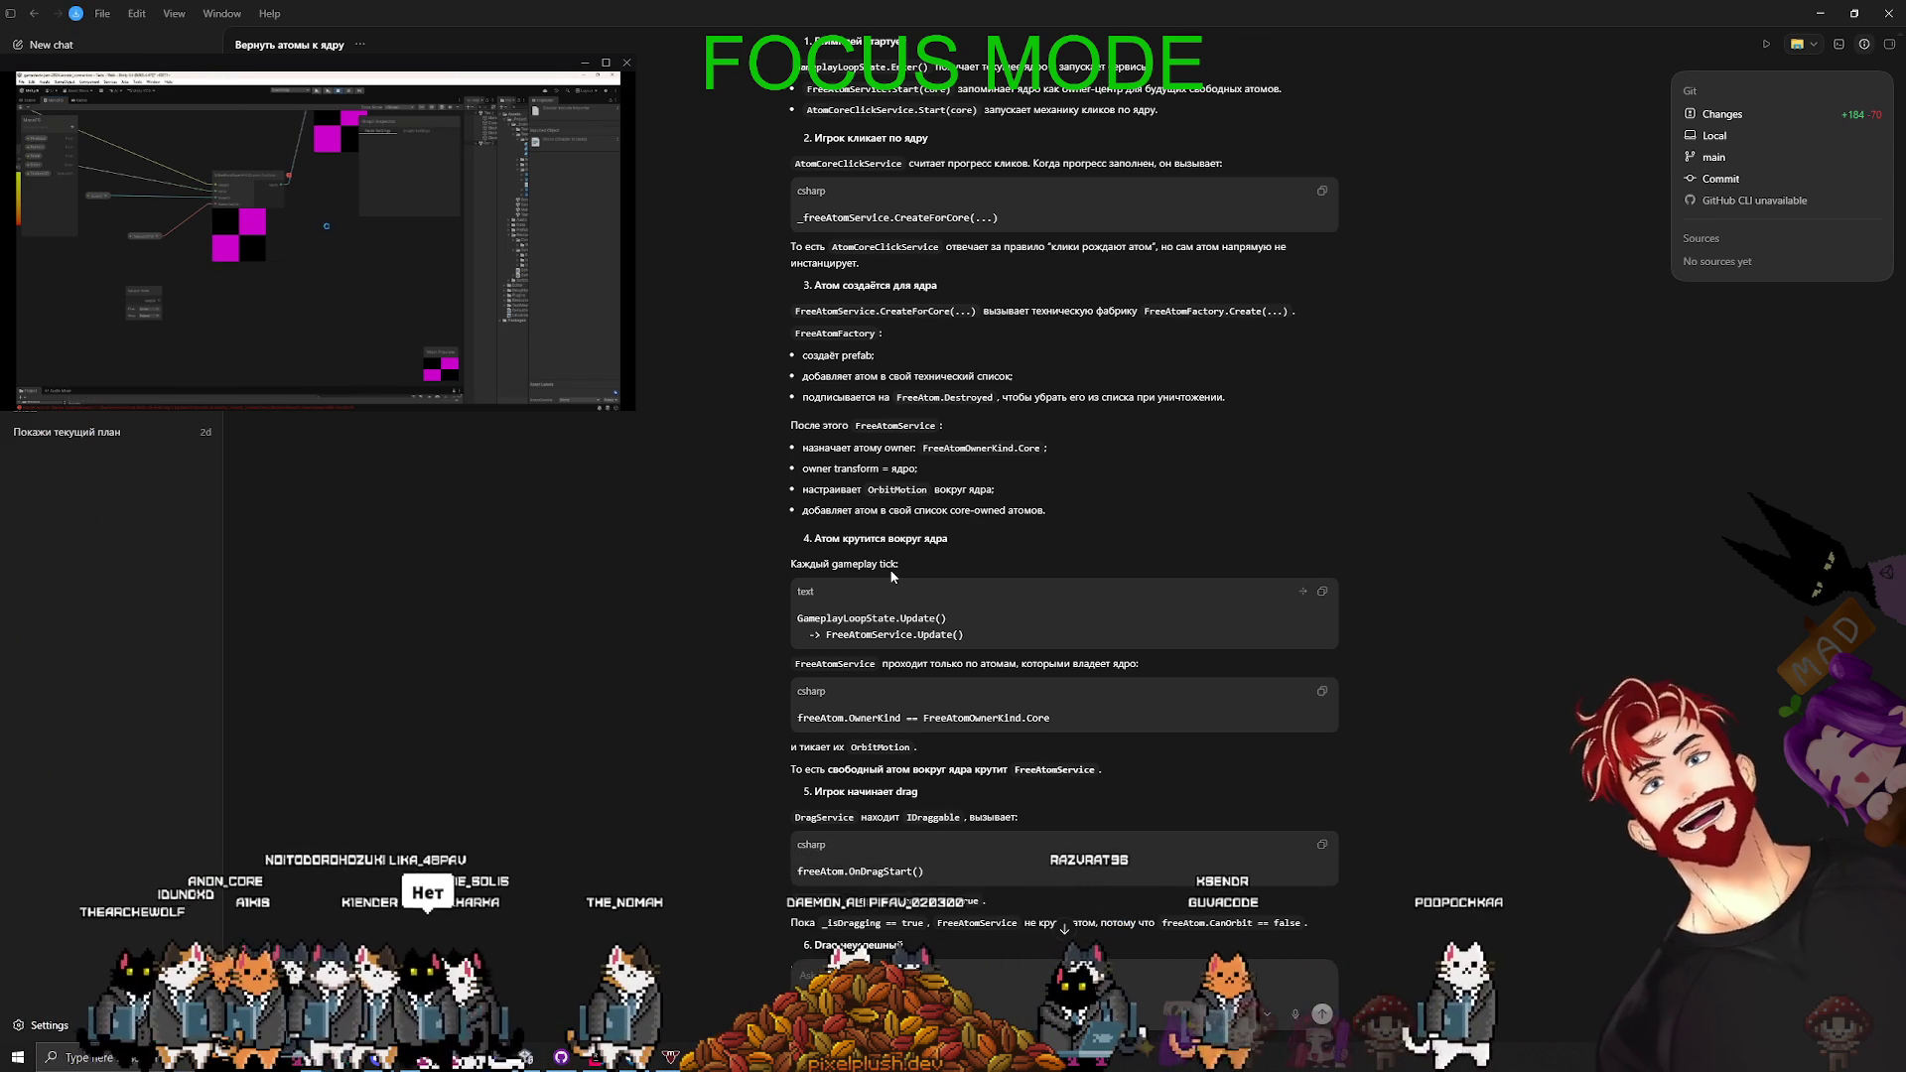
- Read the Codex answer's sections 5–7 on drag start, cancel and drop, then switch to Rider
scroll(1009, 618, "down", 1)
scroll(1010, 618, "down", 3)
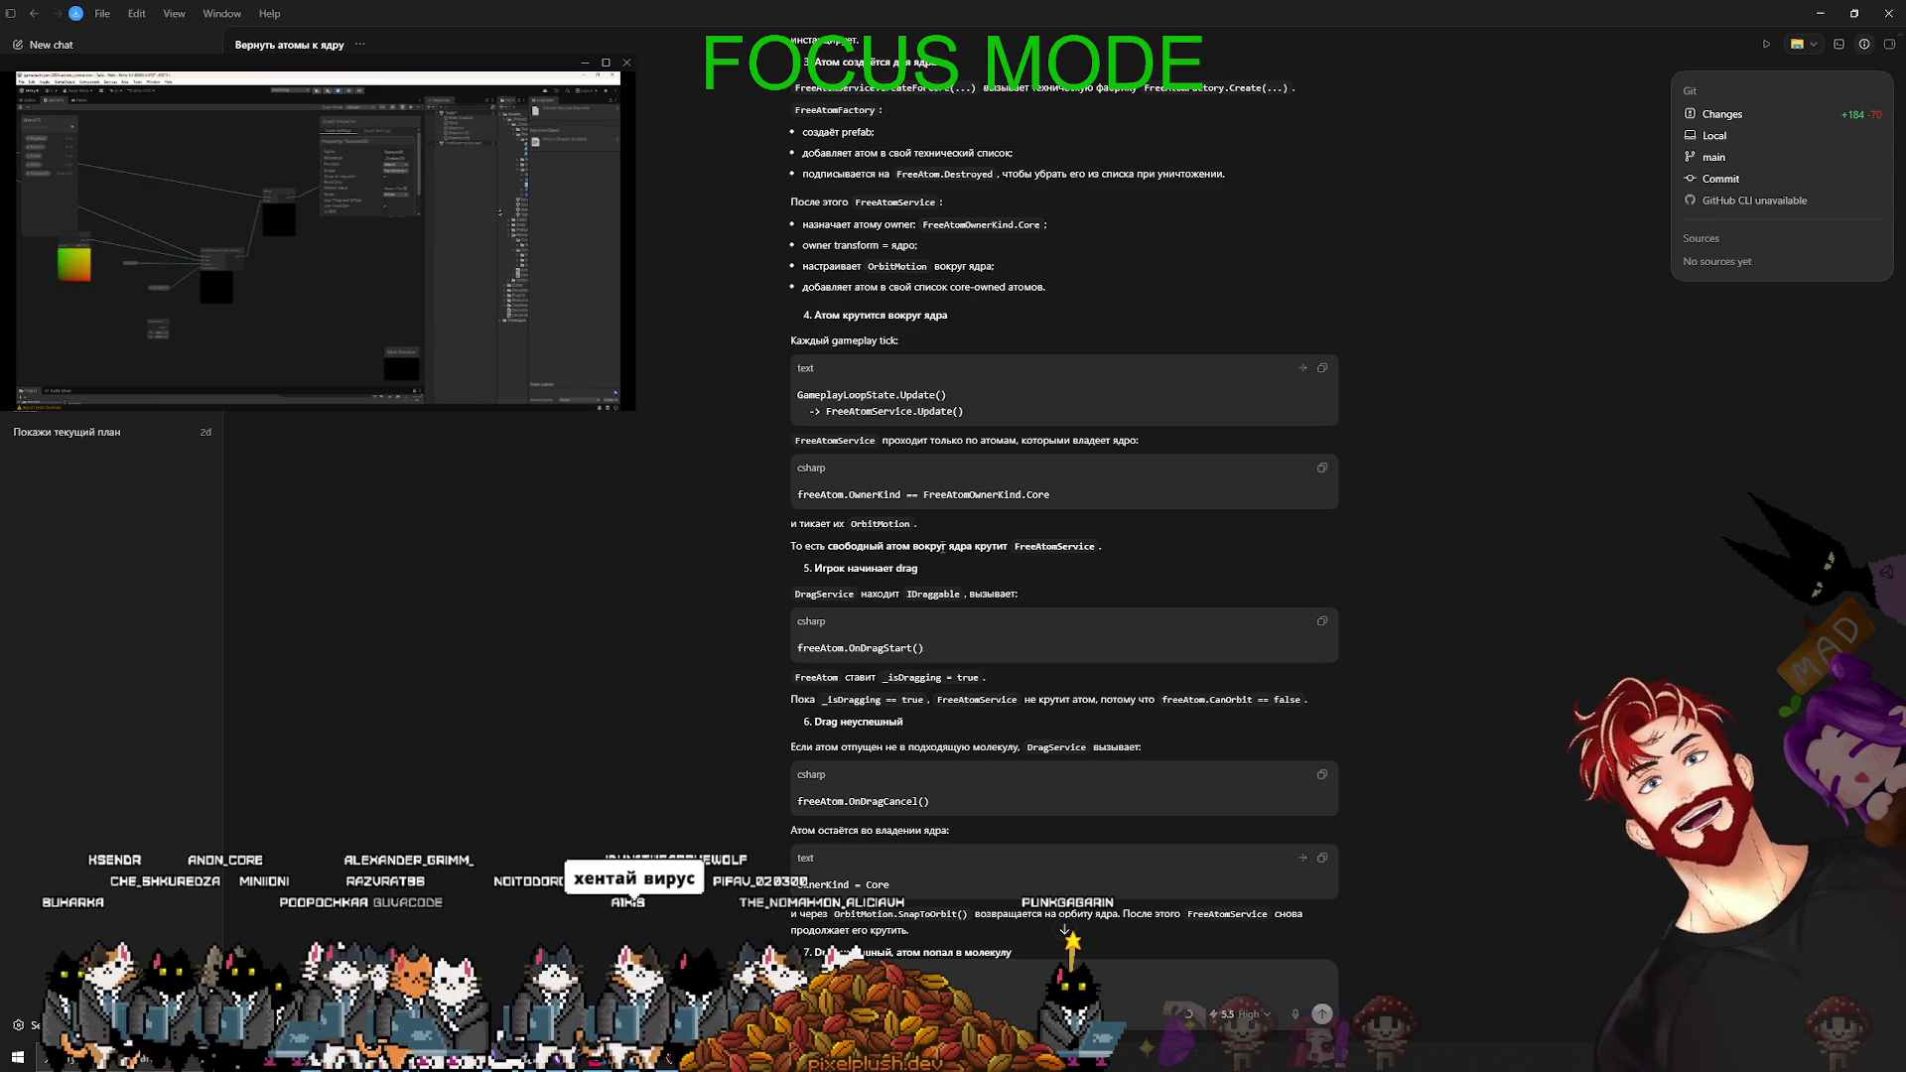
scroll(963, 558, "down", 3)
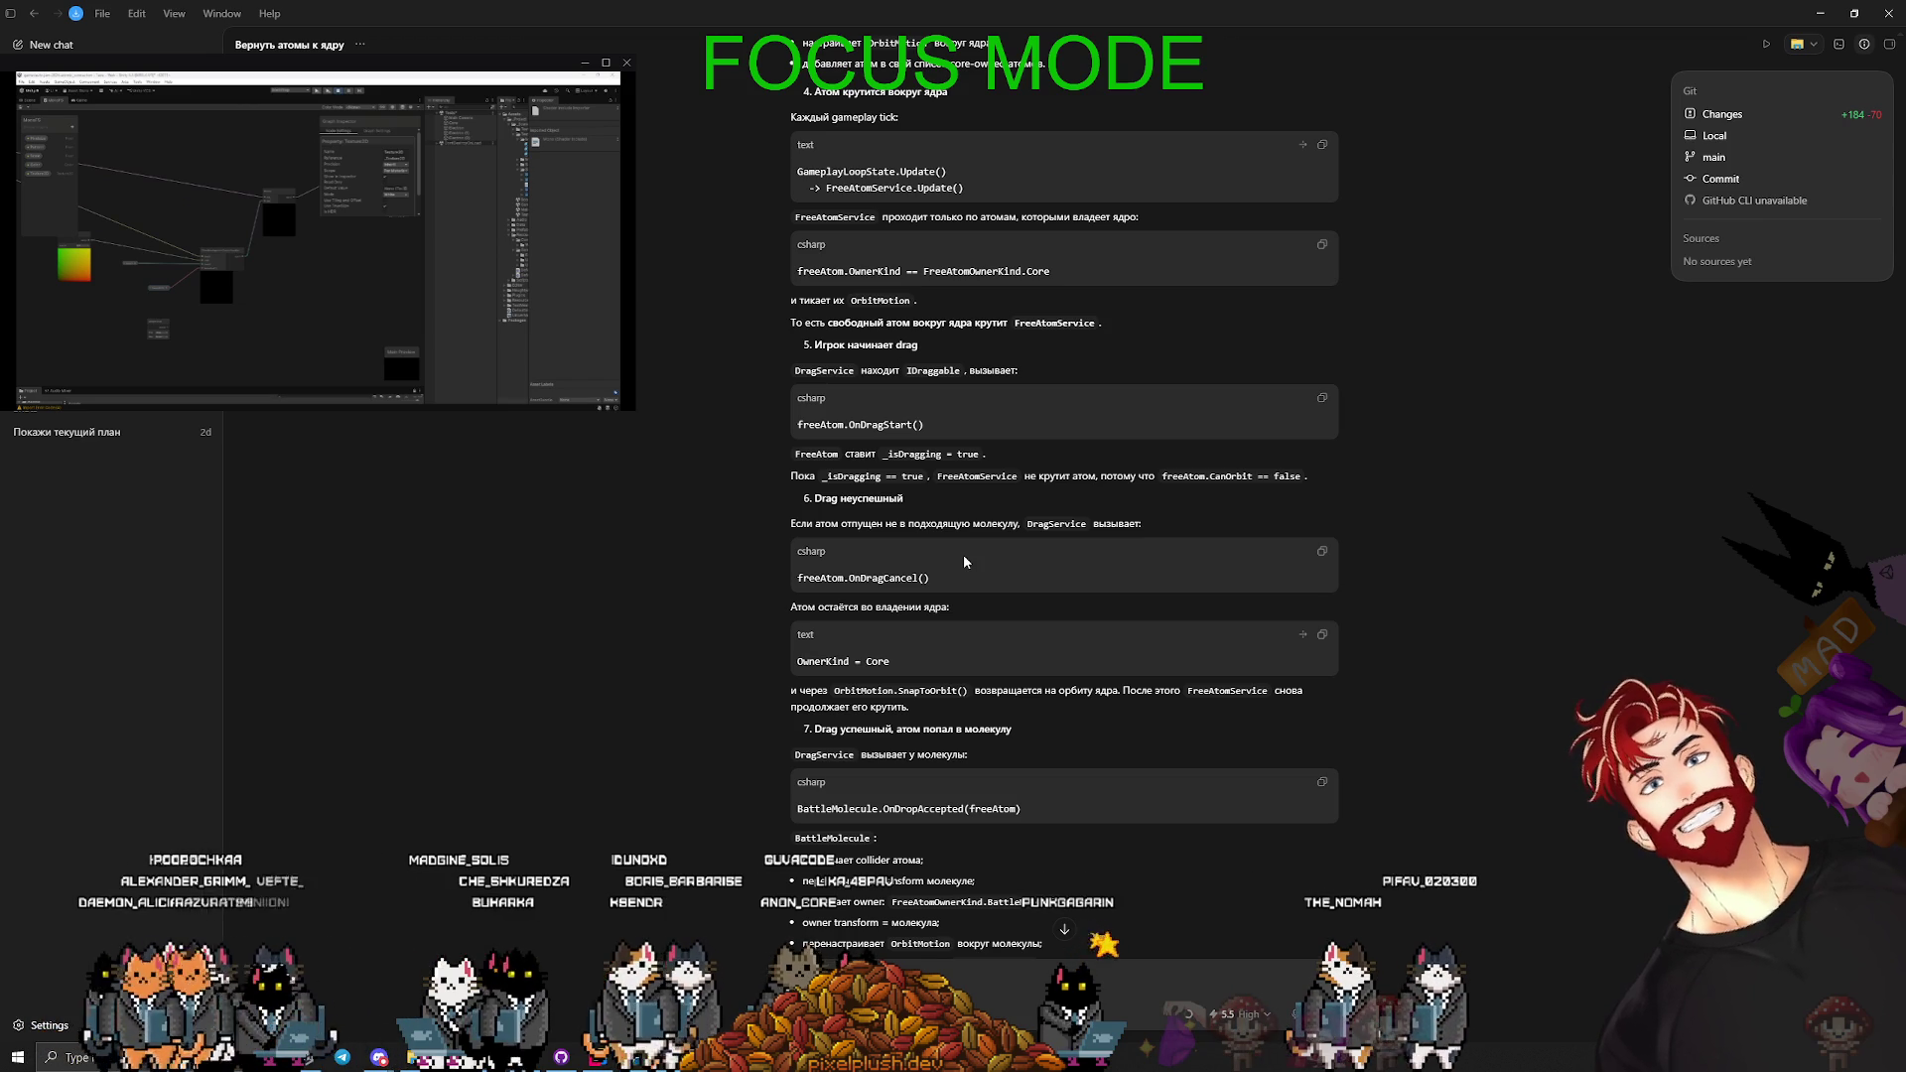
scroll(844, 601, "up", 3)
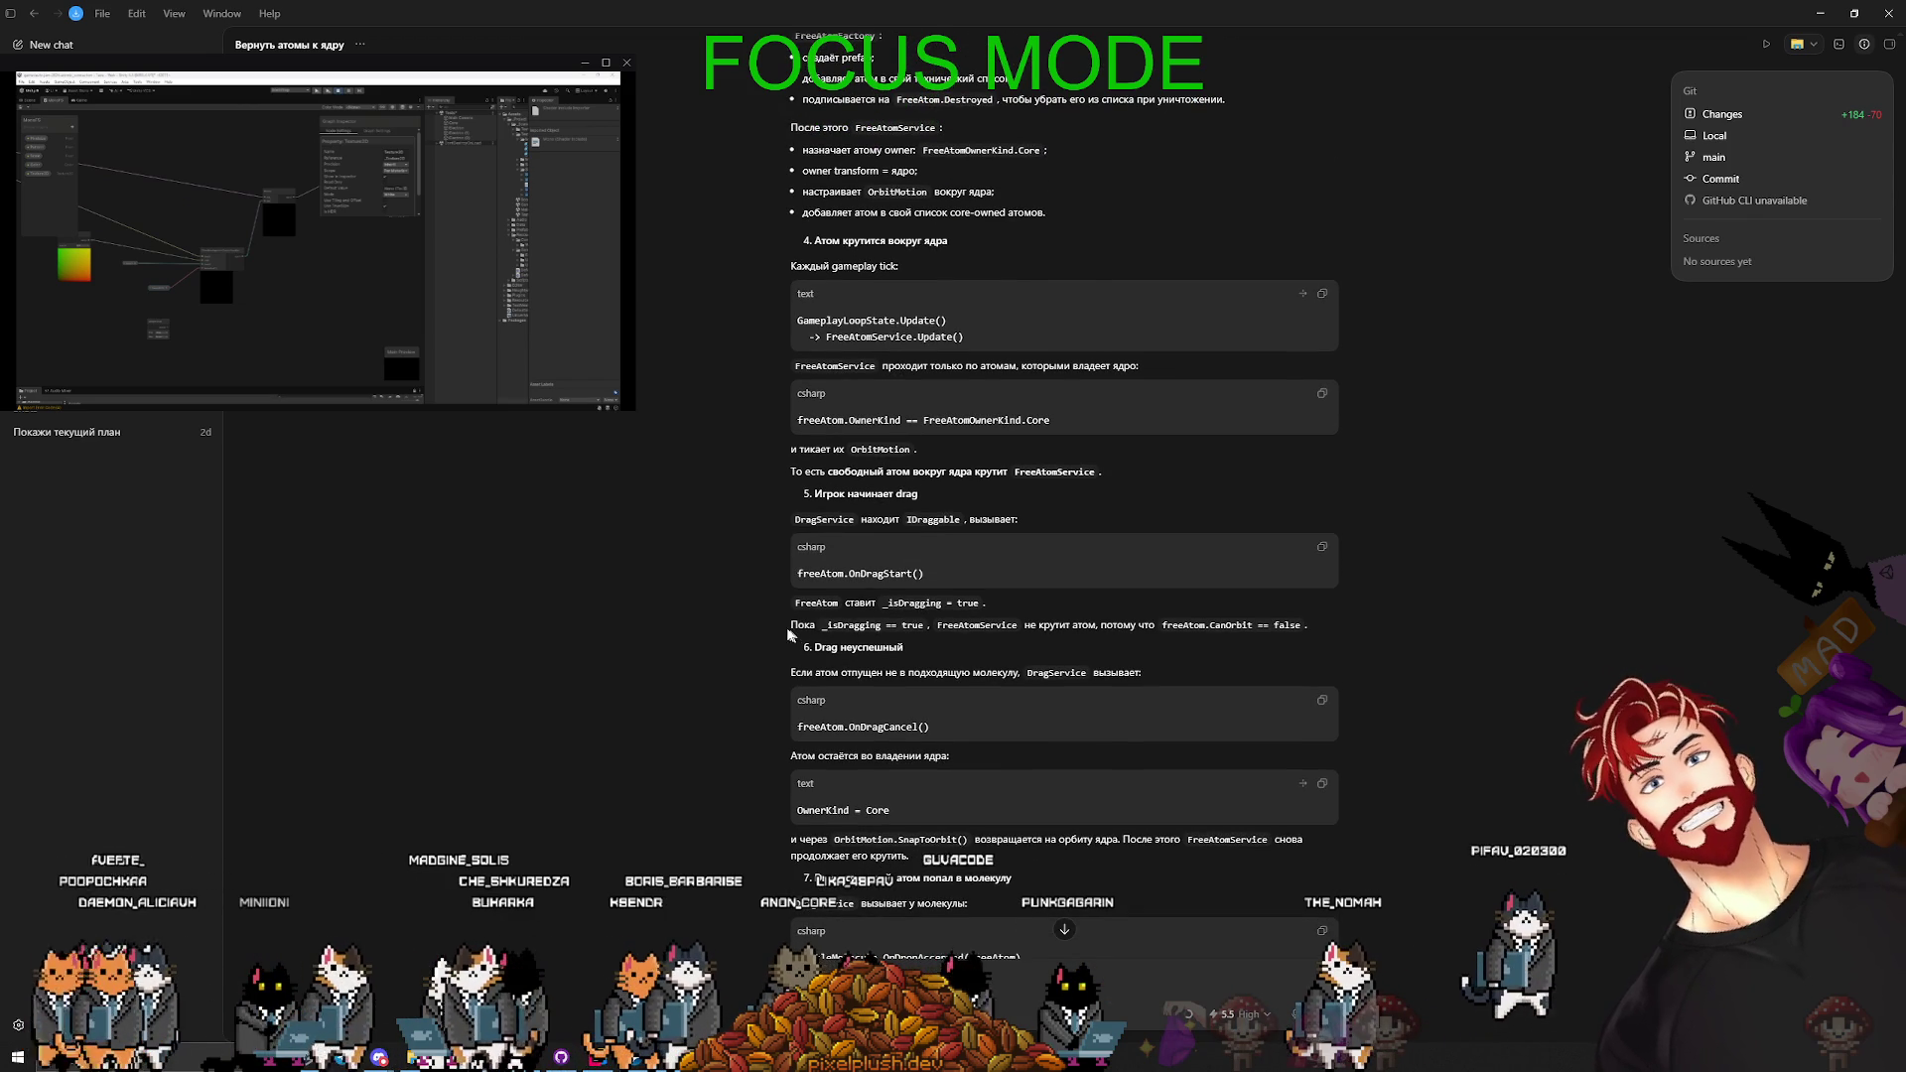
key("alt+Tab")
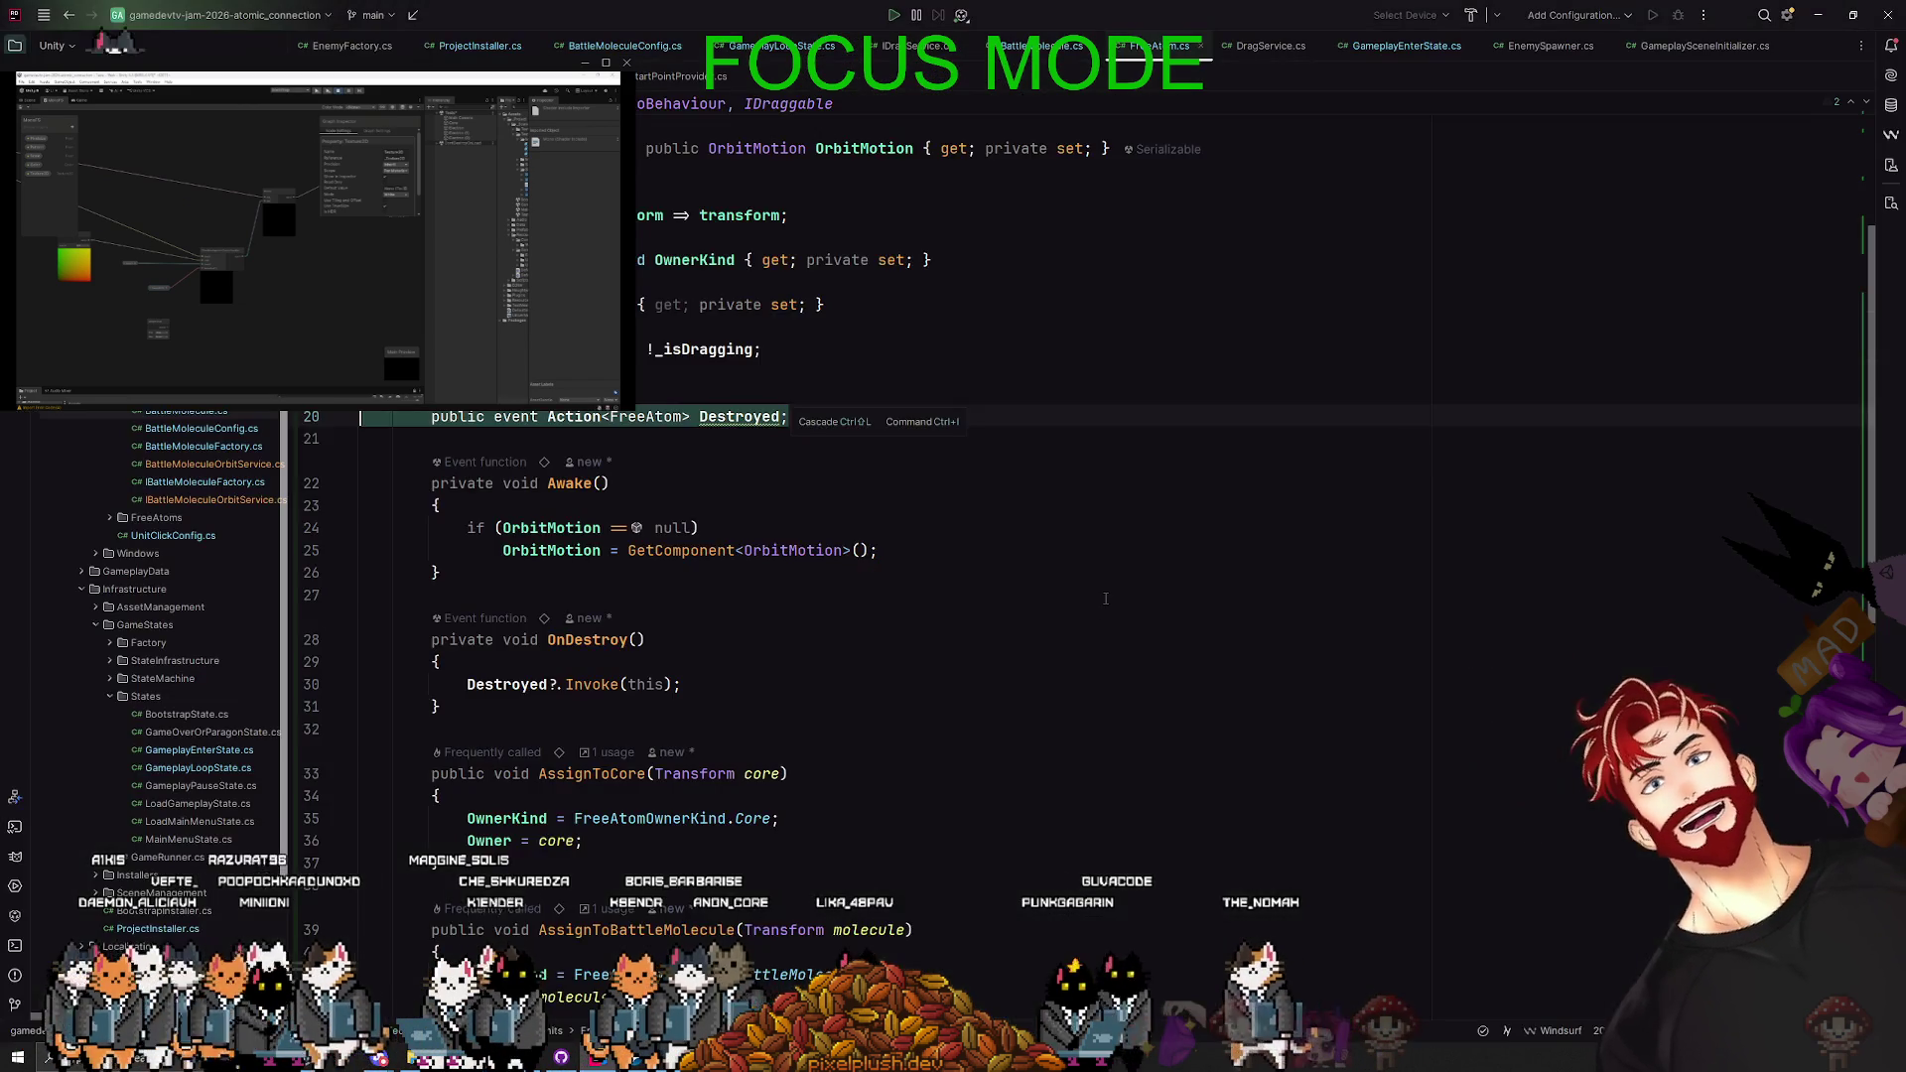
- Highlight the _isDragging usages in FreeAtom.cs, including inside CanOrbit, then return to Codex
scroll(1001, 627, "up", 2)
left_click(653, 349)
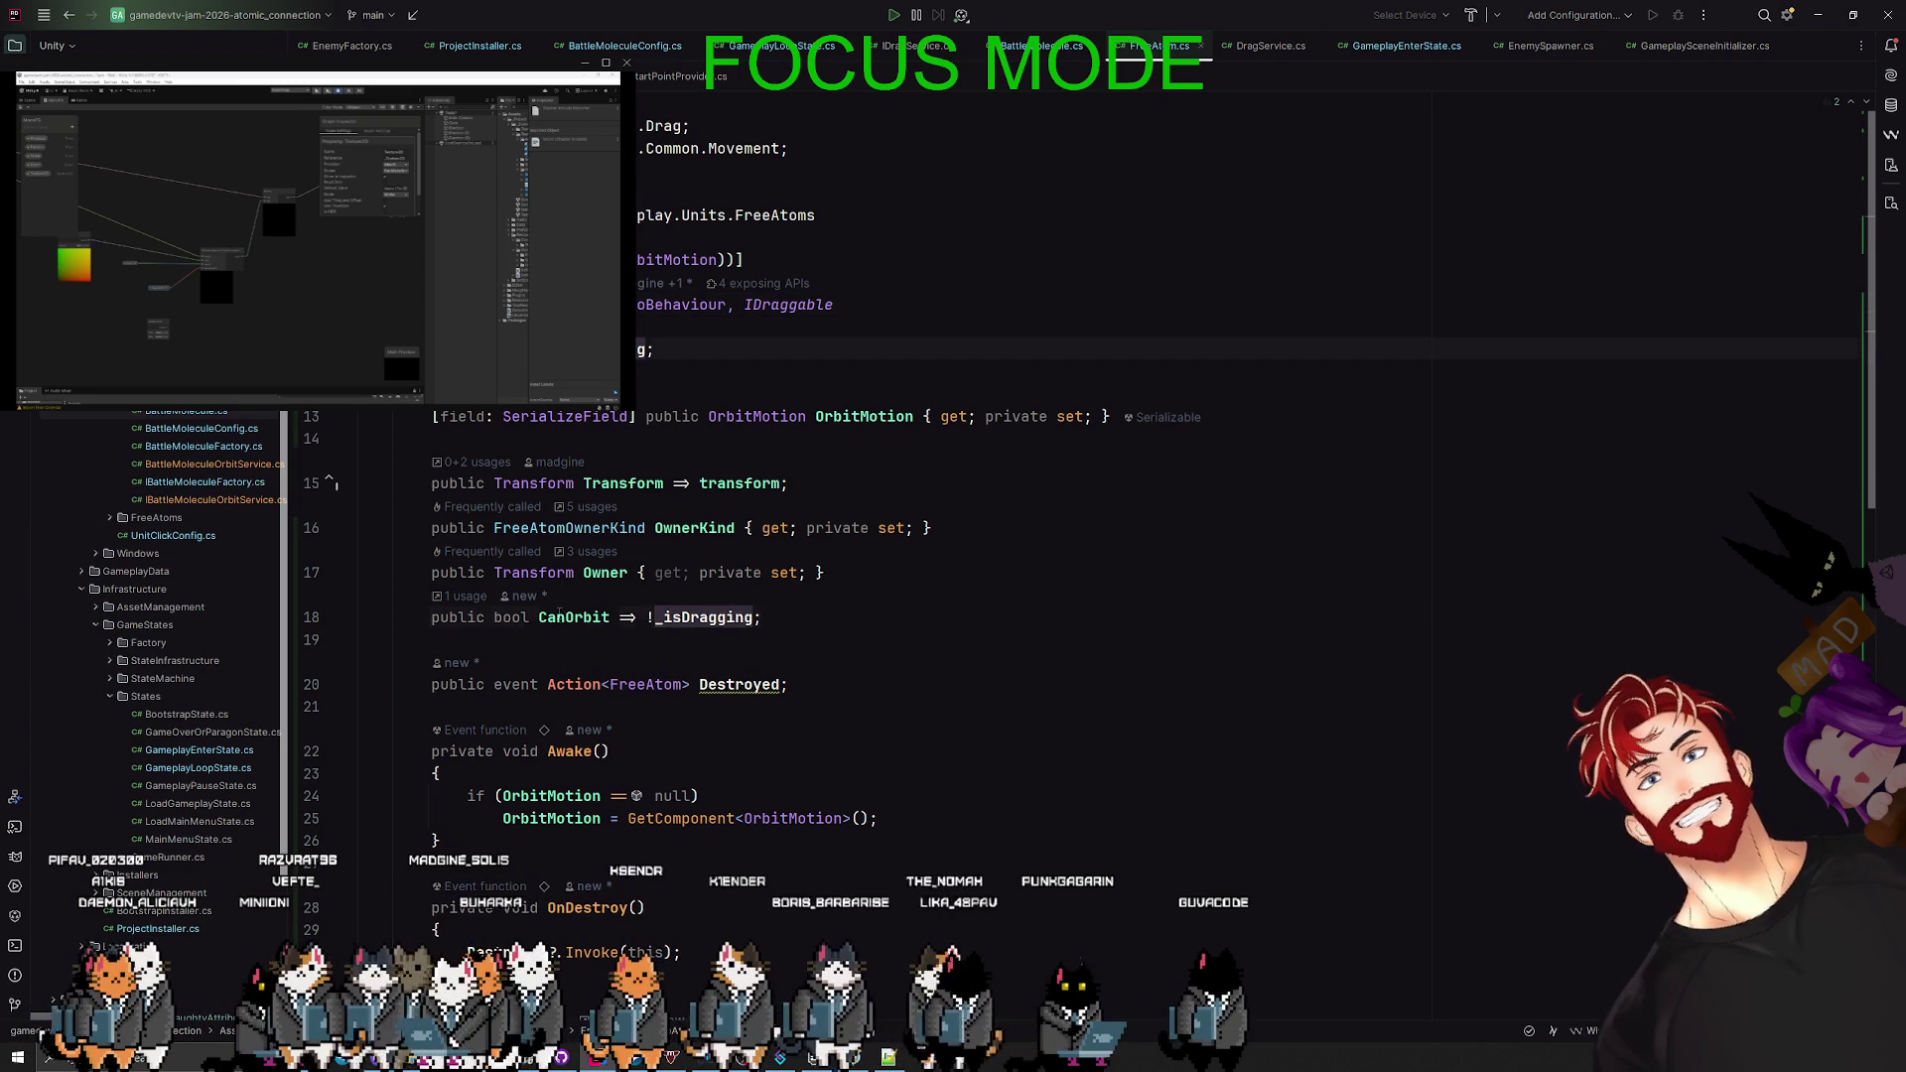
left_click(721, 617)
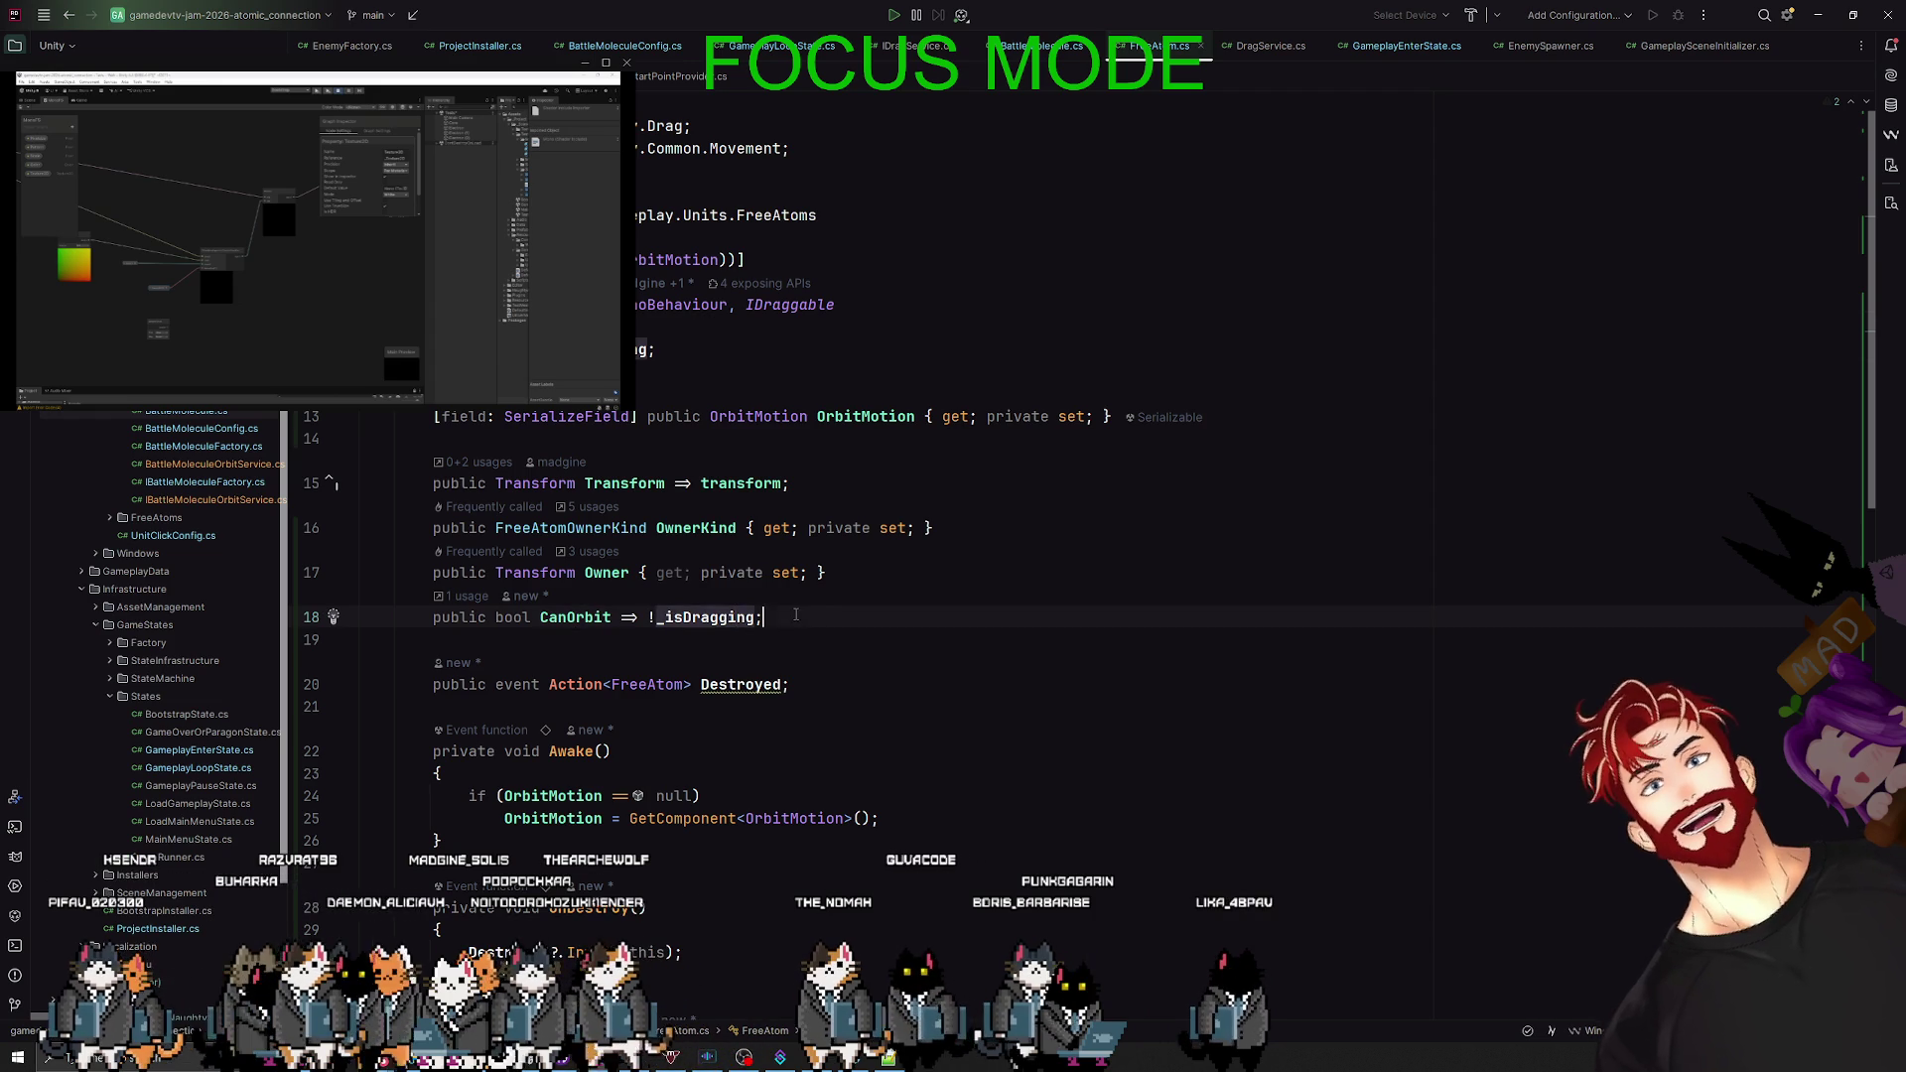
key("alt+Tab")
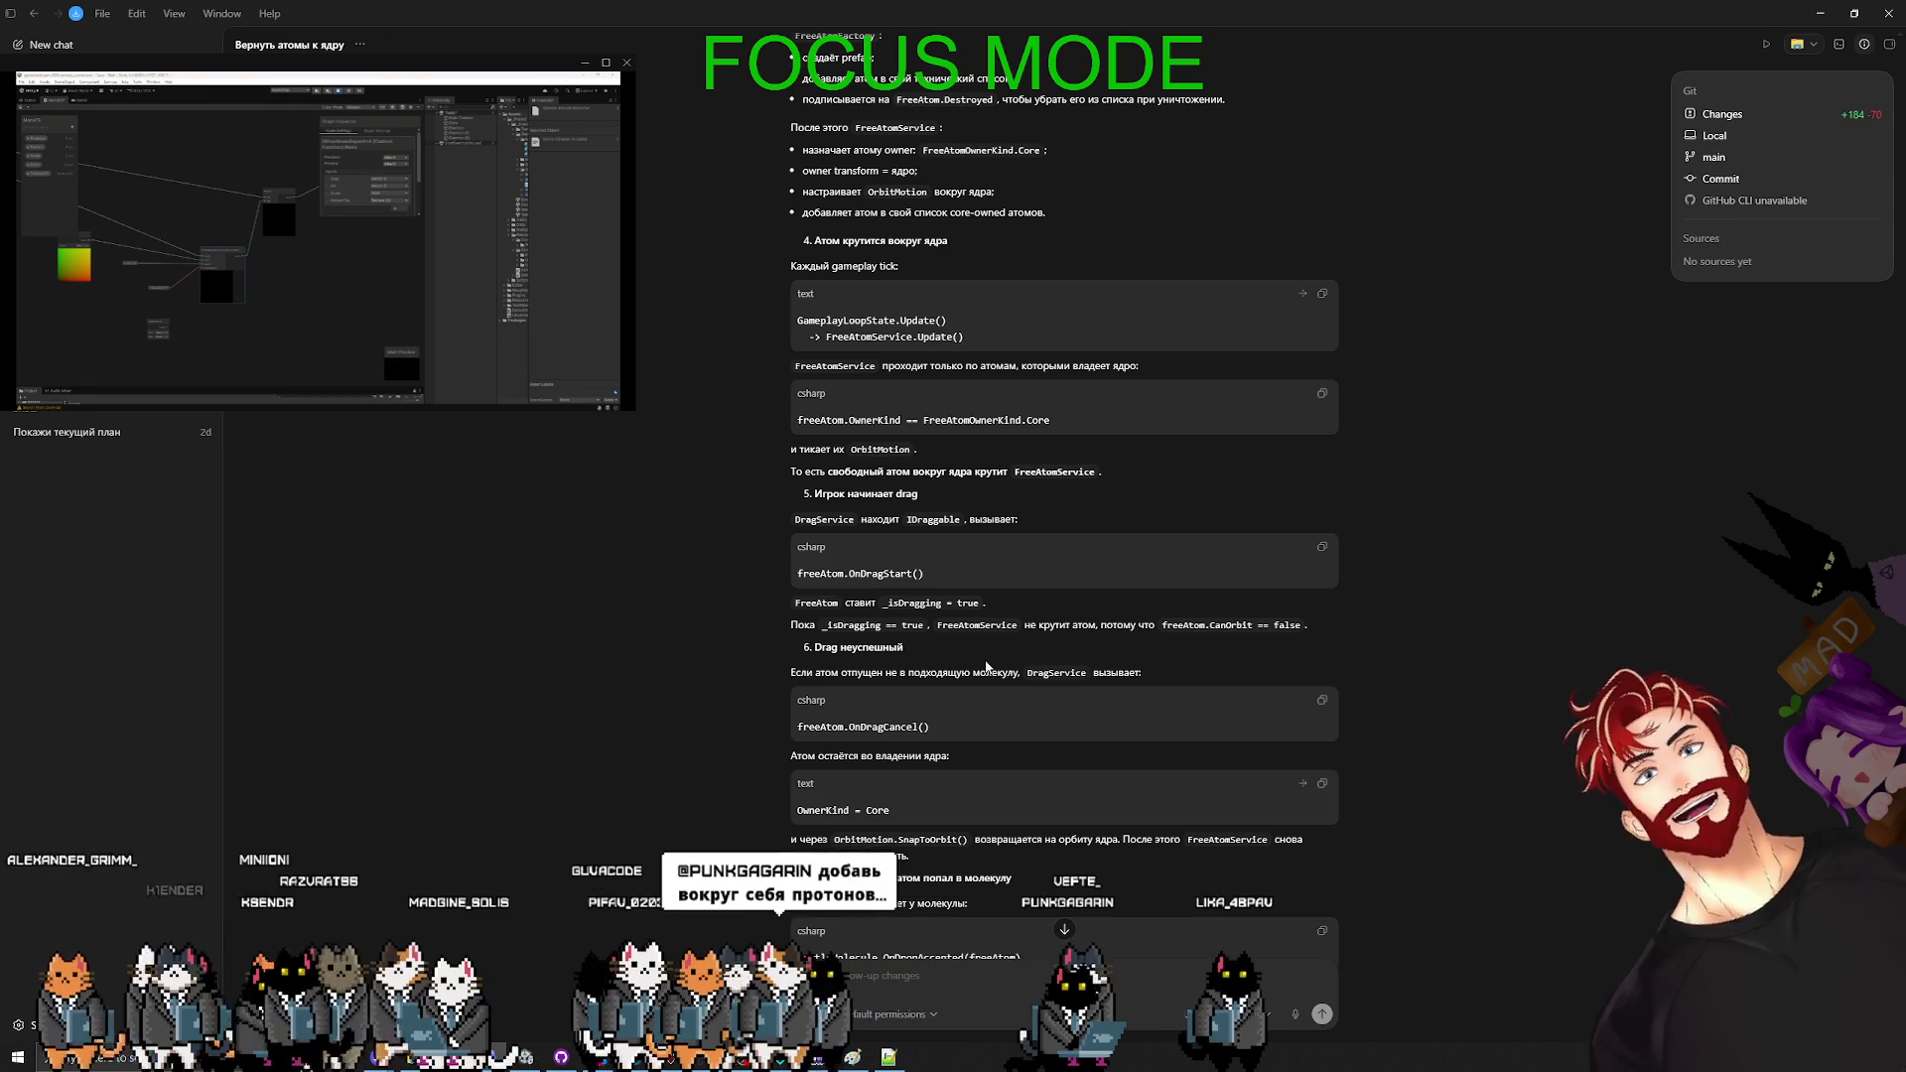
- Scroll the Codex answer to section 7, then switch back to FreeAtom.cs in Rider
scroll(987, 667, "down", 2)
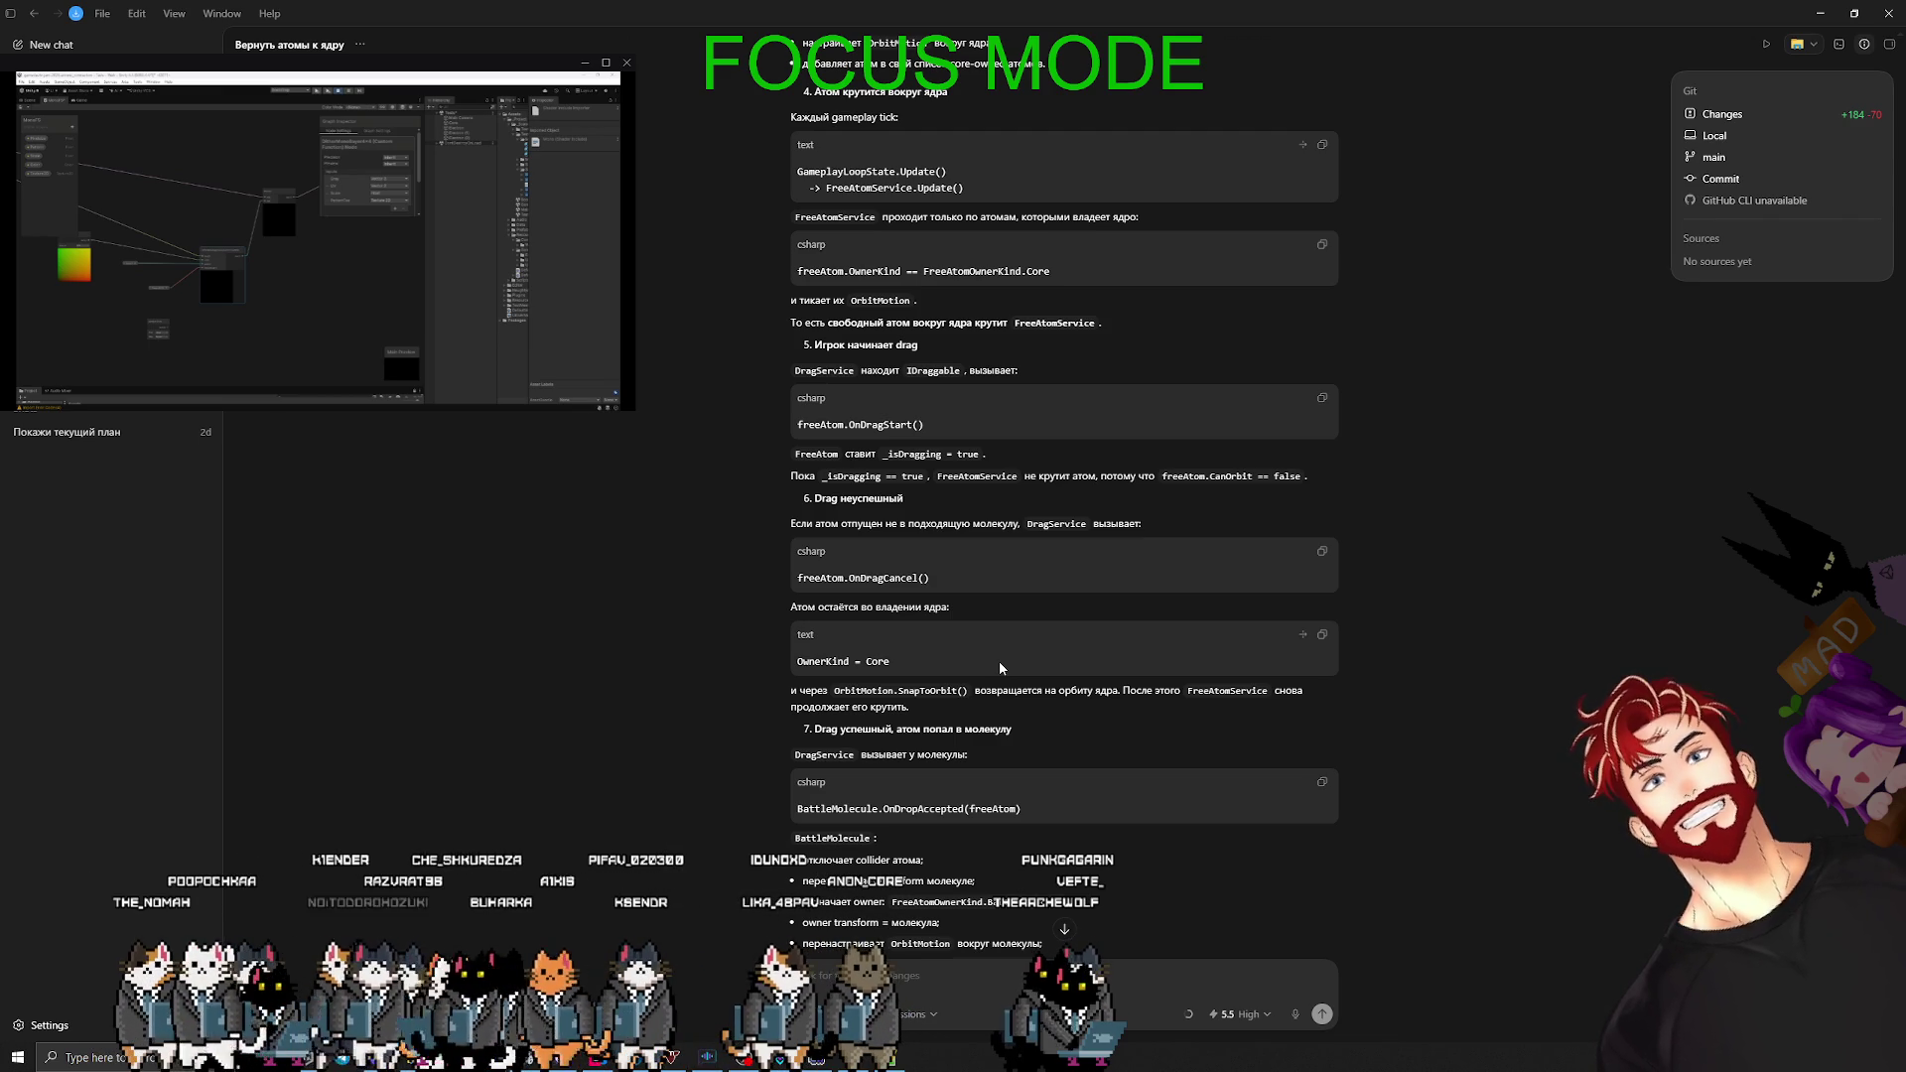
key("alt+Tab")
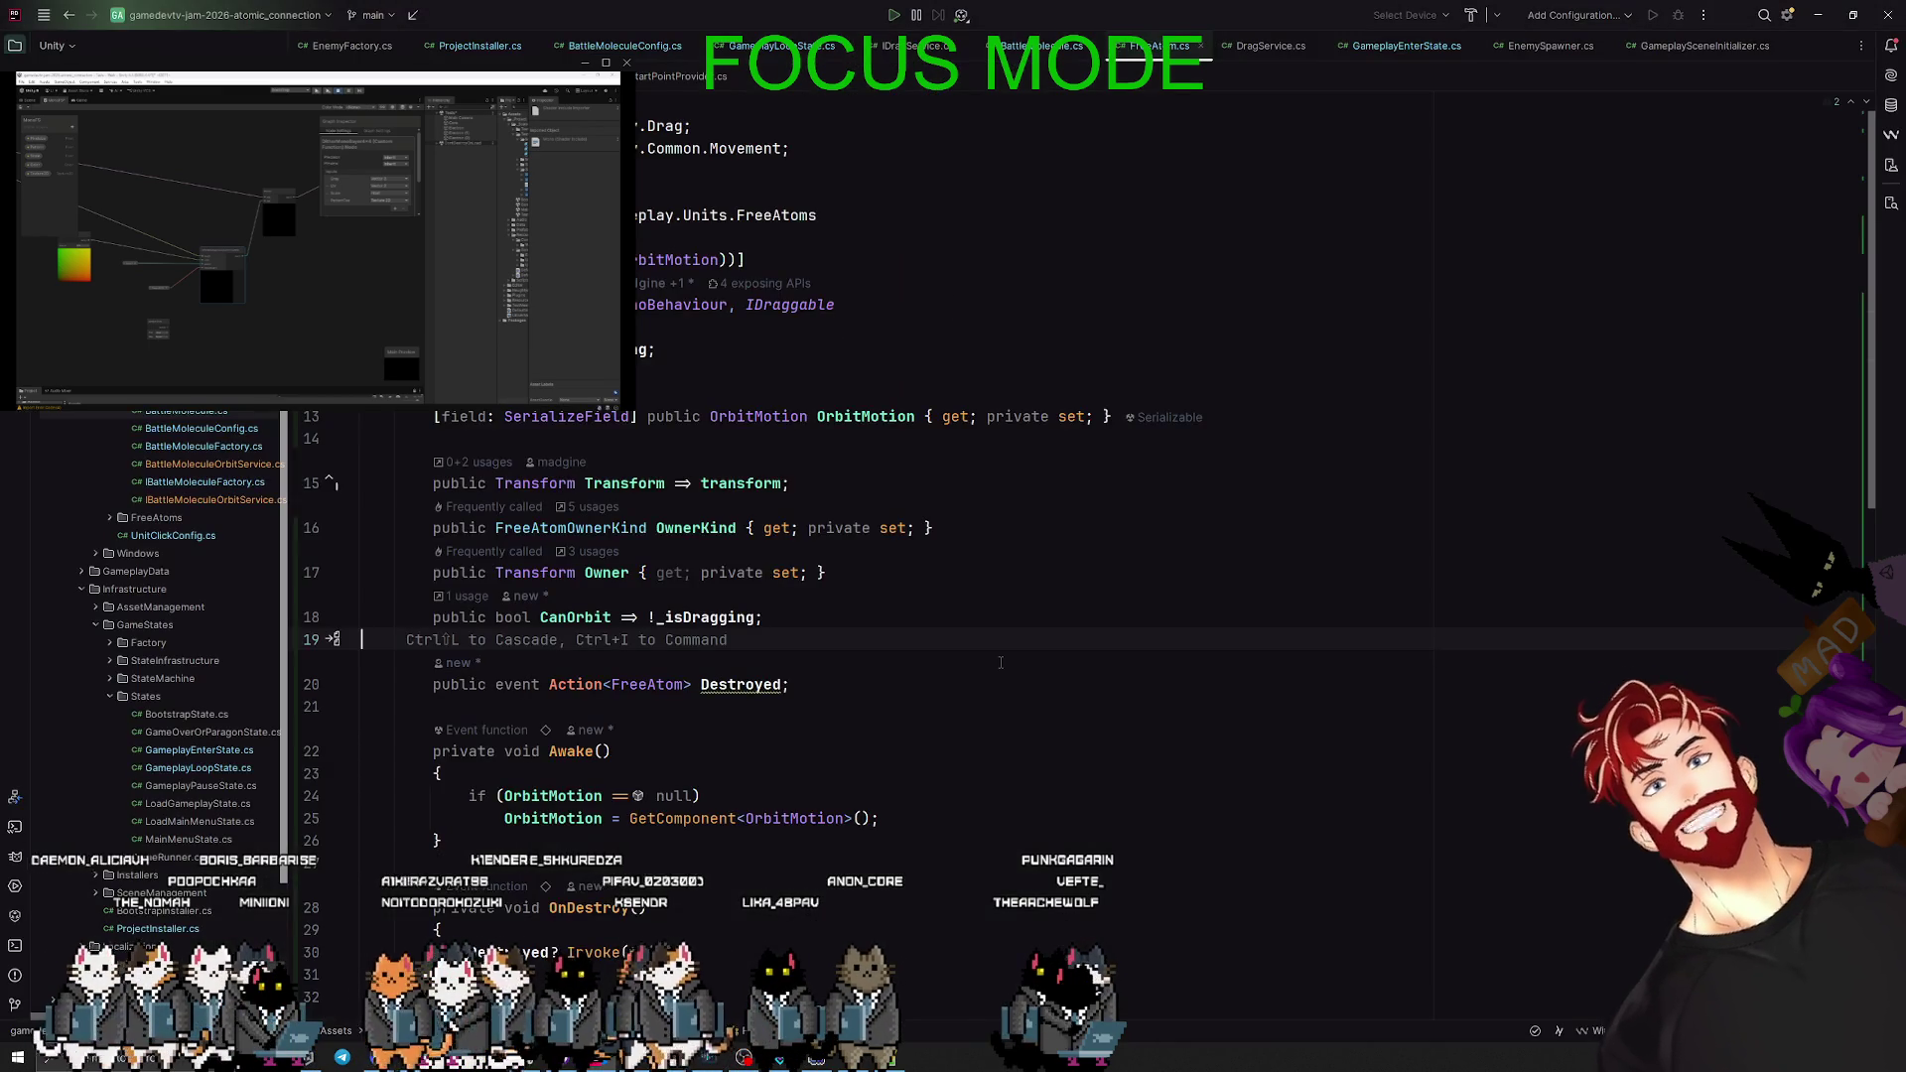
- Locate FreeAtom in the project tree and open FreeAtomService.cs
scroll(1002, 663, "down", 12)
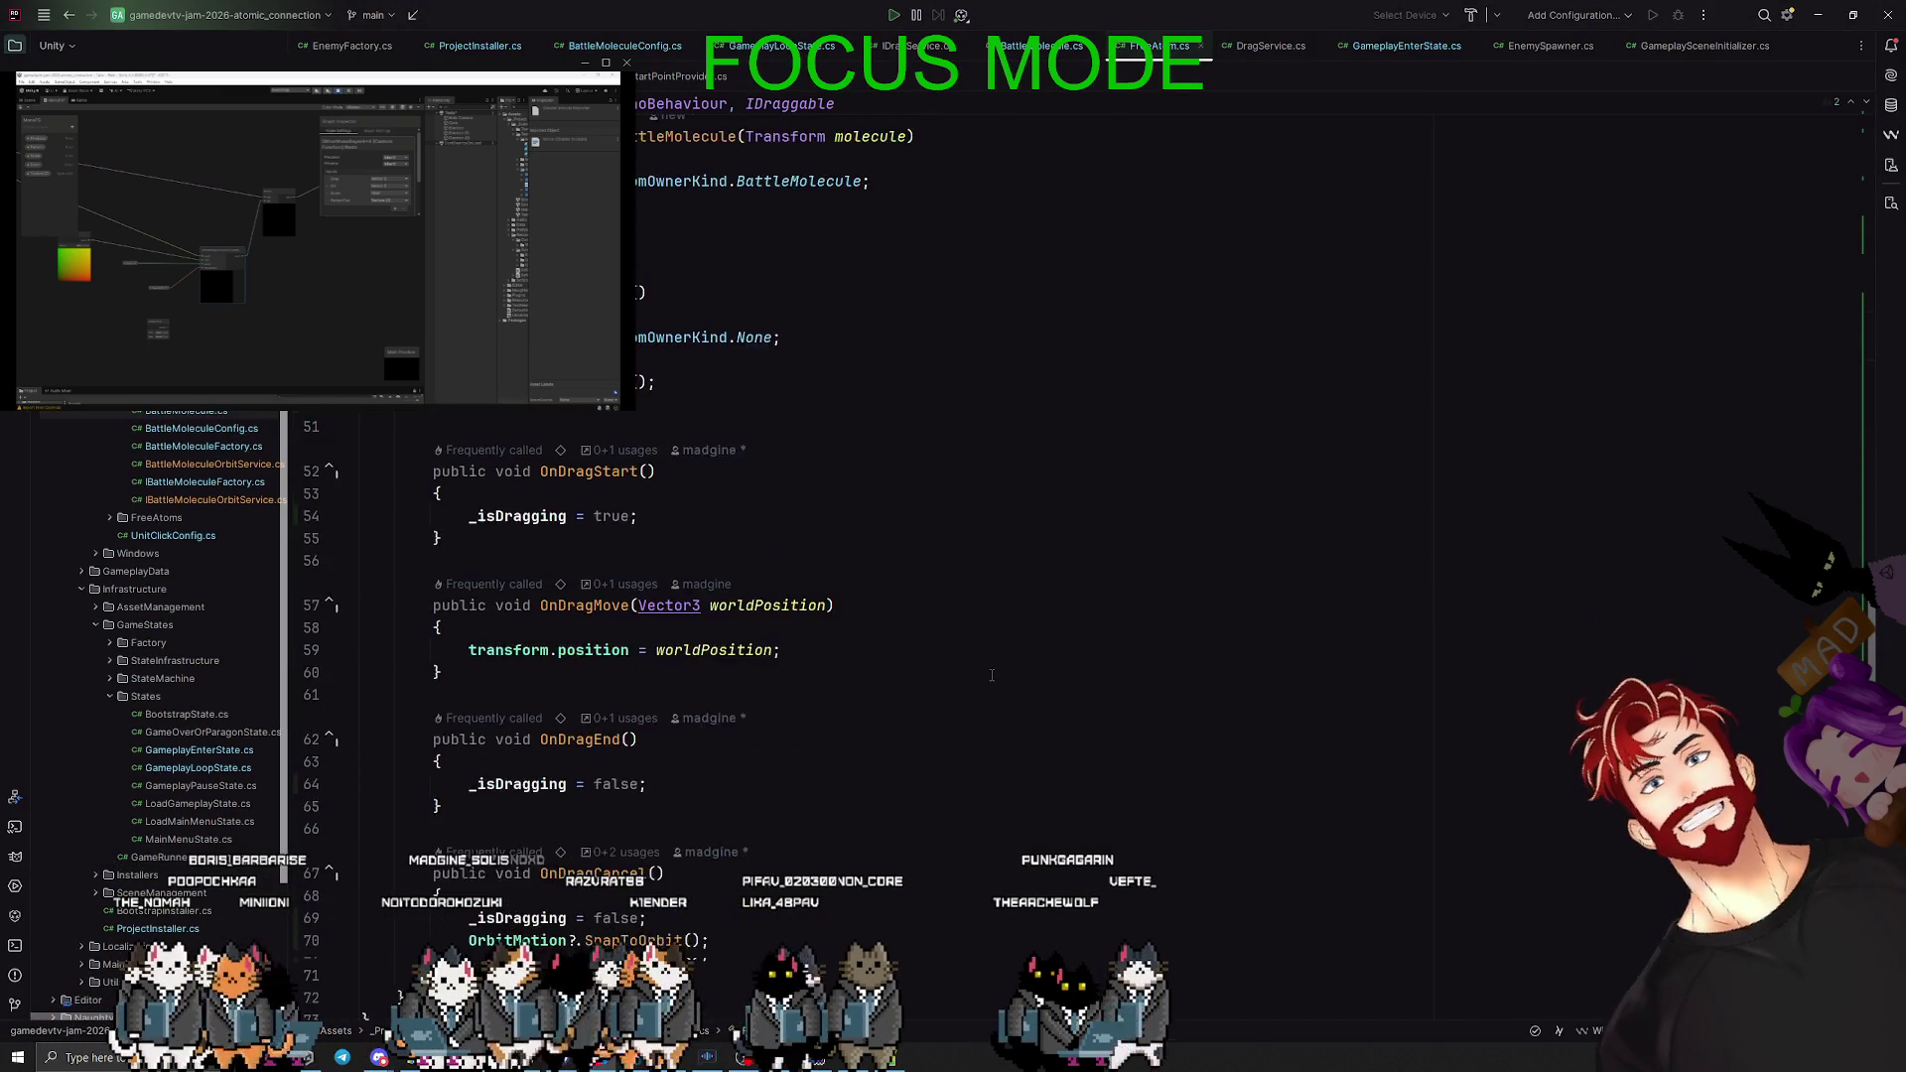
scroll(990, 674, "up", 12)
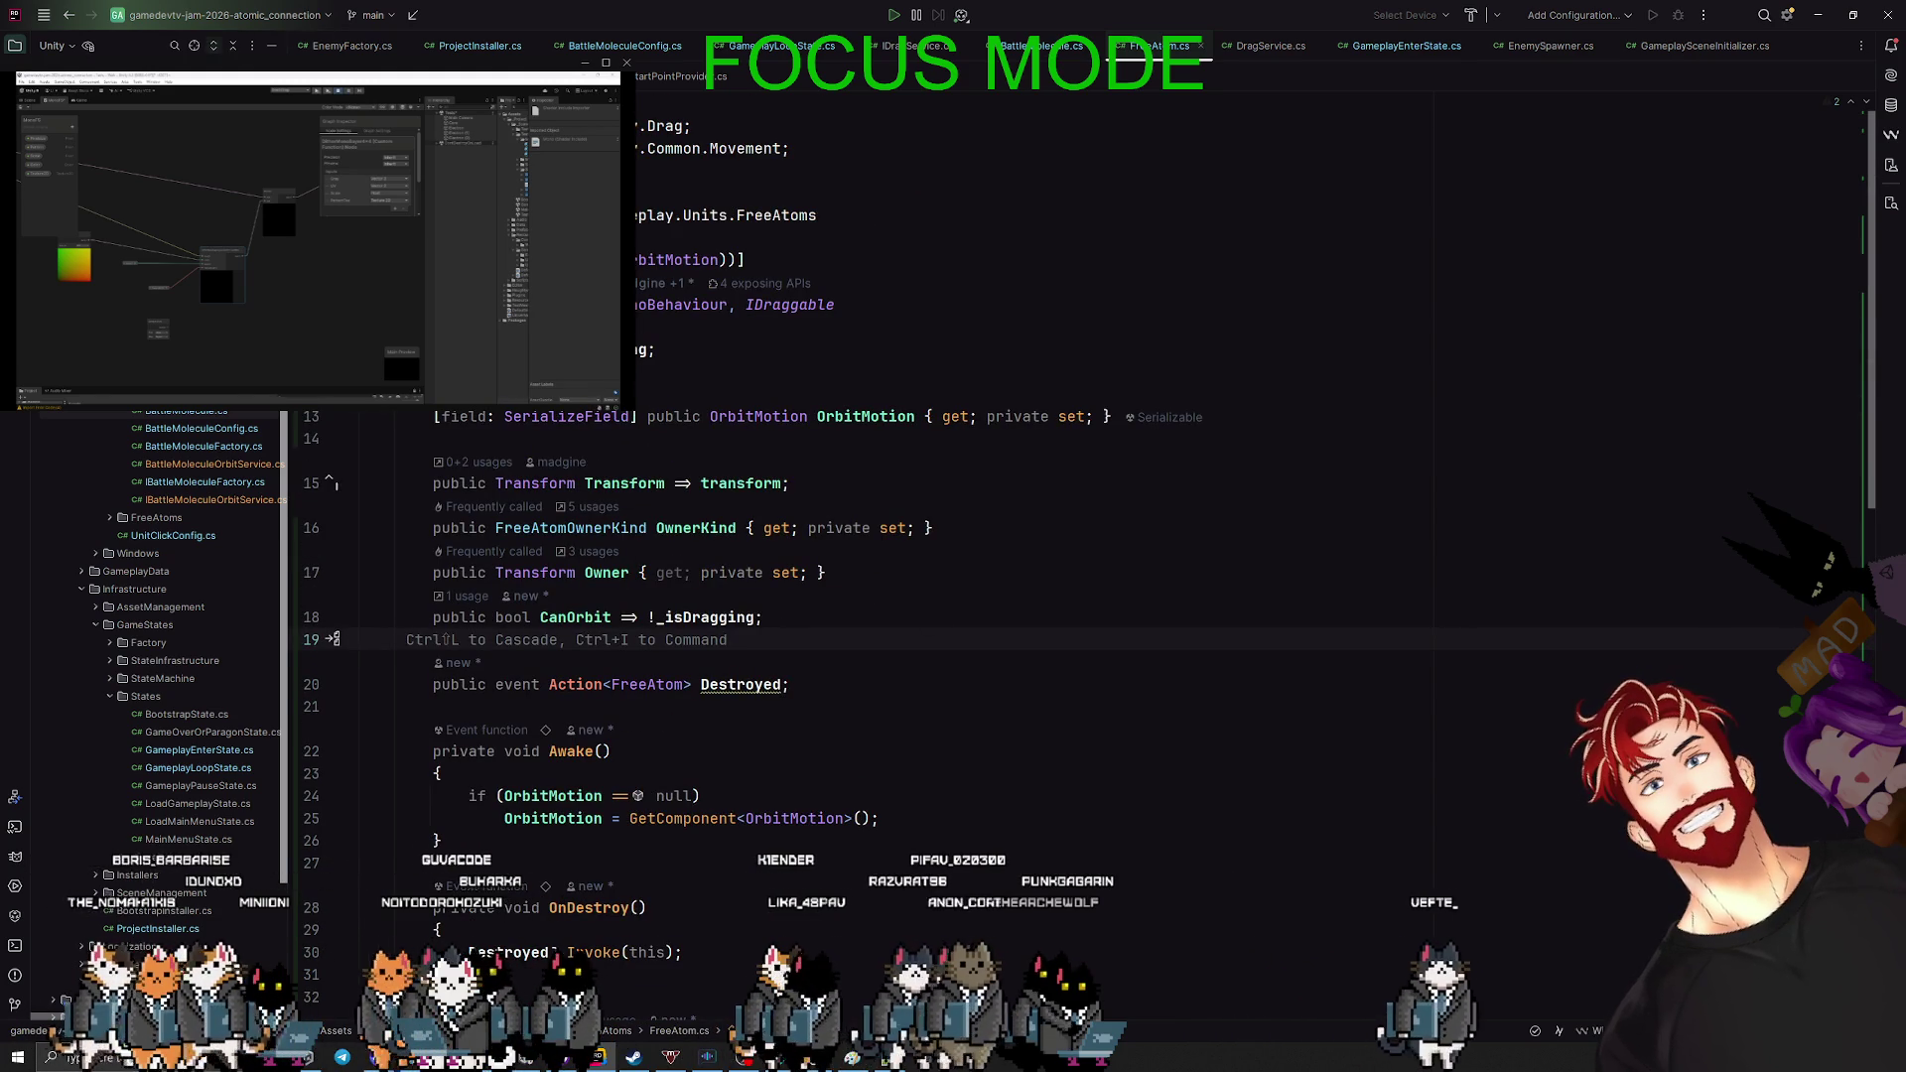
left_click(193, 47)
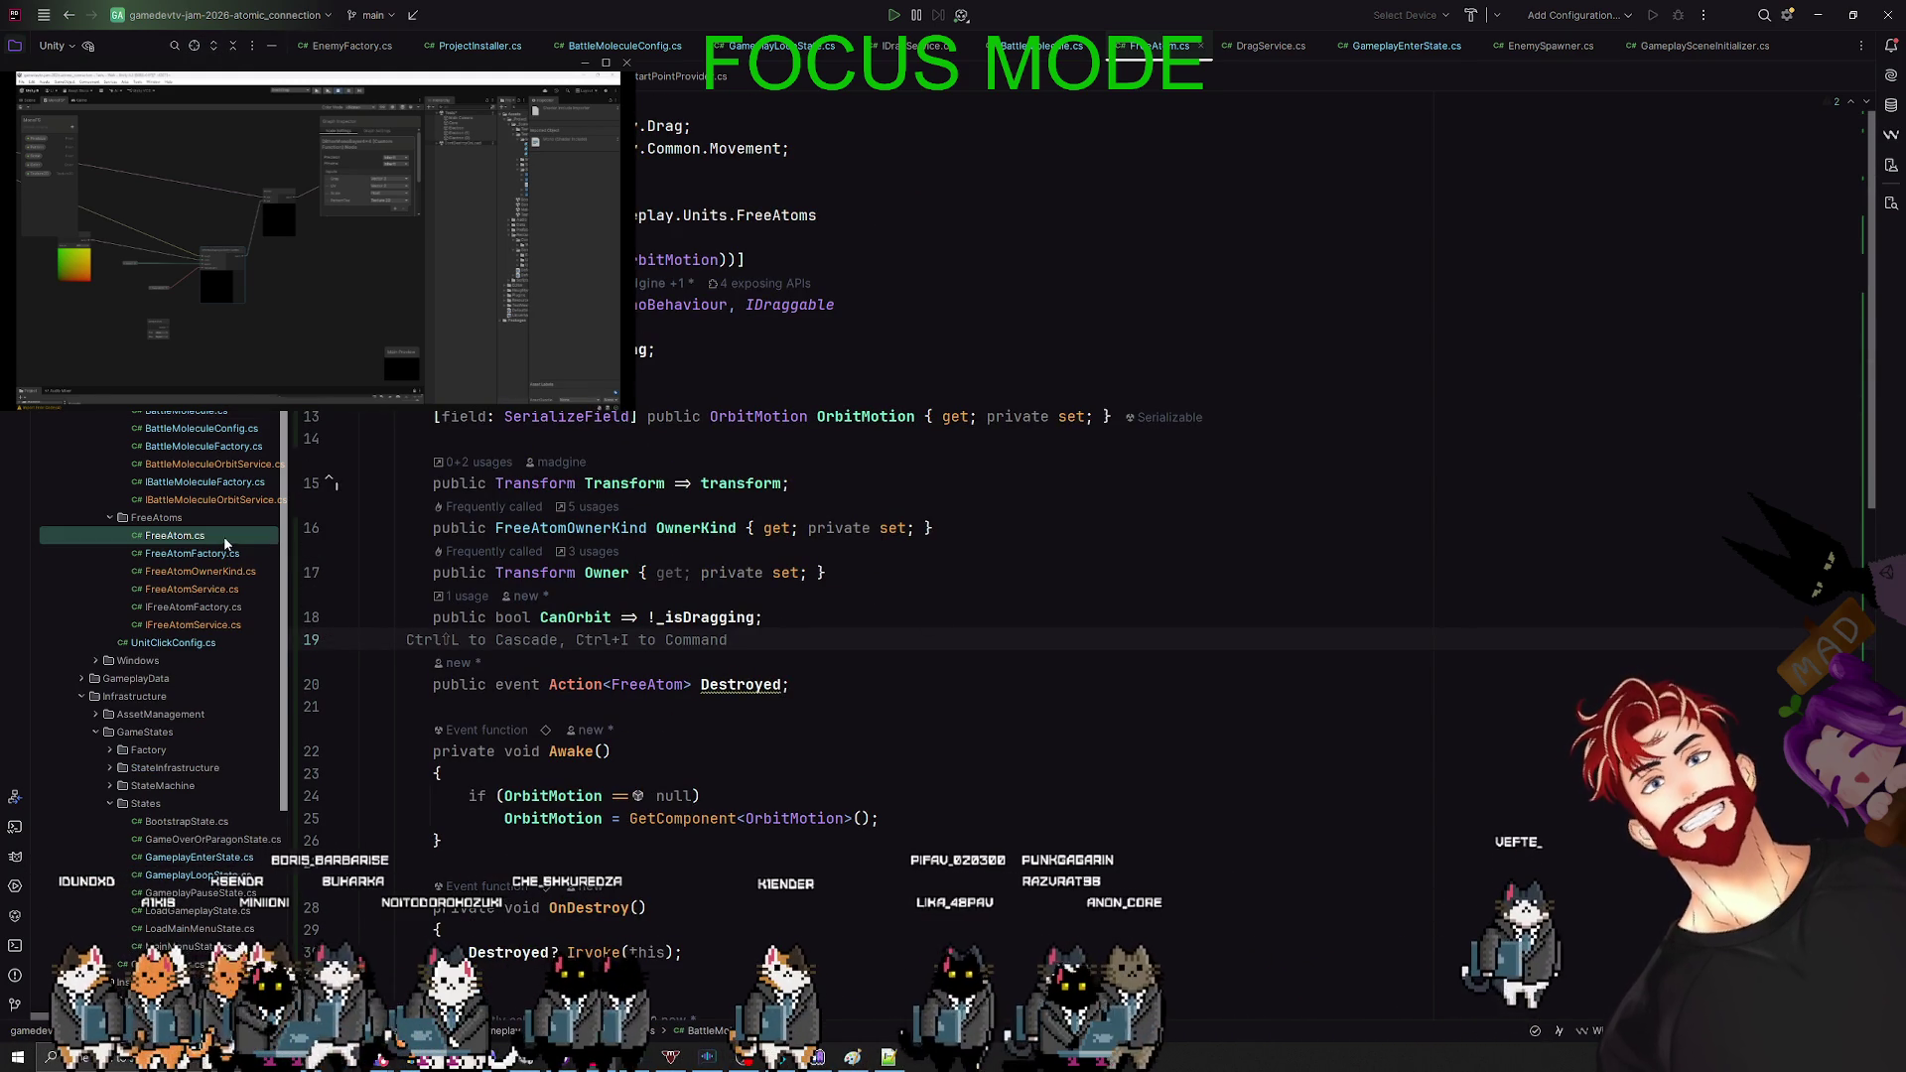
double_click(207, 572)
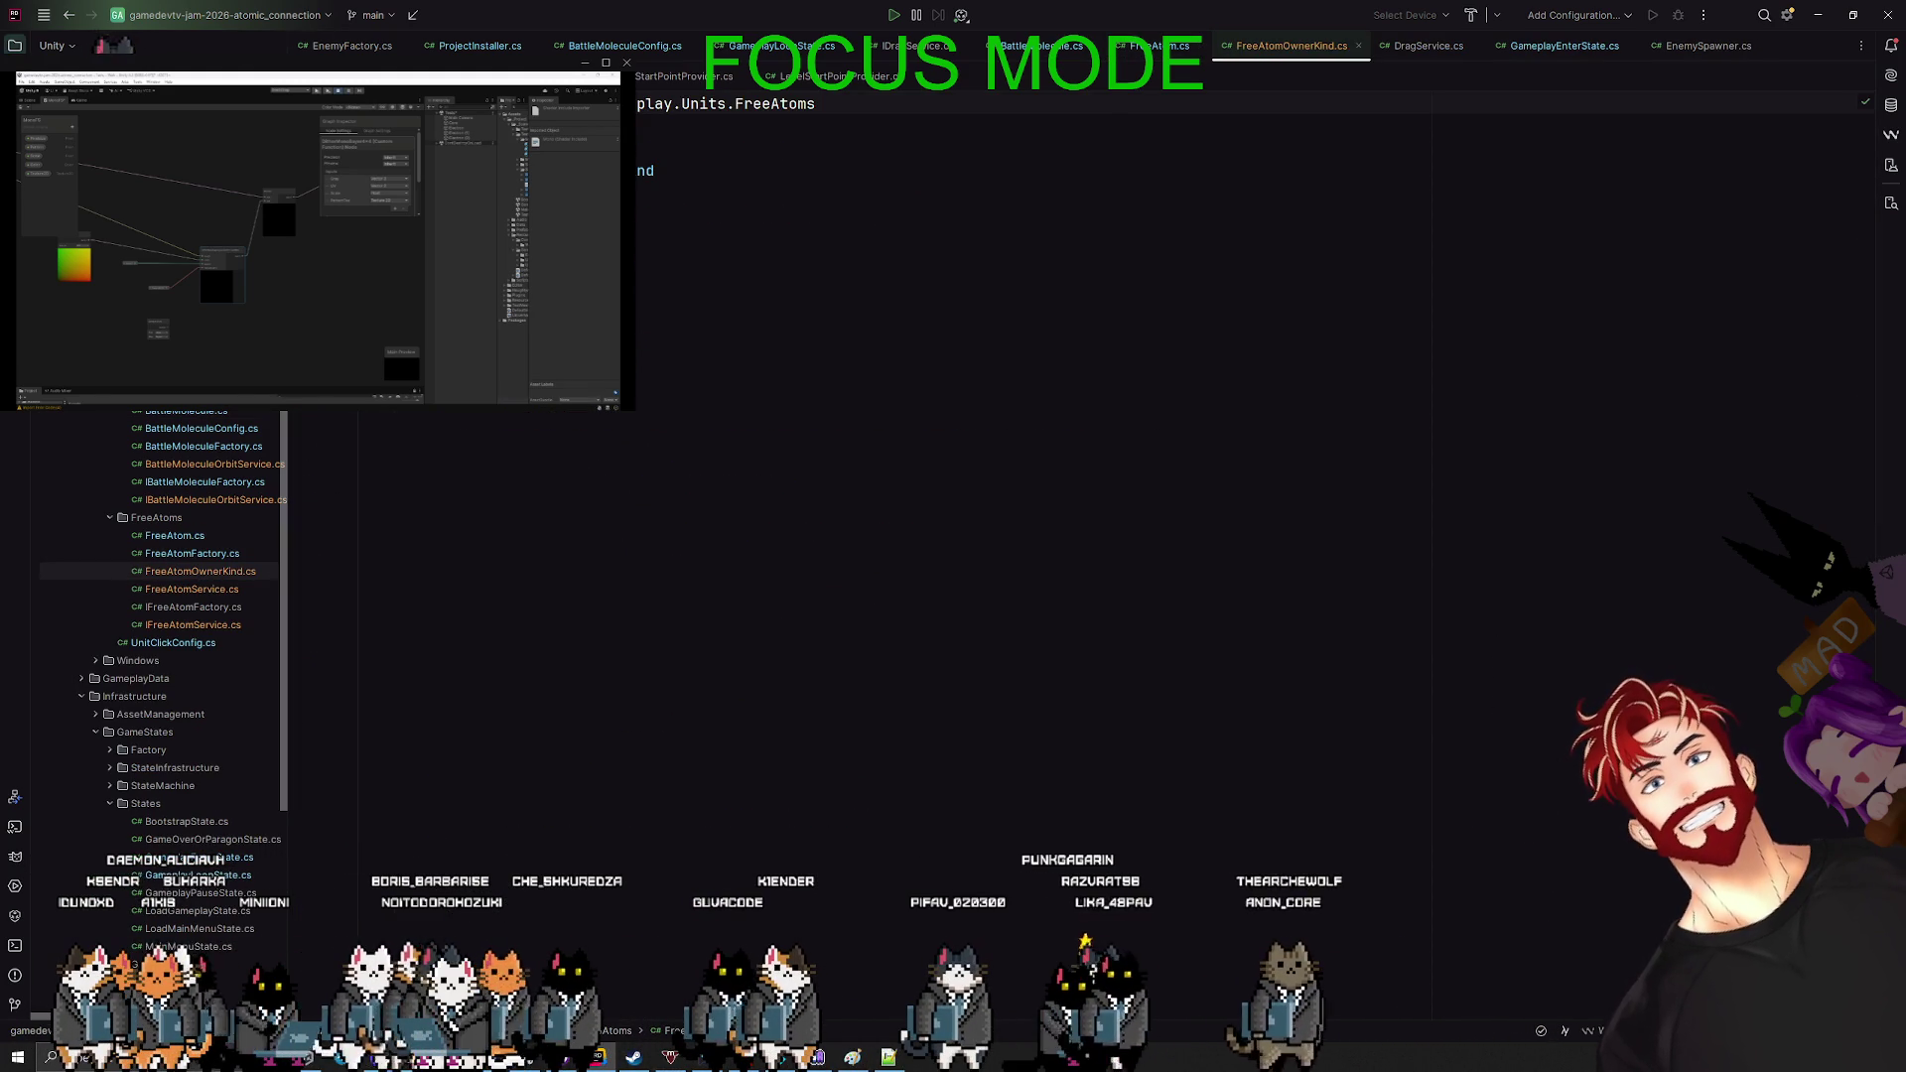
double_click(180, 592)
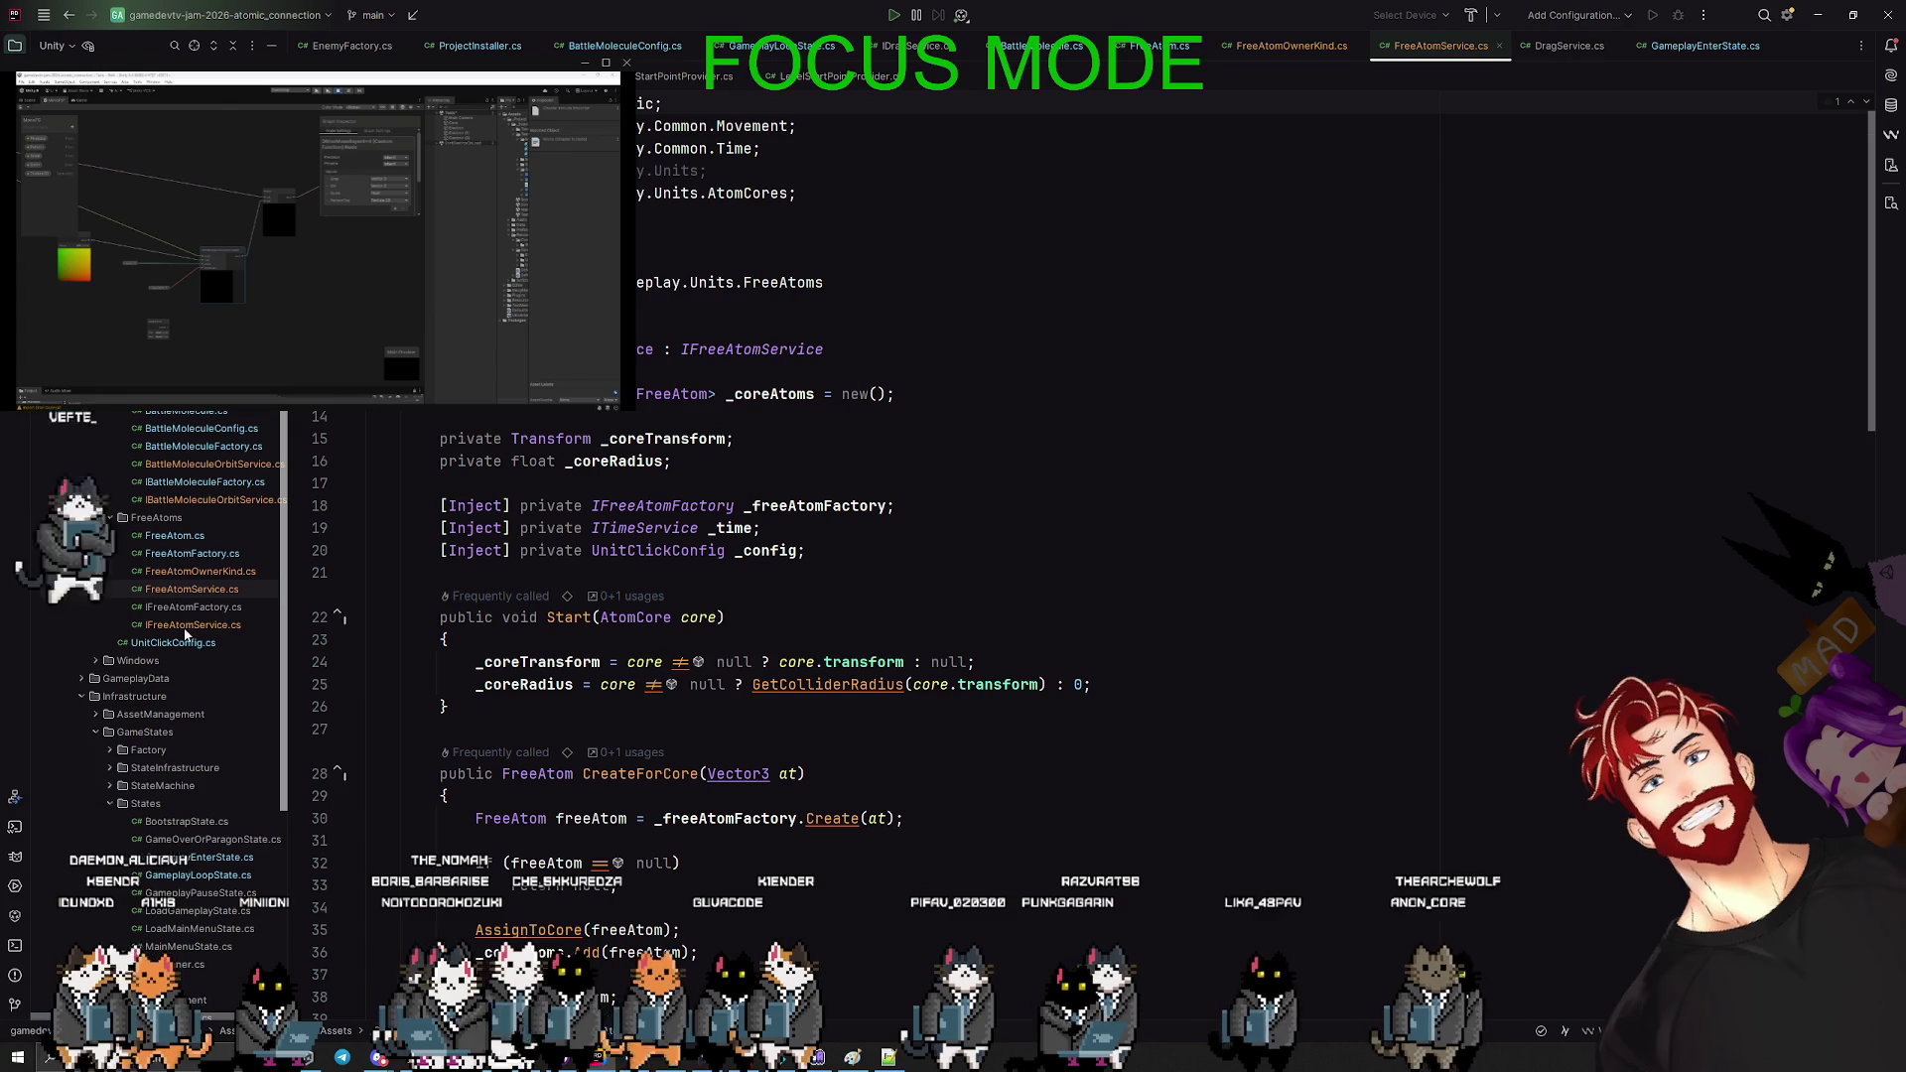
- Delete the greyed-out unused namespace import line from FreeAtomService.cs
scroll(639, 564, "down", 15)
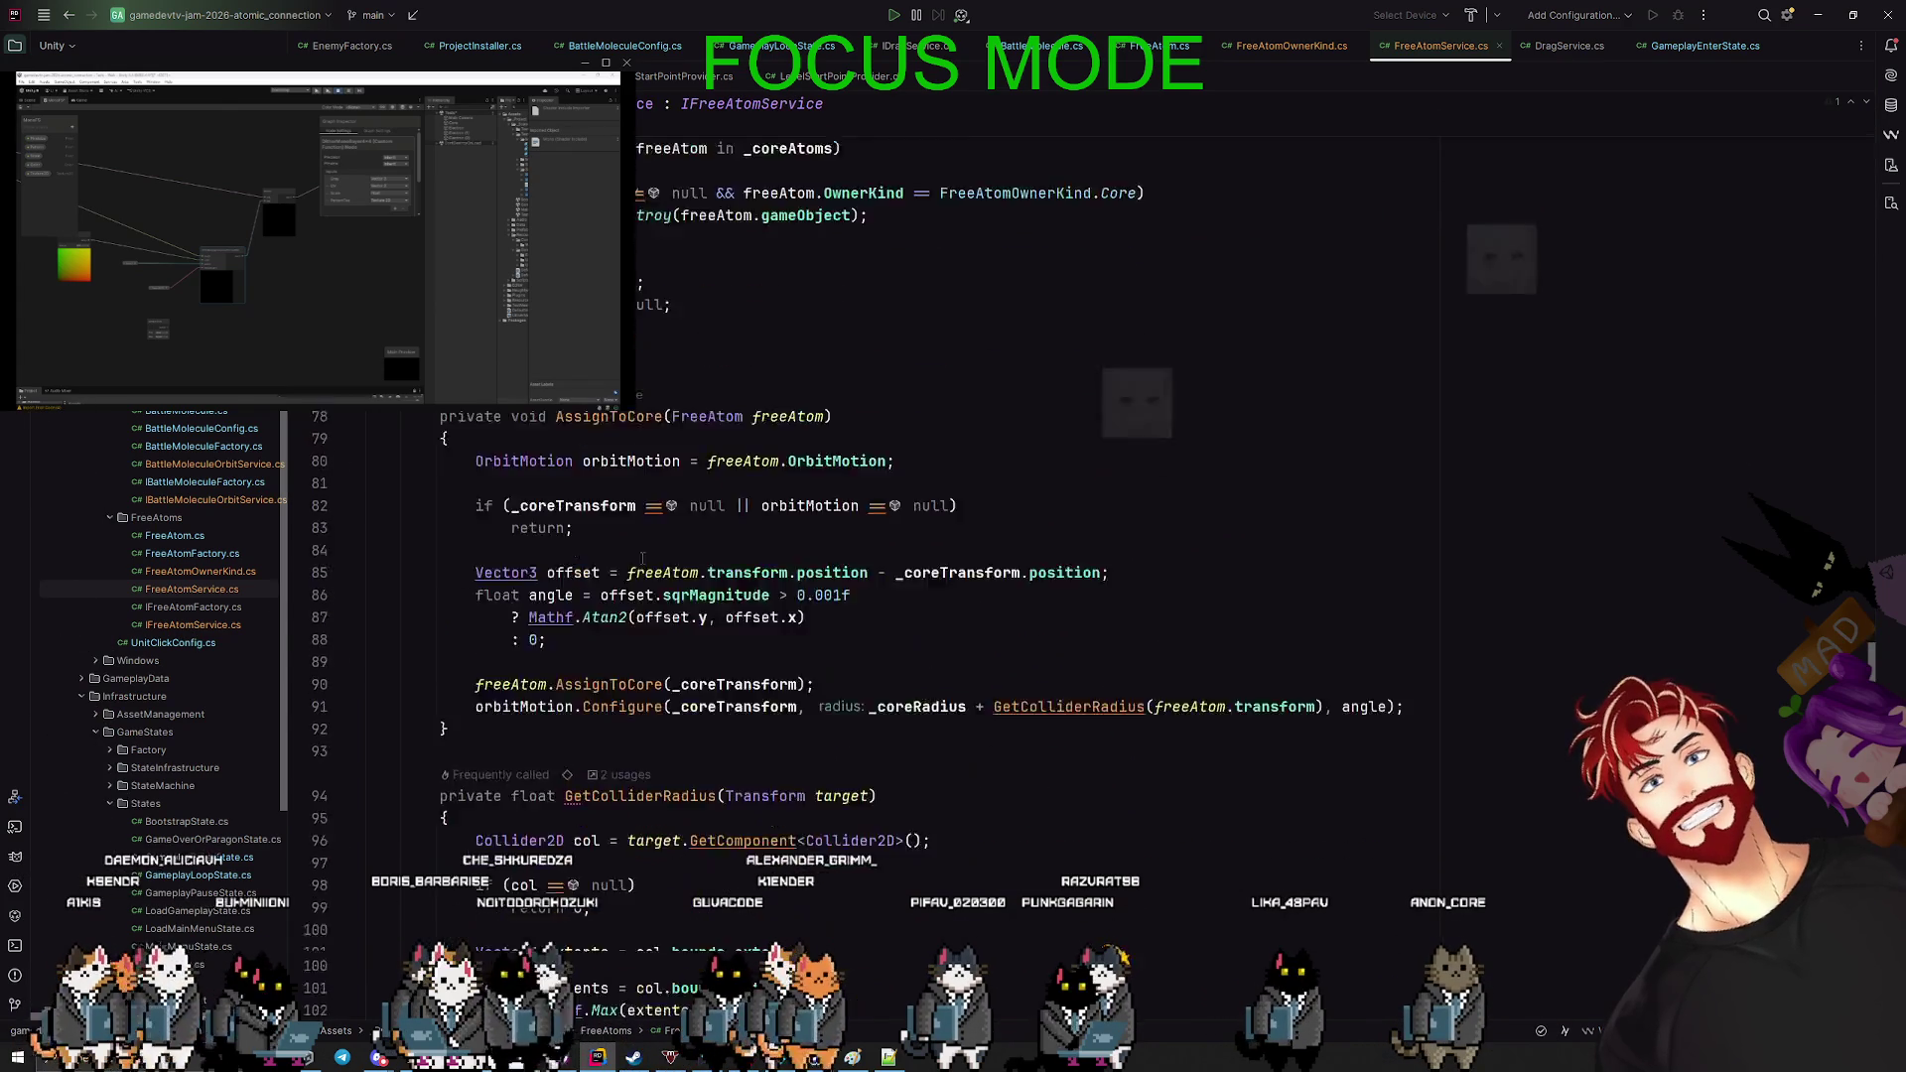
scroll(657, 549, "up", 5)
scroll(657, 549, "up", 15)
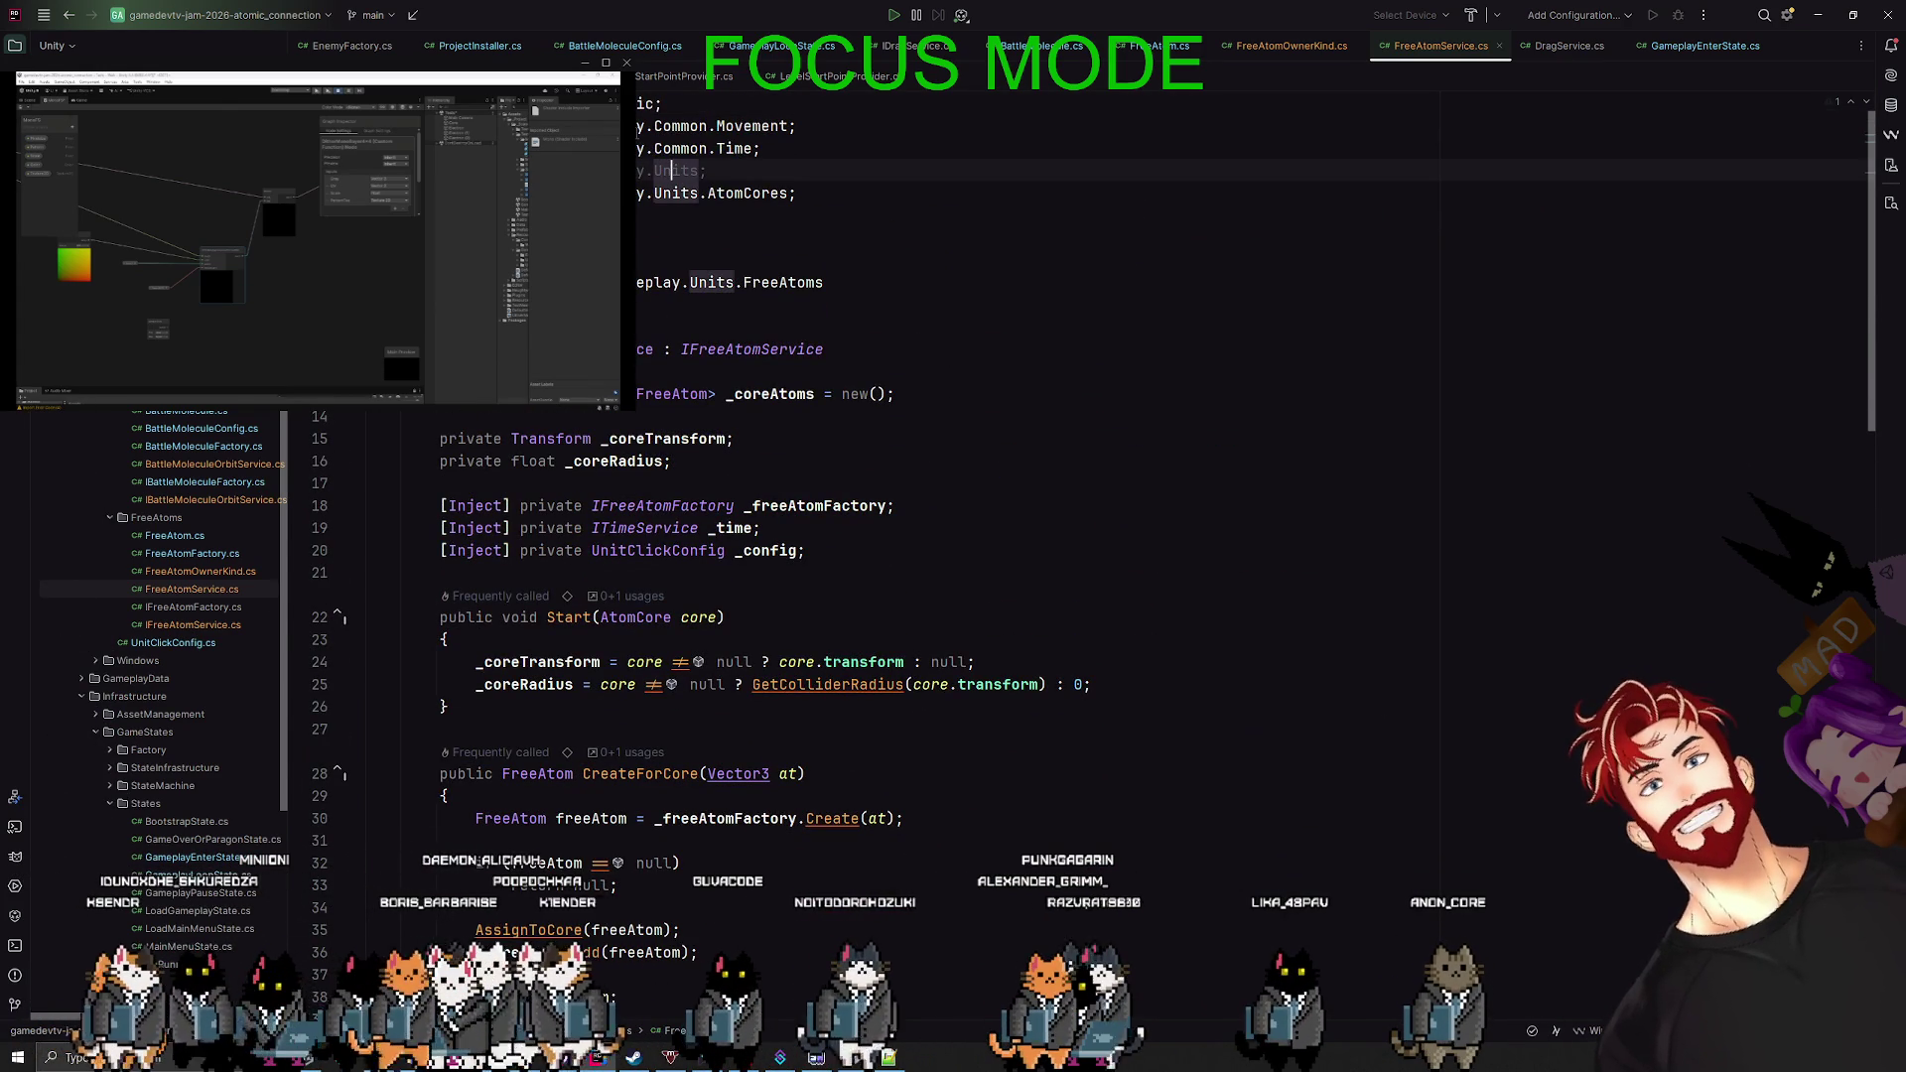
key("shift+Home")
key("BackSpace")
key("BackSpace")
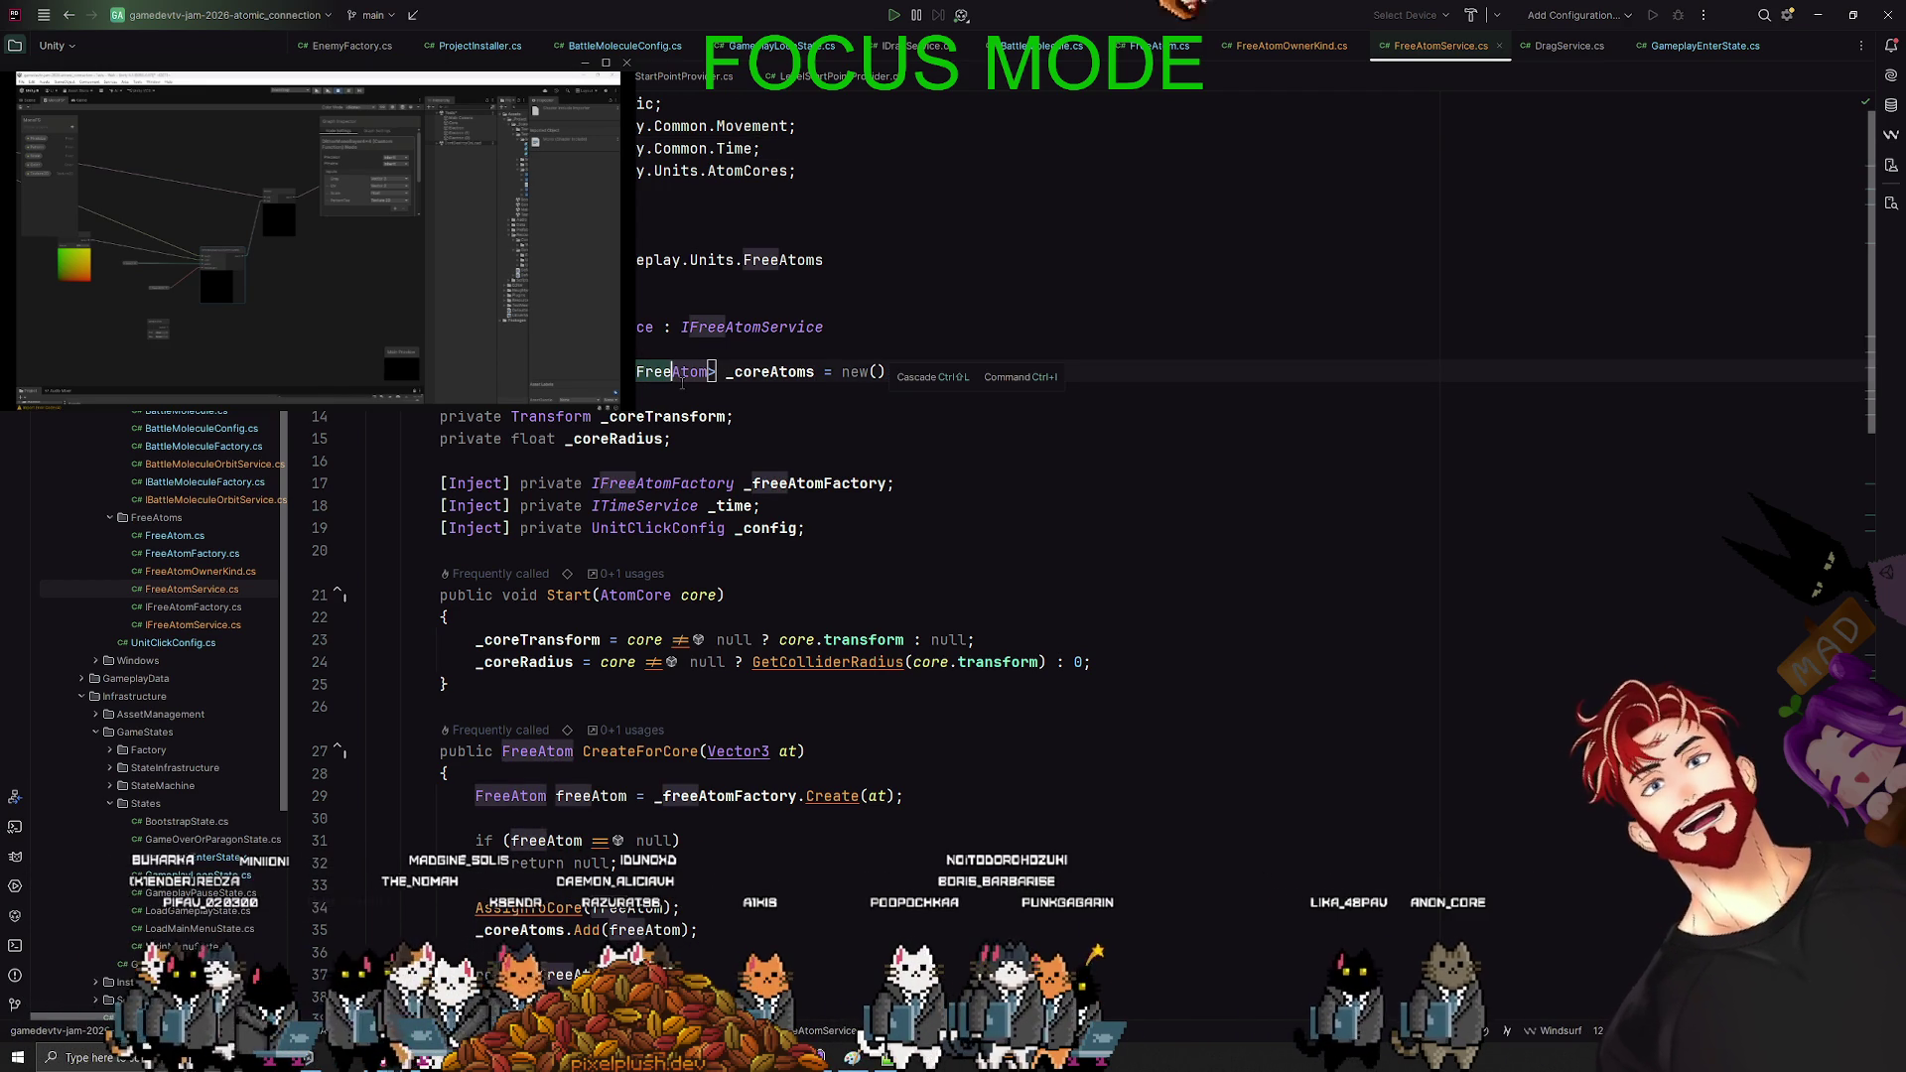
- Review the Update loop, searching for every occurrence of _coreAtoms
left_click(682, 397)
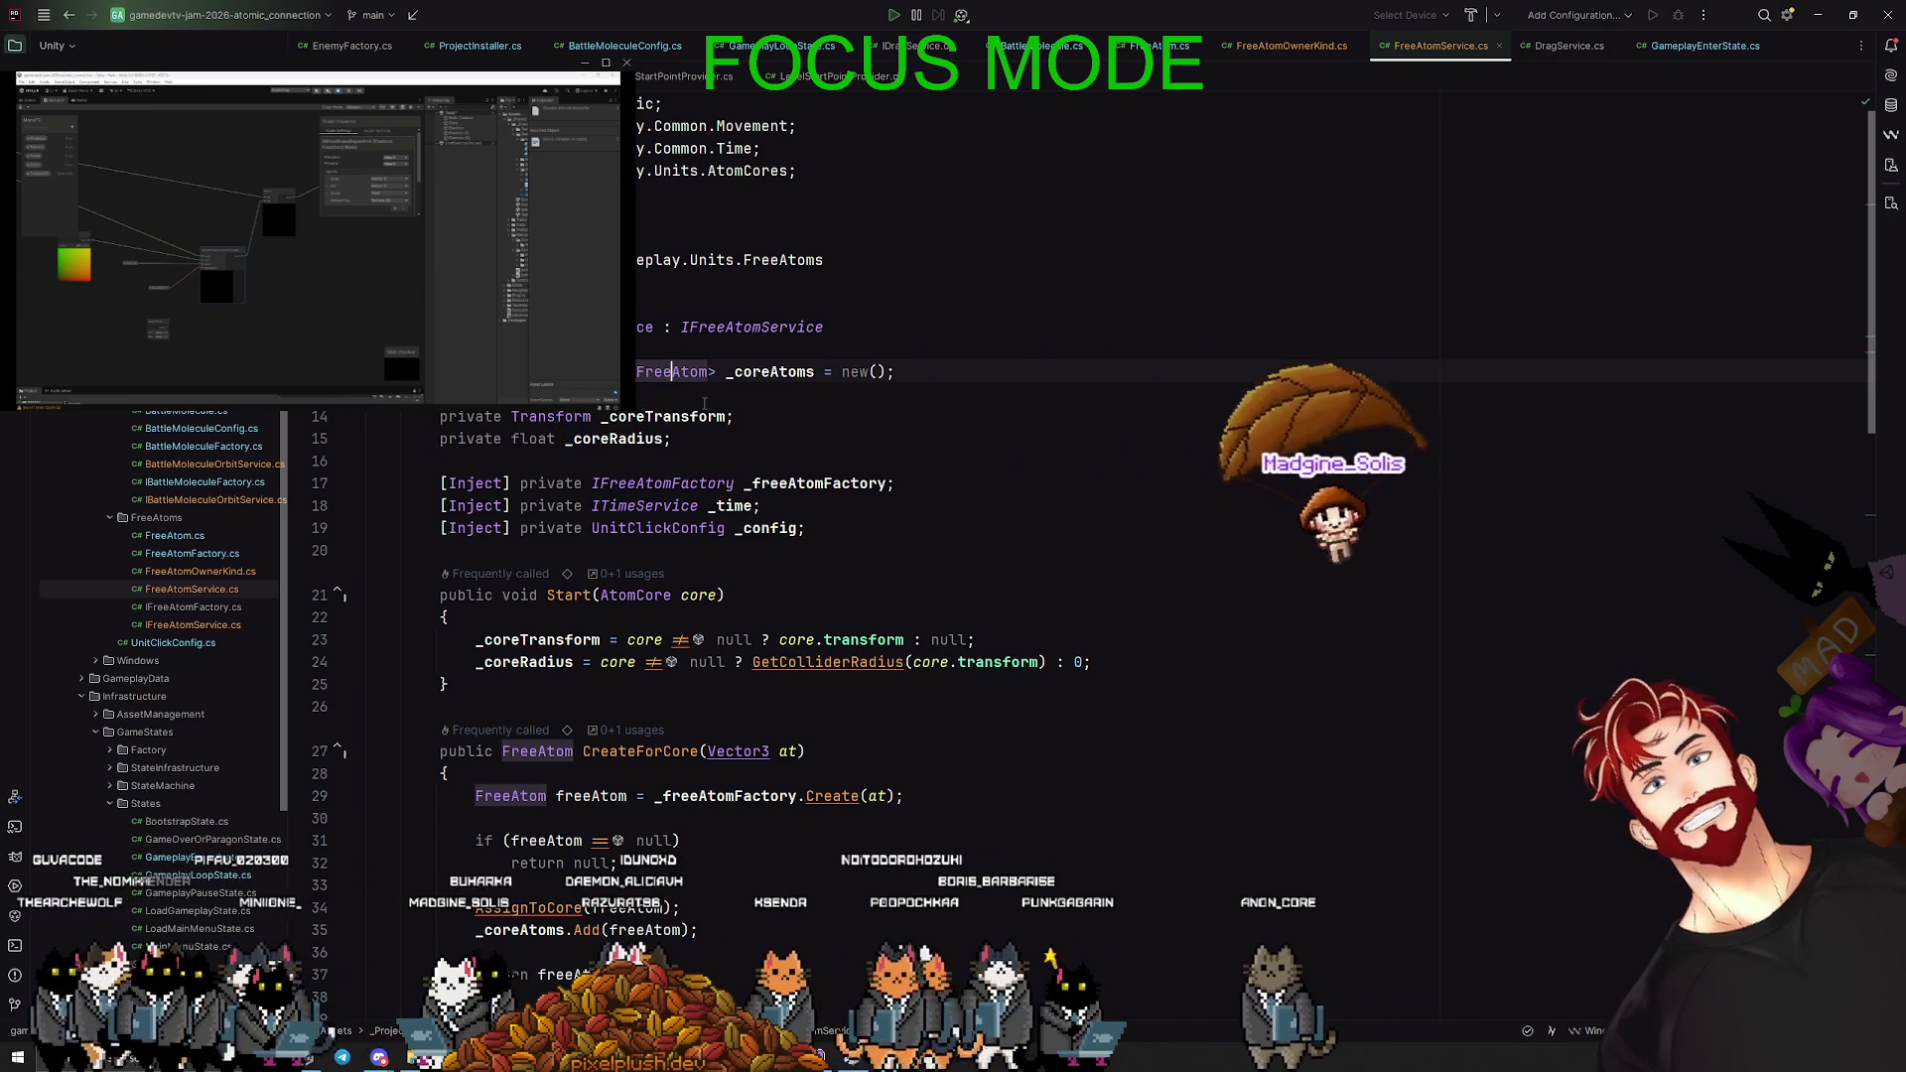
scroll(704, 402, "down", 3)
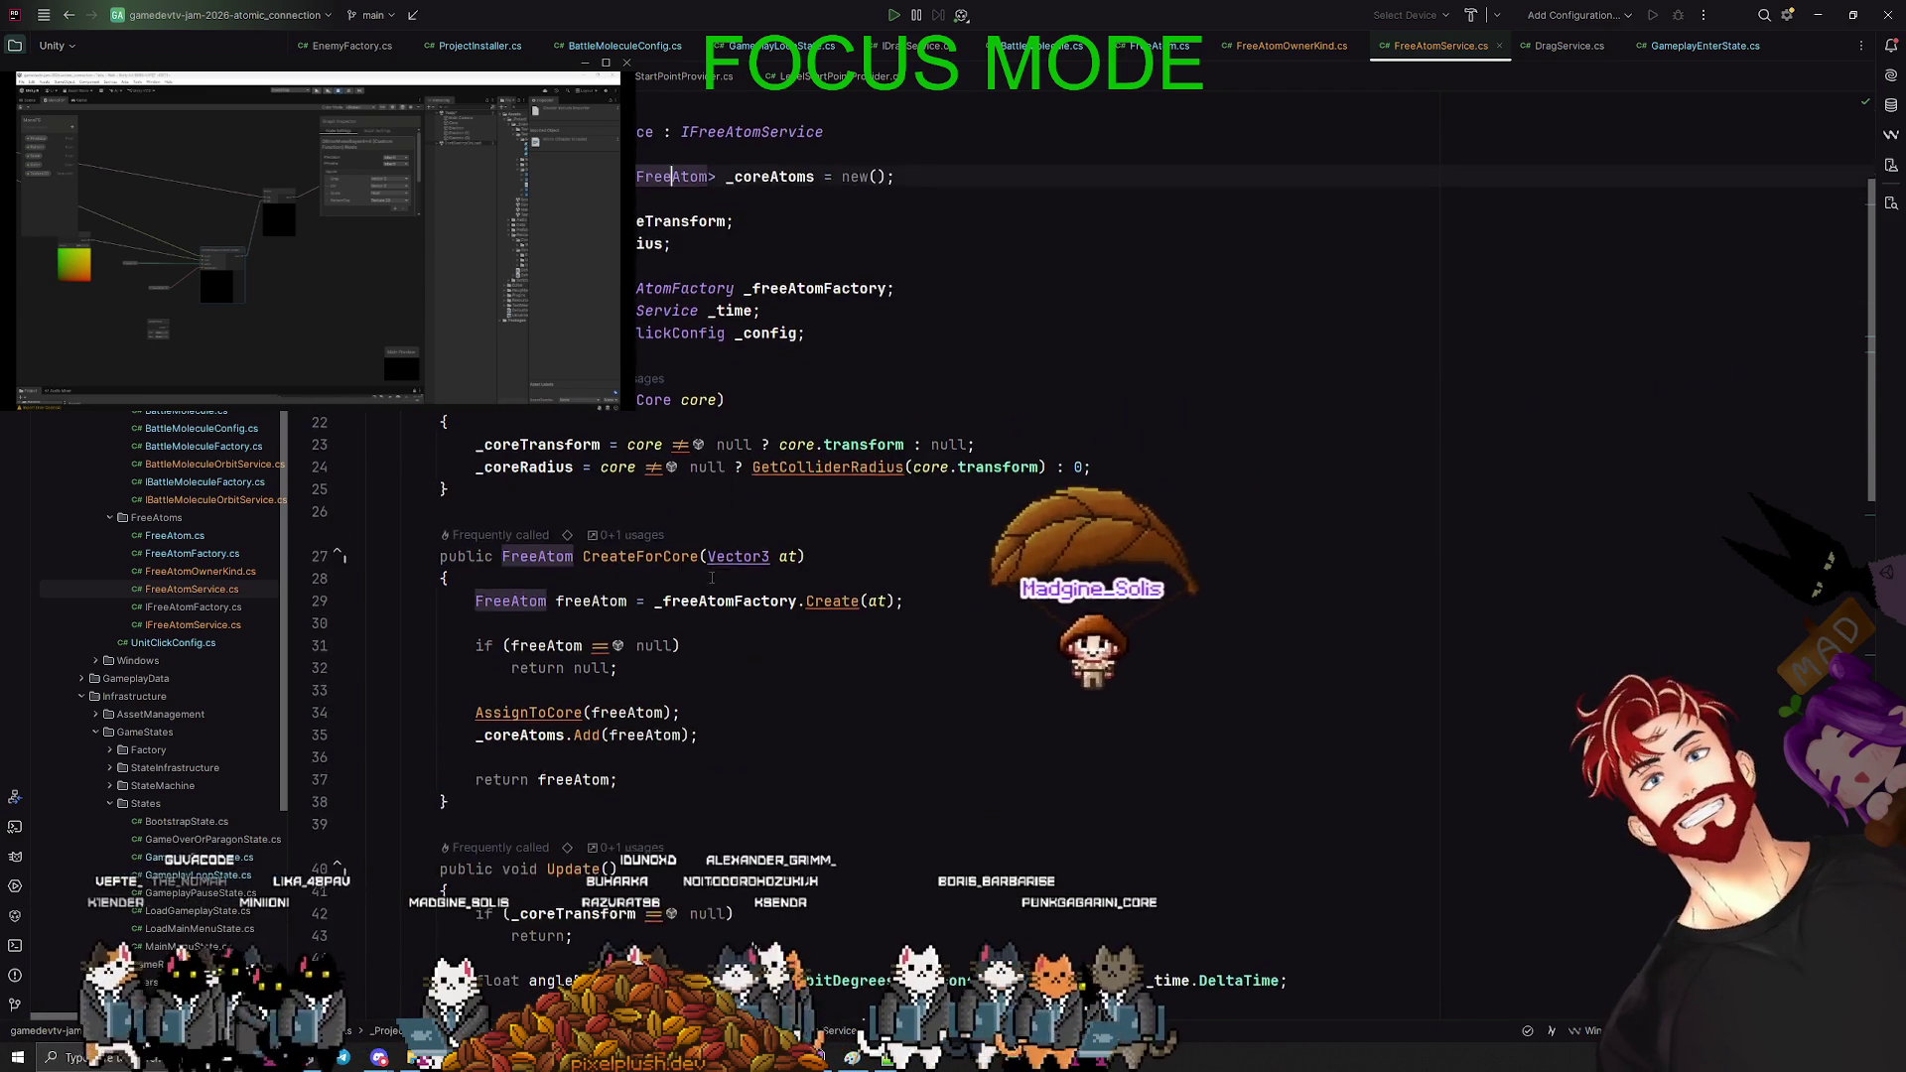
left_click(369, 617)
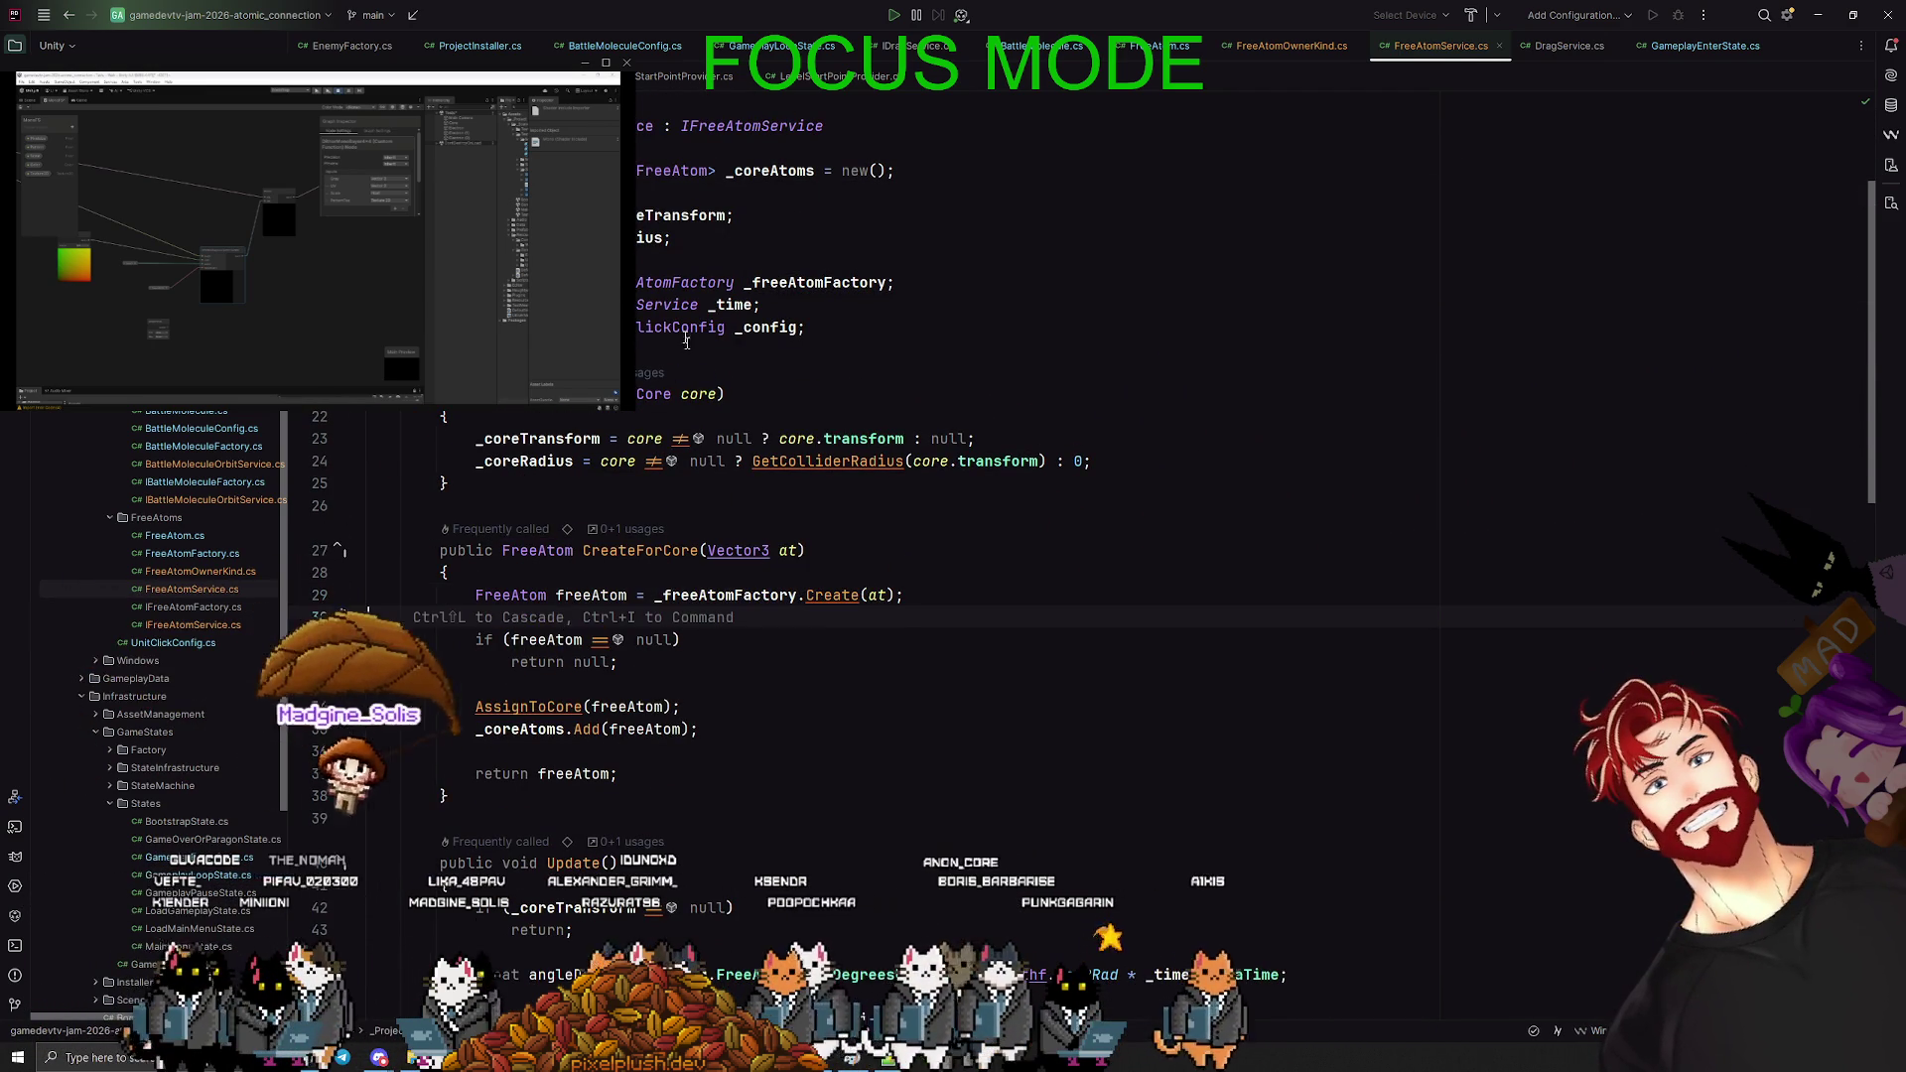
scroll(763, 579, "down", 5)
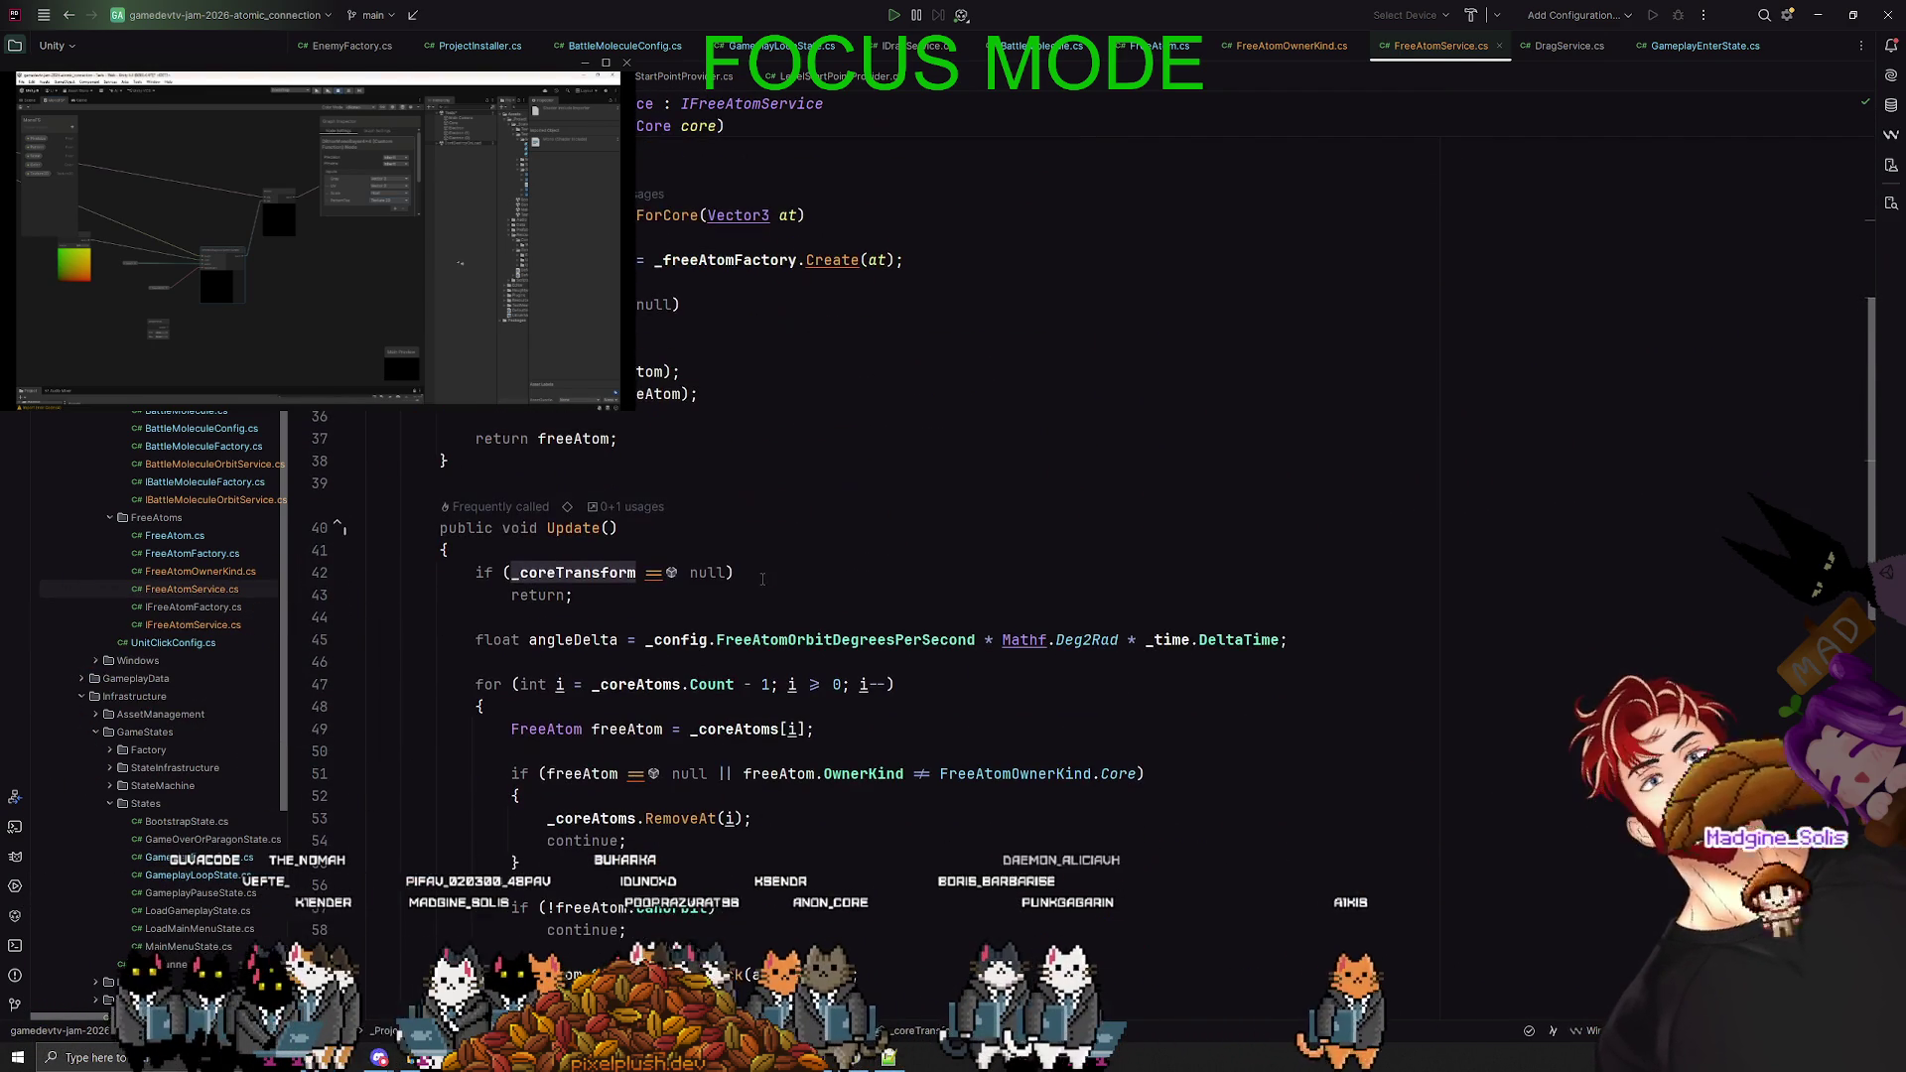
scroll(760, 575, "up", 5)
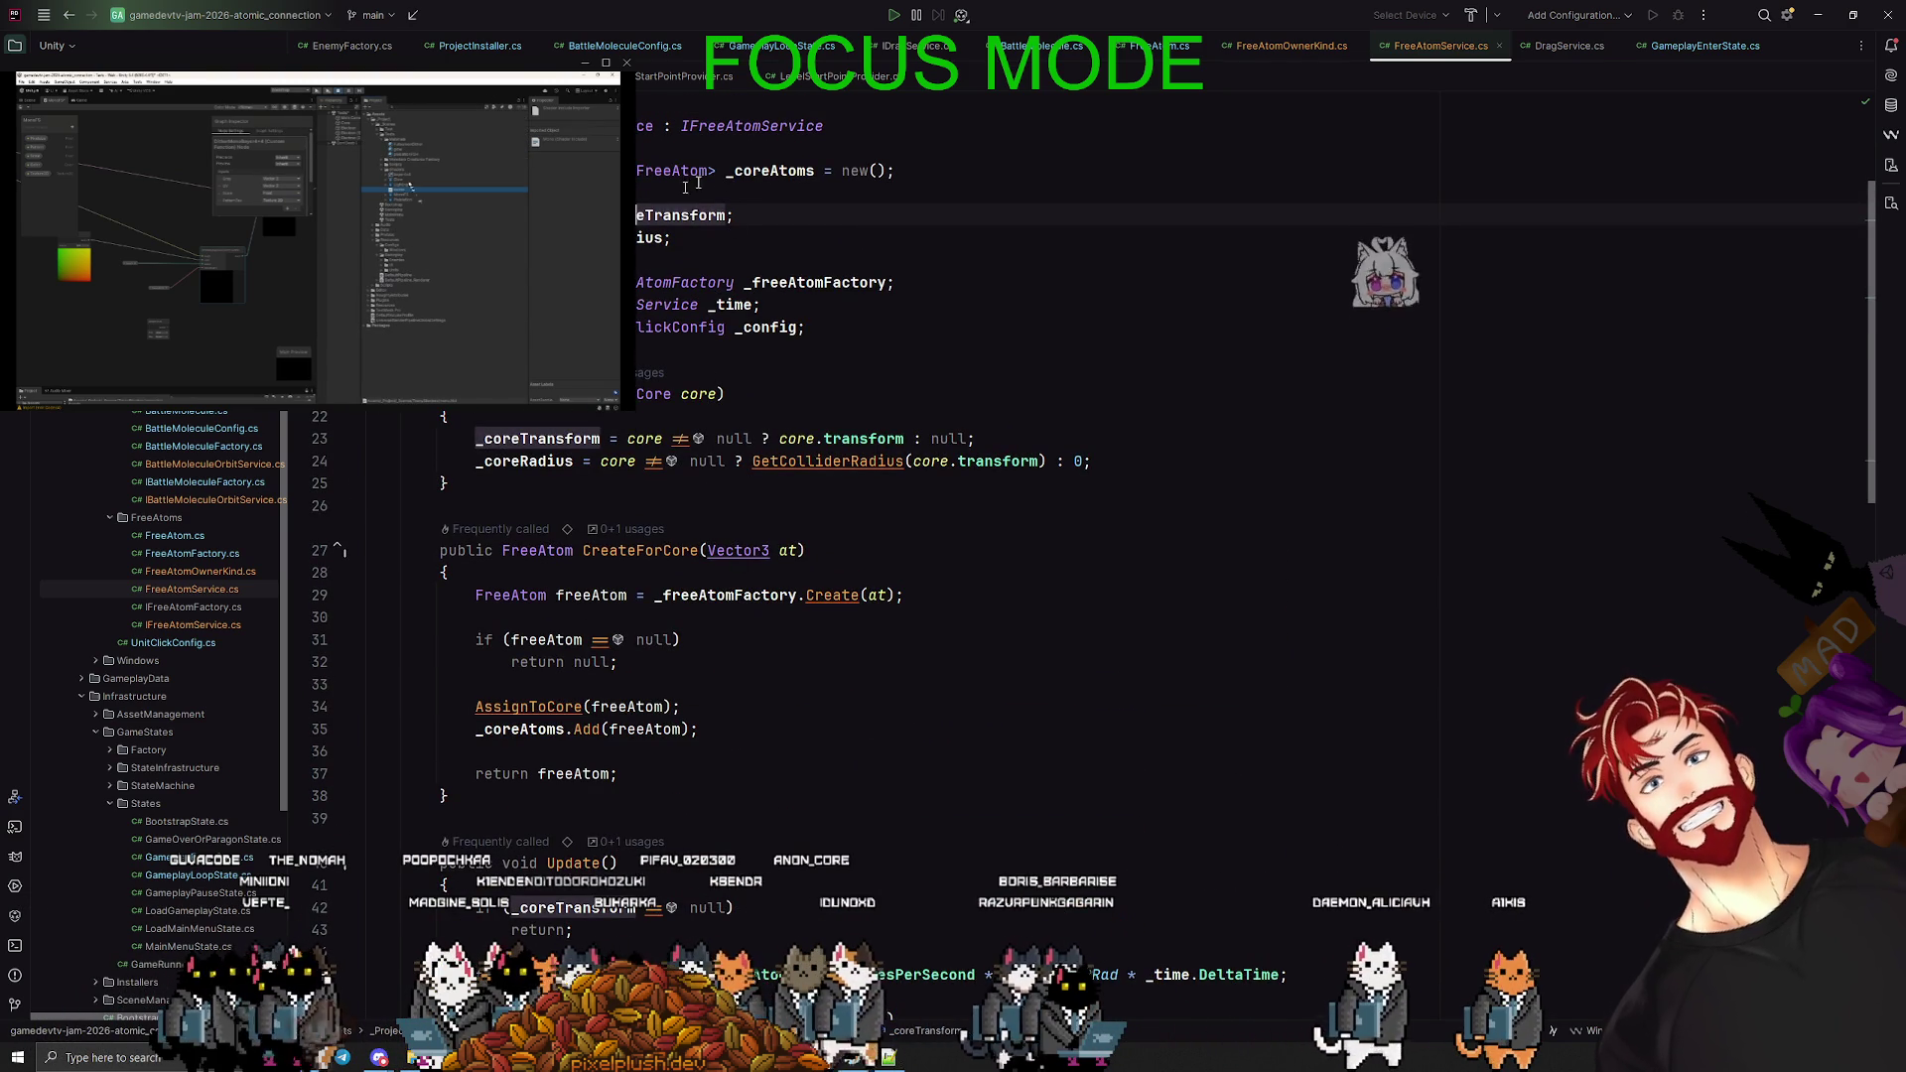
double_click(769, 171)
key("ctrl+f")
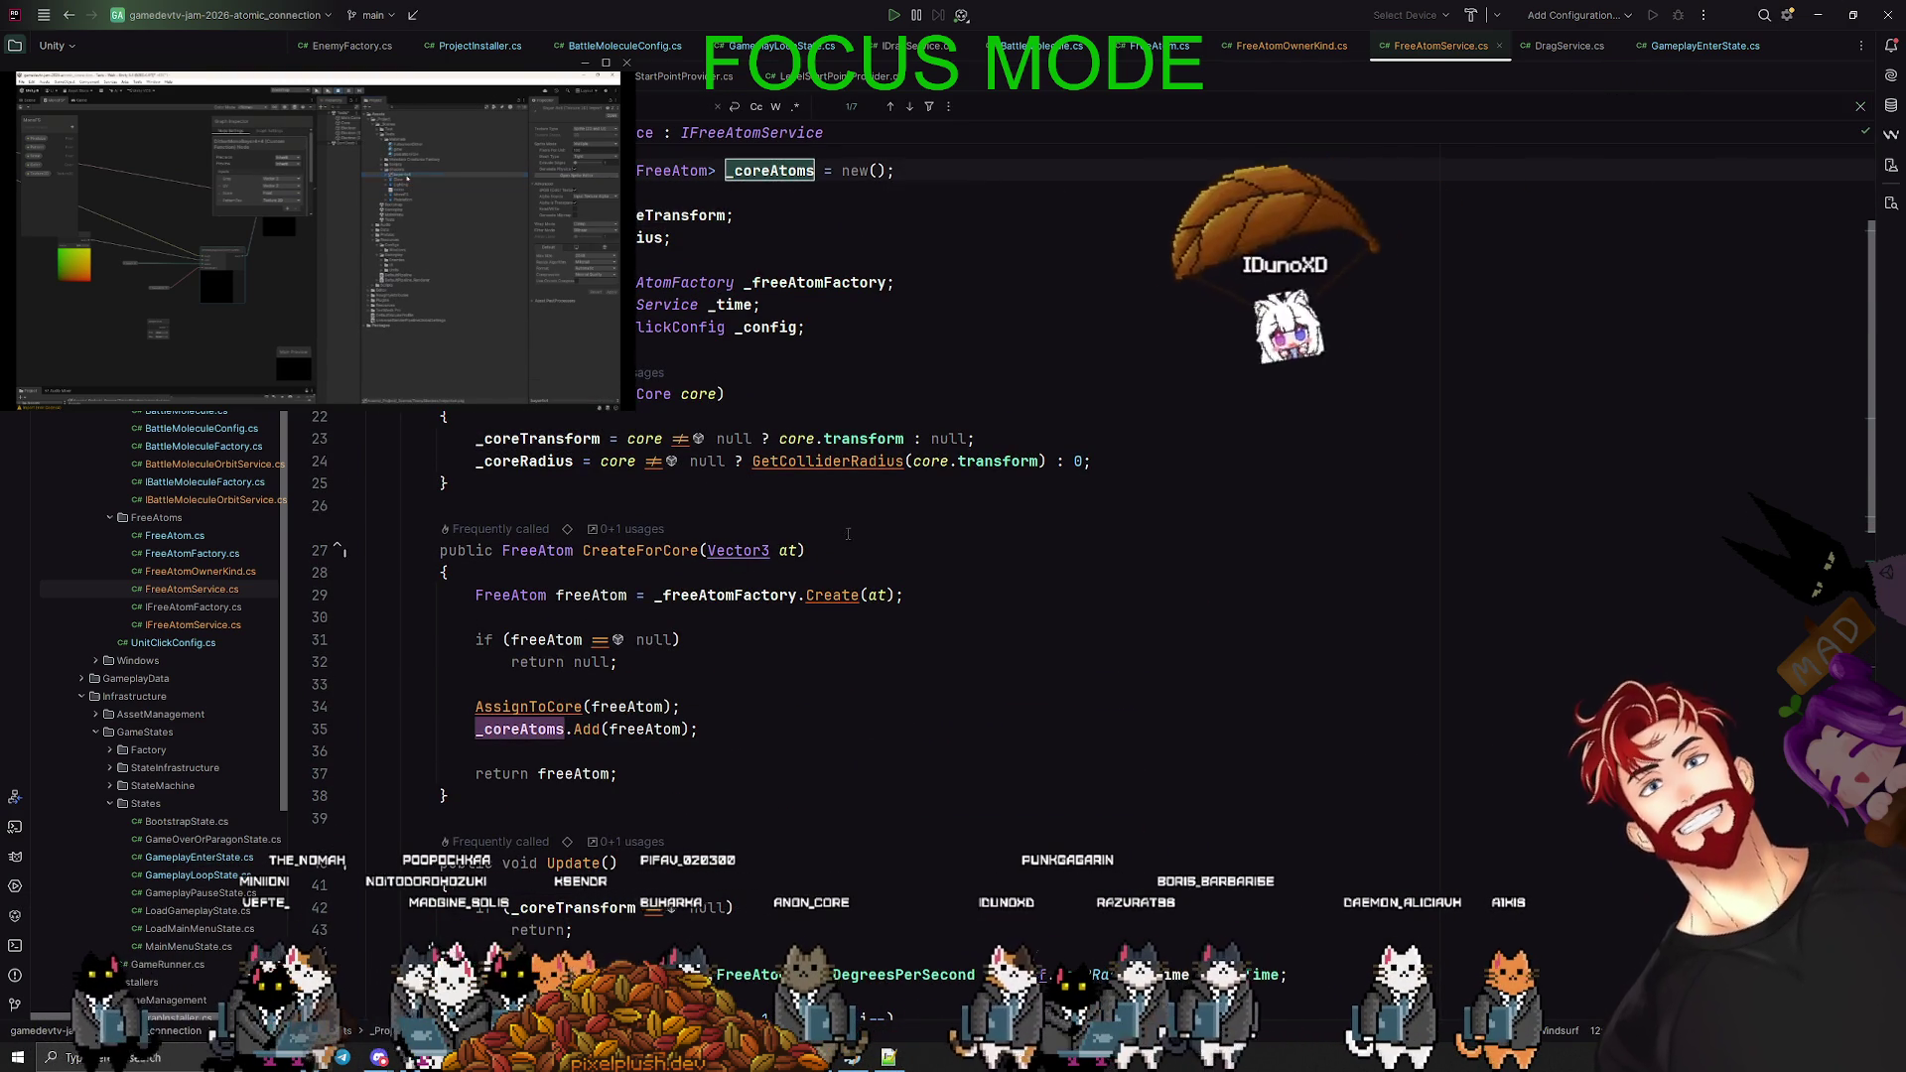
scroll(848, 534, "down", 4)
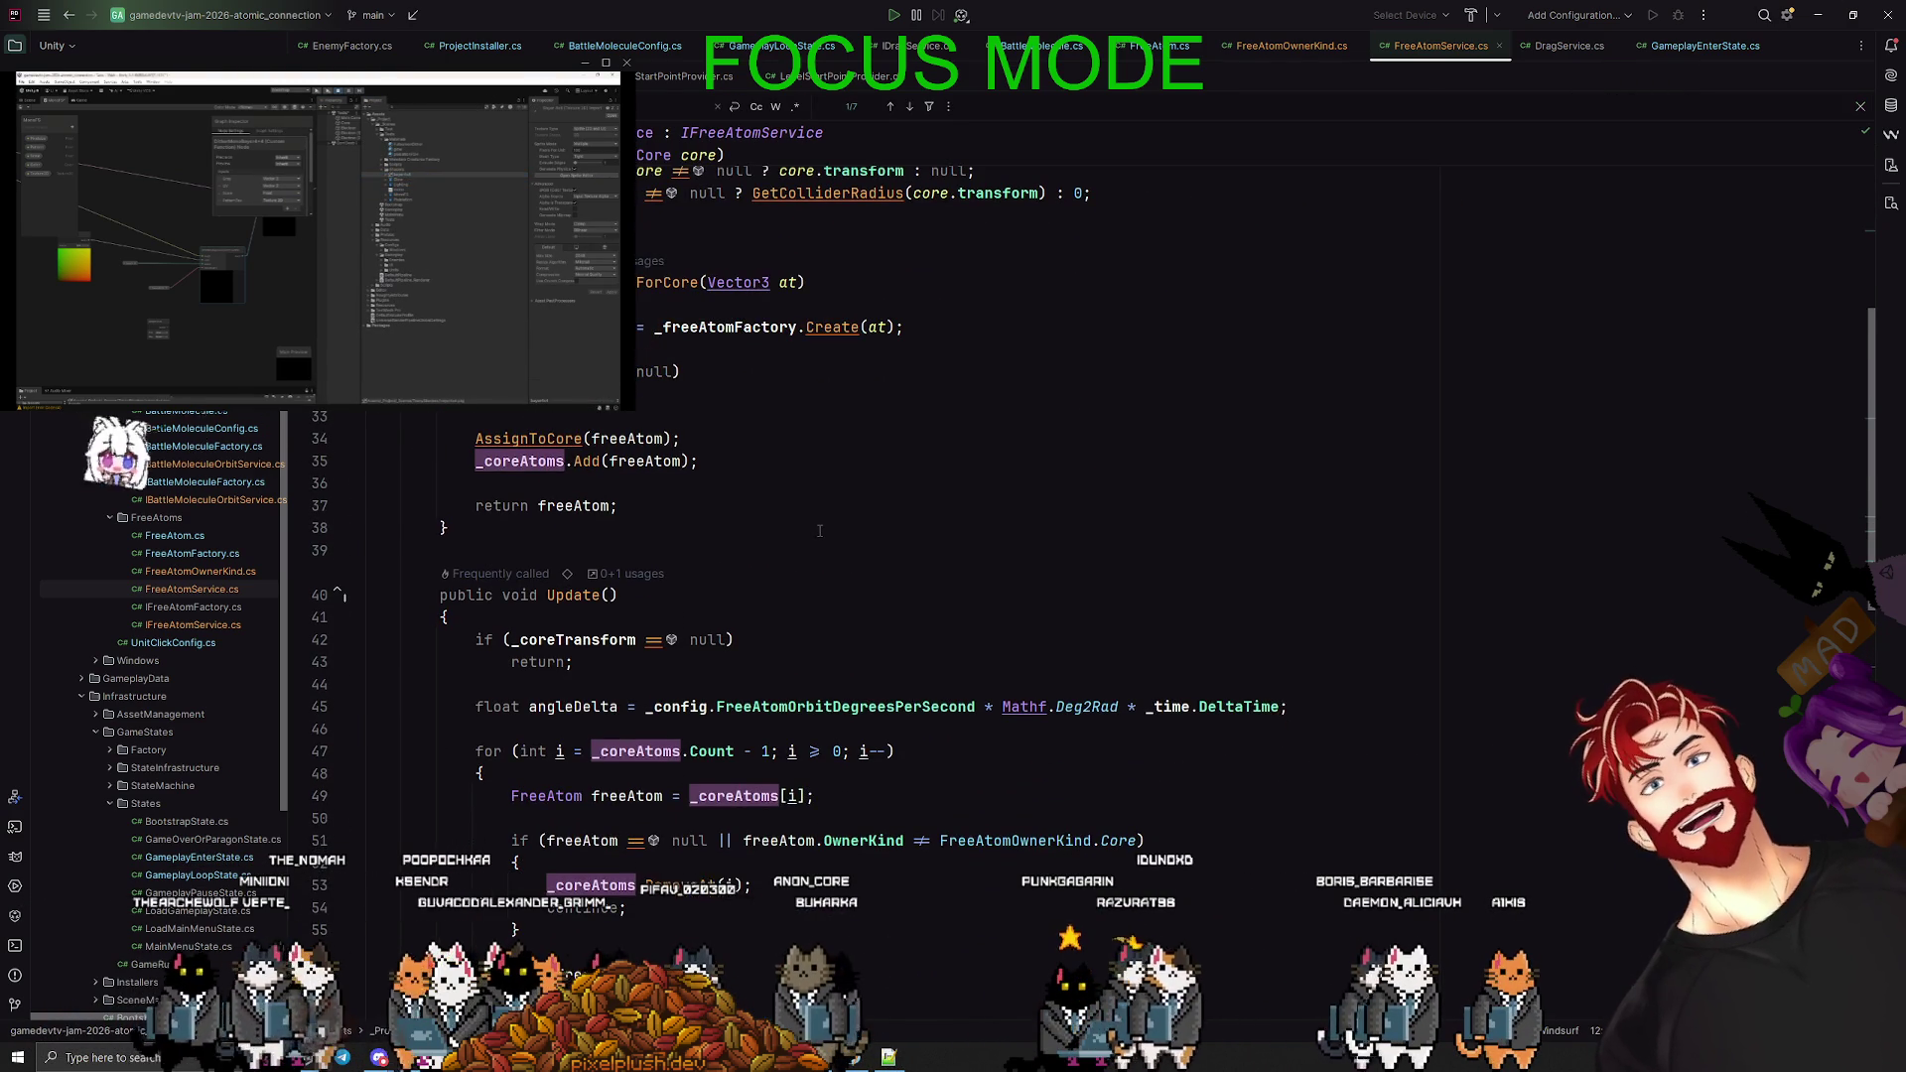
scroll(820, 531, "down", 2)
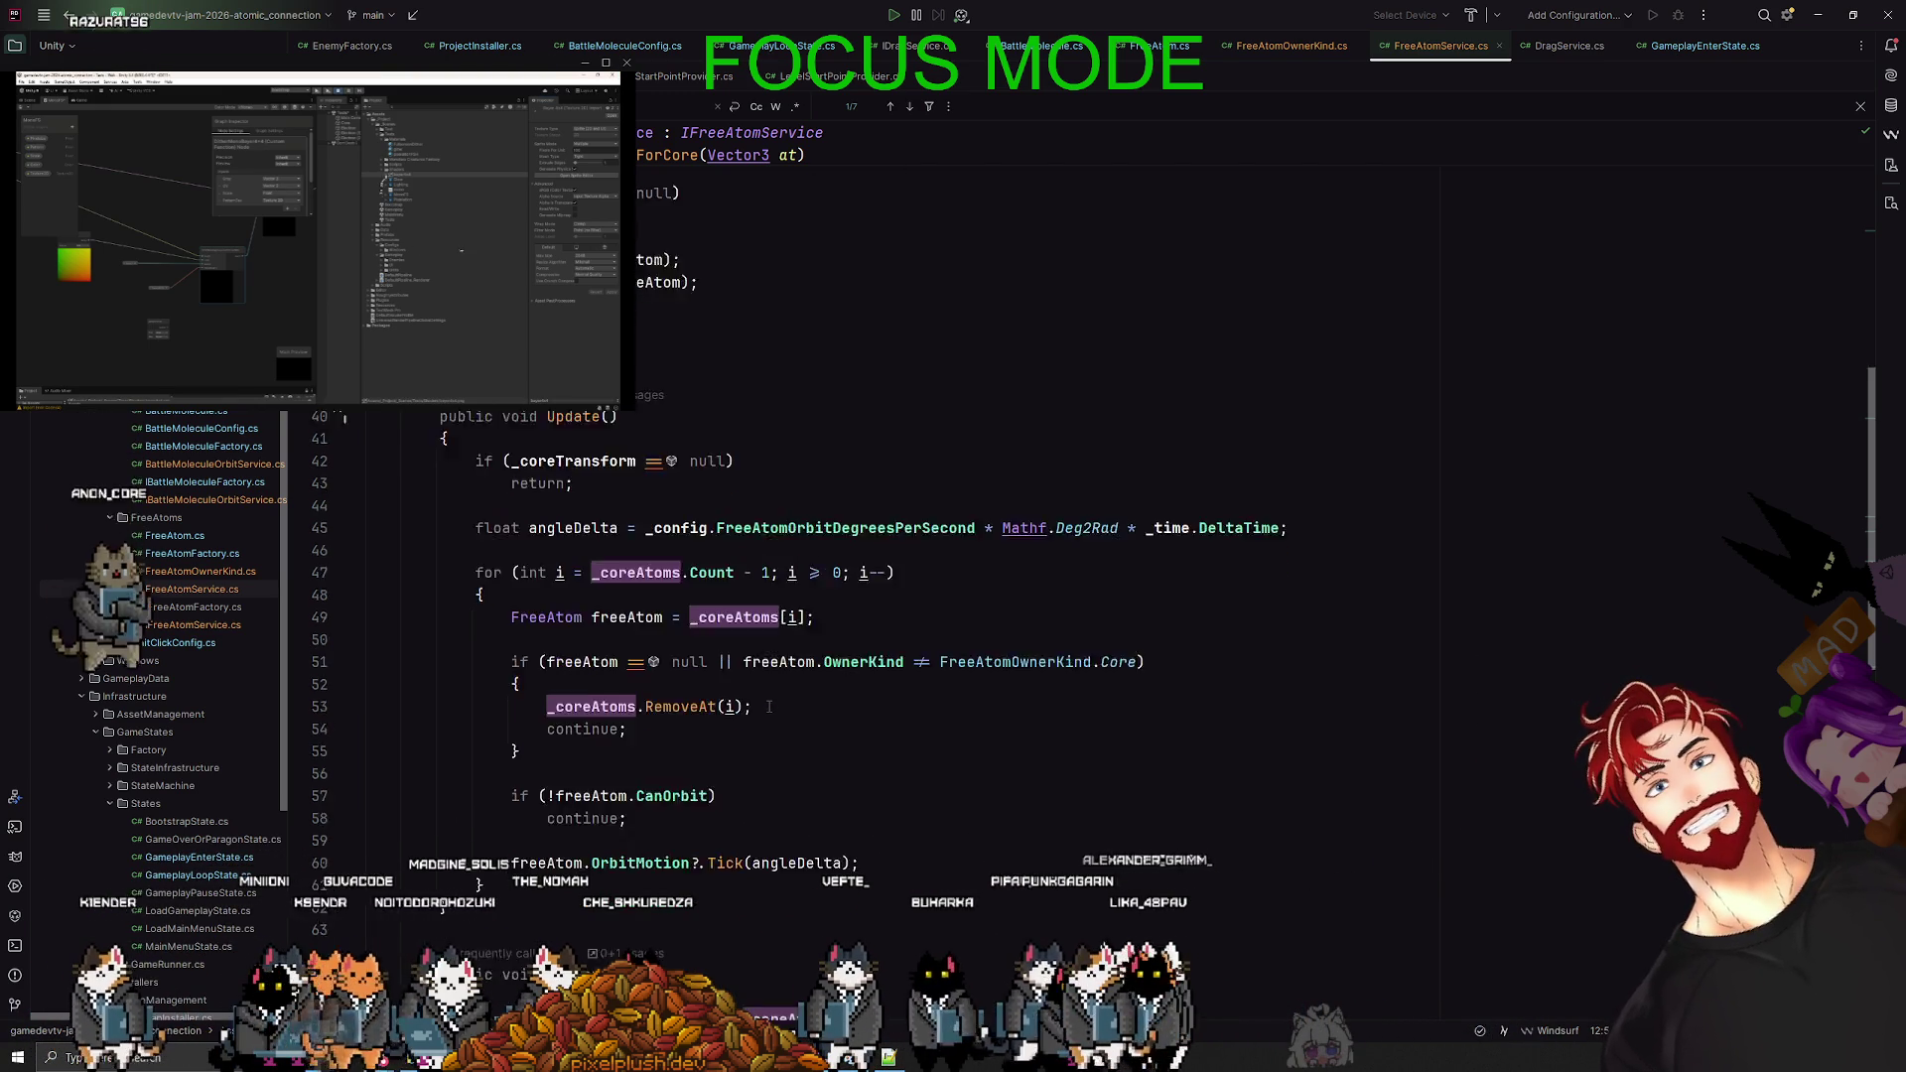
scroll(695, 556, "down", 4)
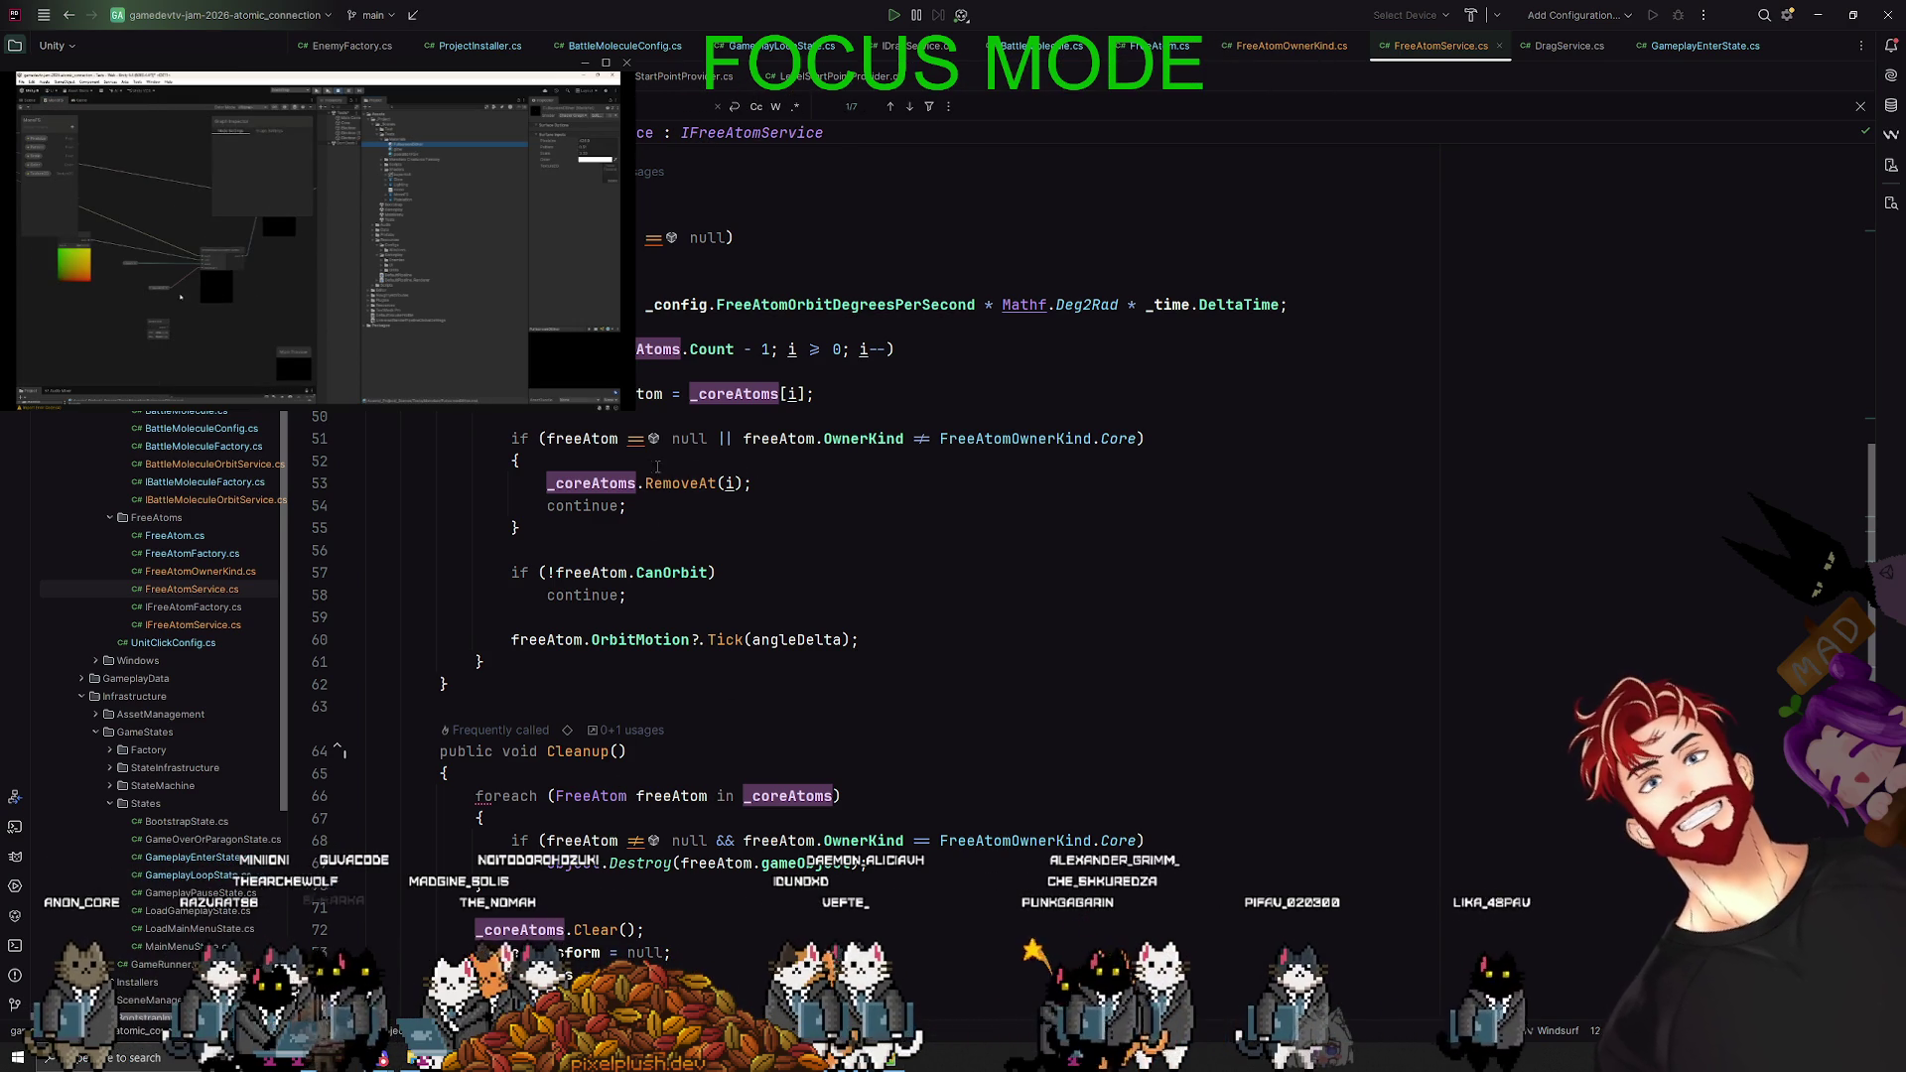
- Select the freeAtom null check on line 51 and switch to Codex
left_click_drag(541, 437, 735, 438)
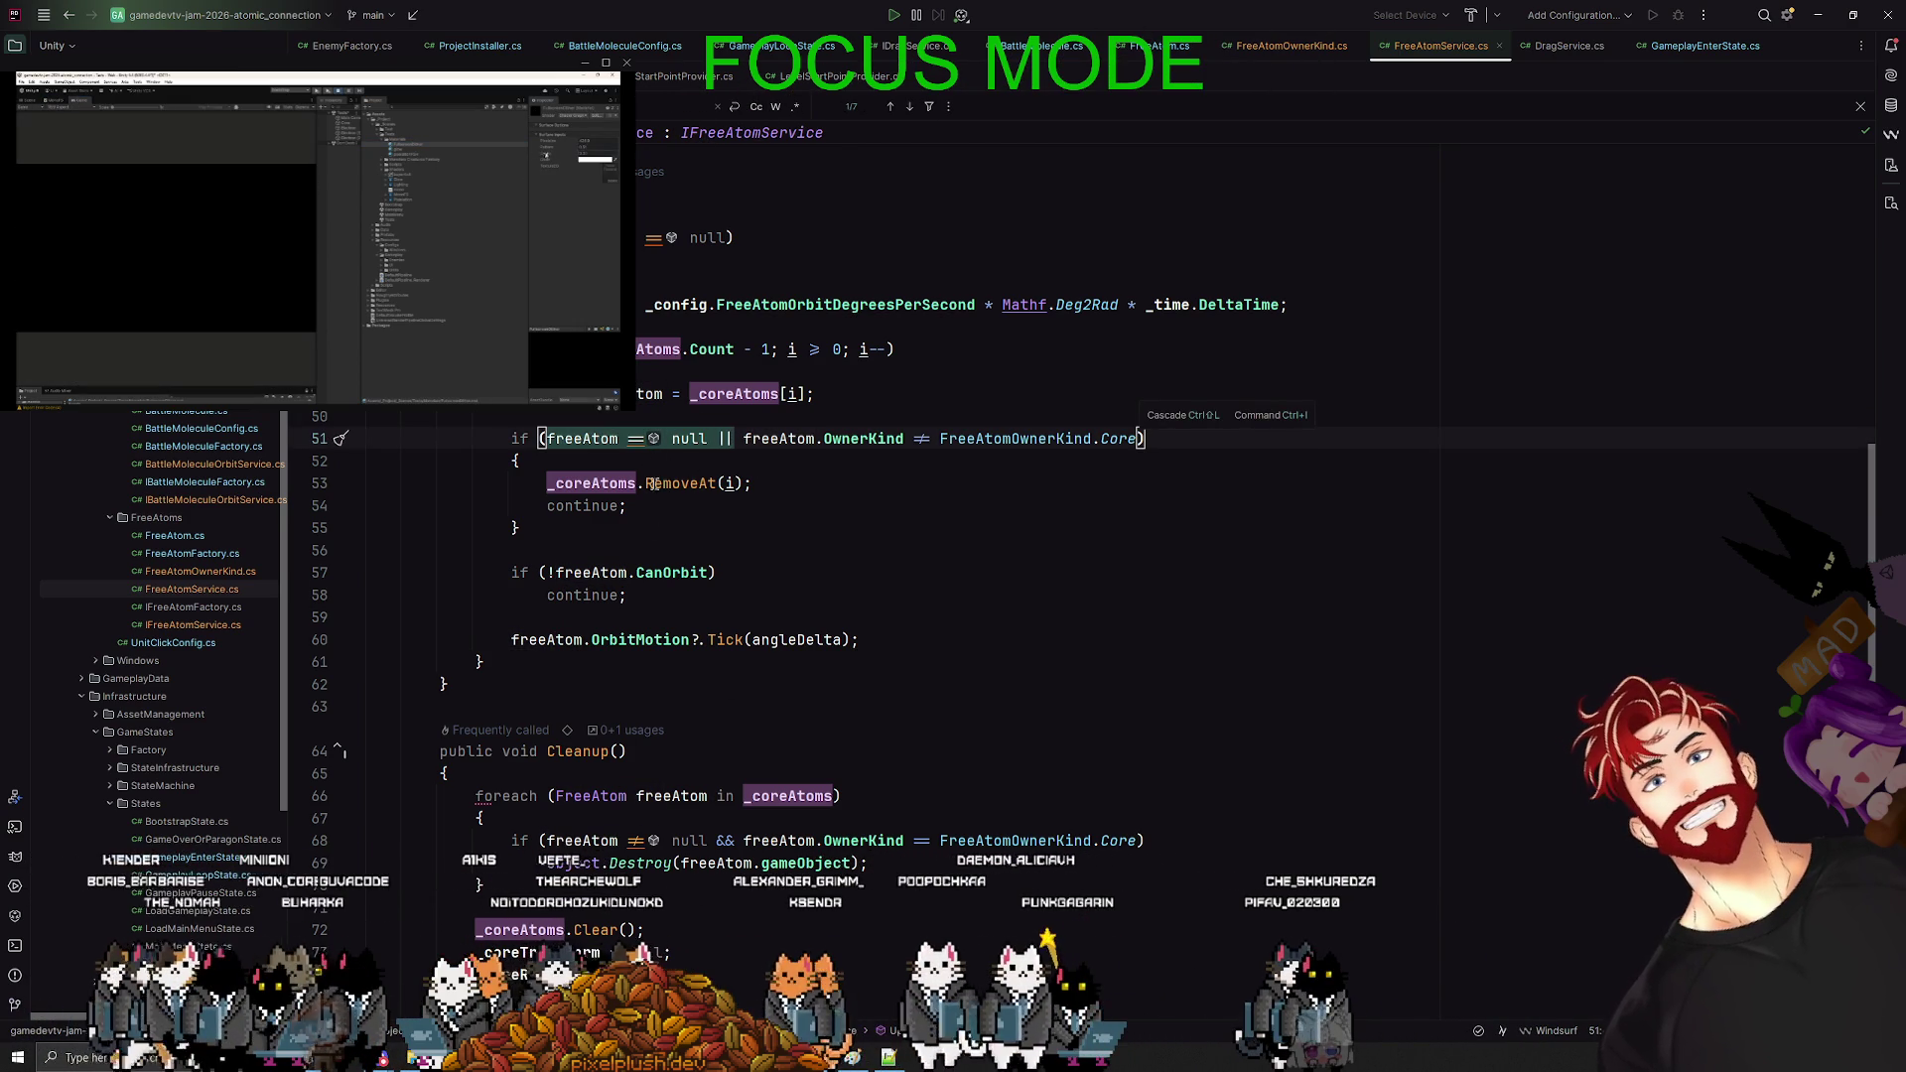
scroll(654, 484, "up", 3)
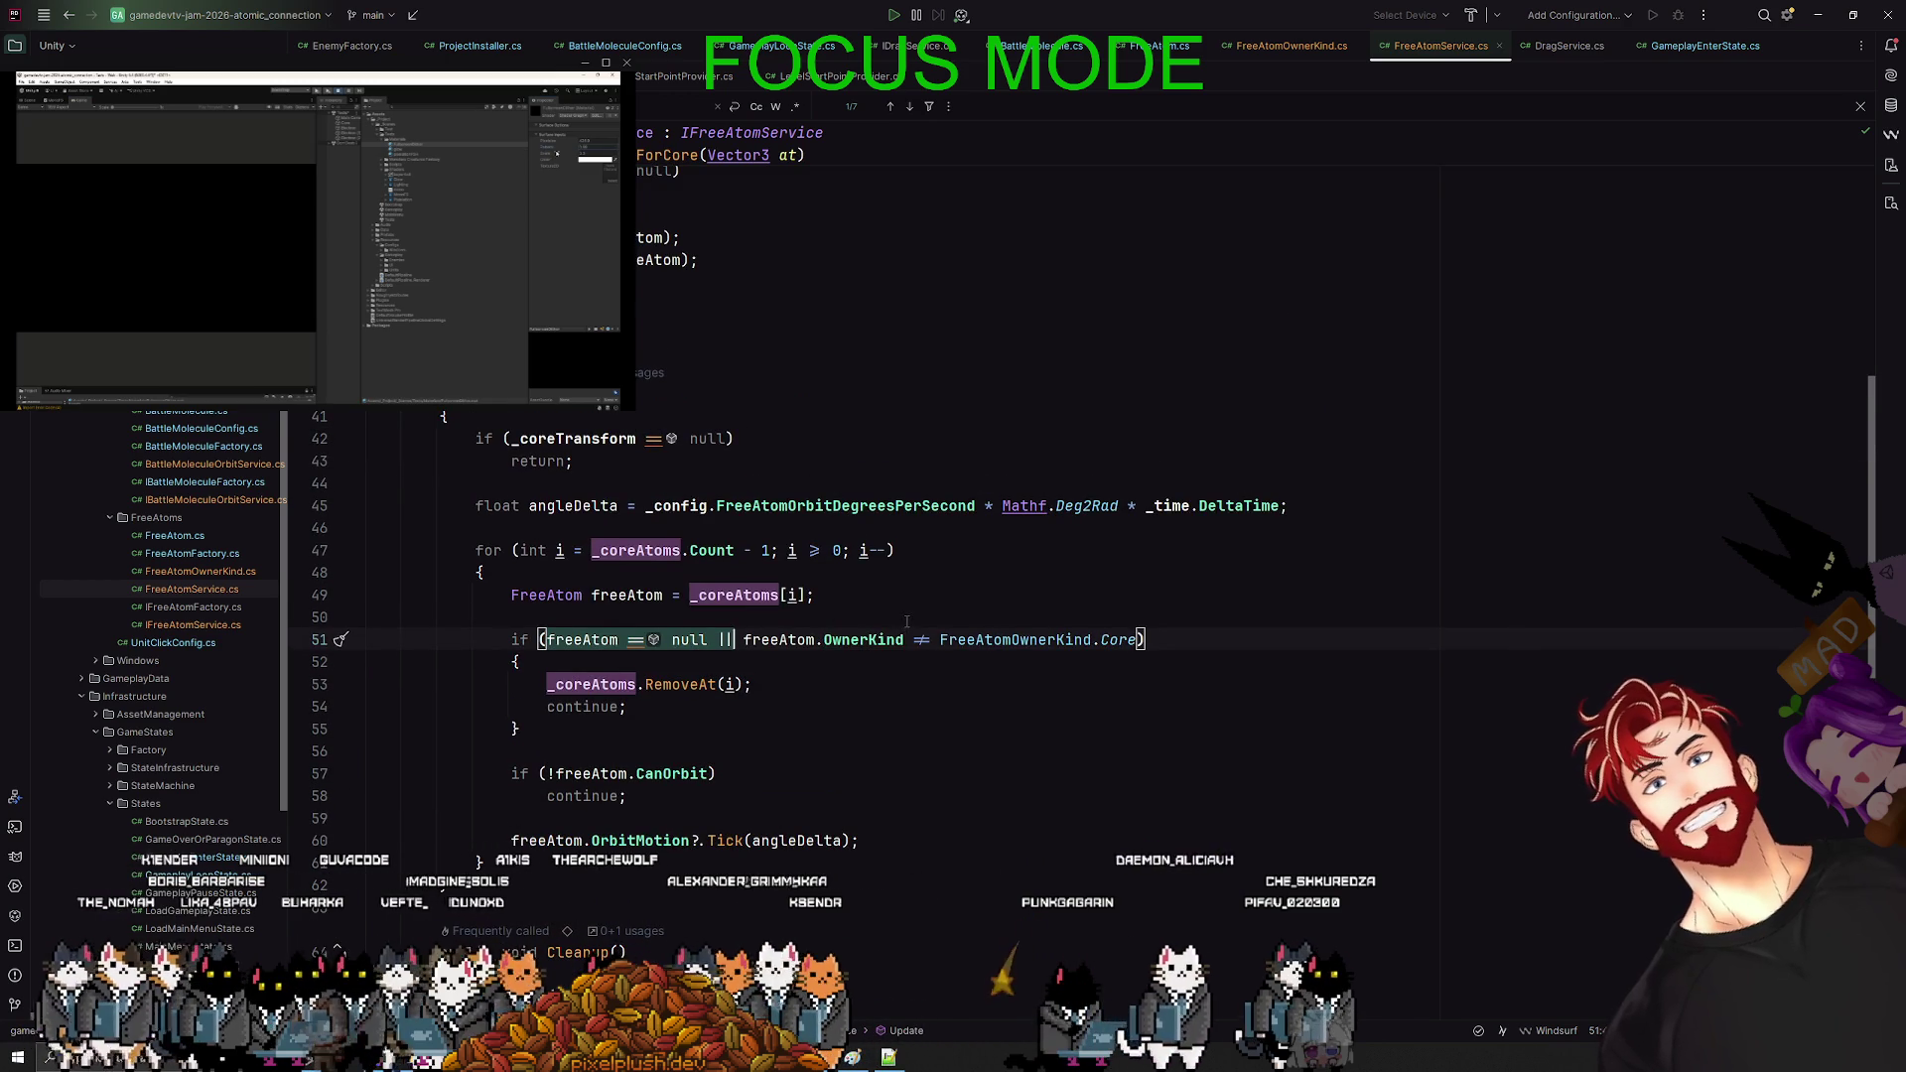
key("alt+Tab")
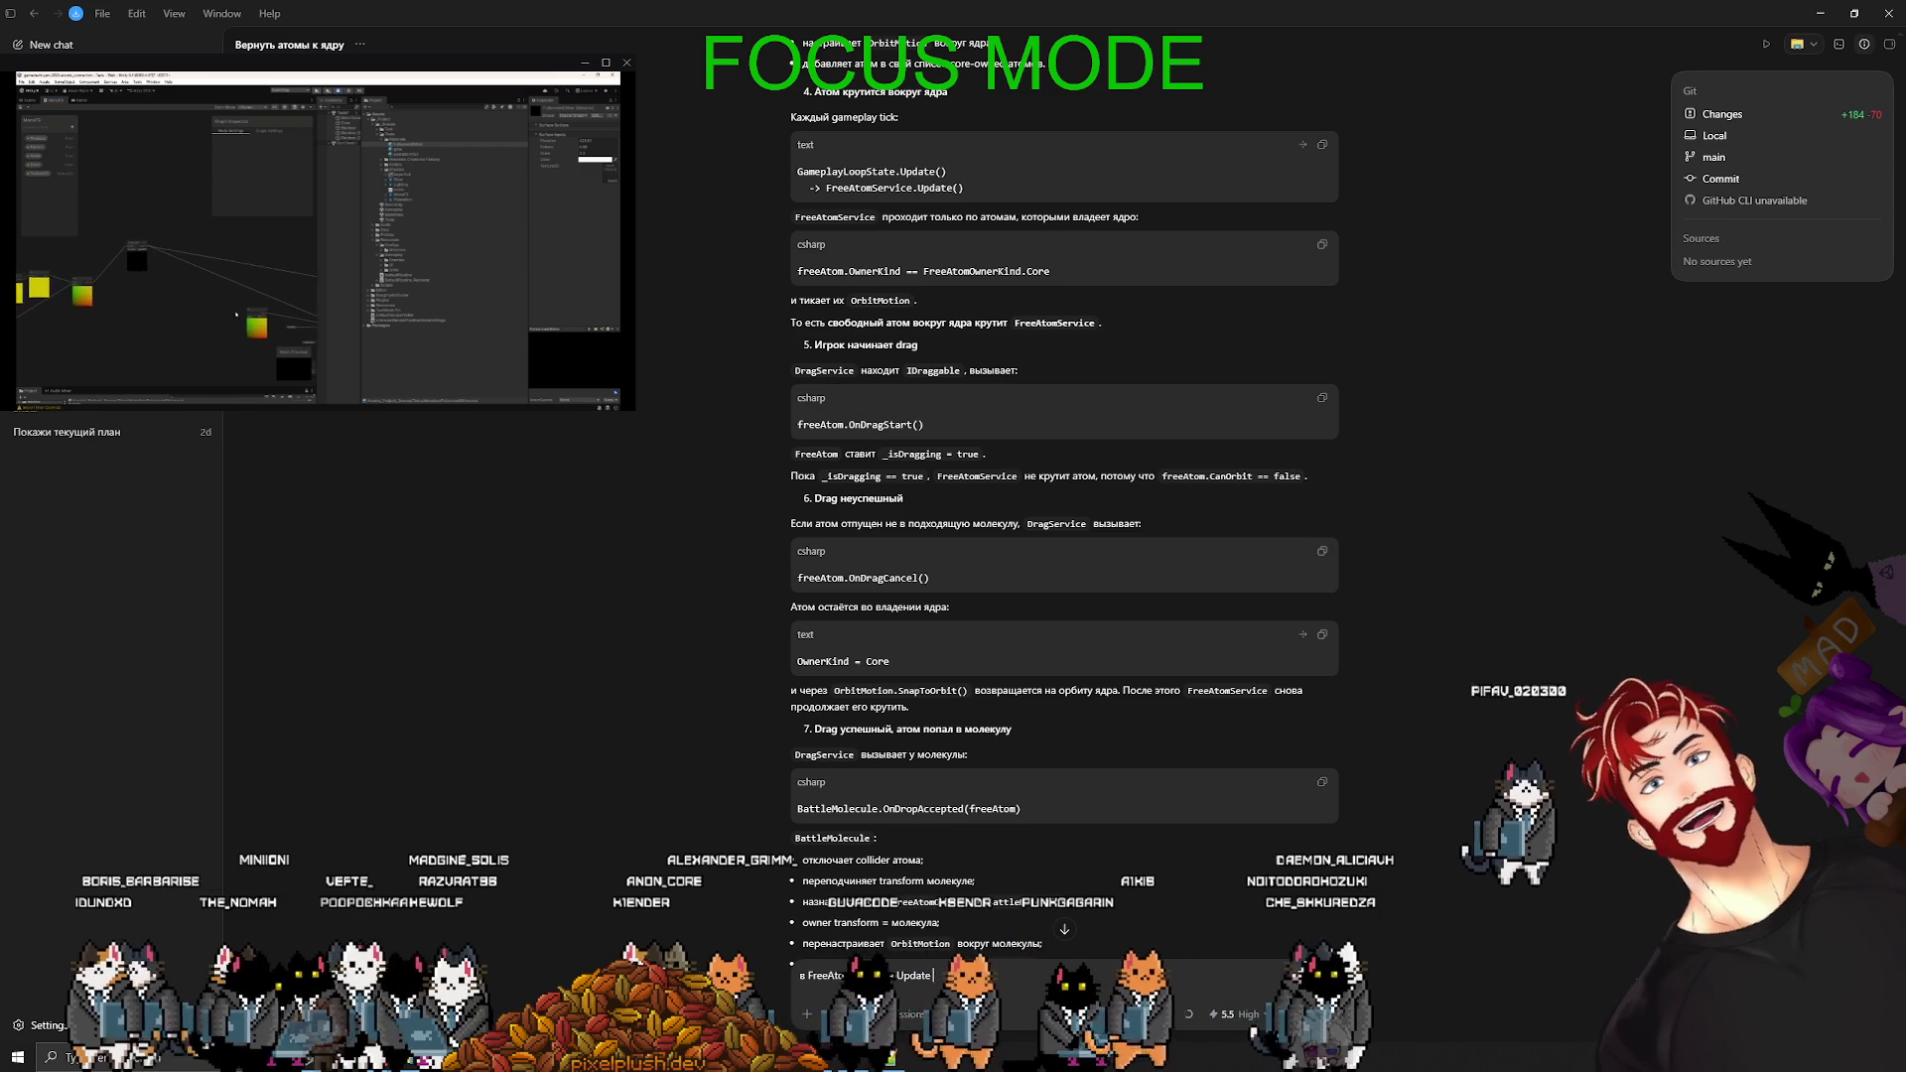
type("есть также:")
- Draft a message quoting 'freeAtom == null' and asking 'A когда это вообще возможно?'
key("shift+Return")
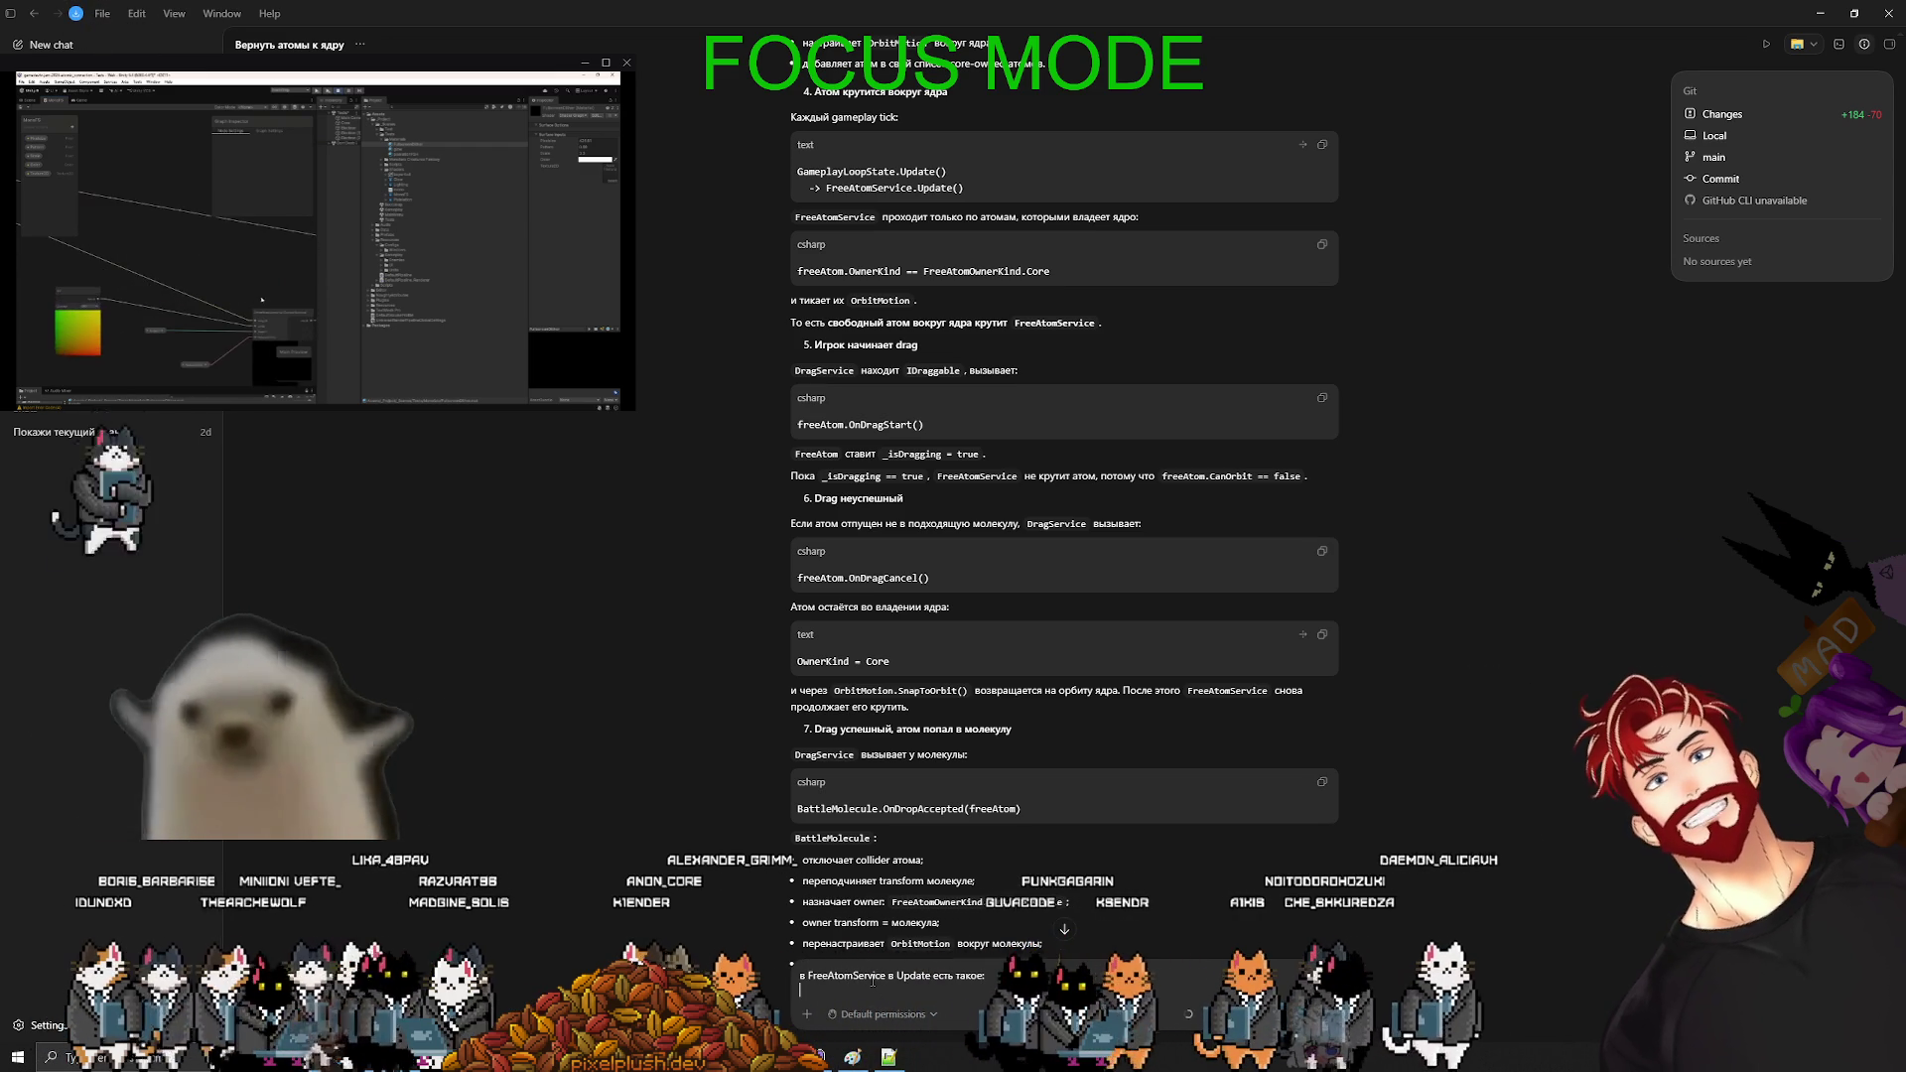
type("freeAtom == null ||")
key("shift+Return")
key("BackSpace")
key("BackSpace")
key("BackSpace")
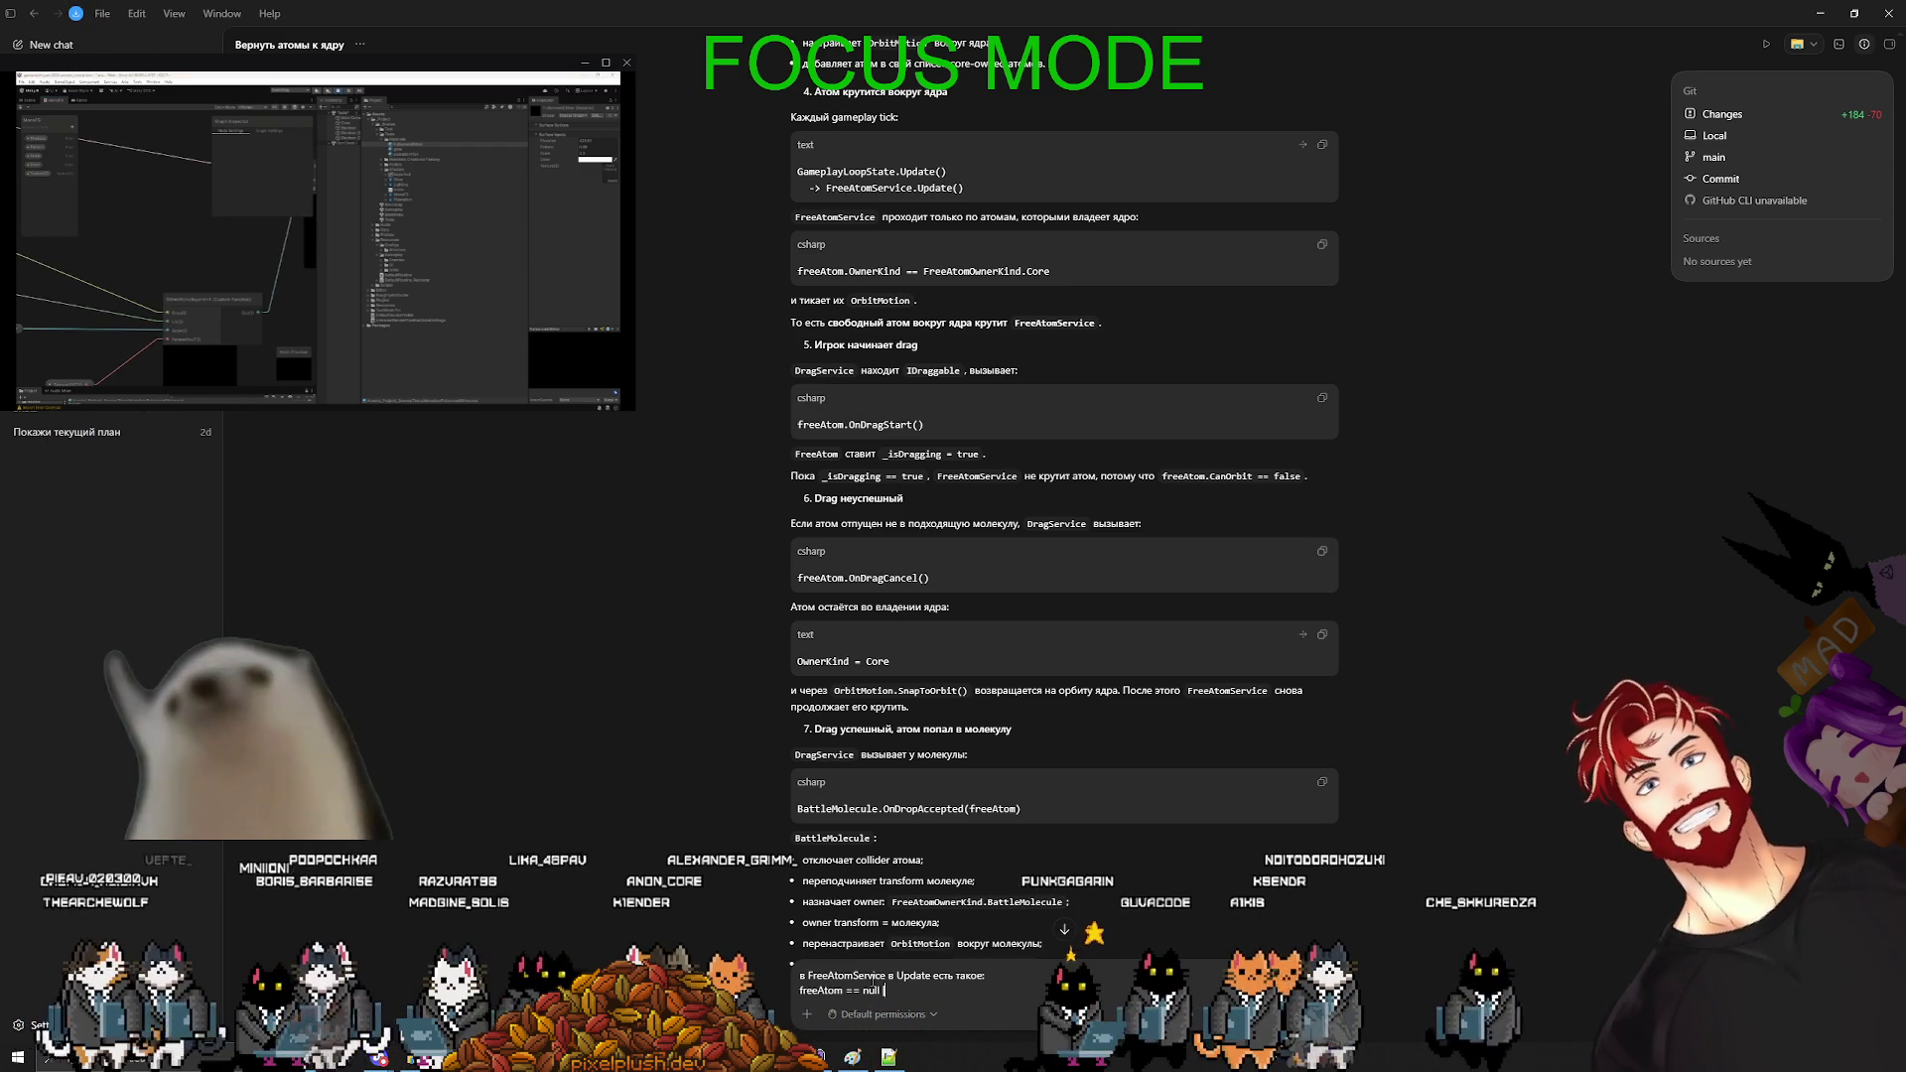
key("shift+Return")
type("A когда это вообще во")
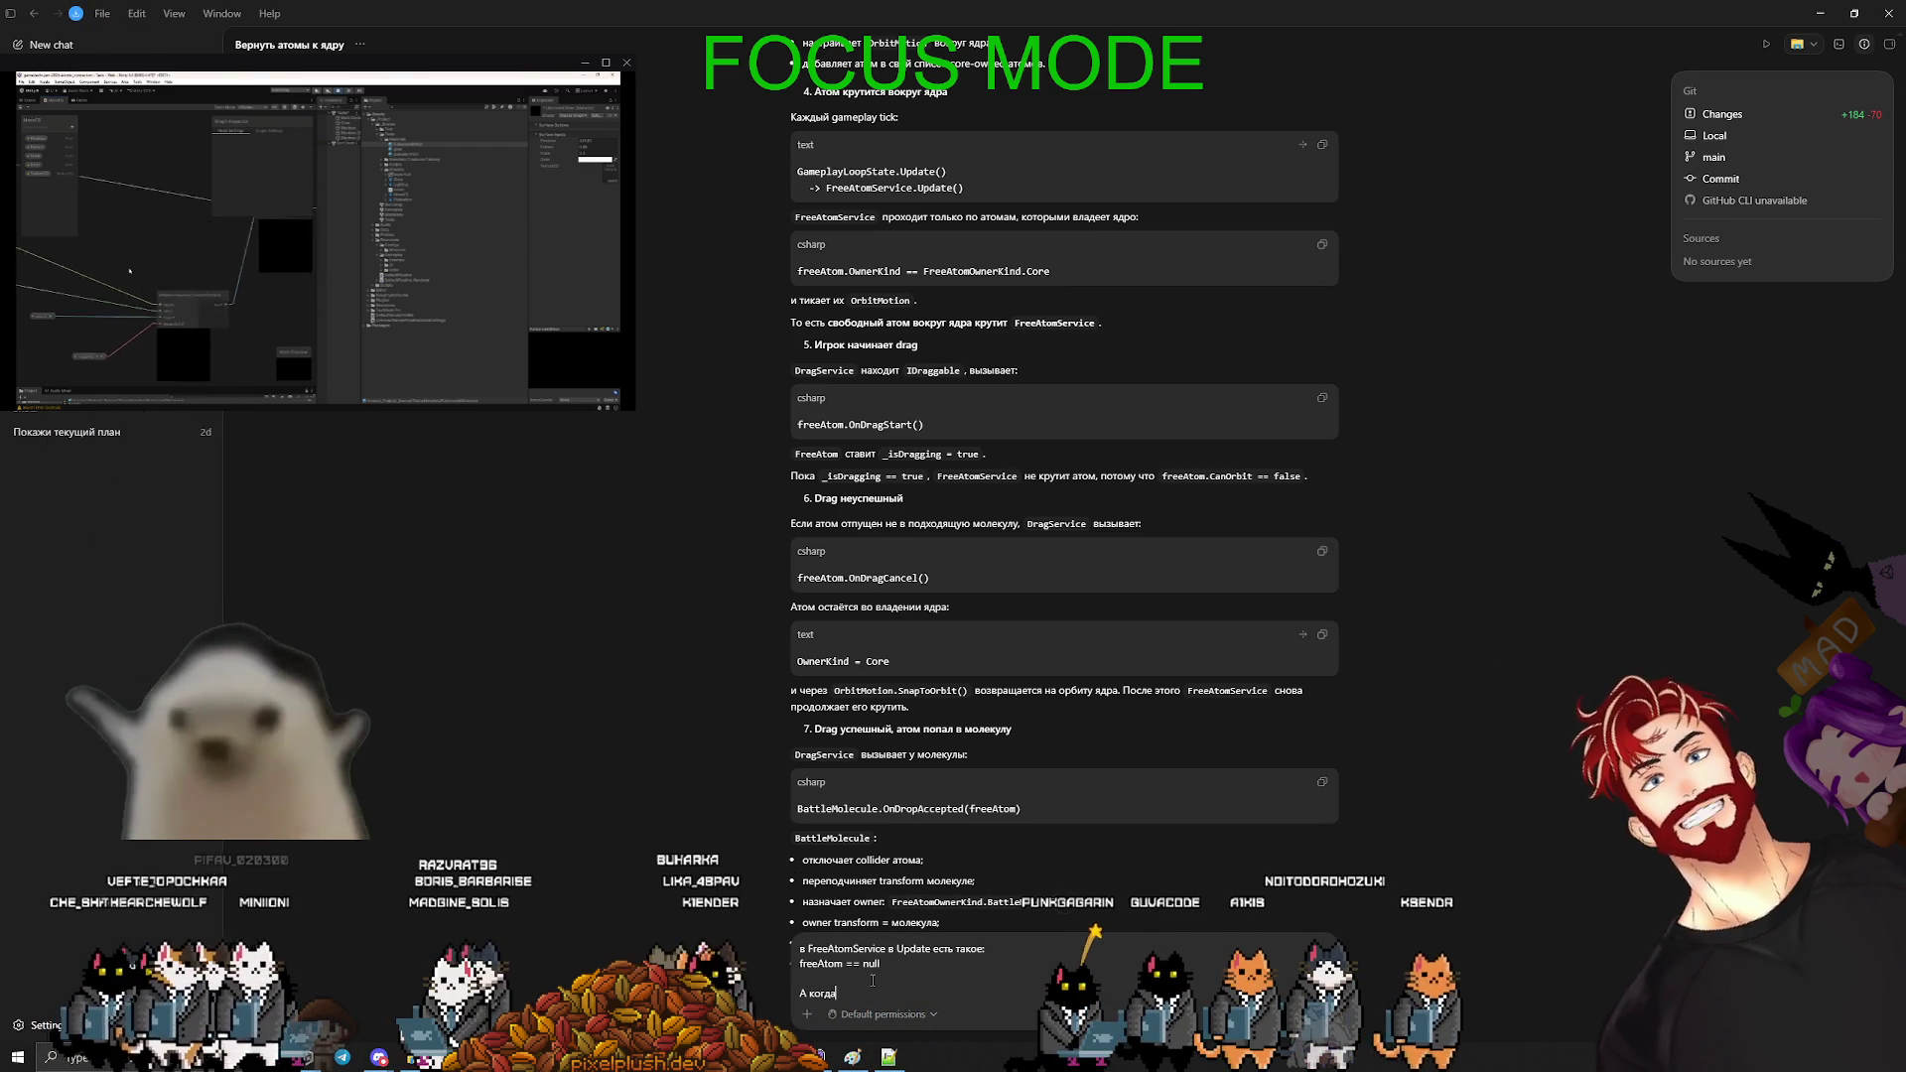
type("зможно?")
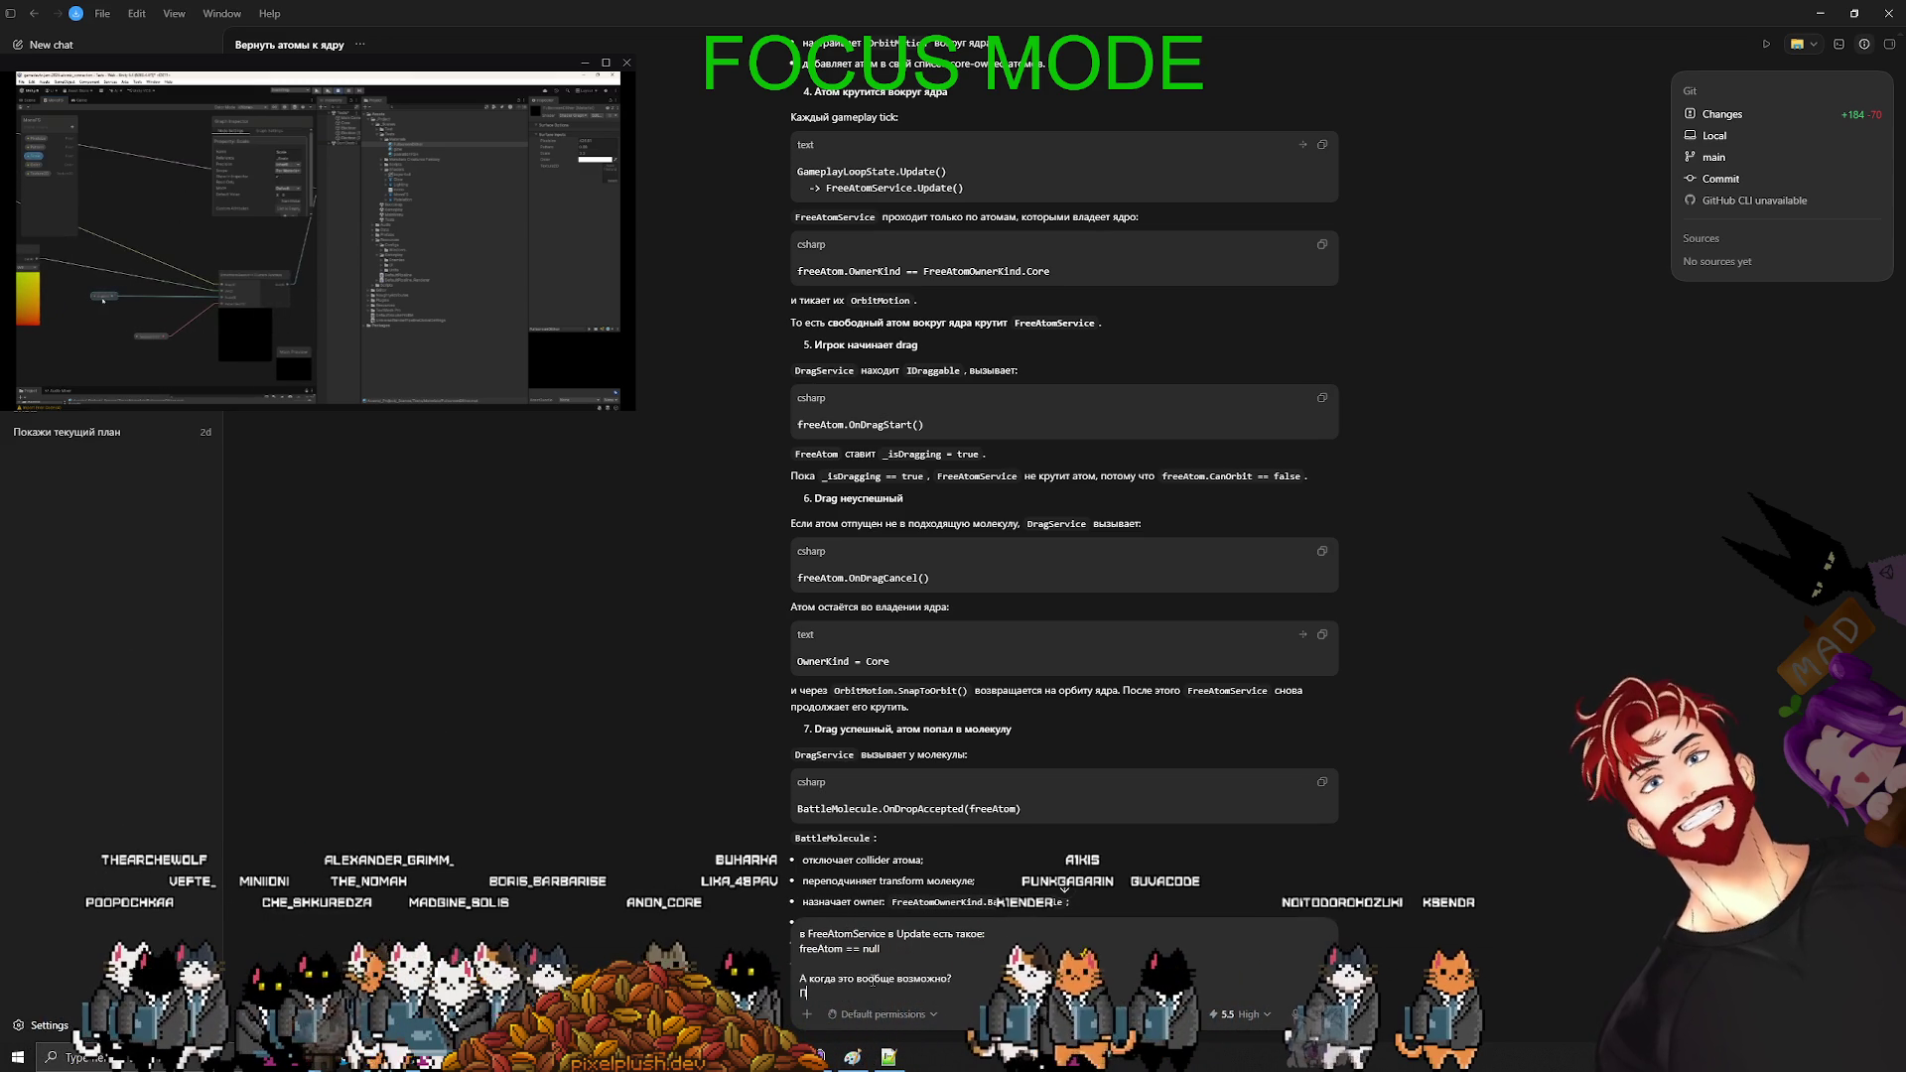
- Paste the Update loop code copied from Rider into the message and send the question
key("alt+Tab")
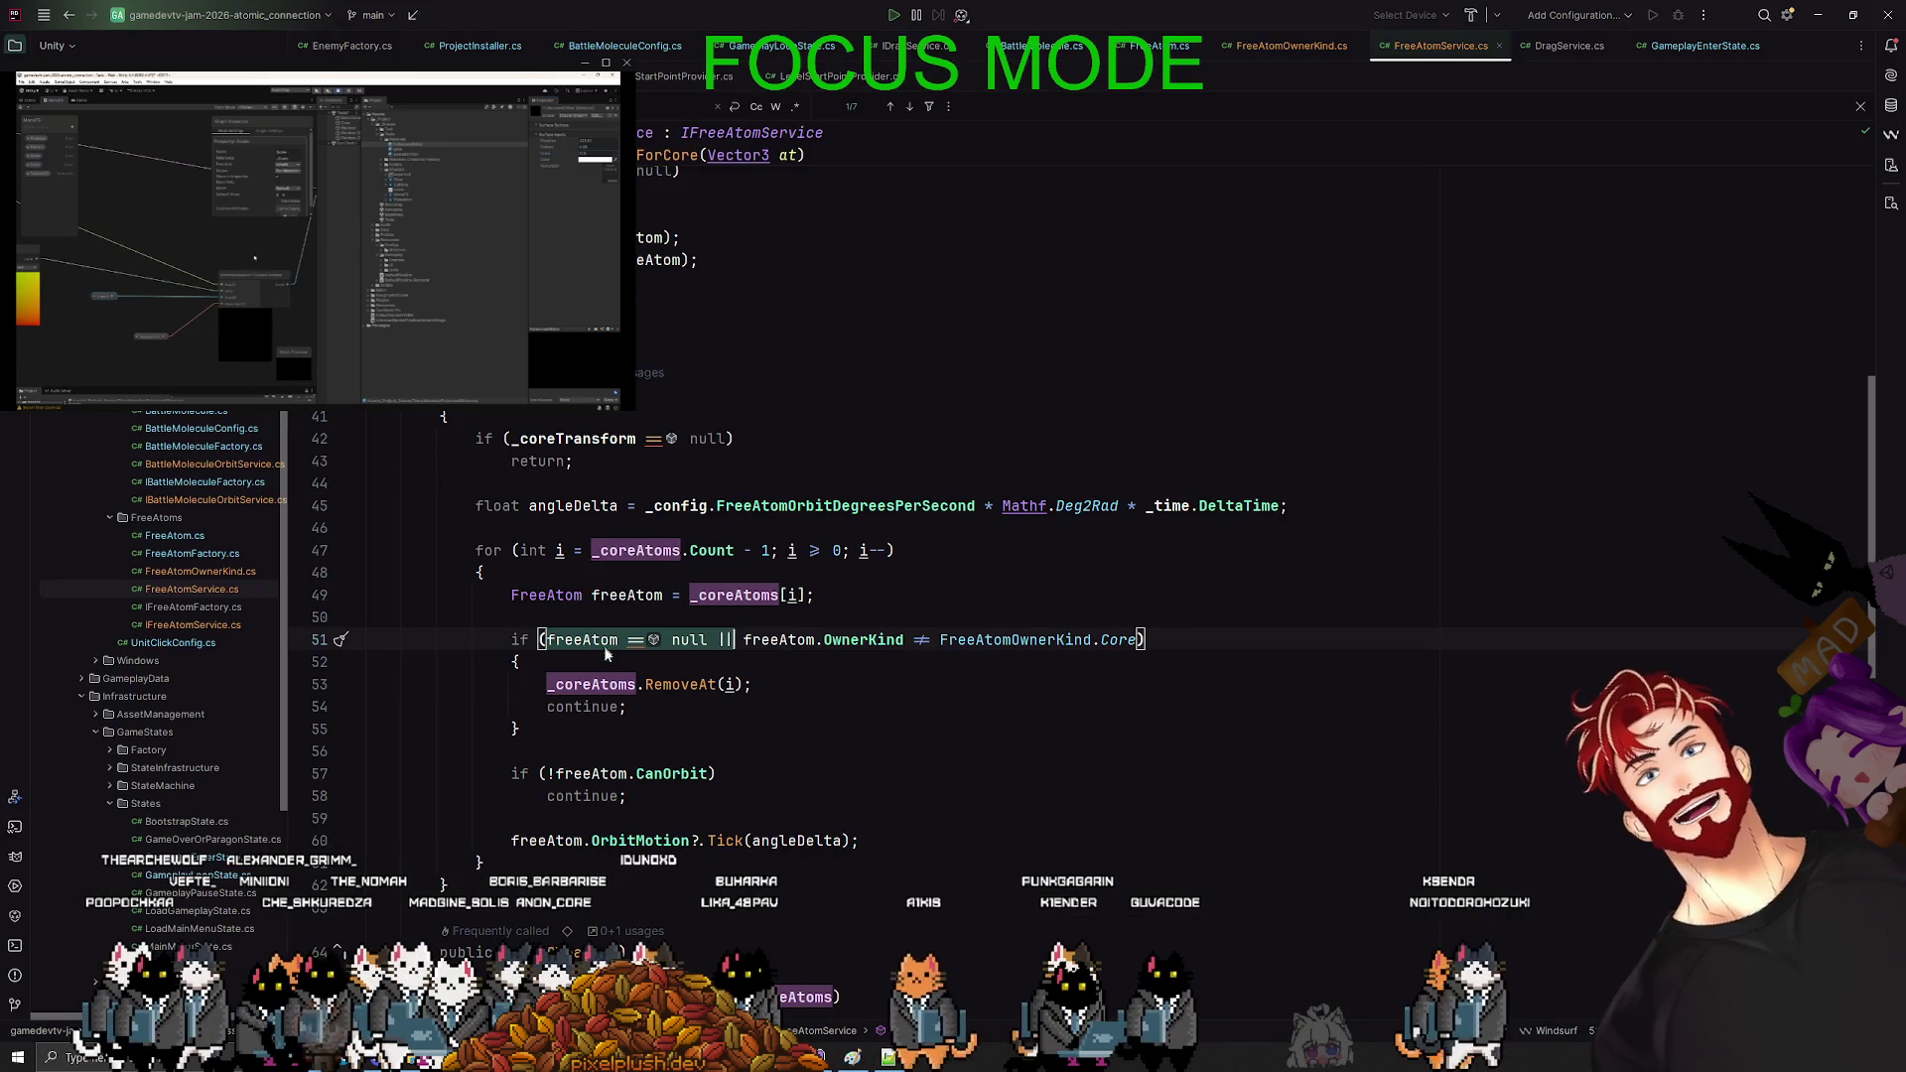
left_click_drag(708, 640, 512, 596)
key("ctrl+c")
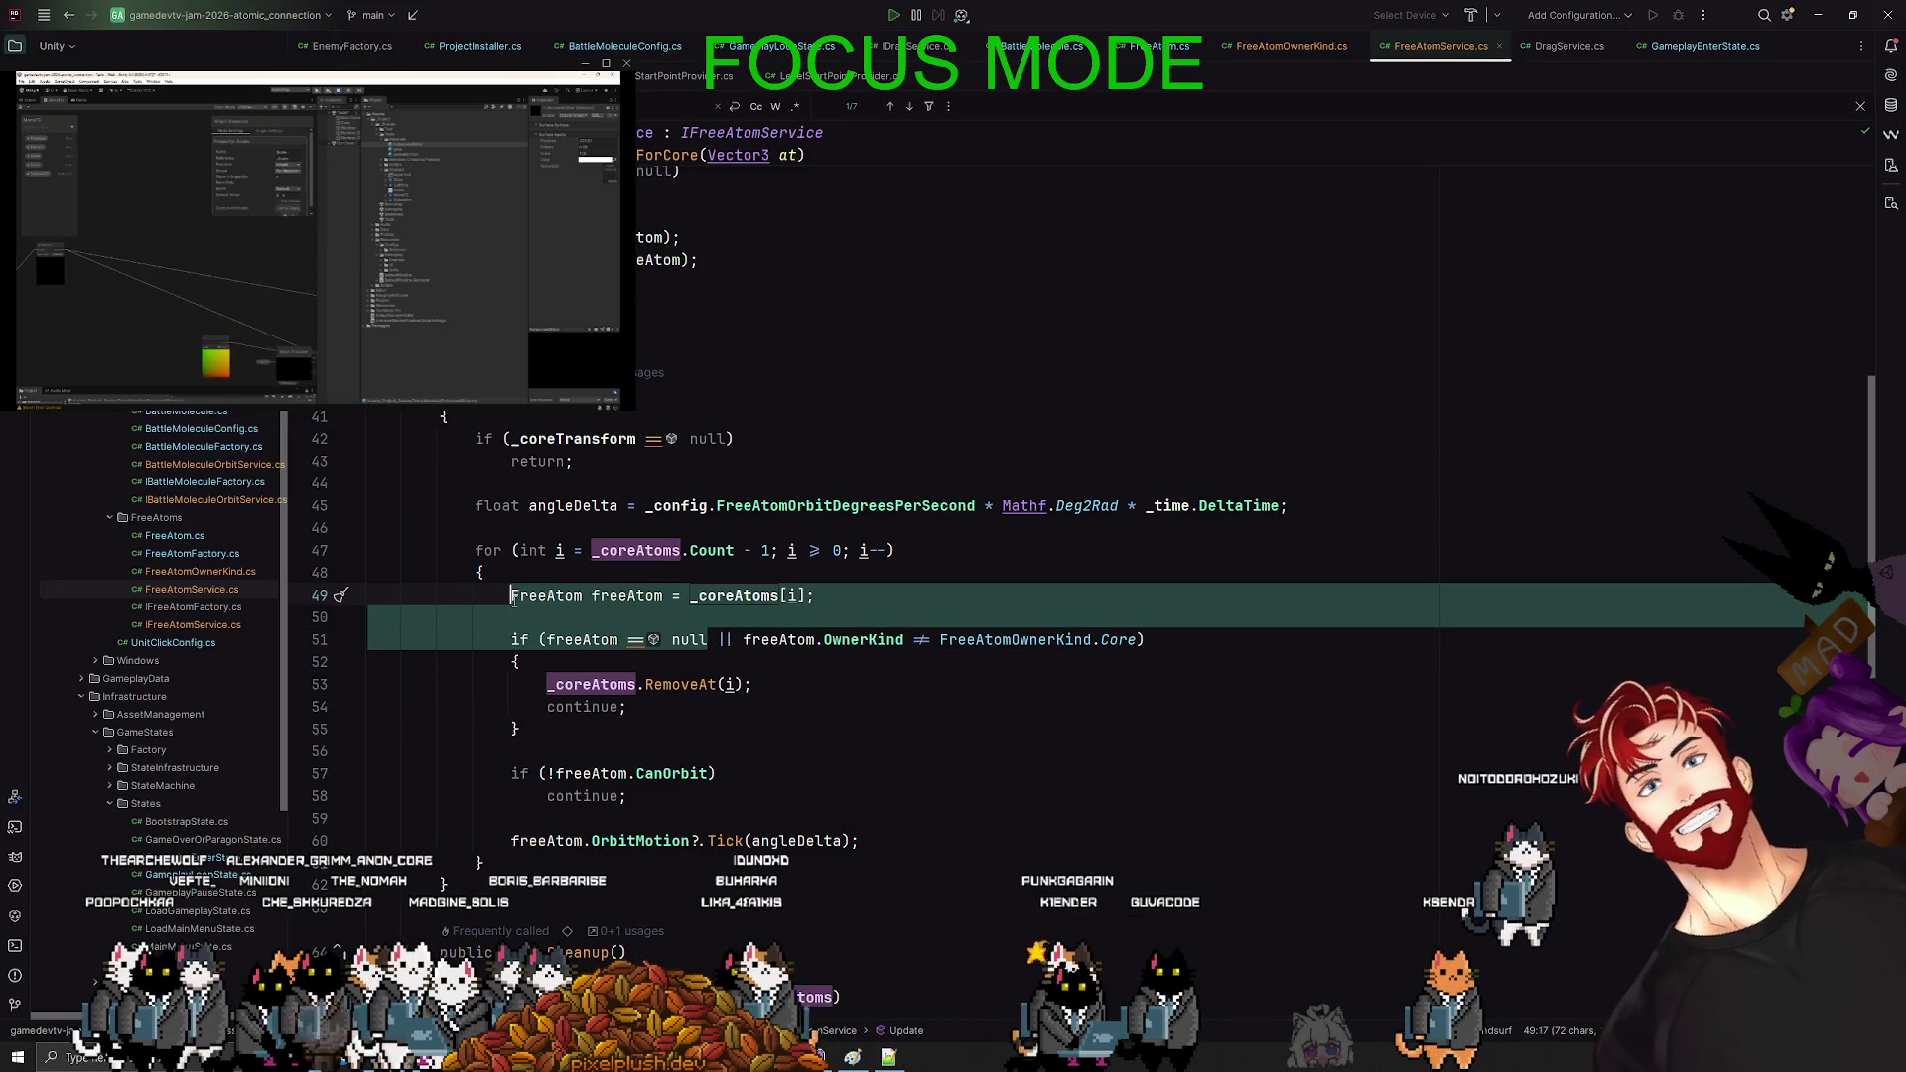
key("alt+Tab")
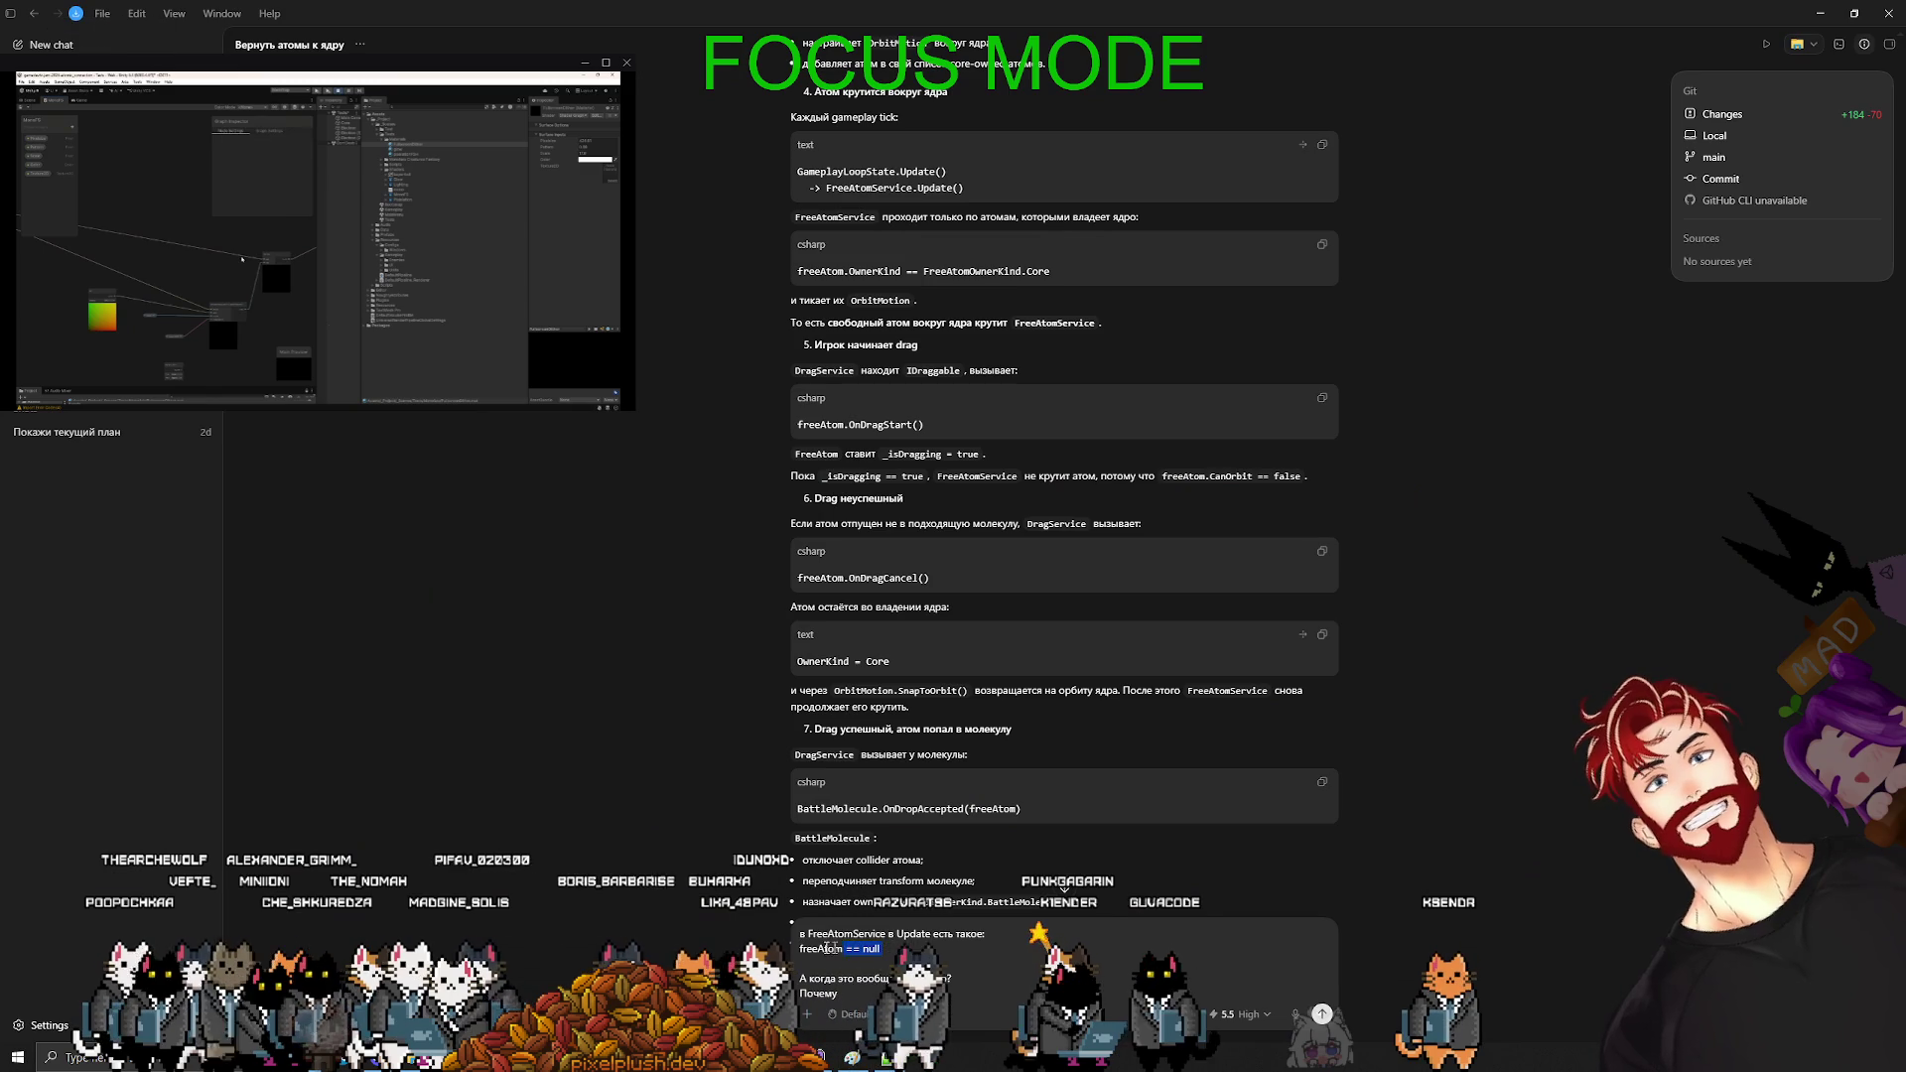
key("ctrl+v")
scroll(845, 992, "down", 3)
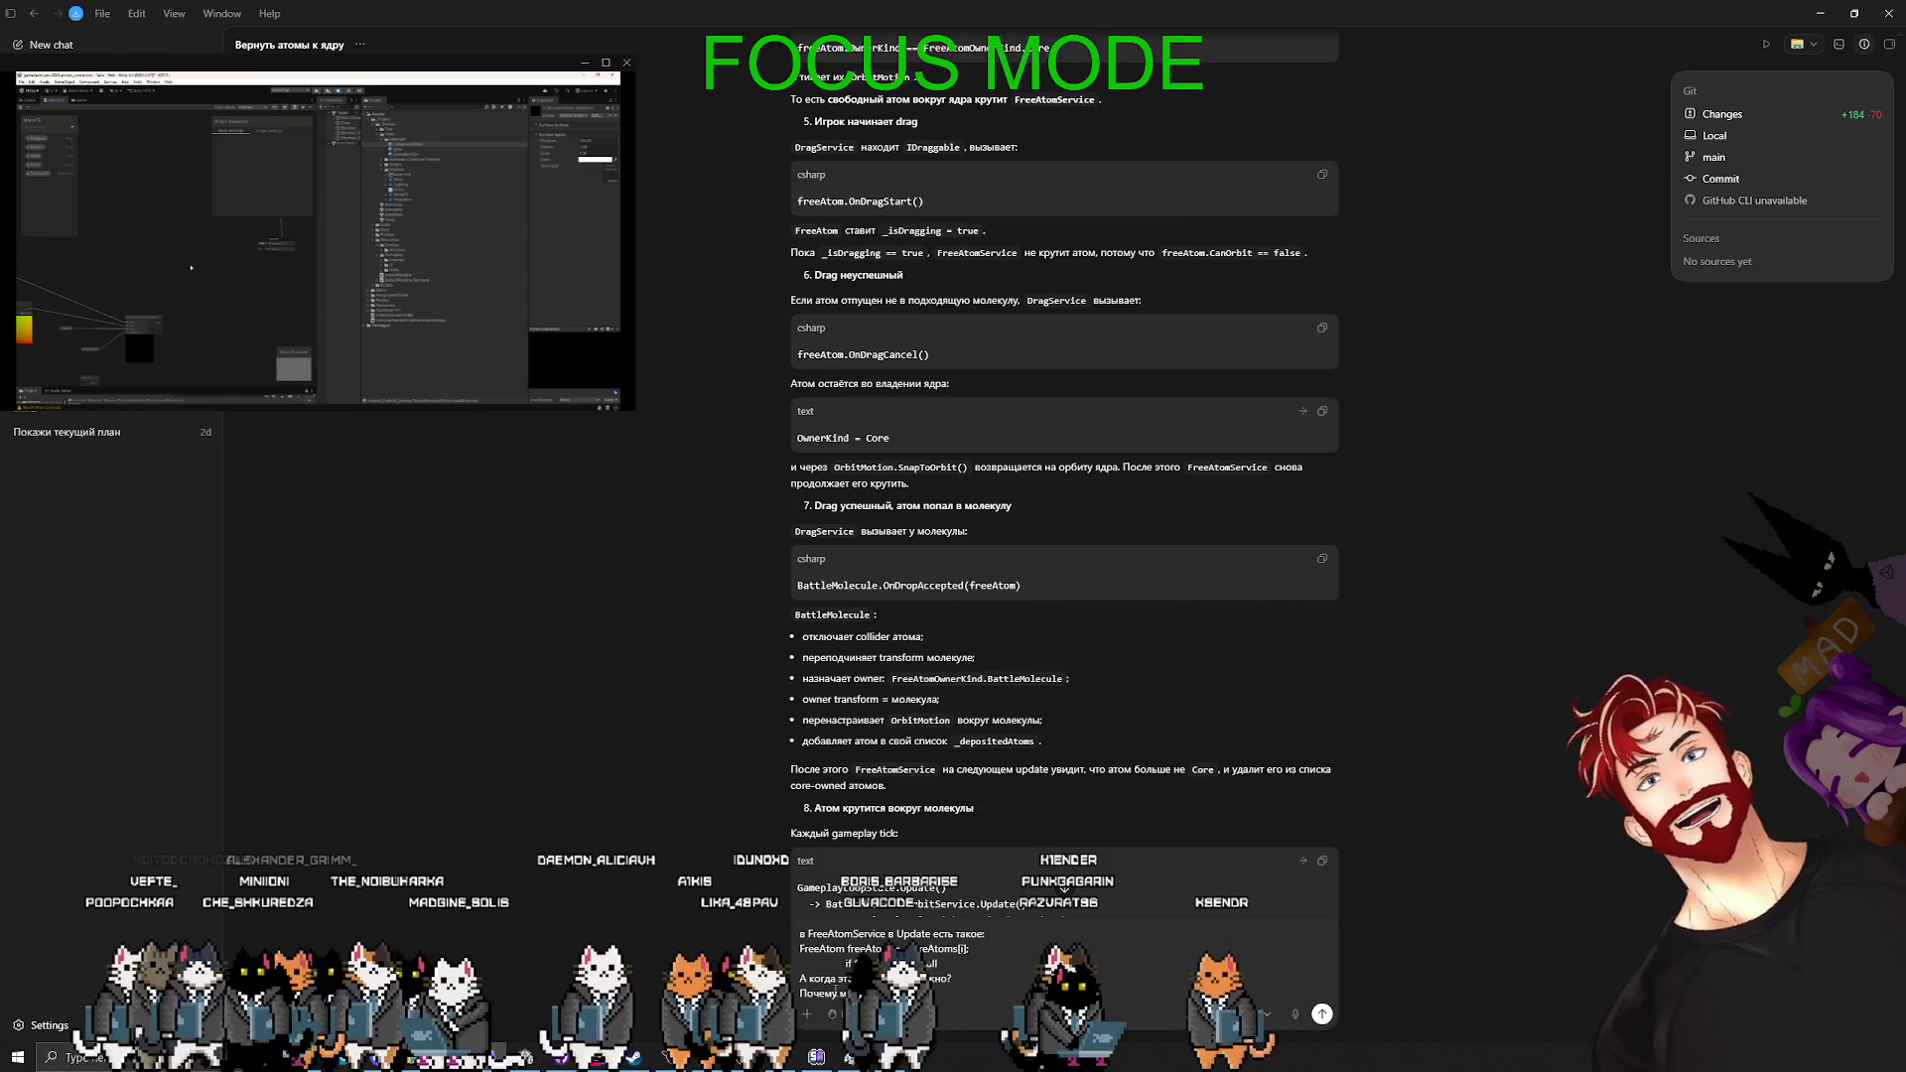
key("Return")
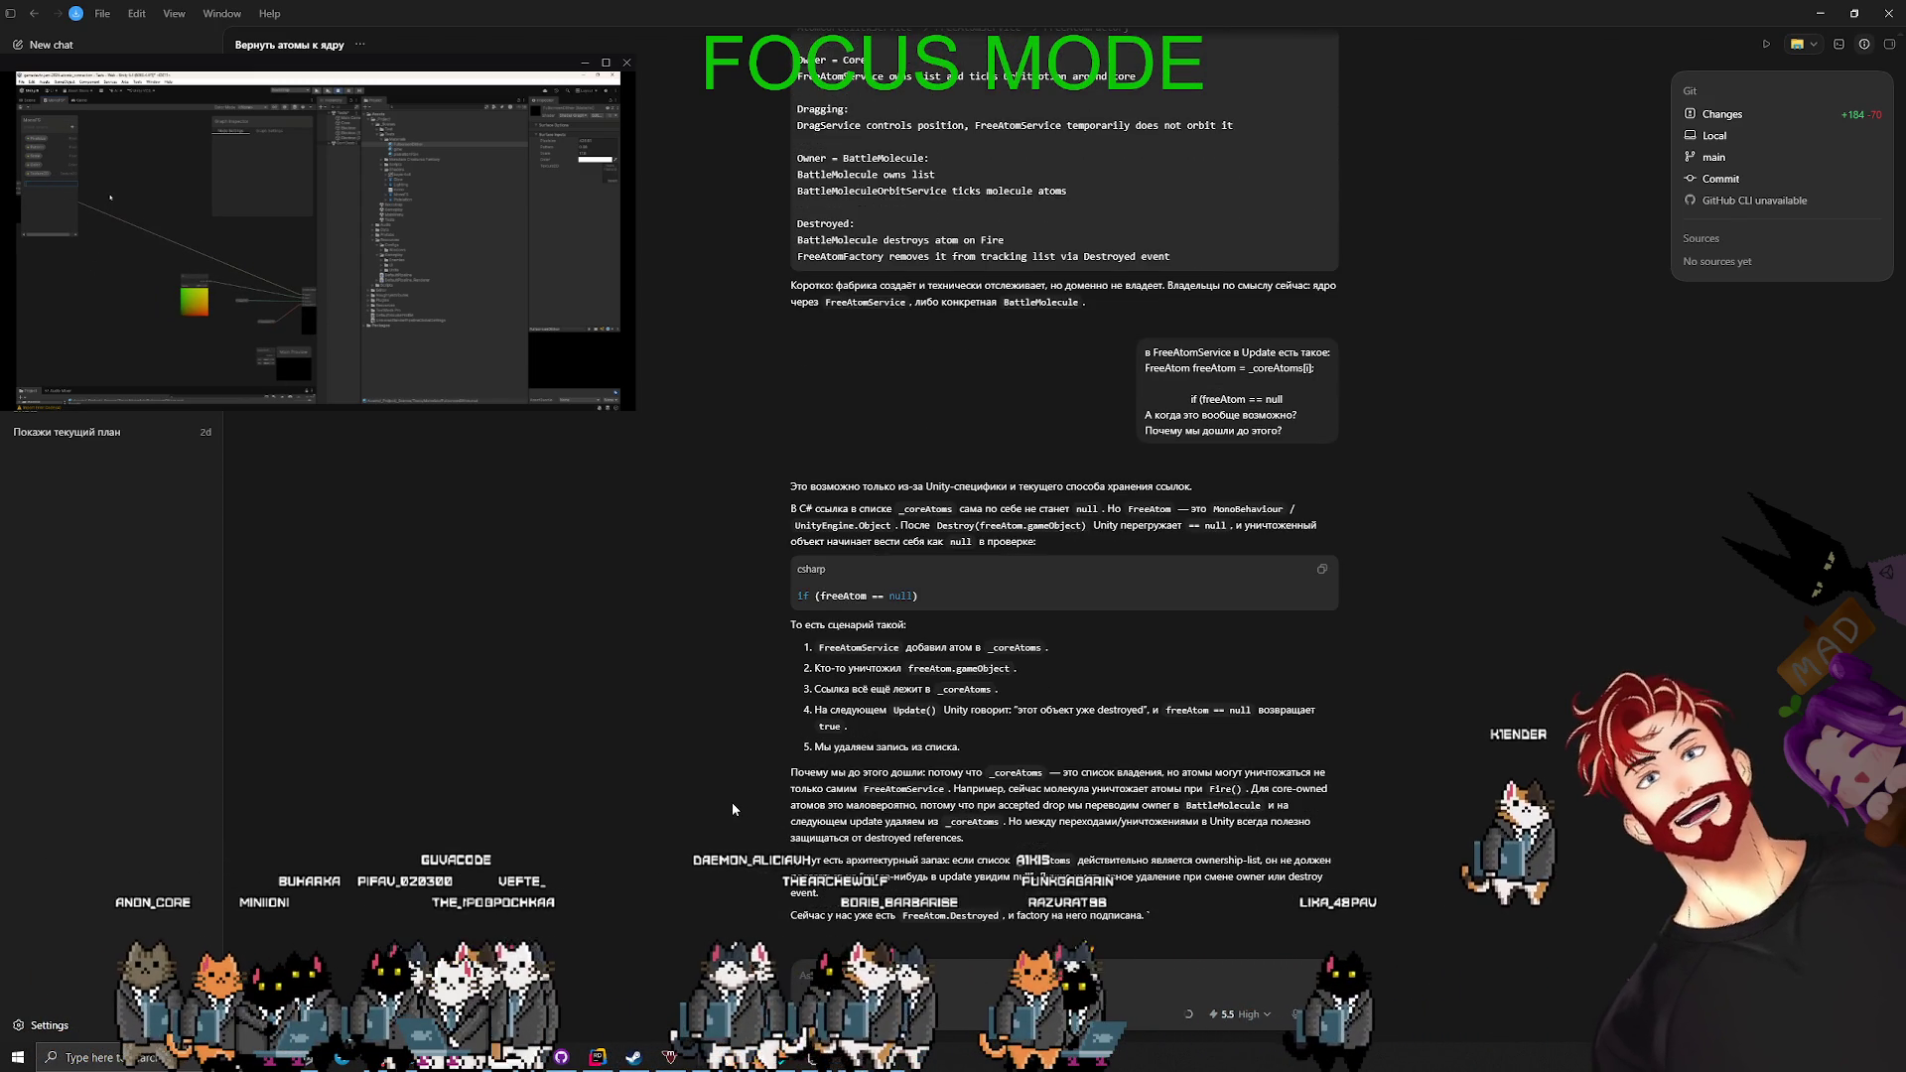
- Quote the reply's architectural-smell paragraph into a new chat message
scroll(739, 806, "up", 2)
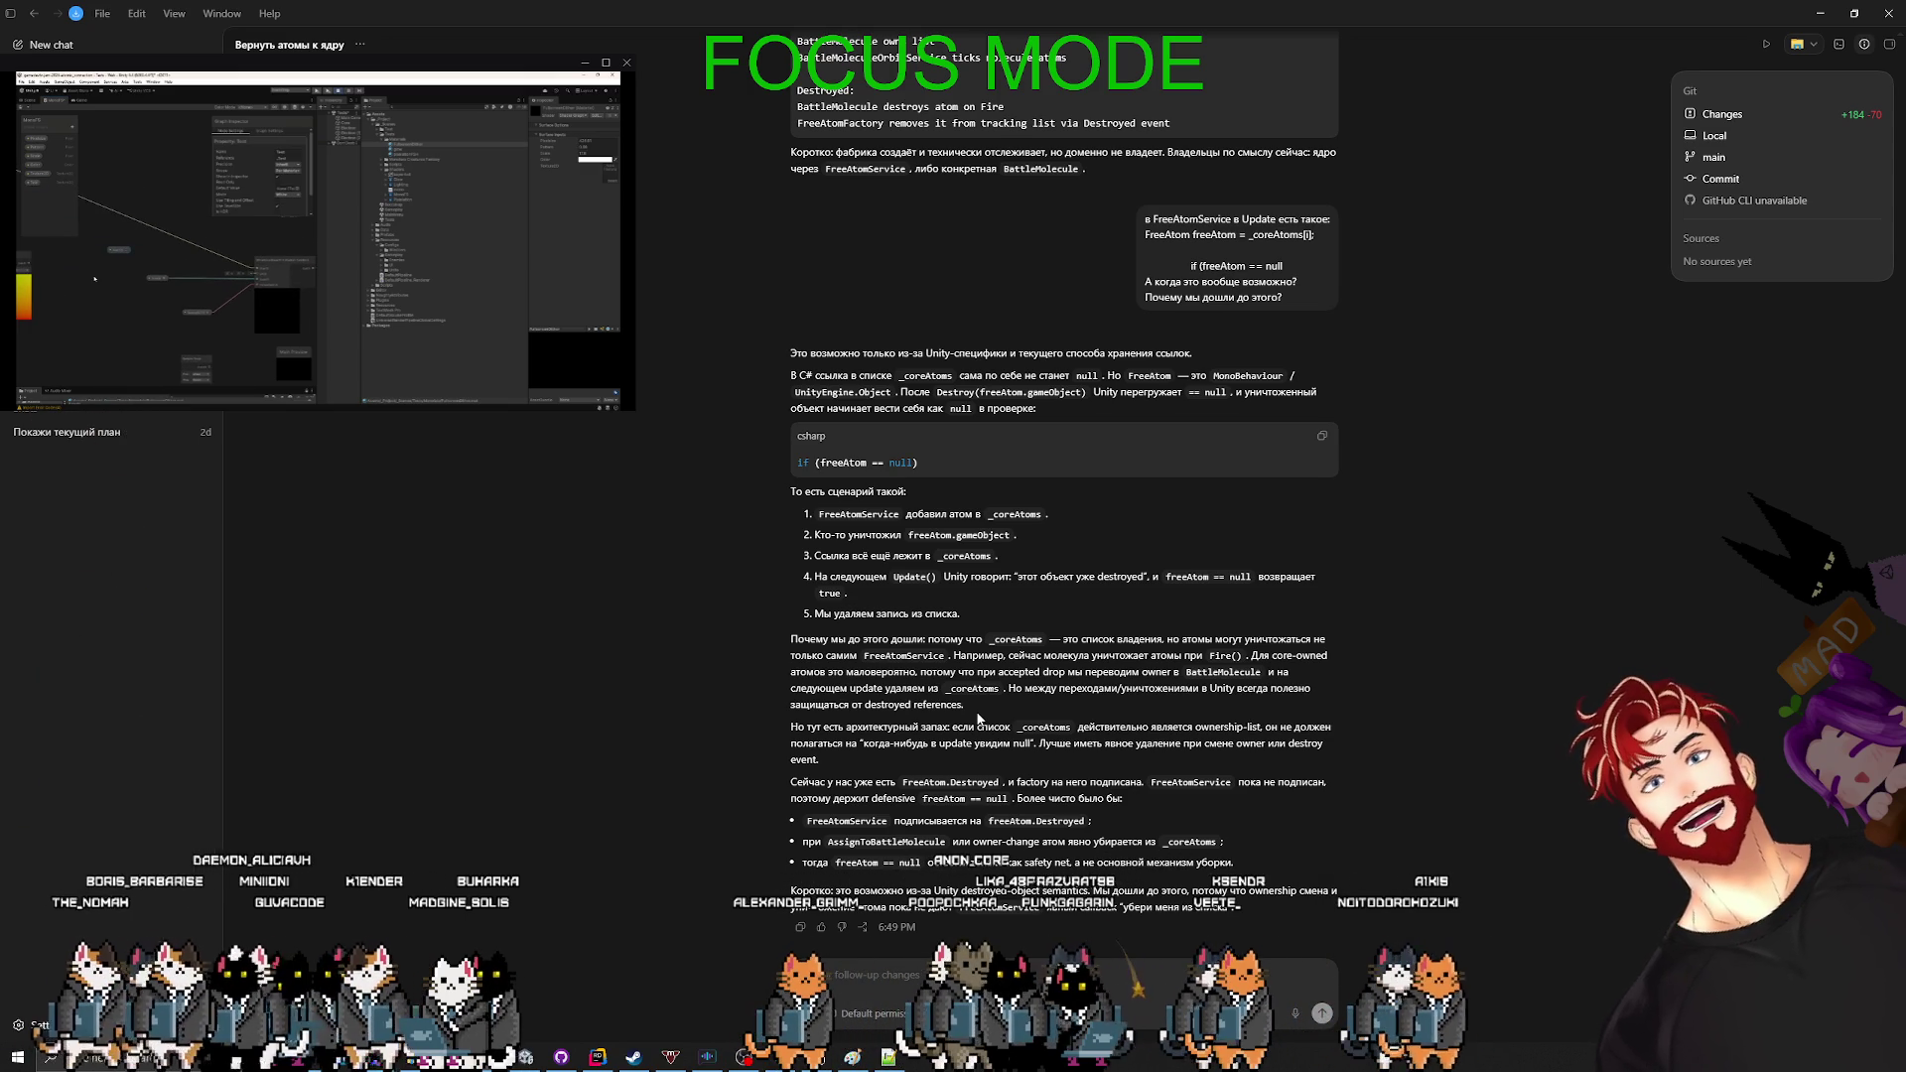
left_click_drag(839, 760, 785, 733)
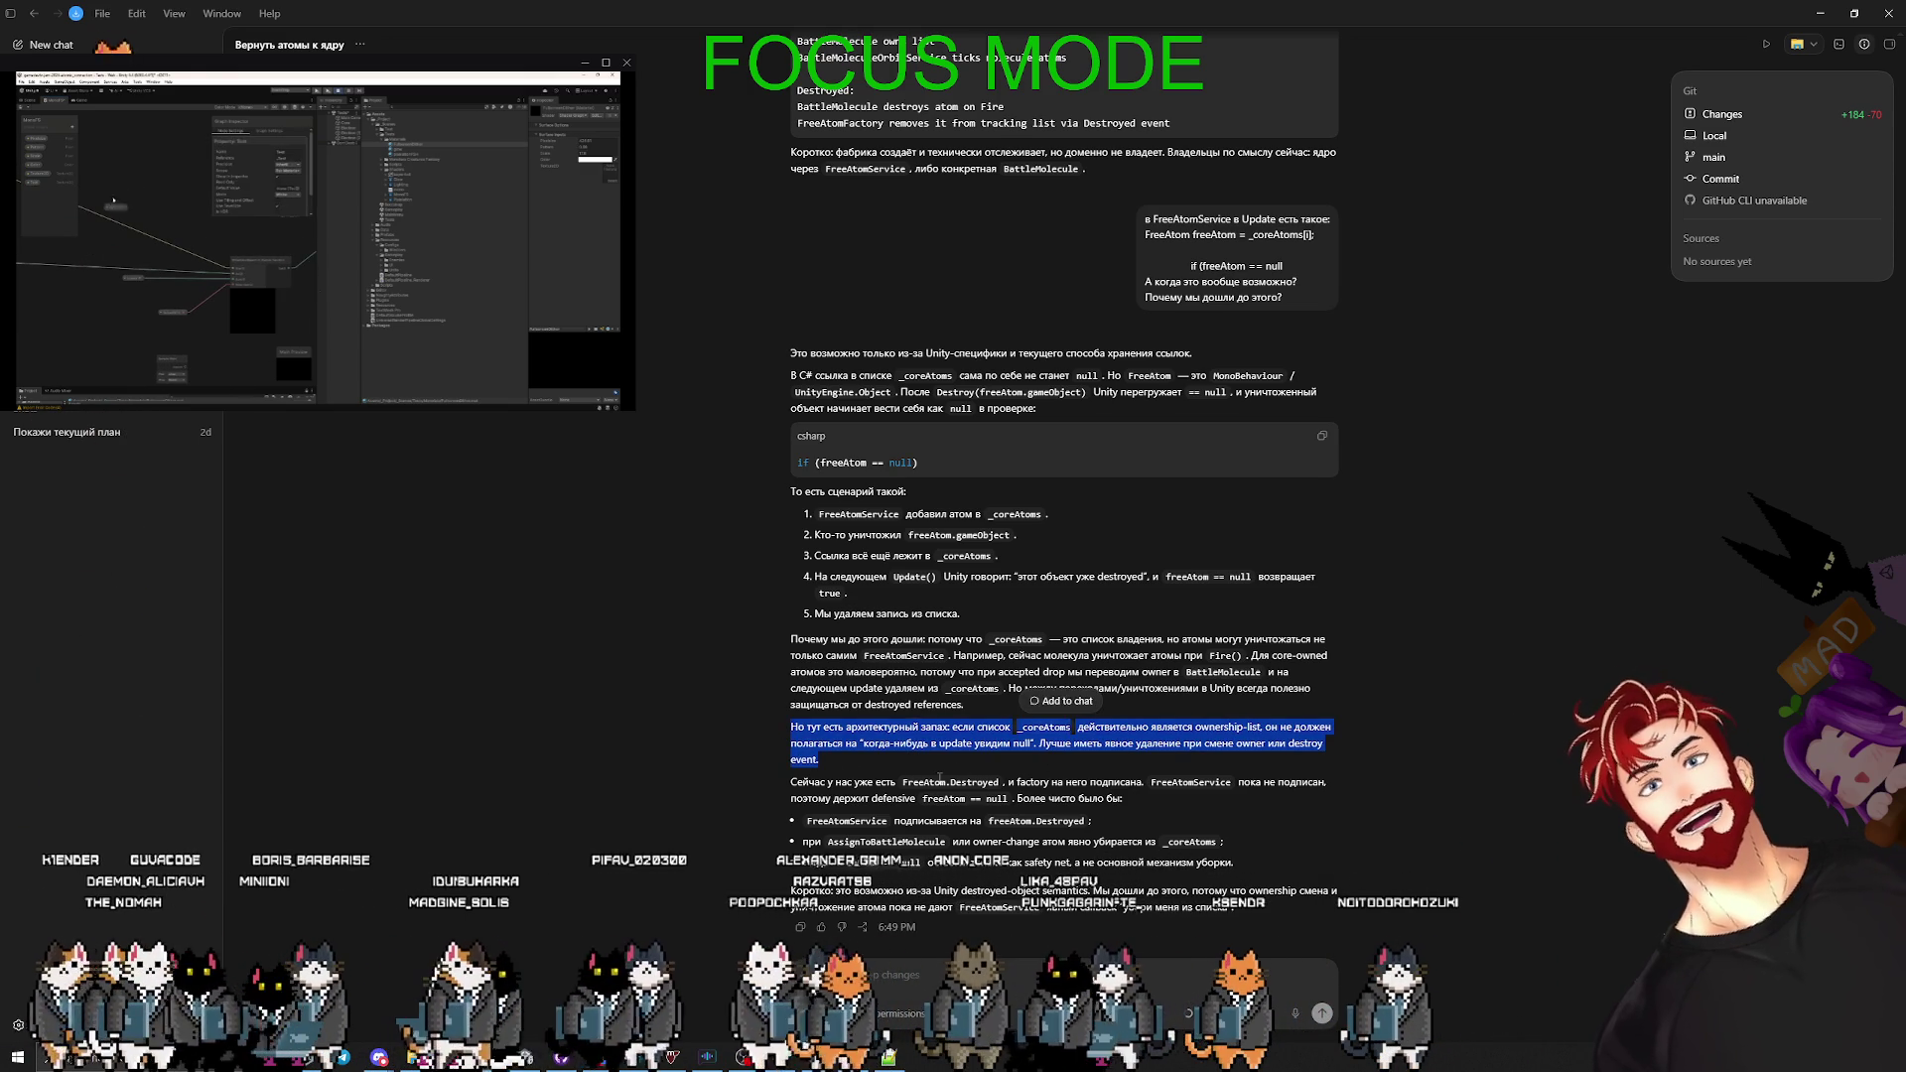
left_click(1061, 701)
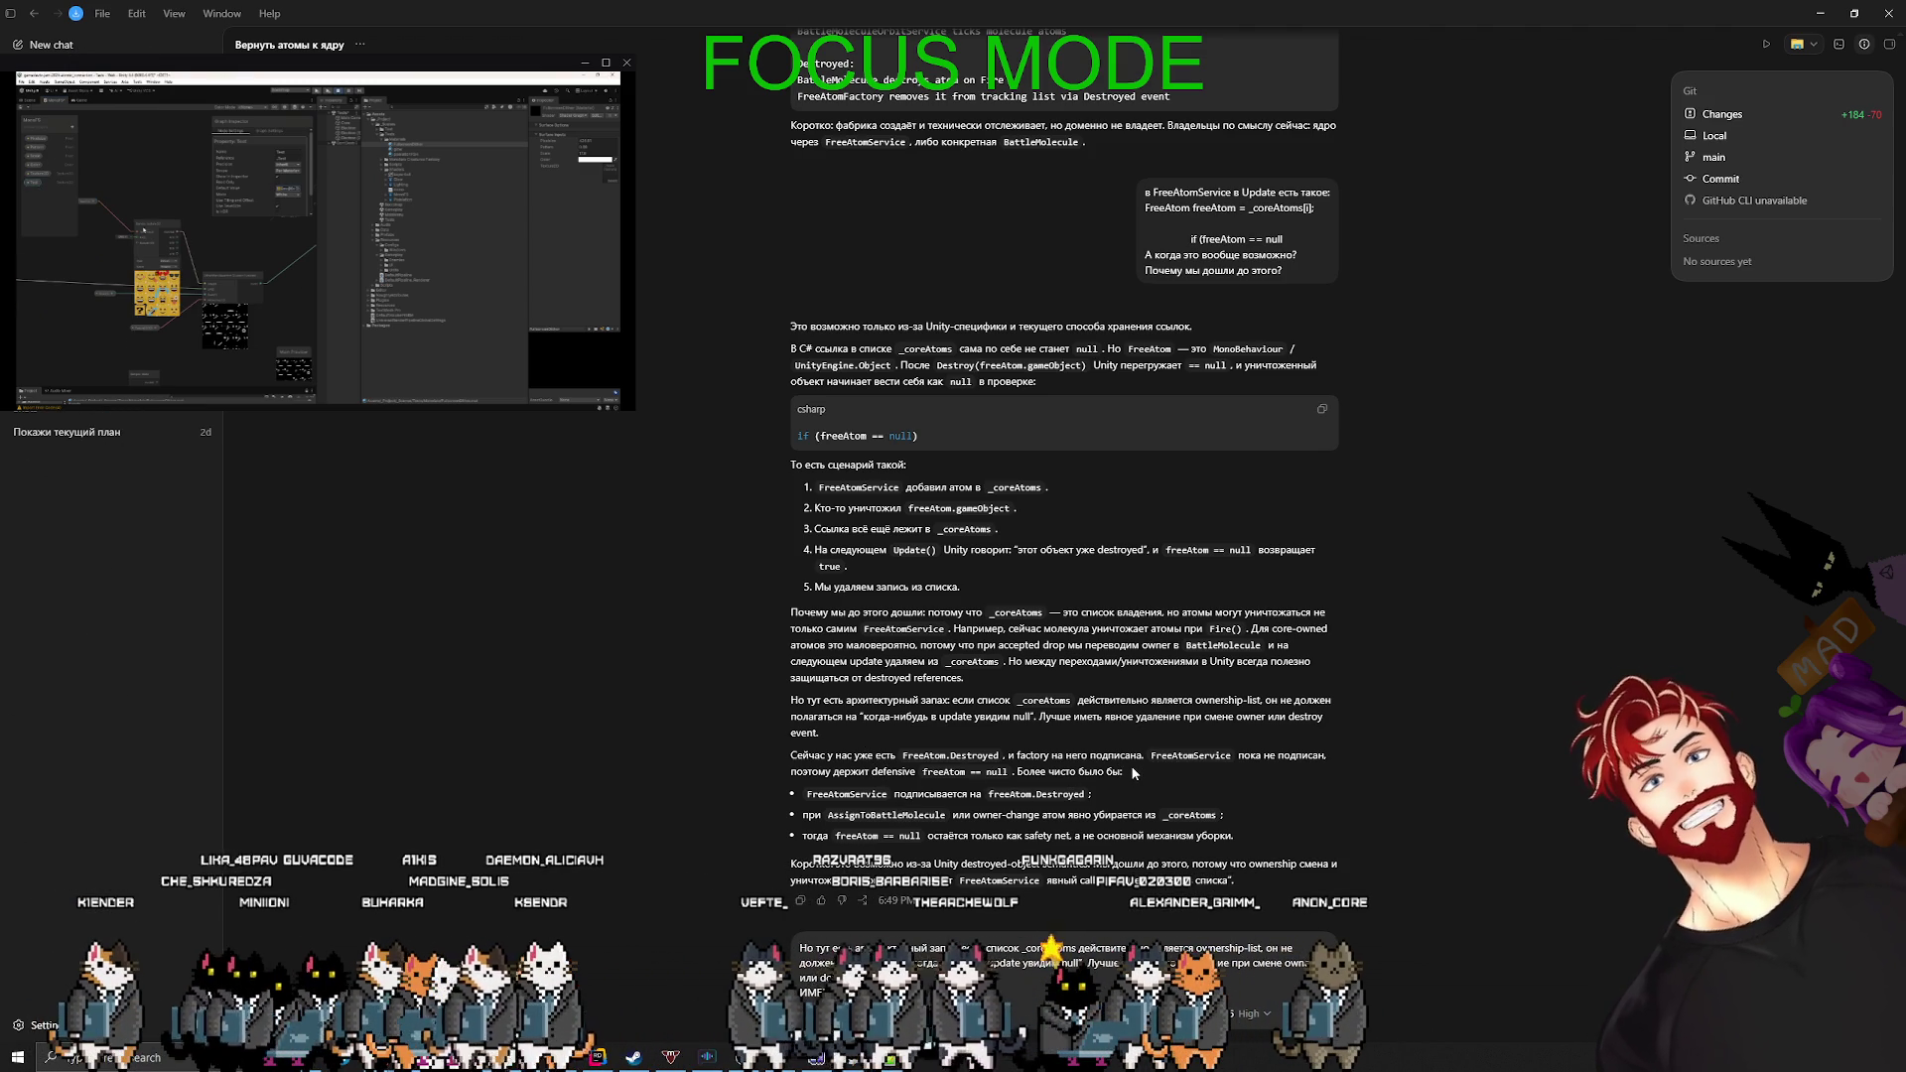
- Send the 'Давай сделаем чище' cleanup request, then open the edited FreeAtomService.cs
key("shift+Return")
key("shift+Return")
type("Давай сдел")
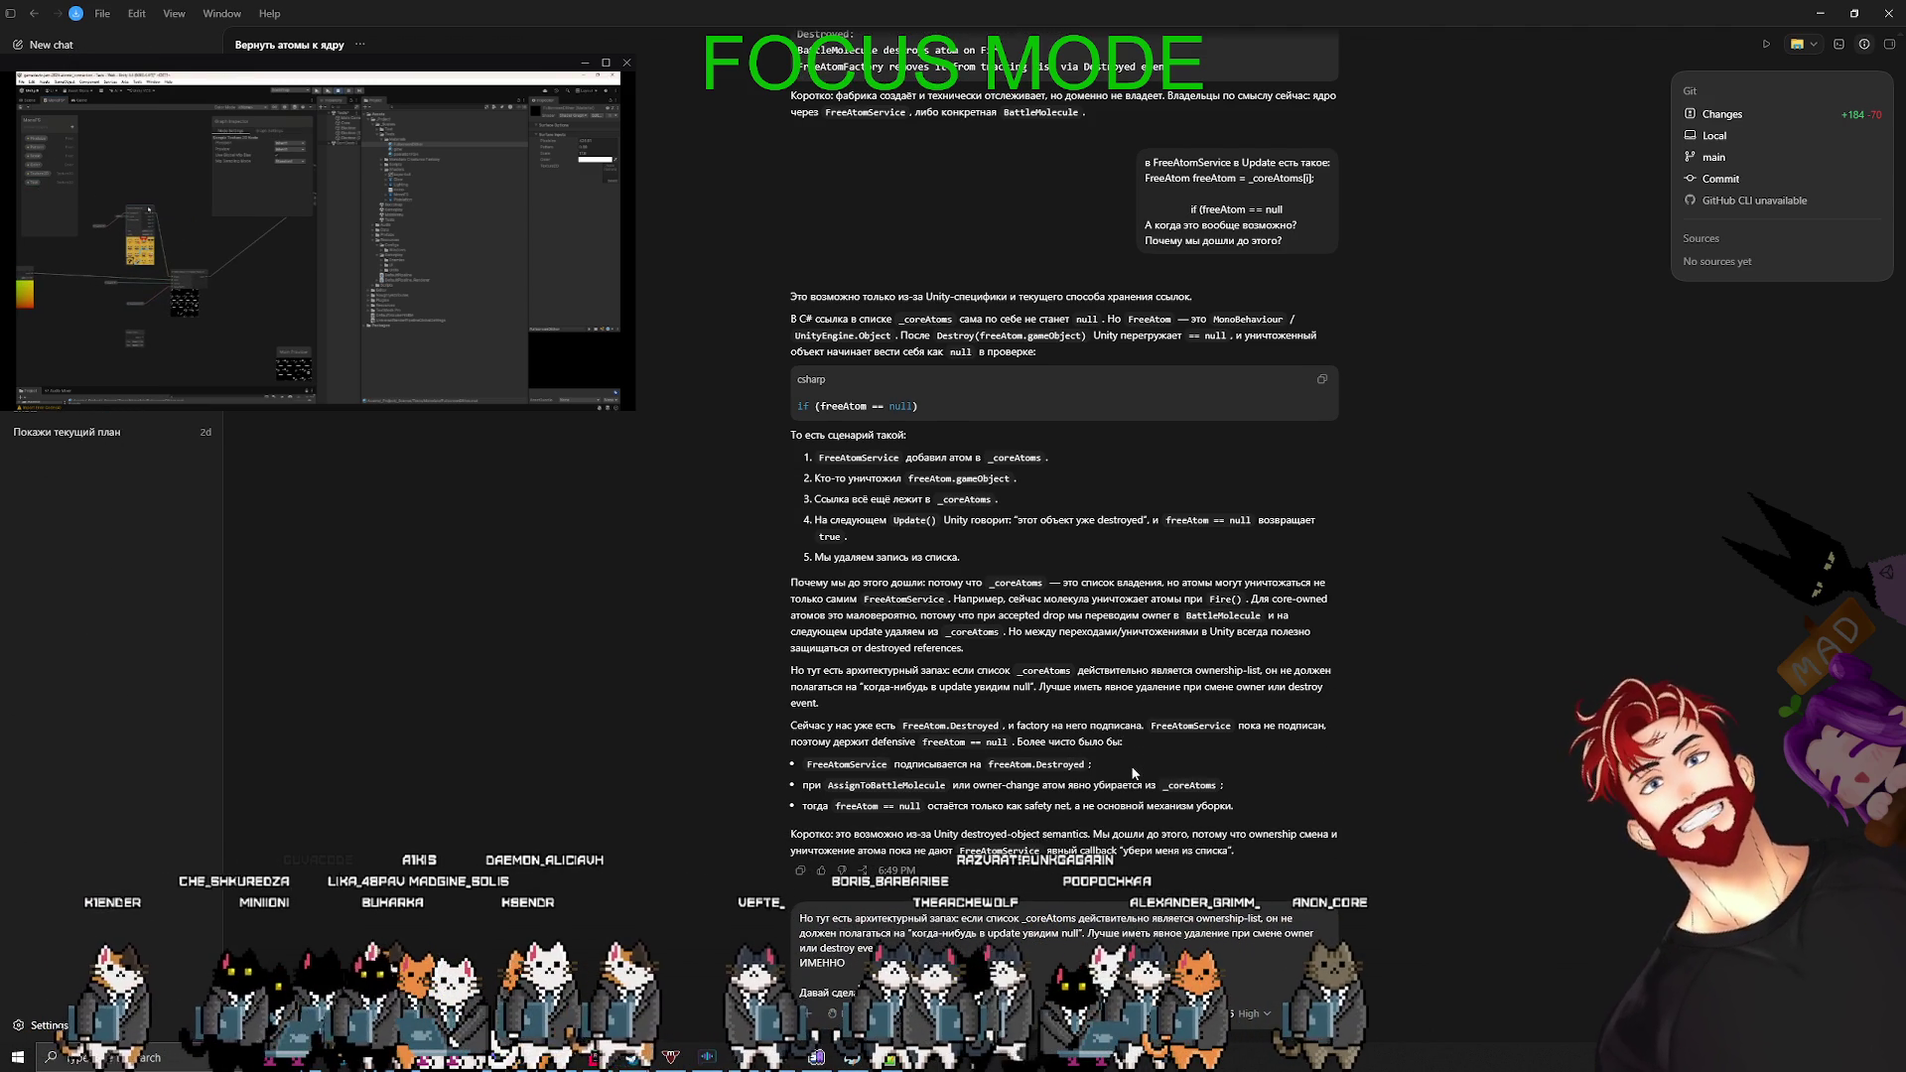
key("Return")
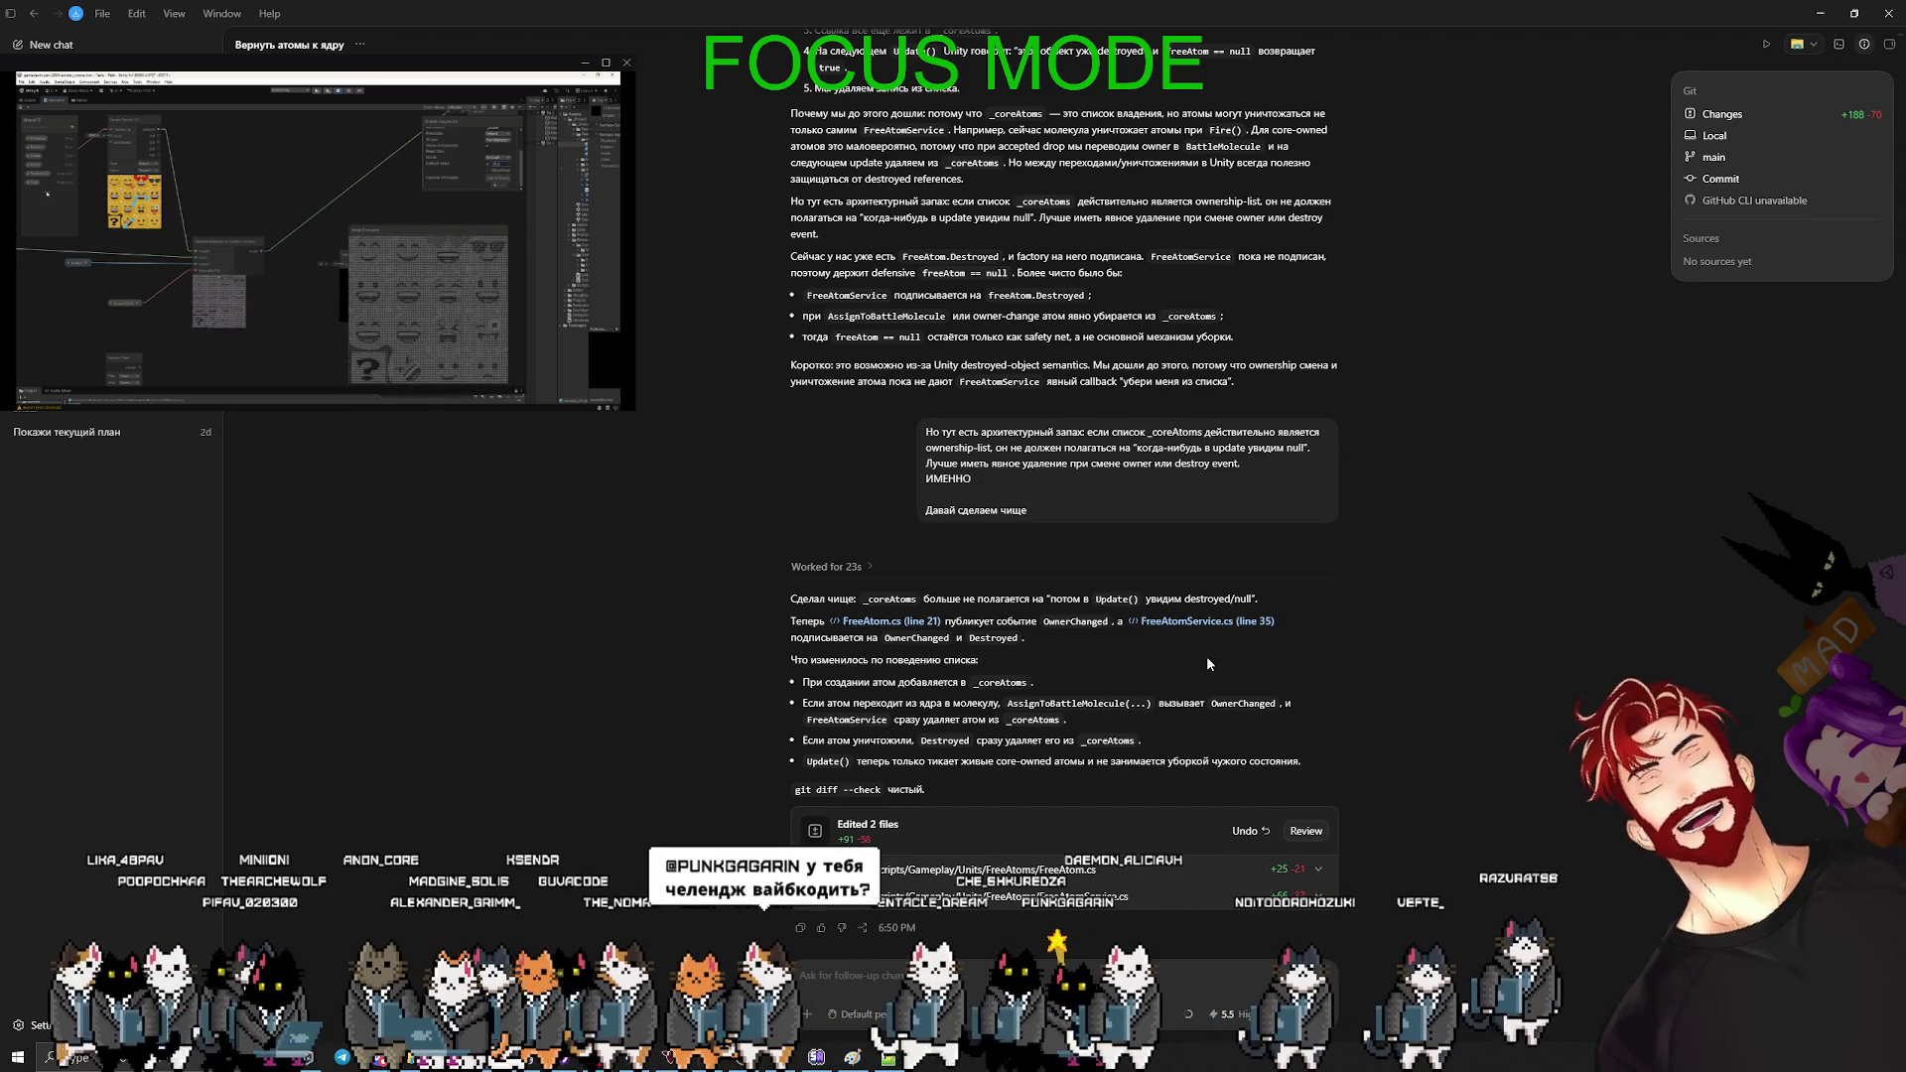
left_click(1207, 622)
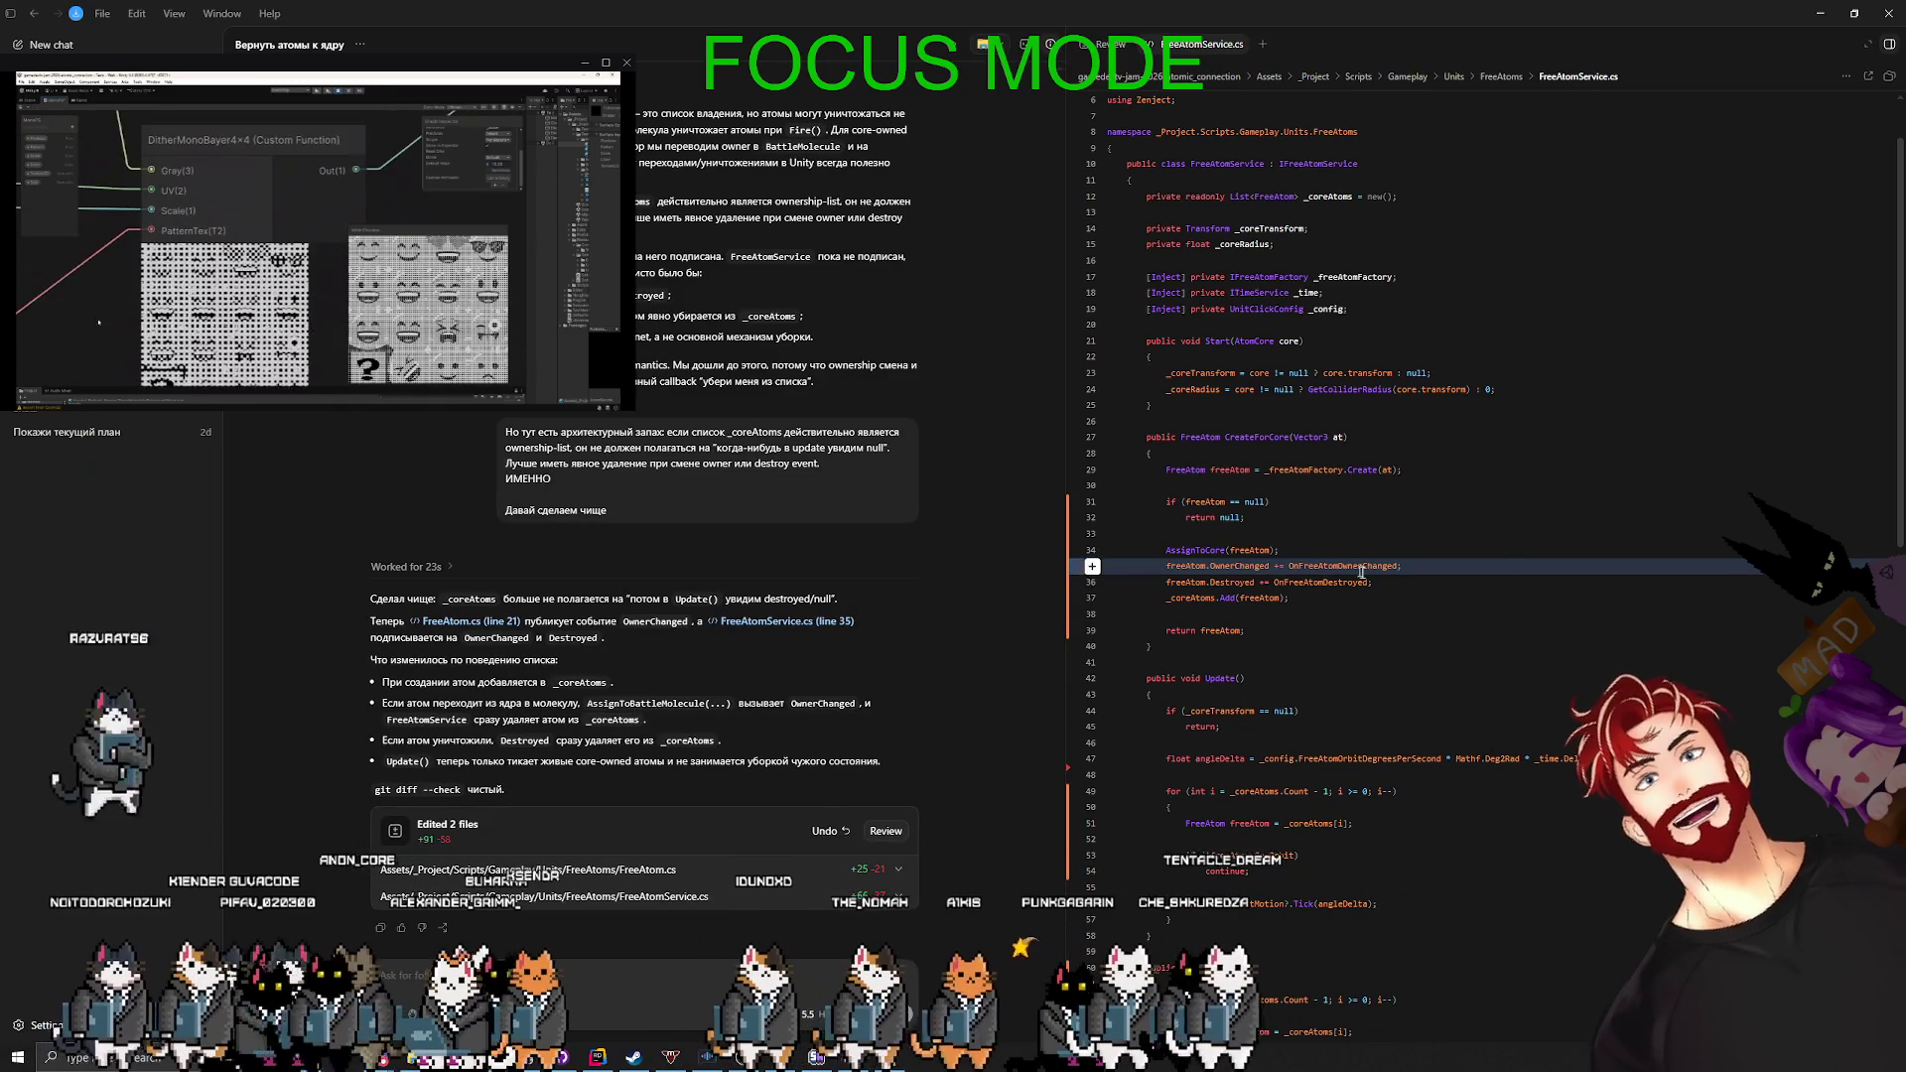
- In Rider, inspect the OnFreeAtomOwnerChanged handler and RemoveCoreAtom declaration, then return to Codex
key("alt+Tab")
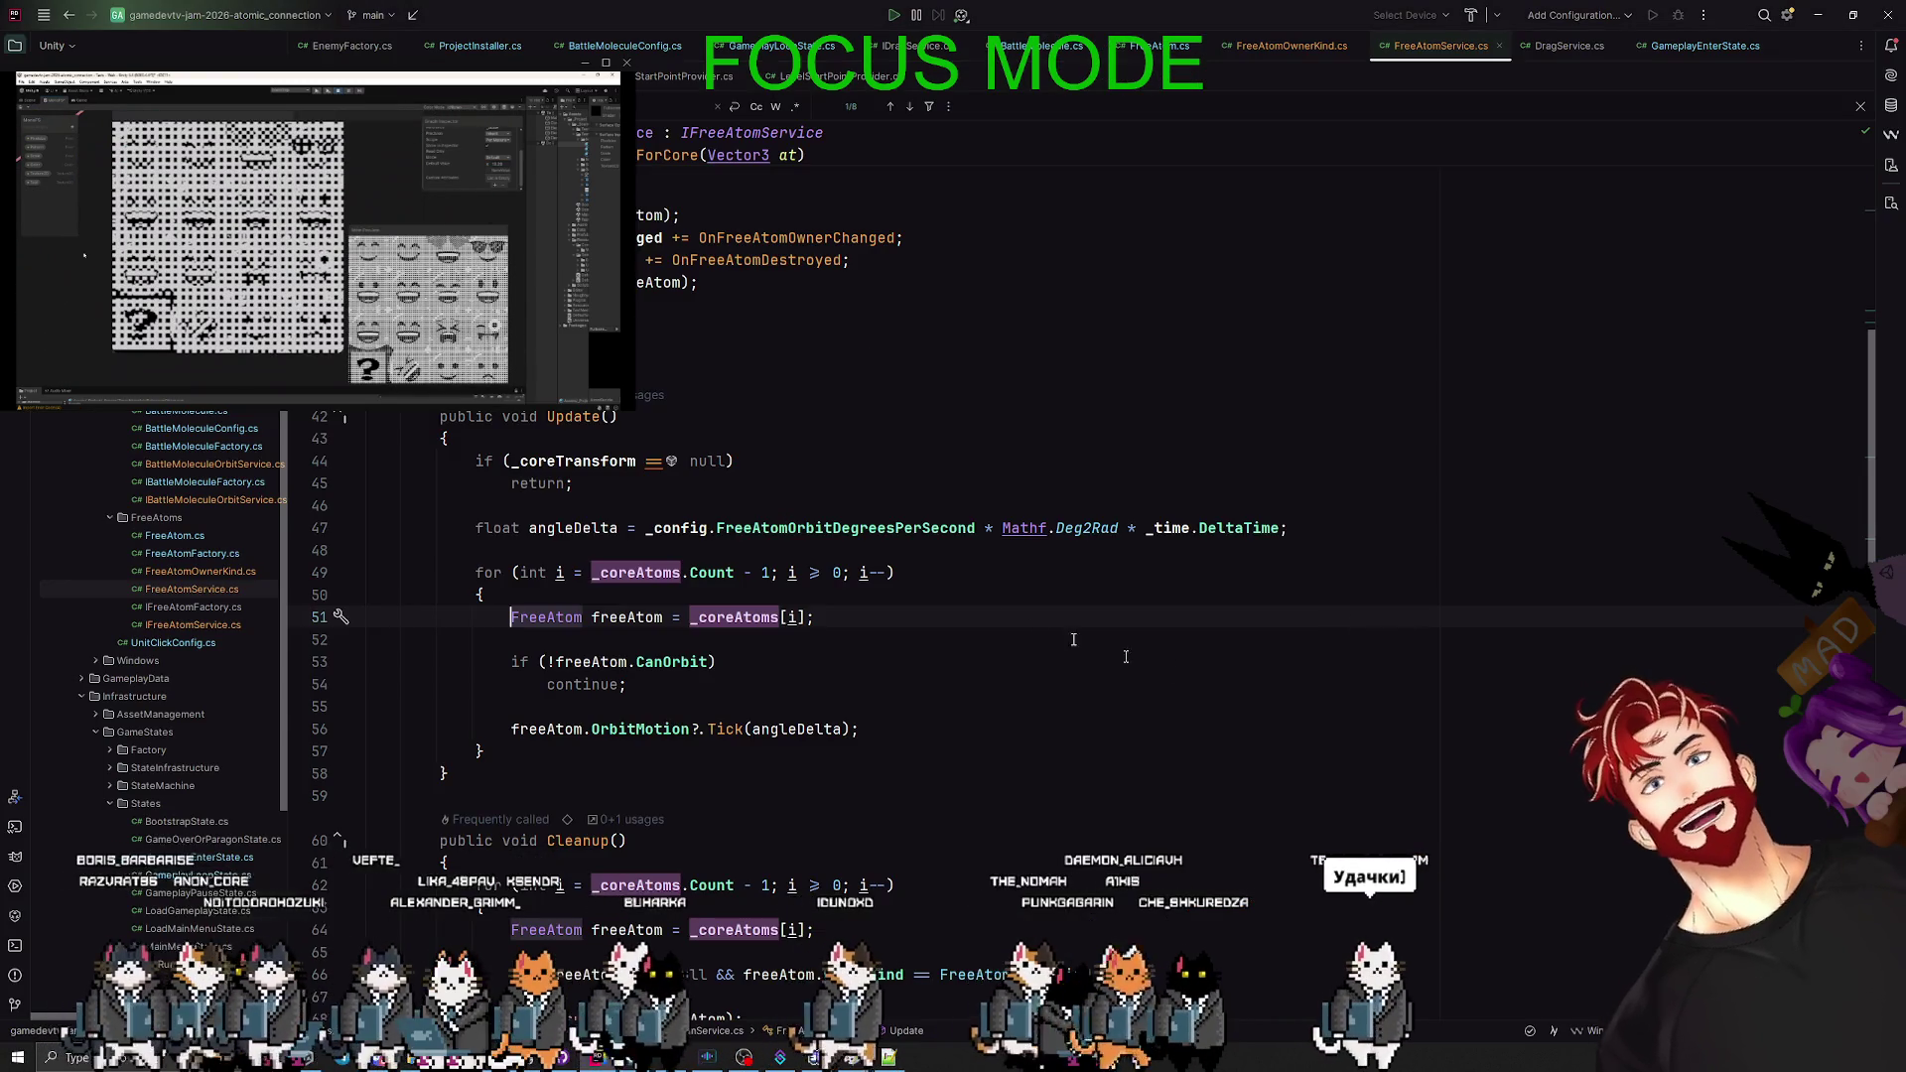
scroll(938, 730, "up", 5)
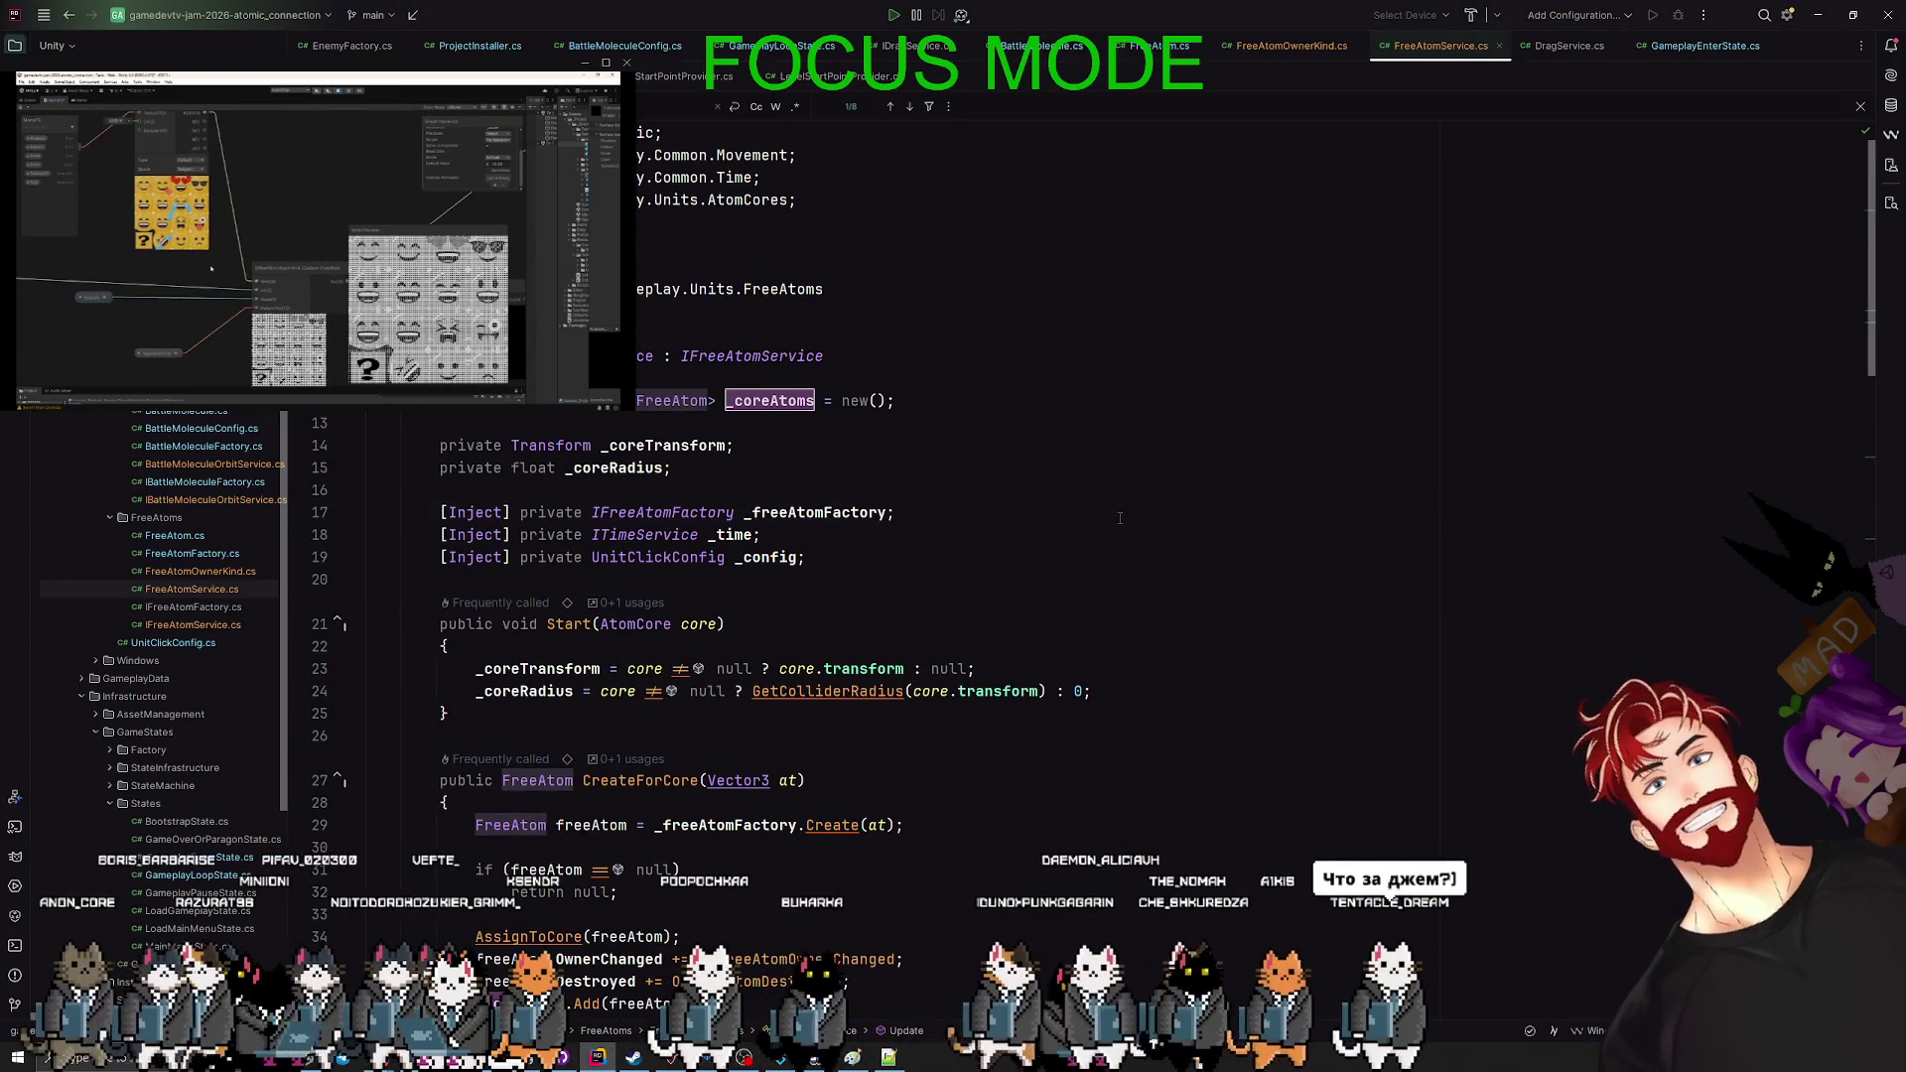
scroll(799, 784, "down", 3)
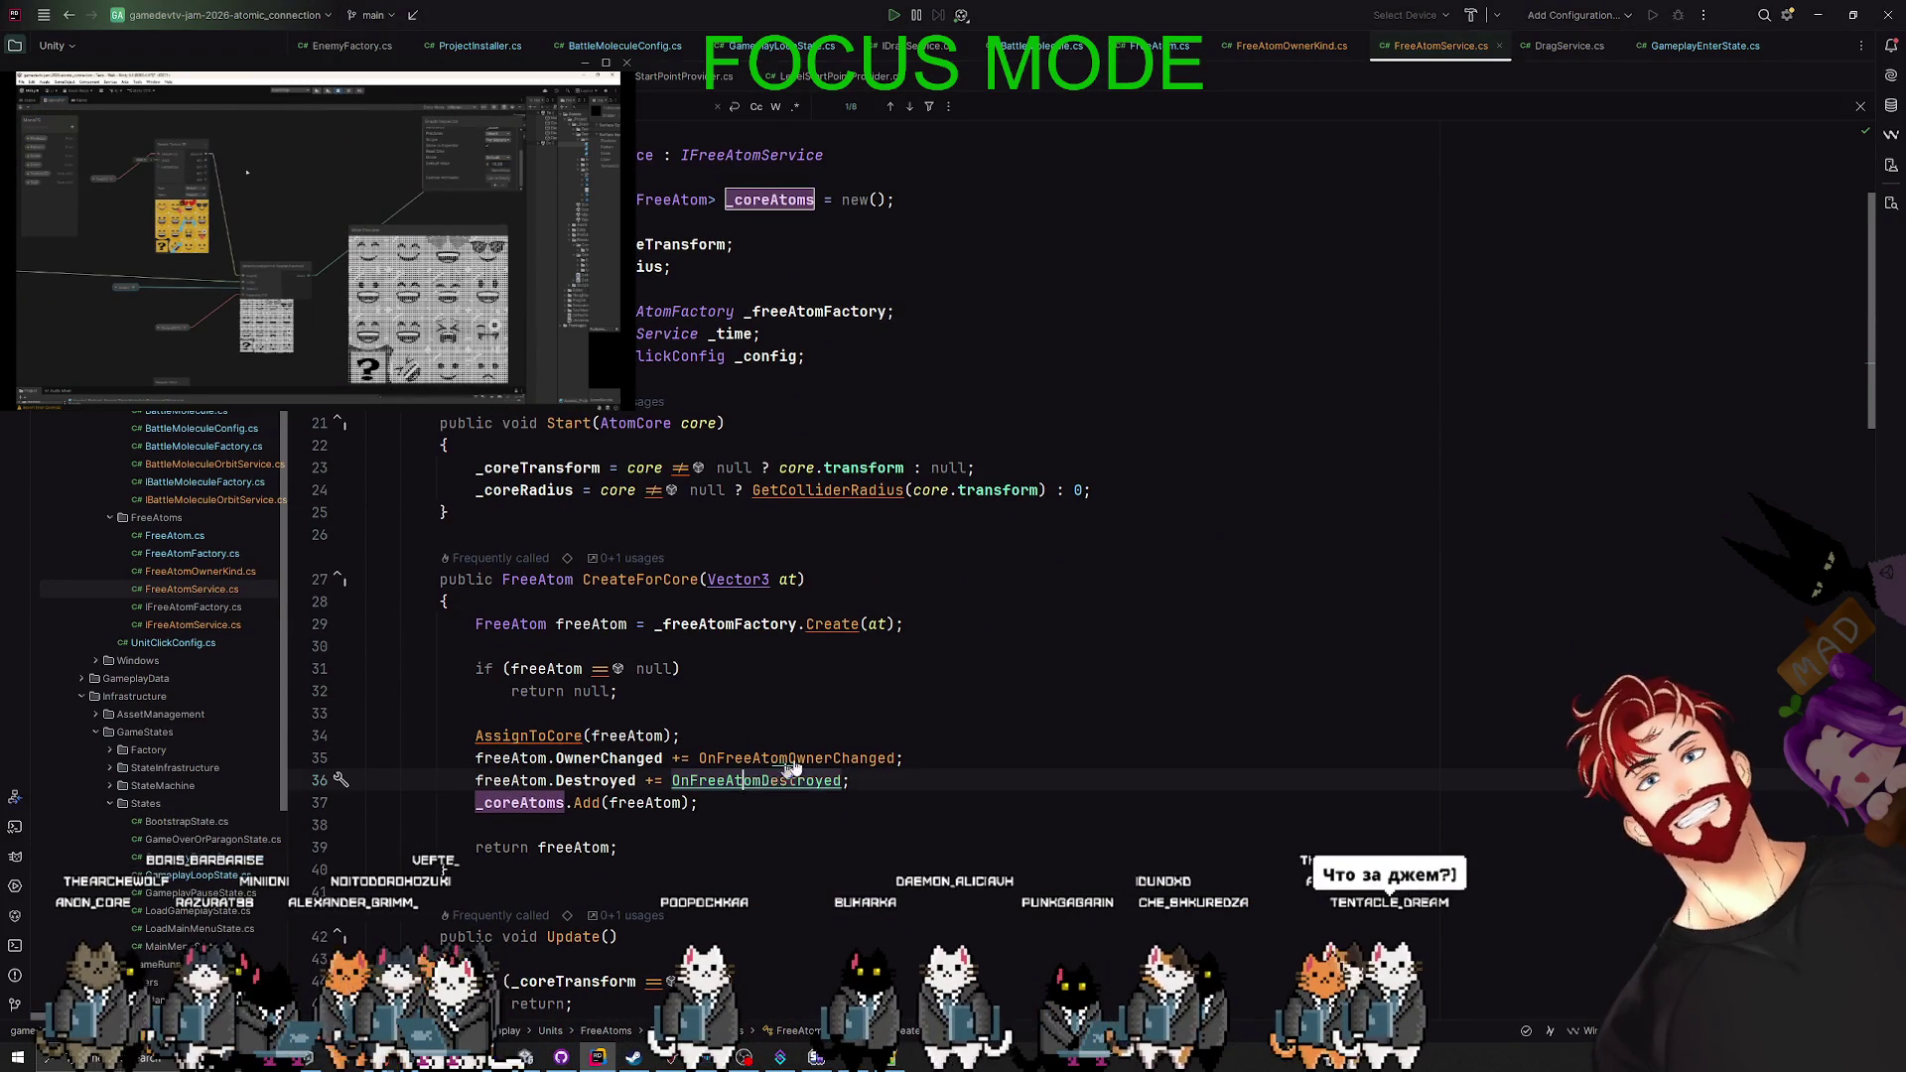
left_click(792, 760, "ctrl")
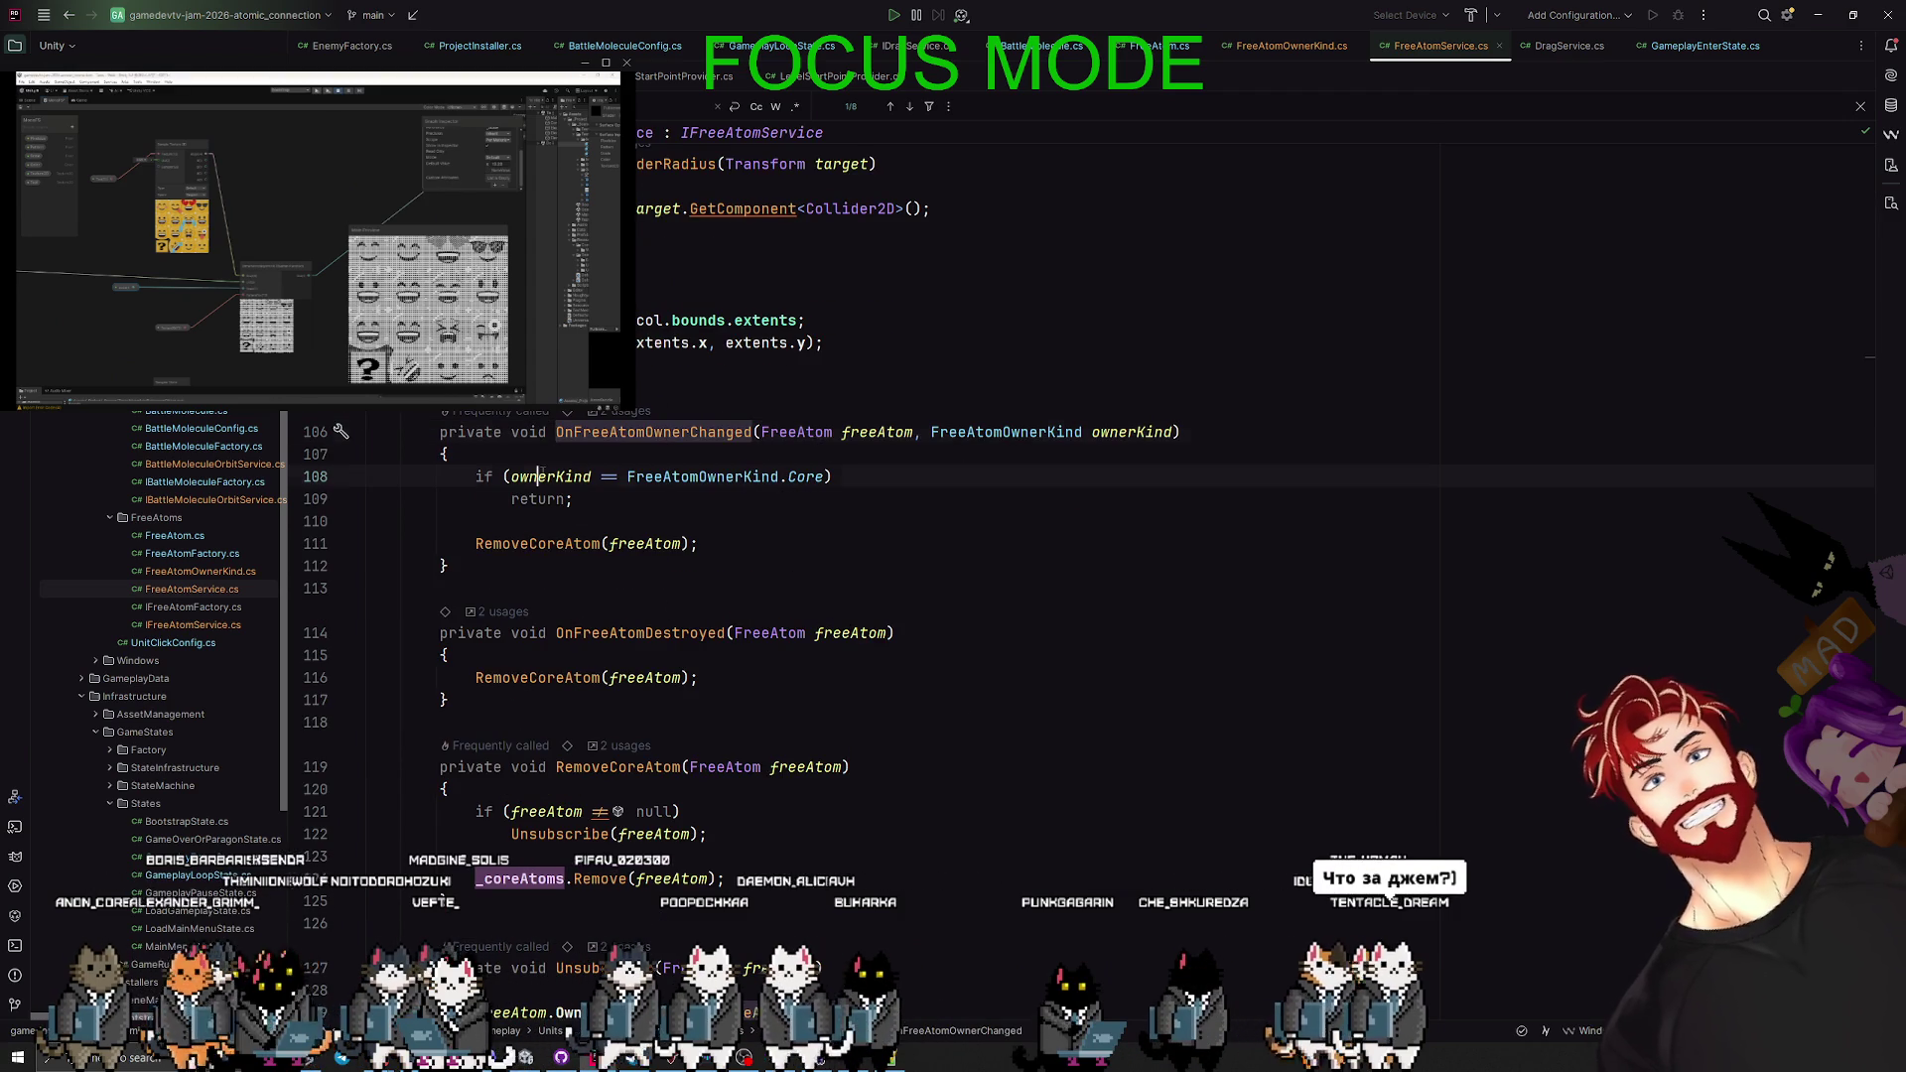
left_click(539, 476)
left_click(655, 476)
key("ctrl+Right")
key("ctrl+Right")
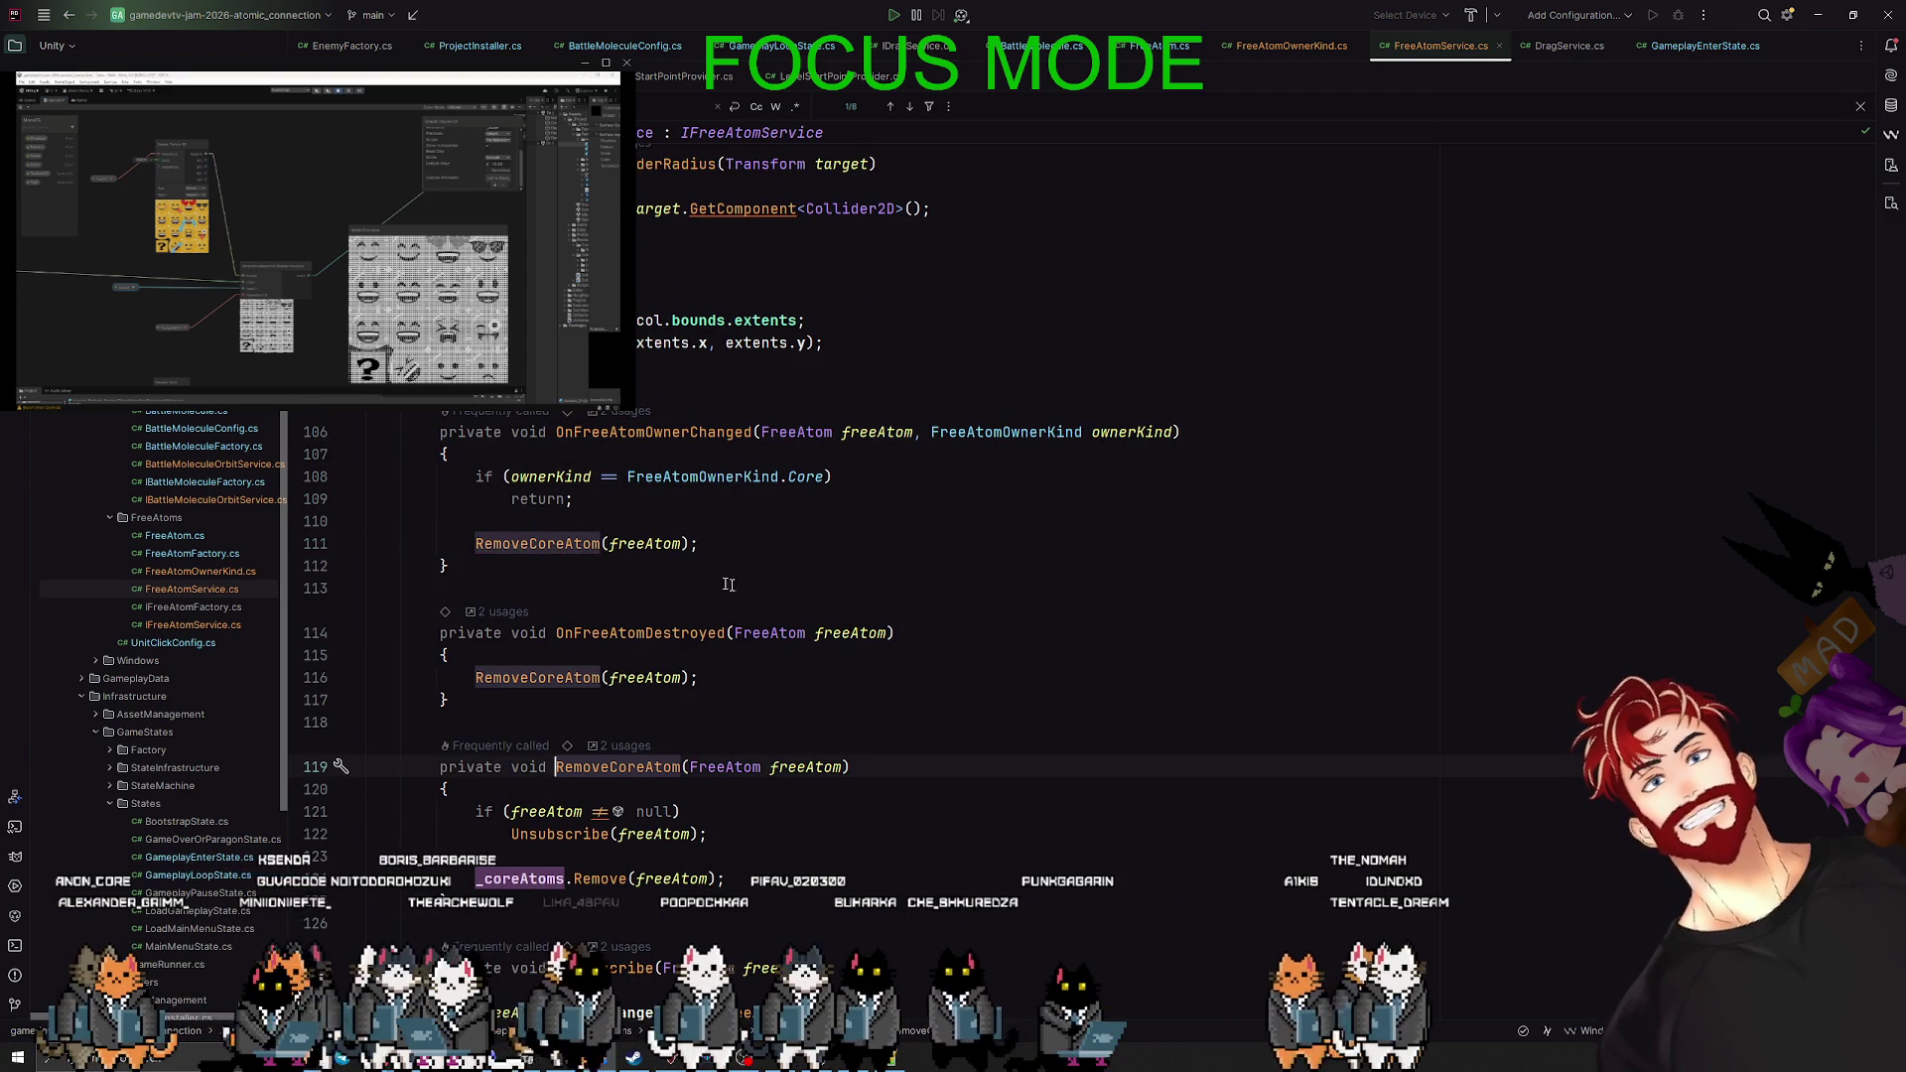
key("F12")
key("alt+Tab")
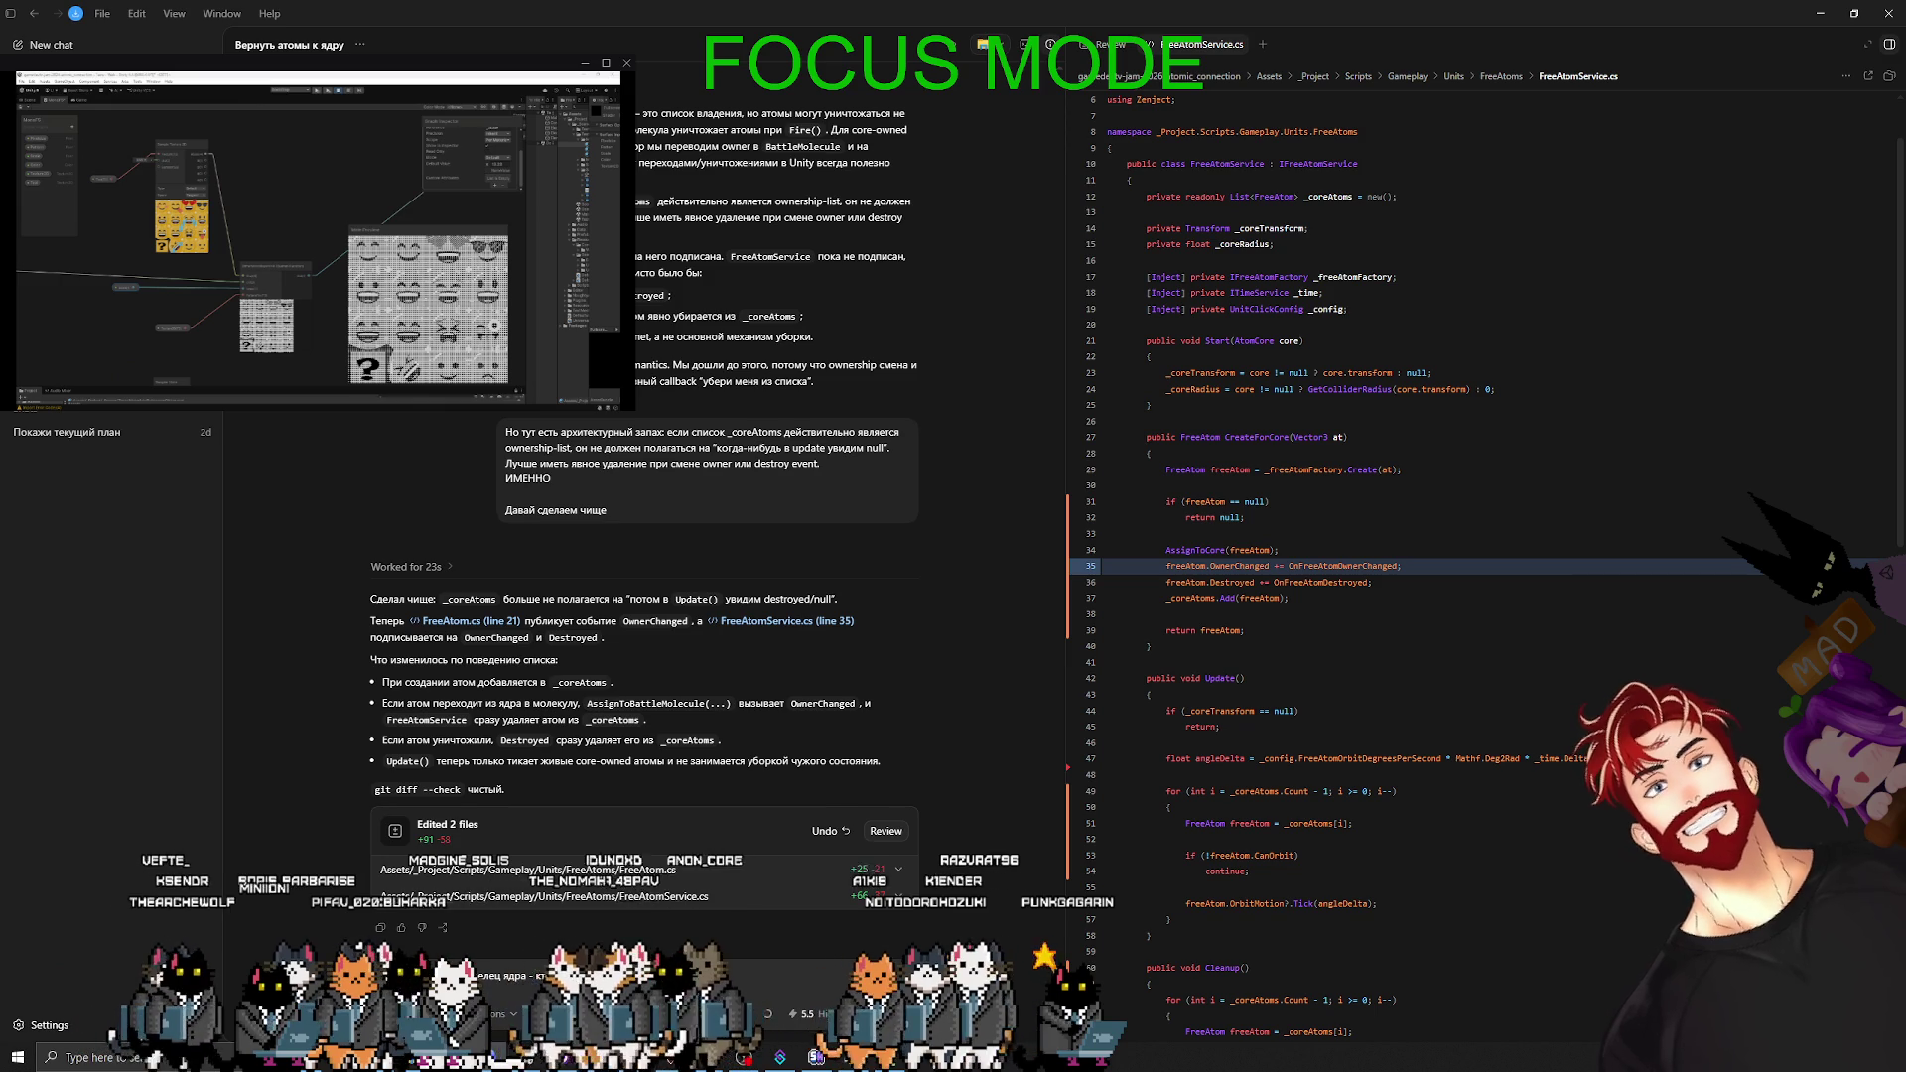
- Send the follow-up question to Codex, then bring up the GameDev.tv Game Jam 2026 page
key("Return")
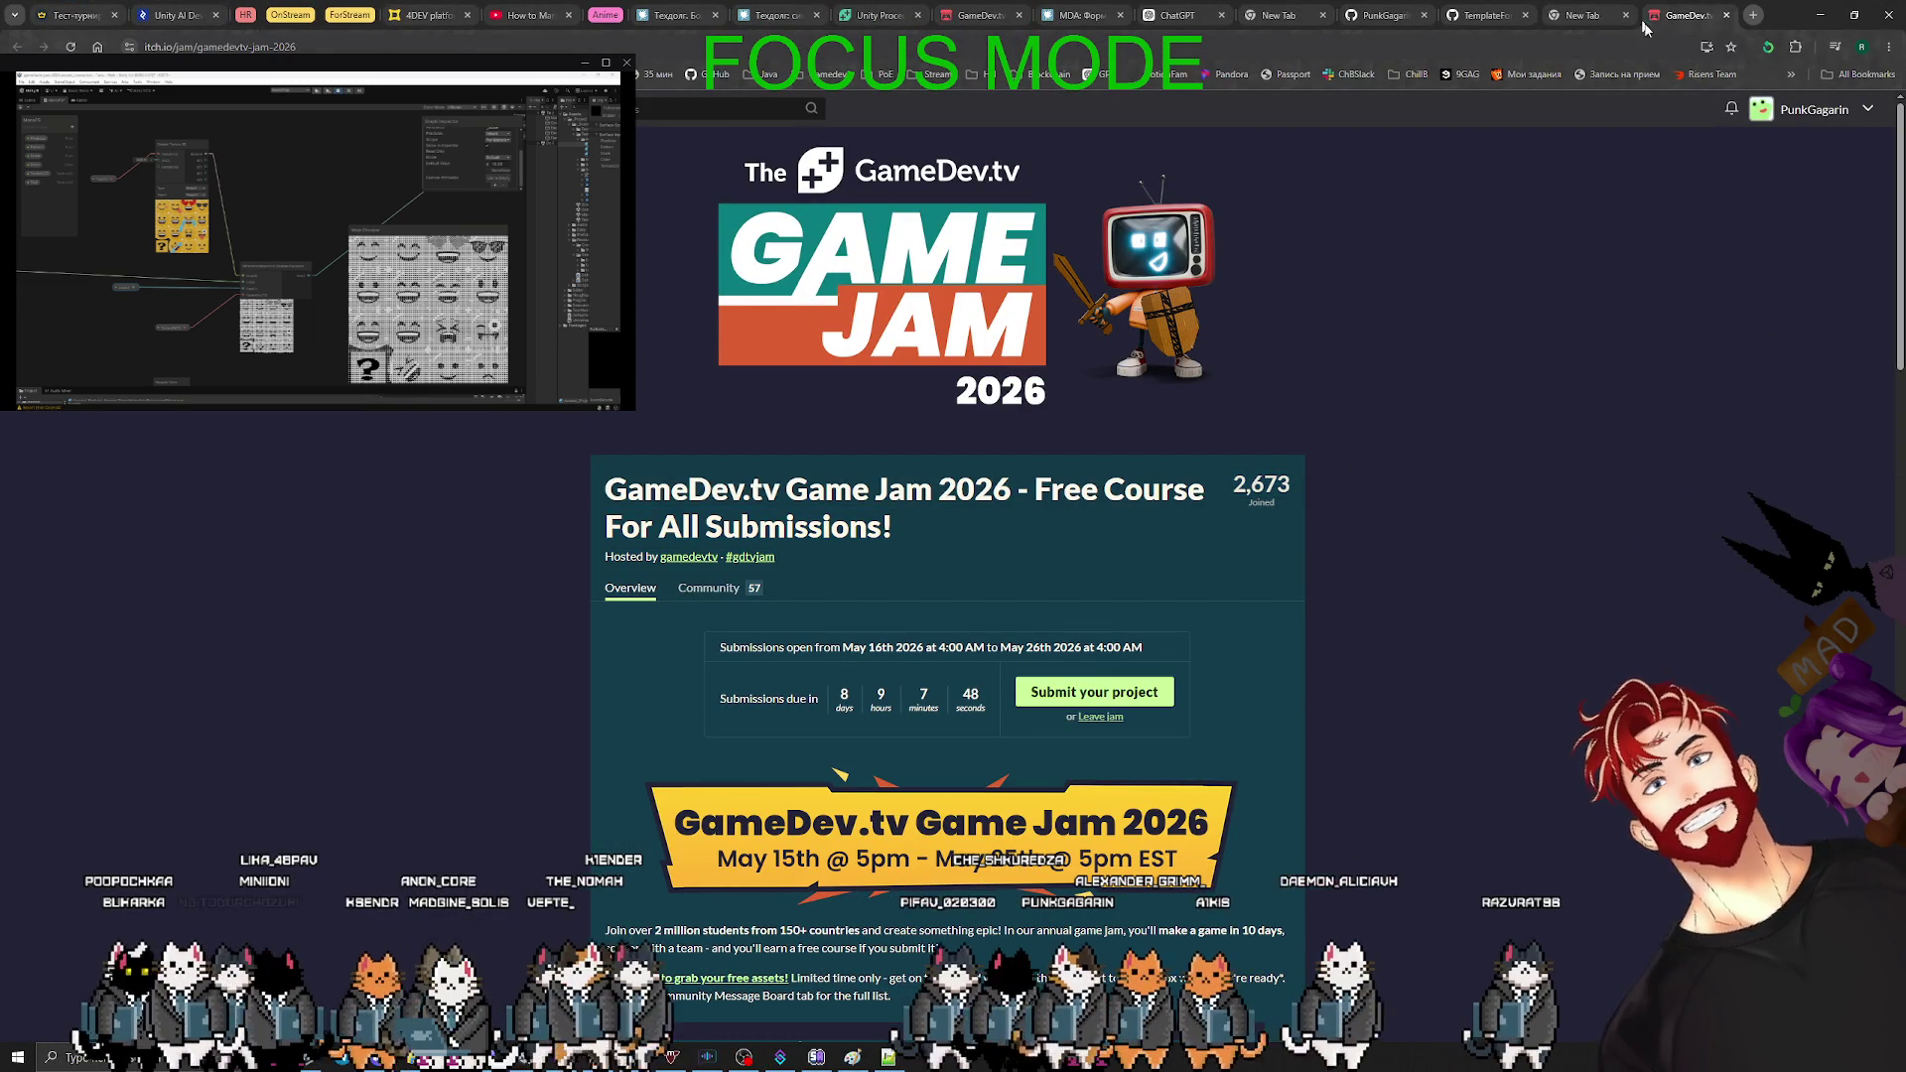
- Close the GameDev.tv Game Jam tab and minimize Chrome to return to Codex's reply
left_click(1725, 16)
left_click(1820, 15)
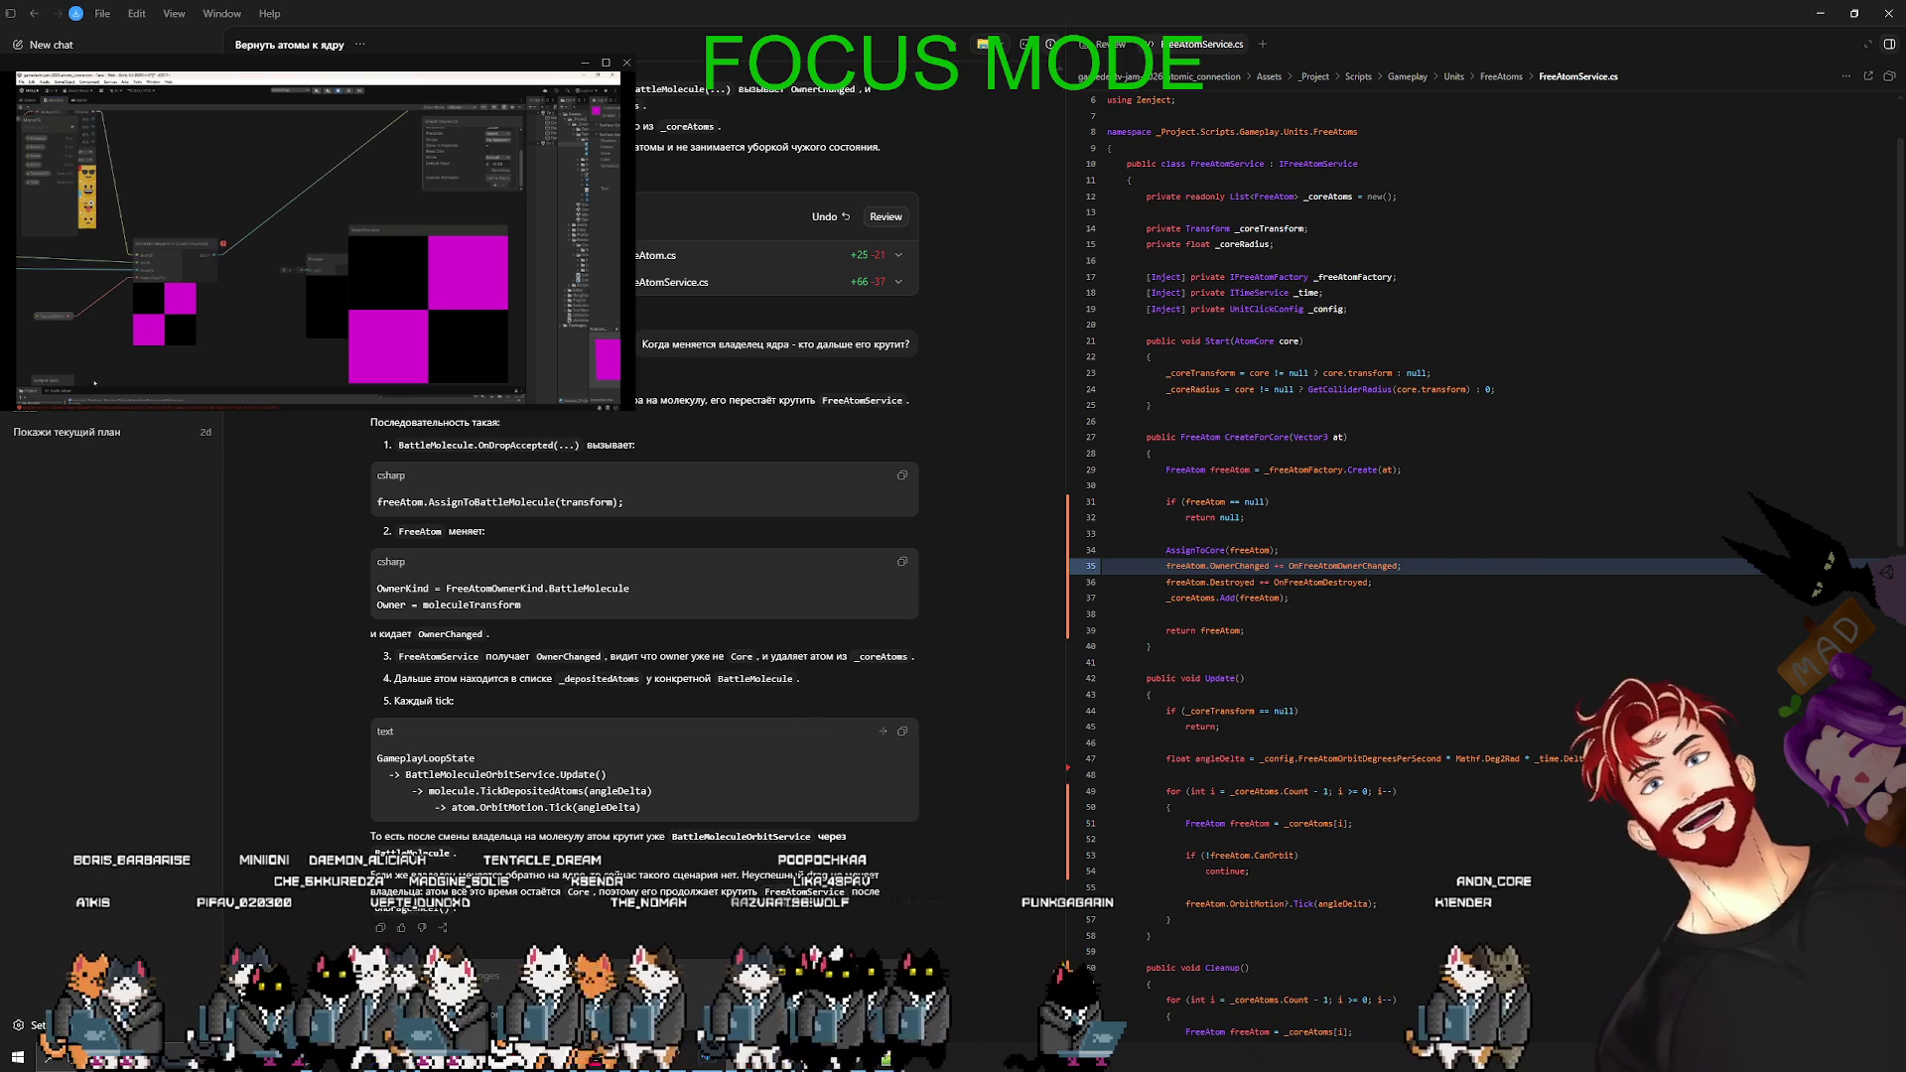
key("alt+Tab")
key("alt+Tab")
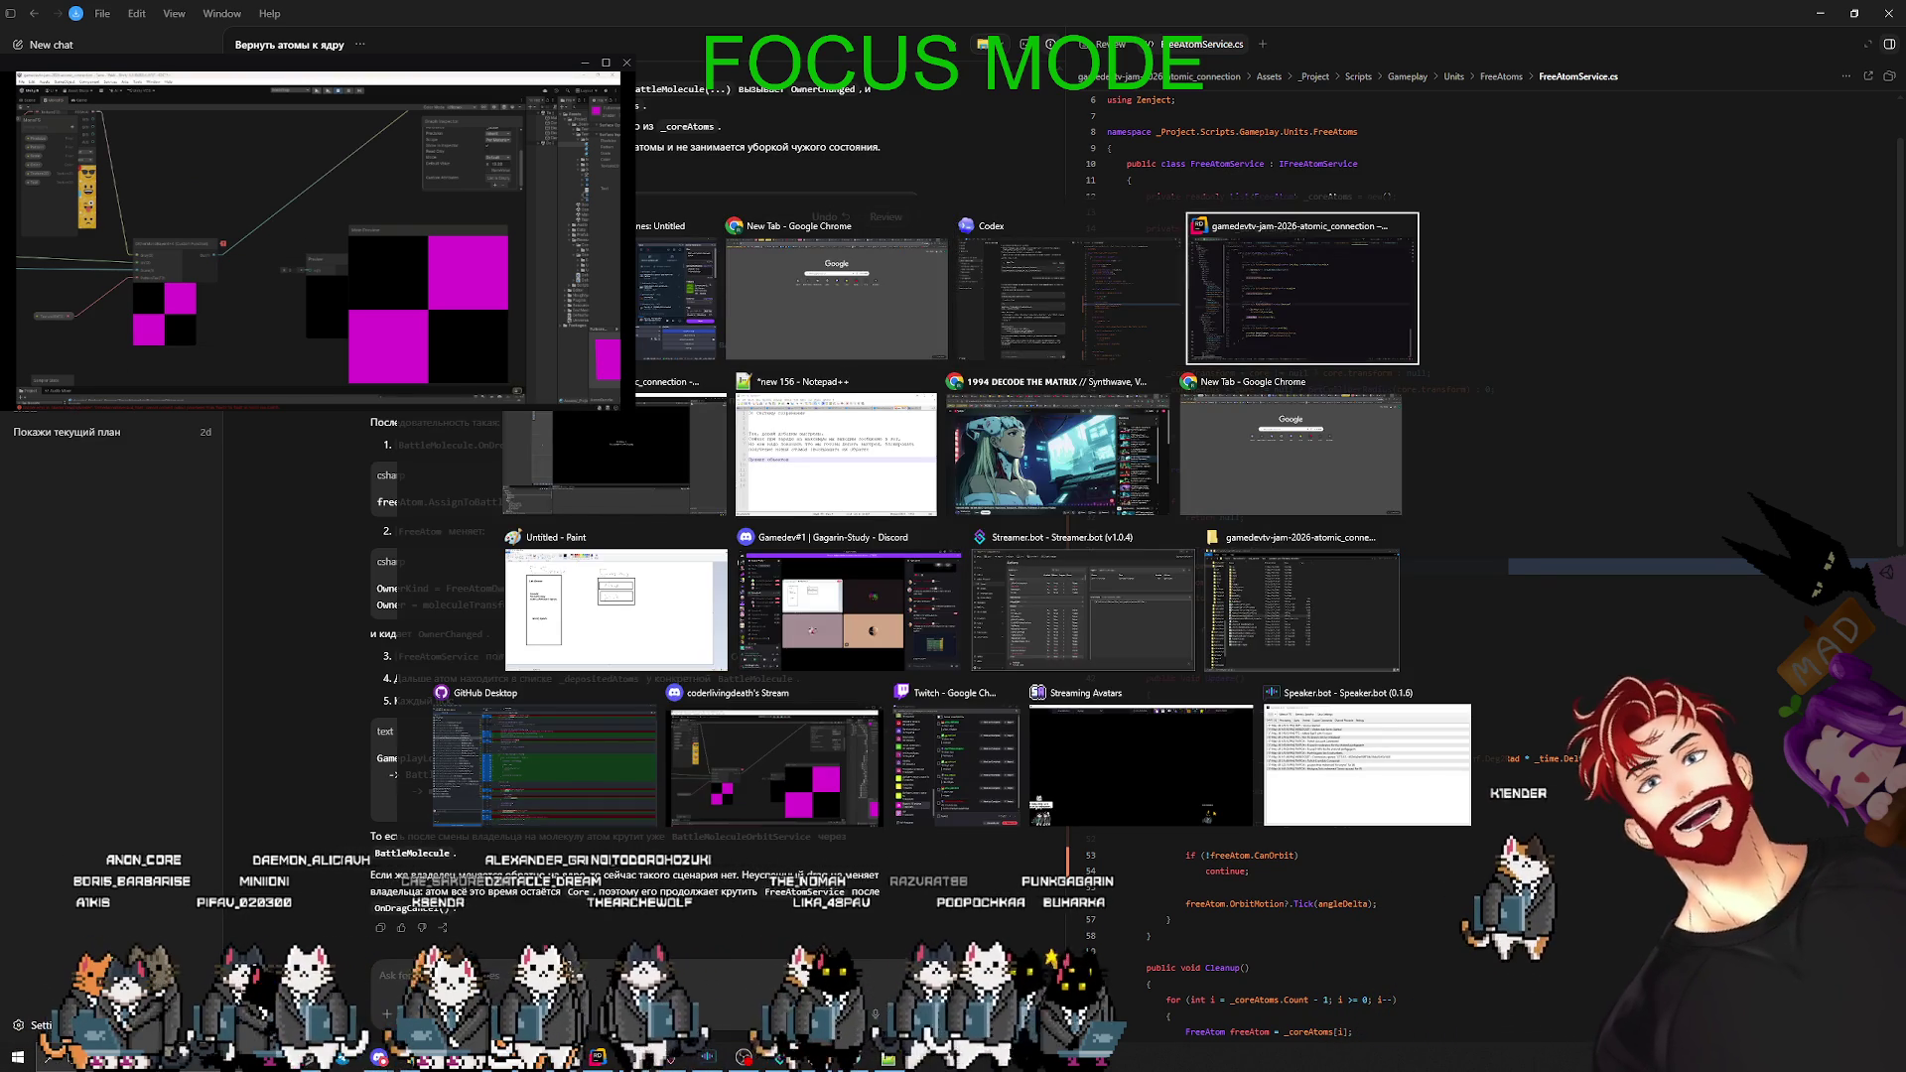
- Dismiss the _coreAtoms search and review FreeAtomService.cs fields and Start method in Rider
scroll(873, 699, "up", 20)
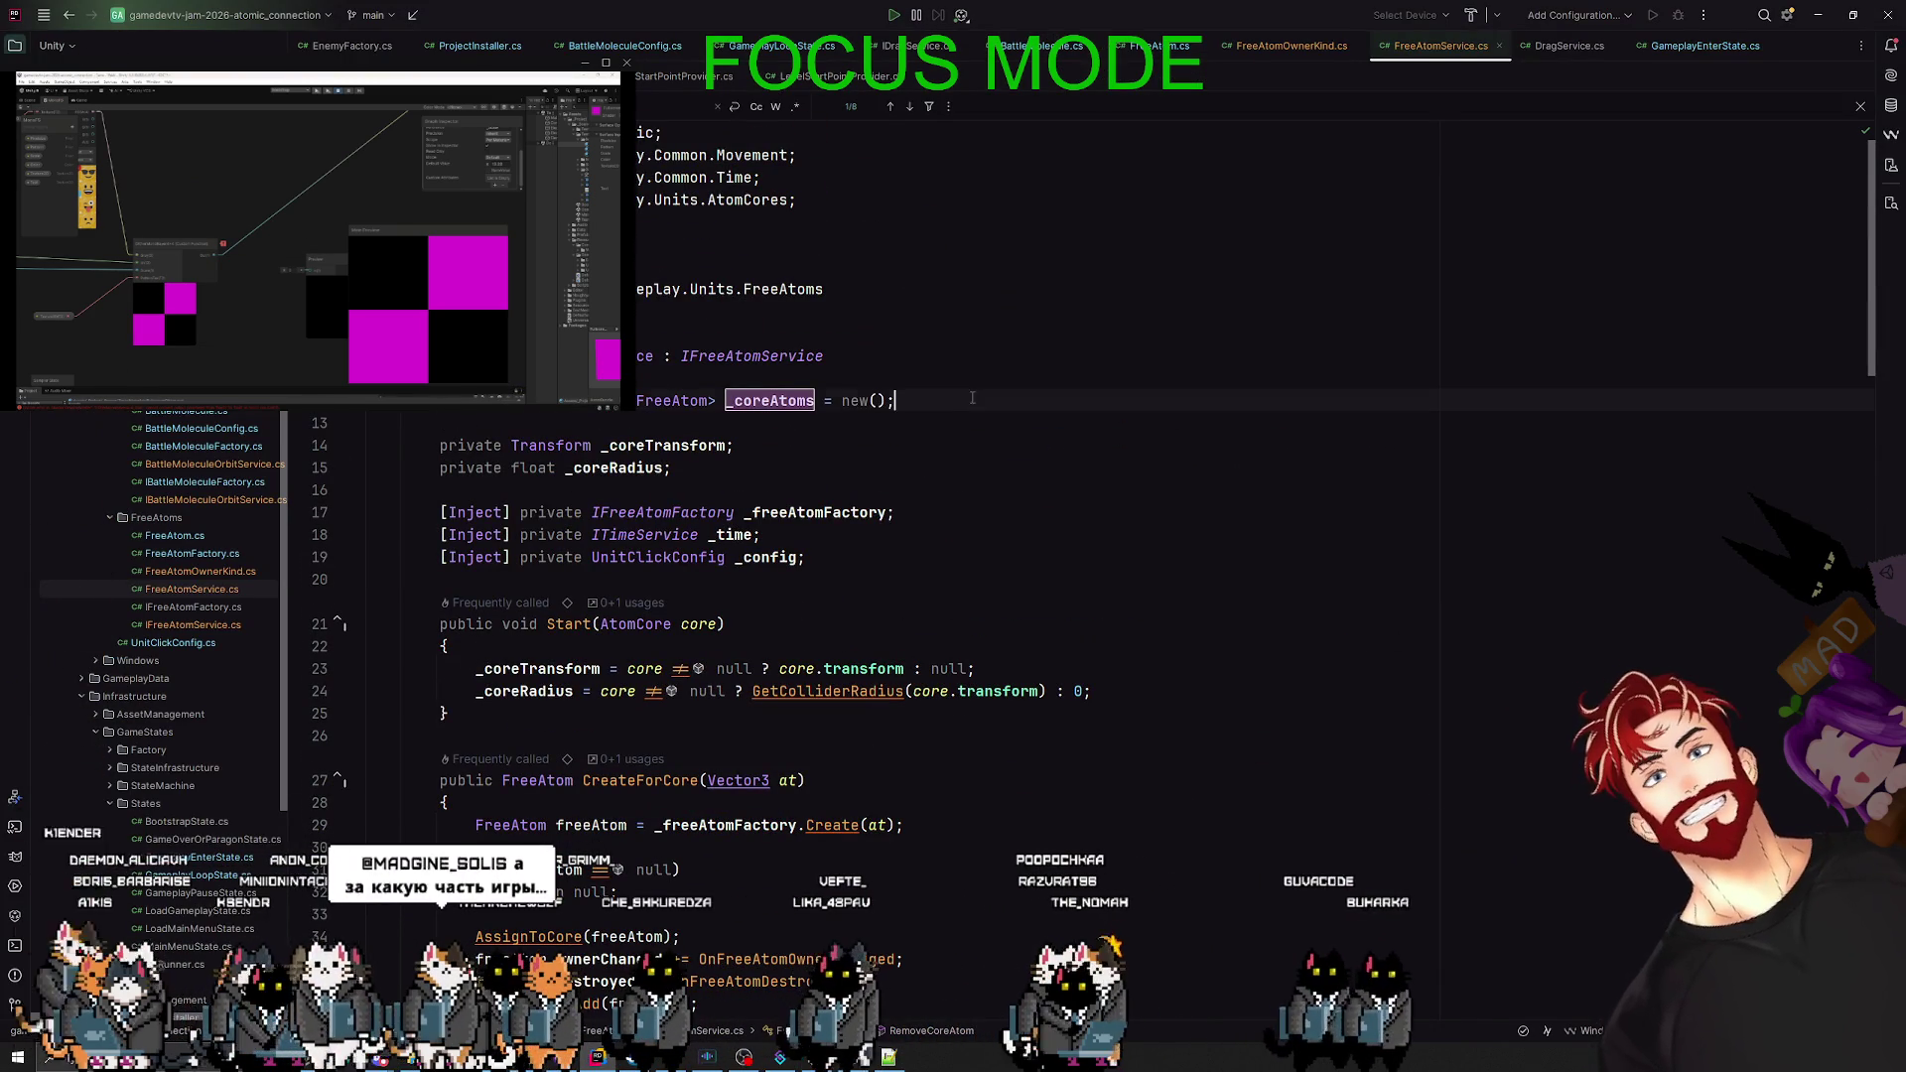
key("Escape")
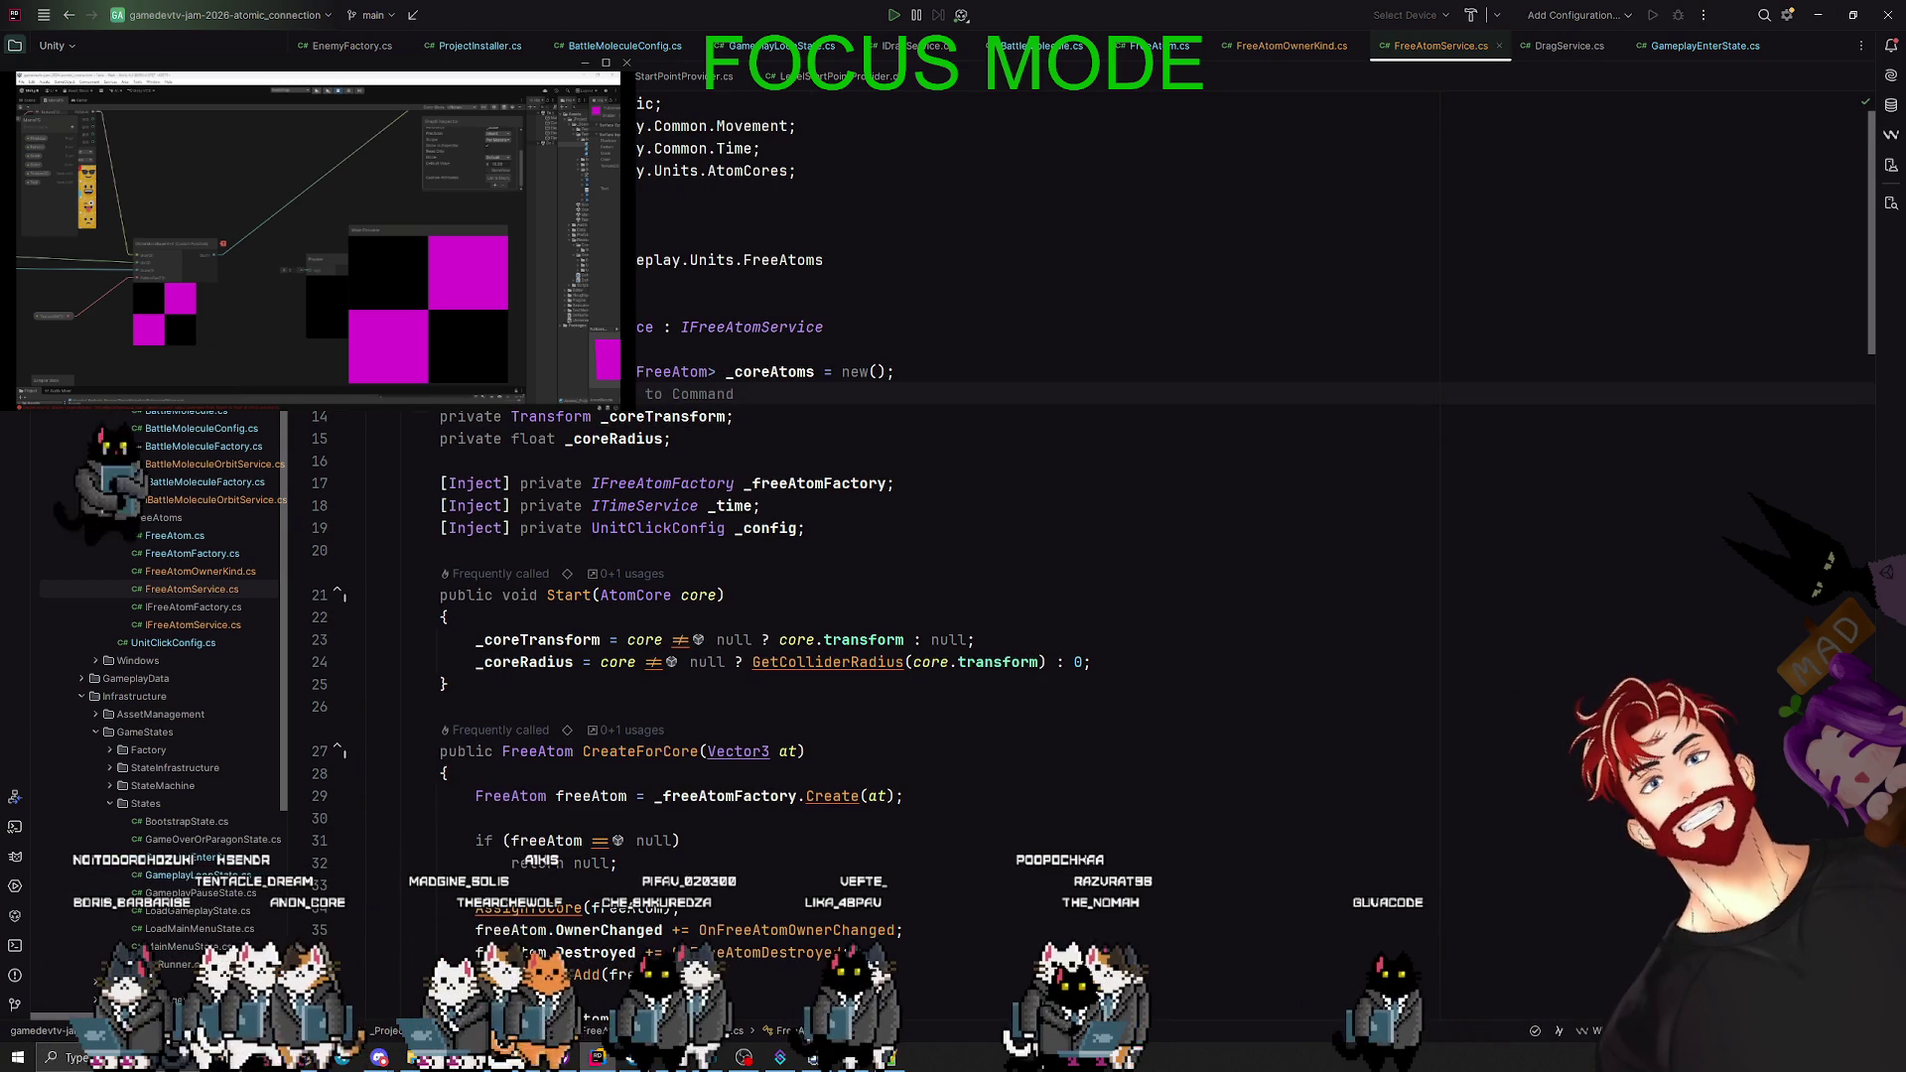
key("alt+Tab")
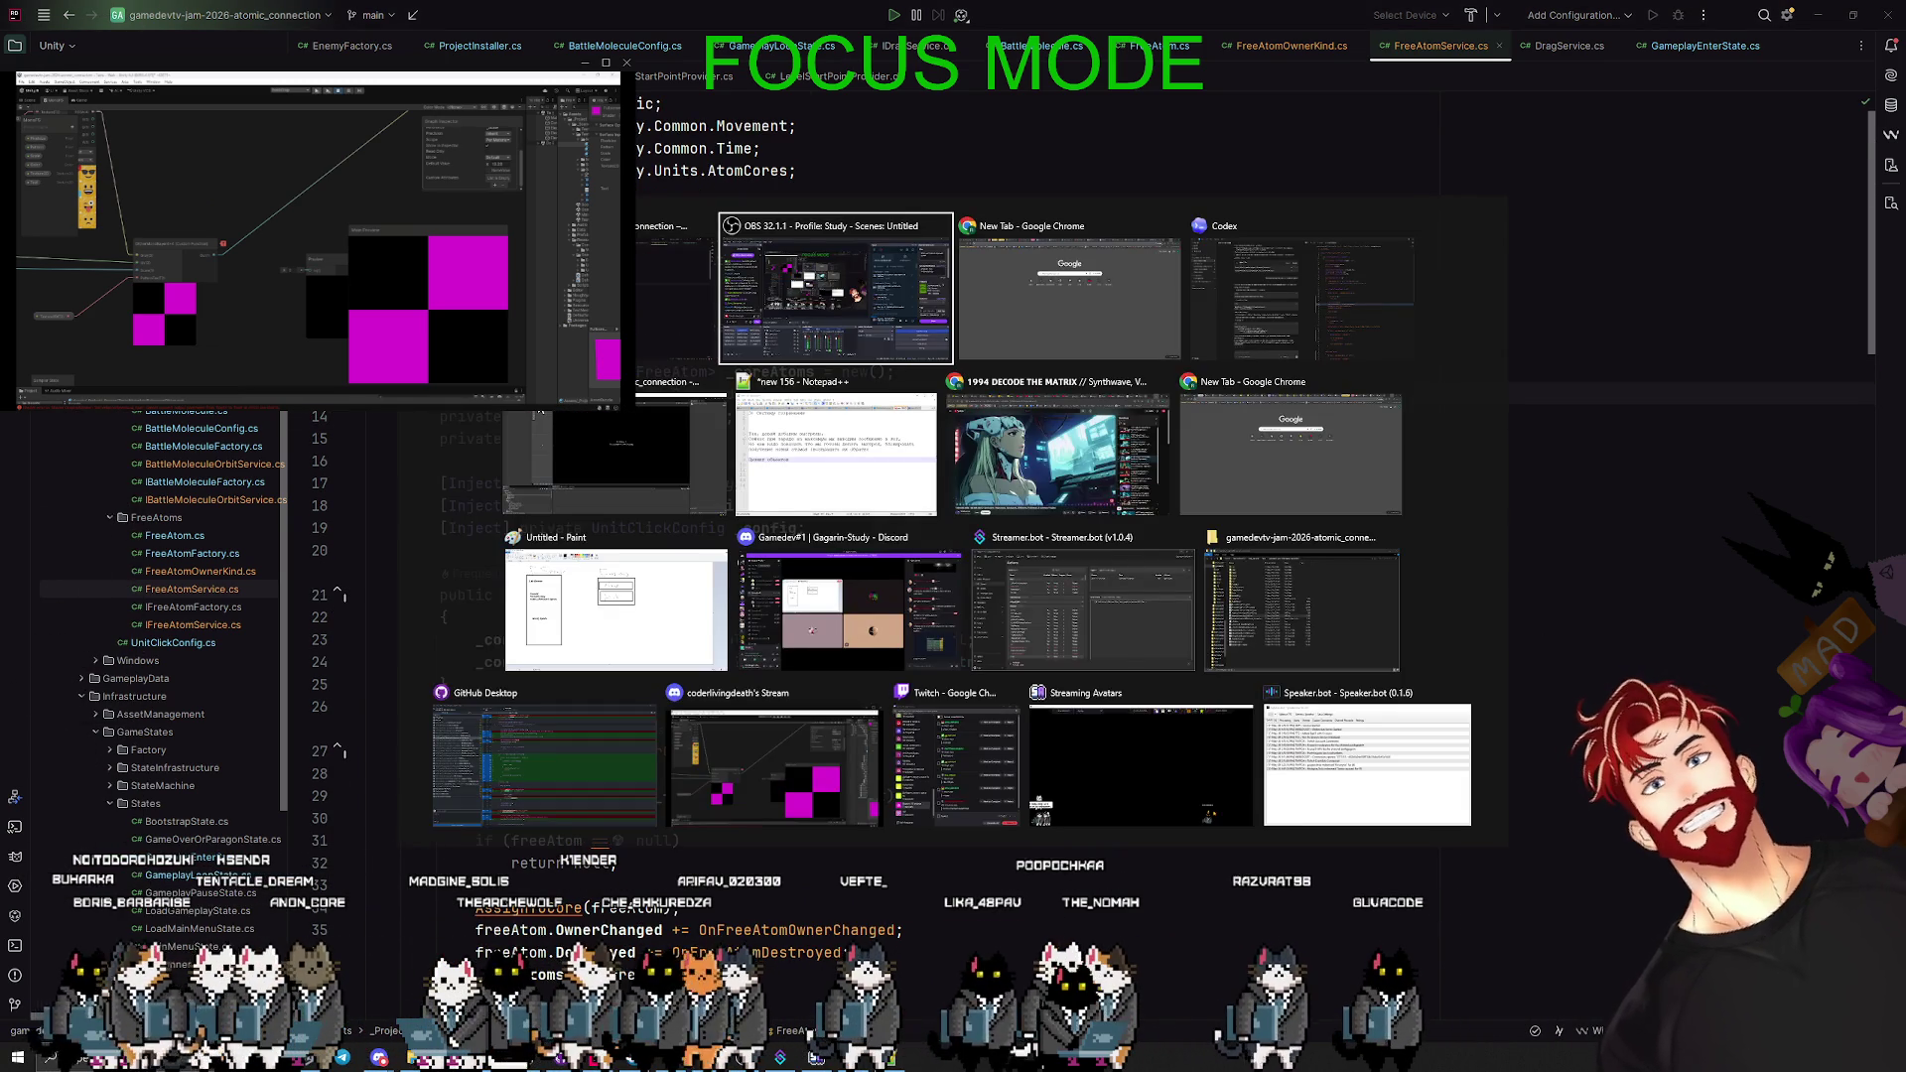
key("Tab")
key("Tab")
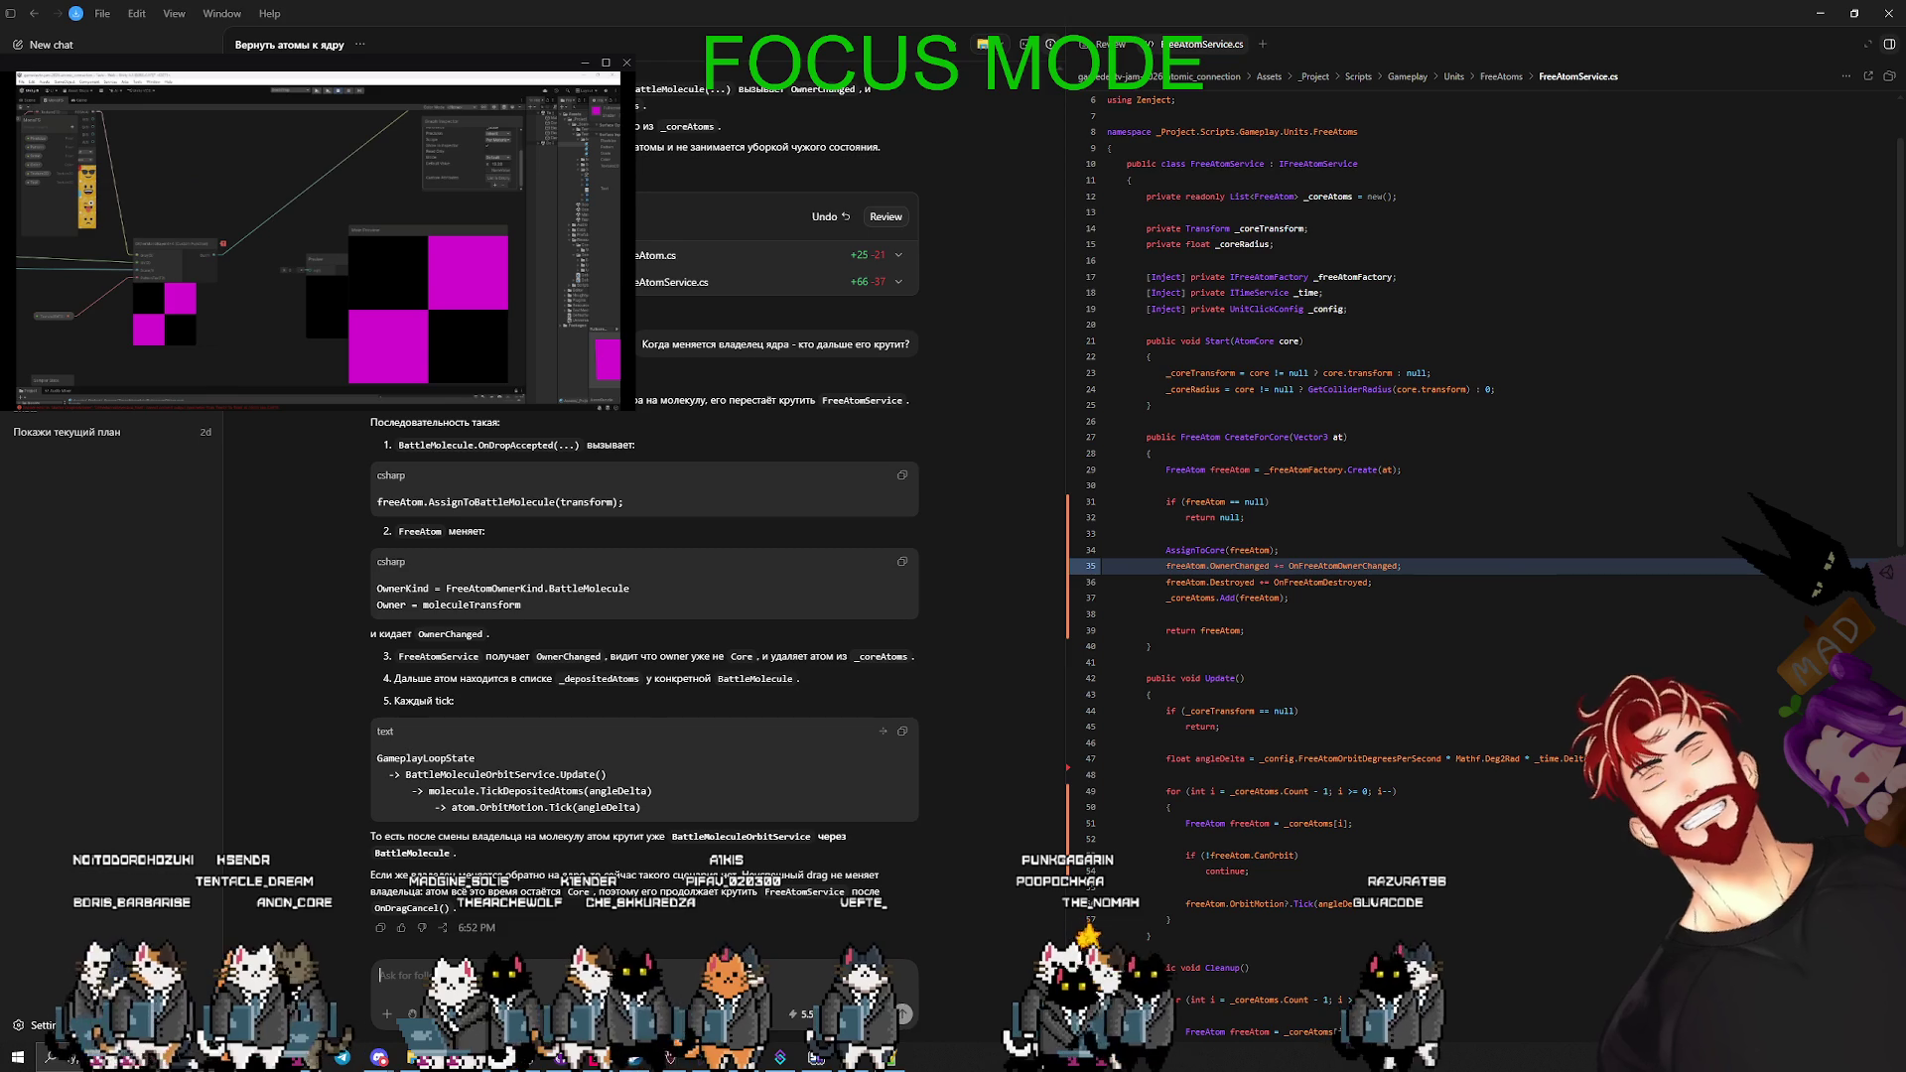
key("alt+Tab")
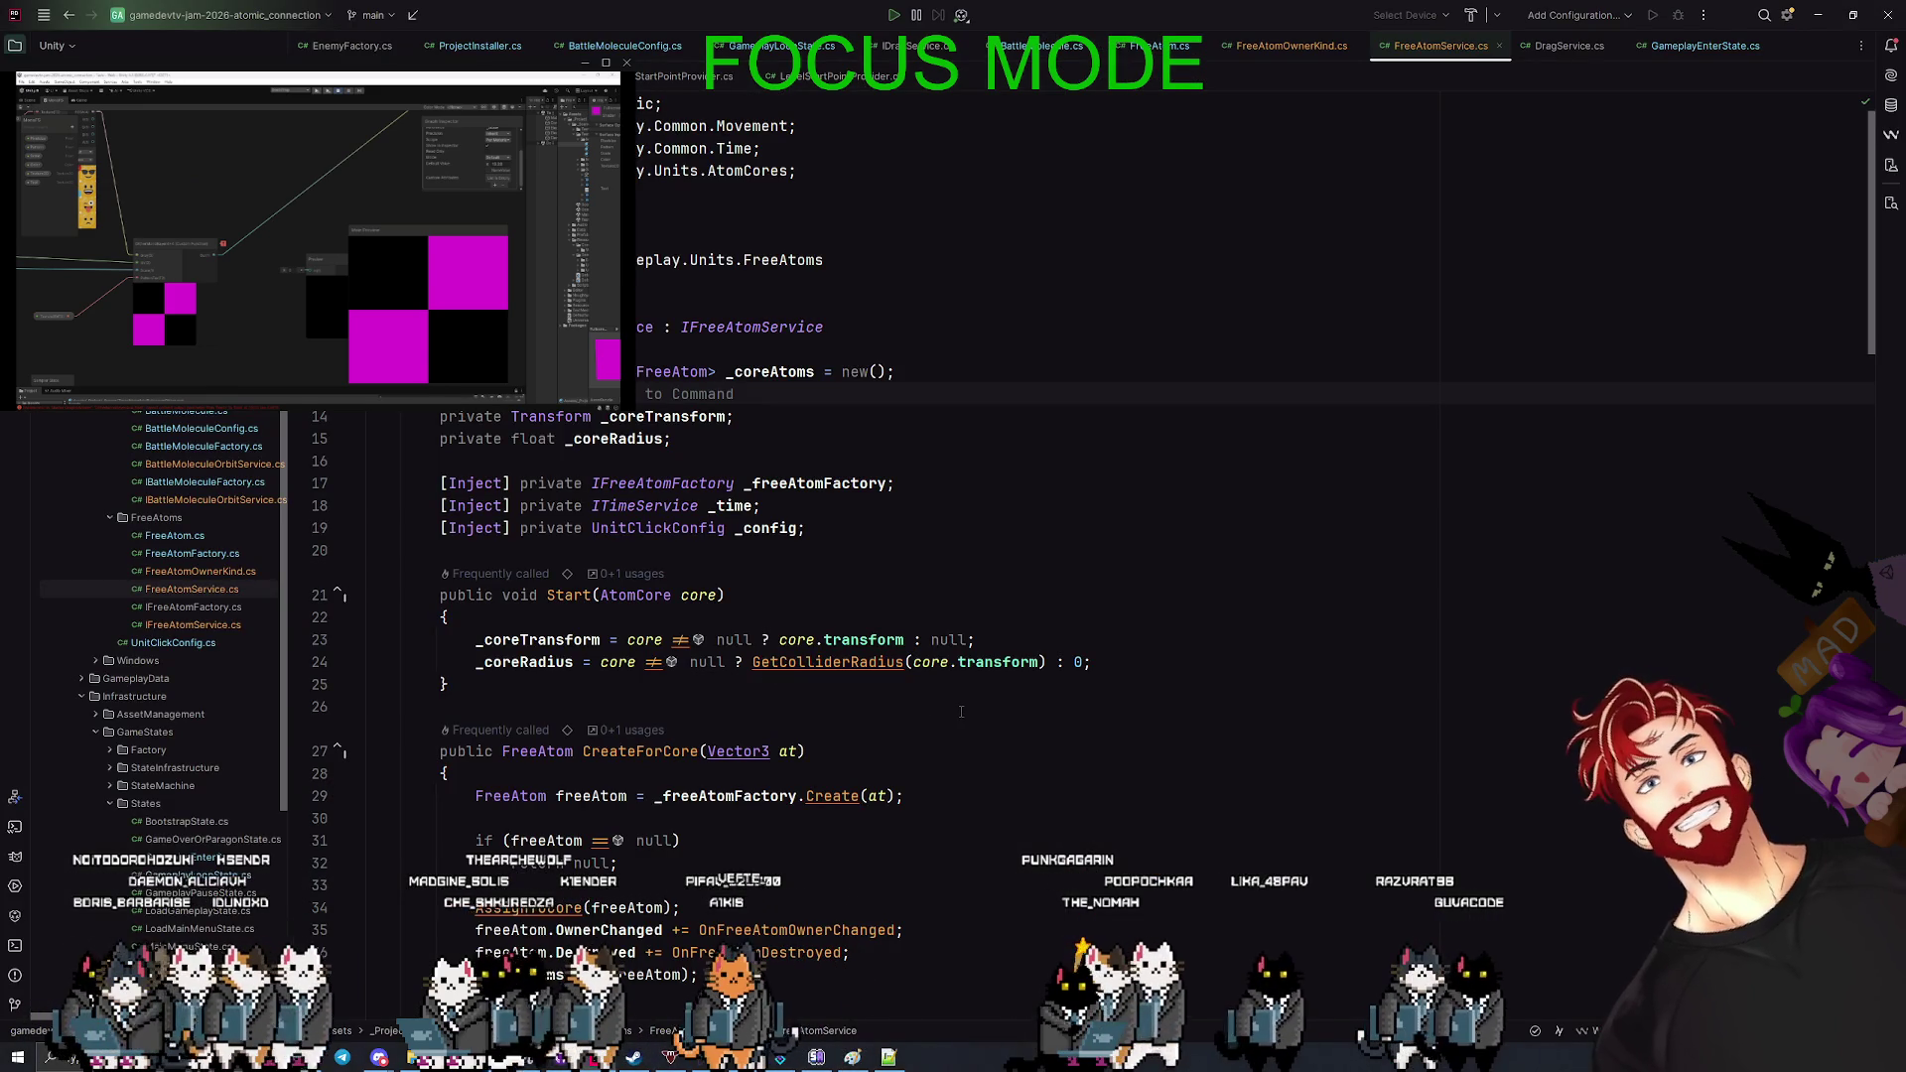
scroll(961, 712, "down", 5)
- Ask Codex why the atom core doesn't spin its own atoms itself
key("alt+Tab")
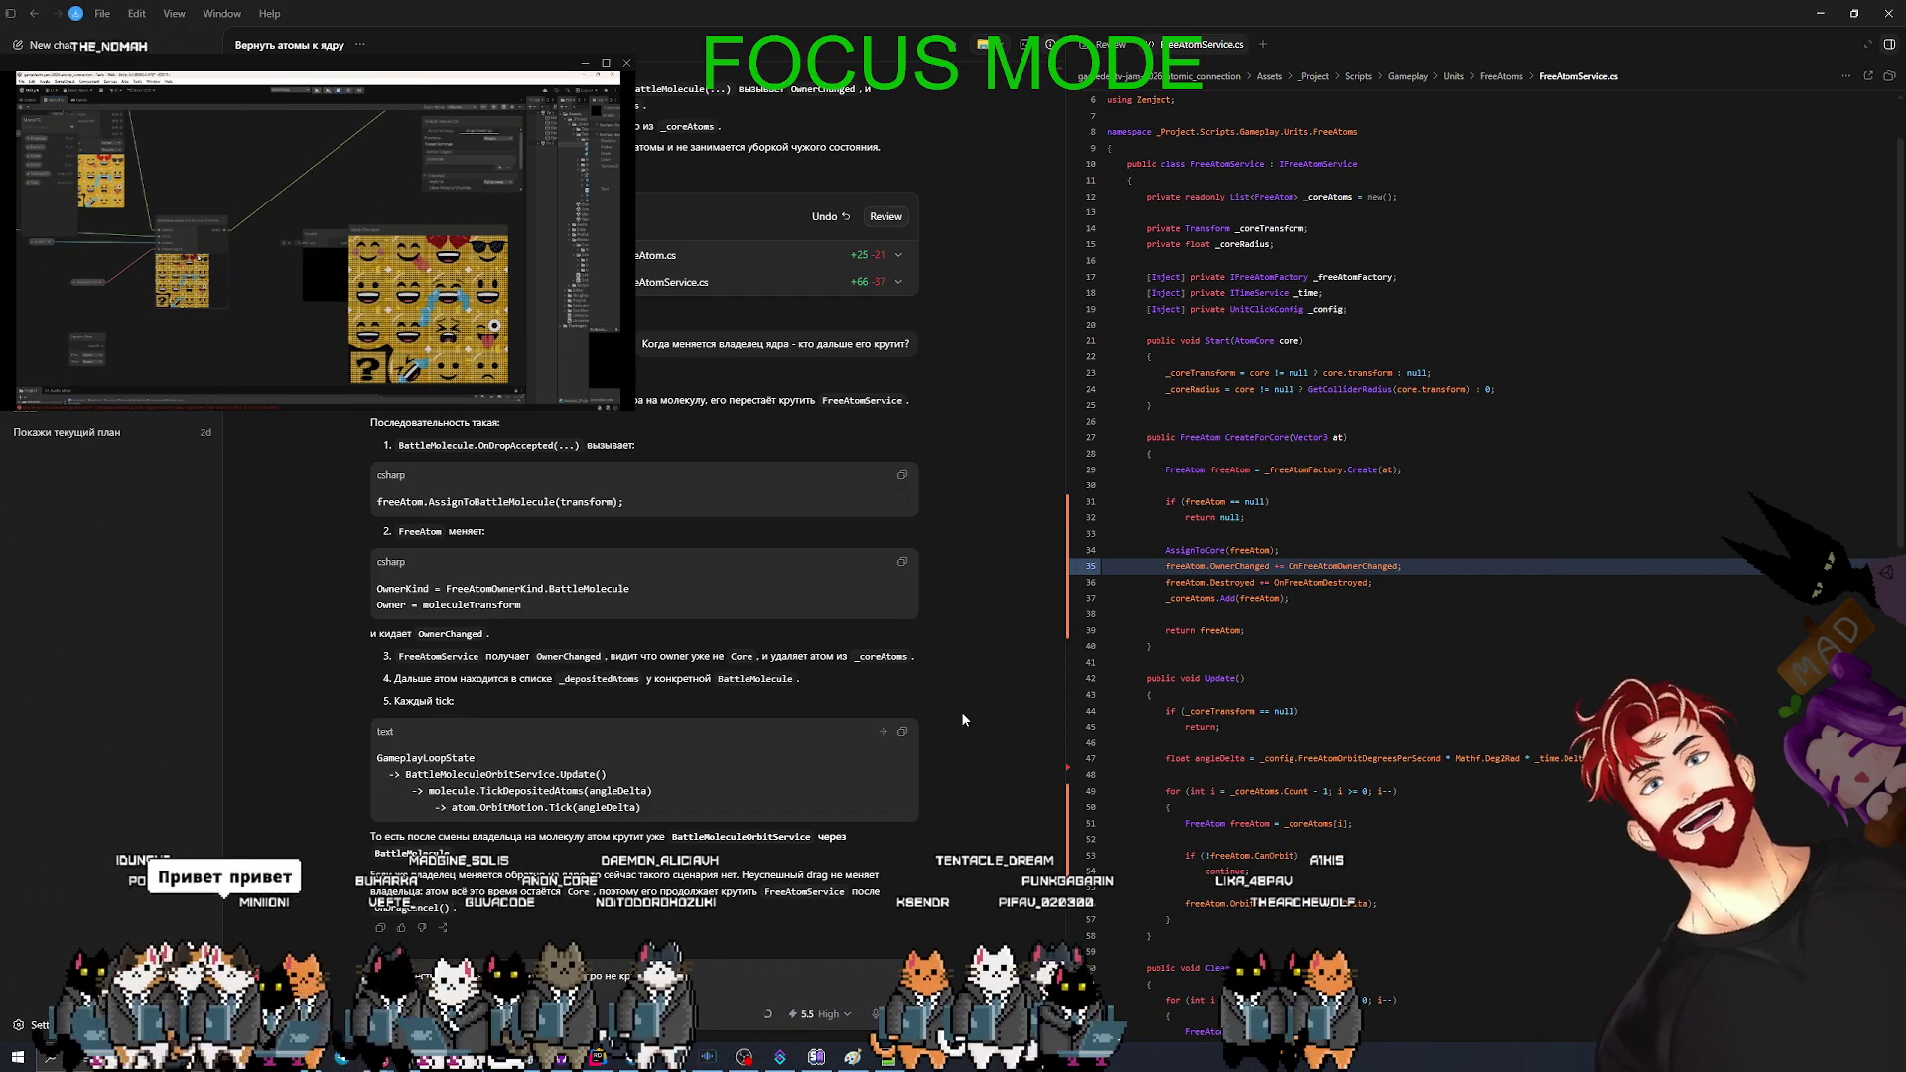
type("по примеру")
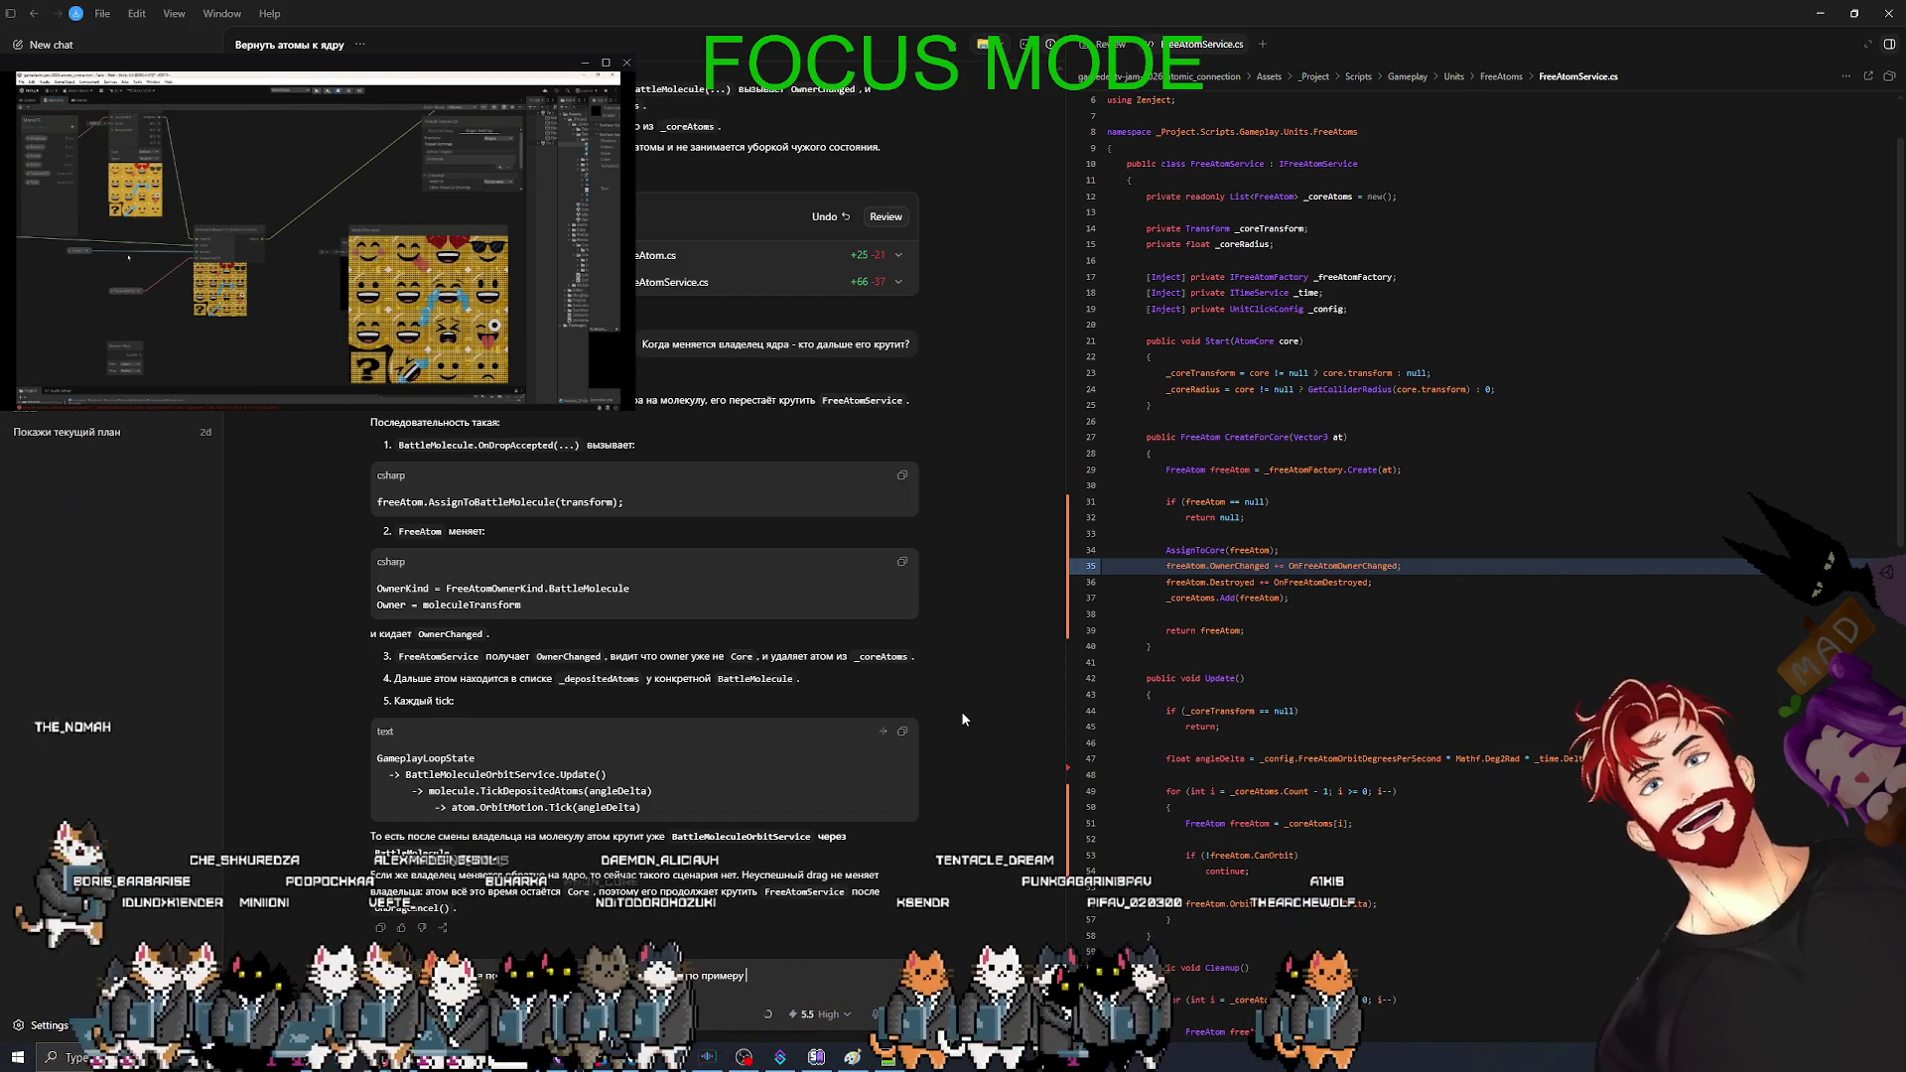
type("леко")
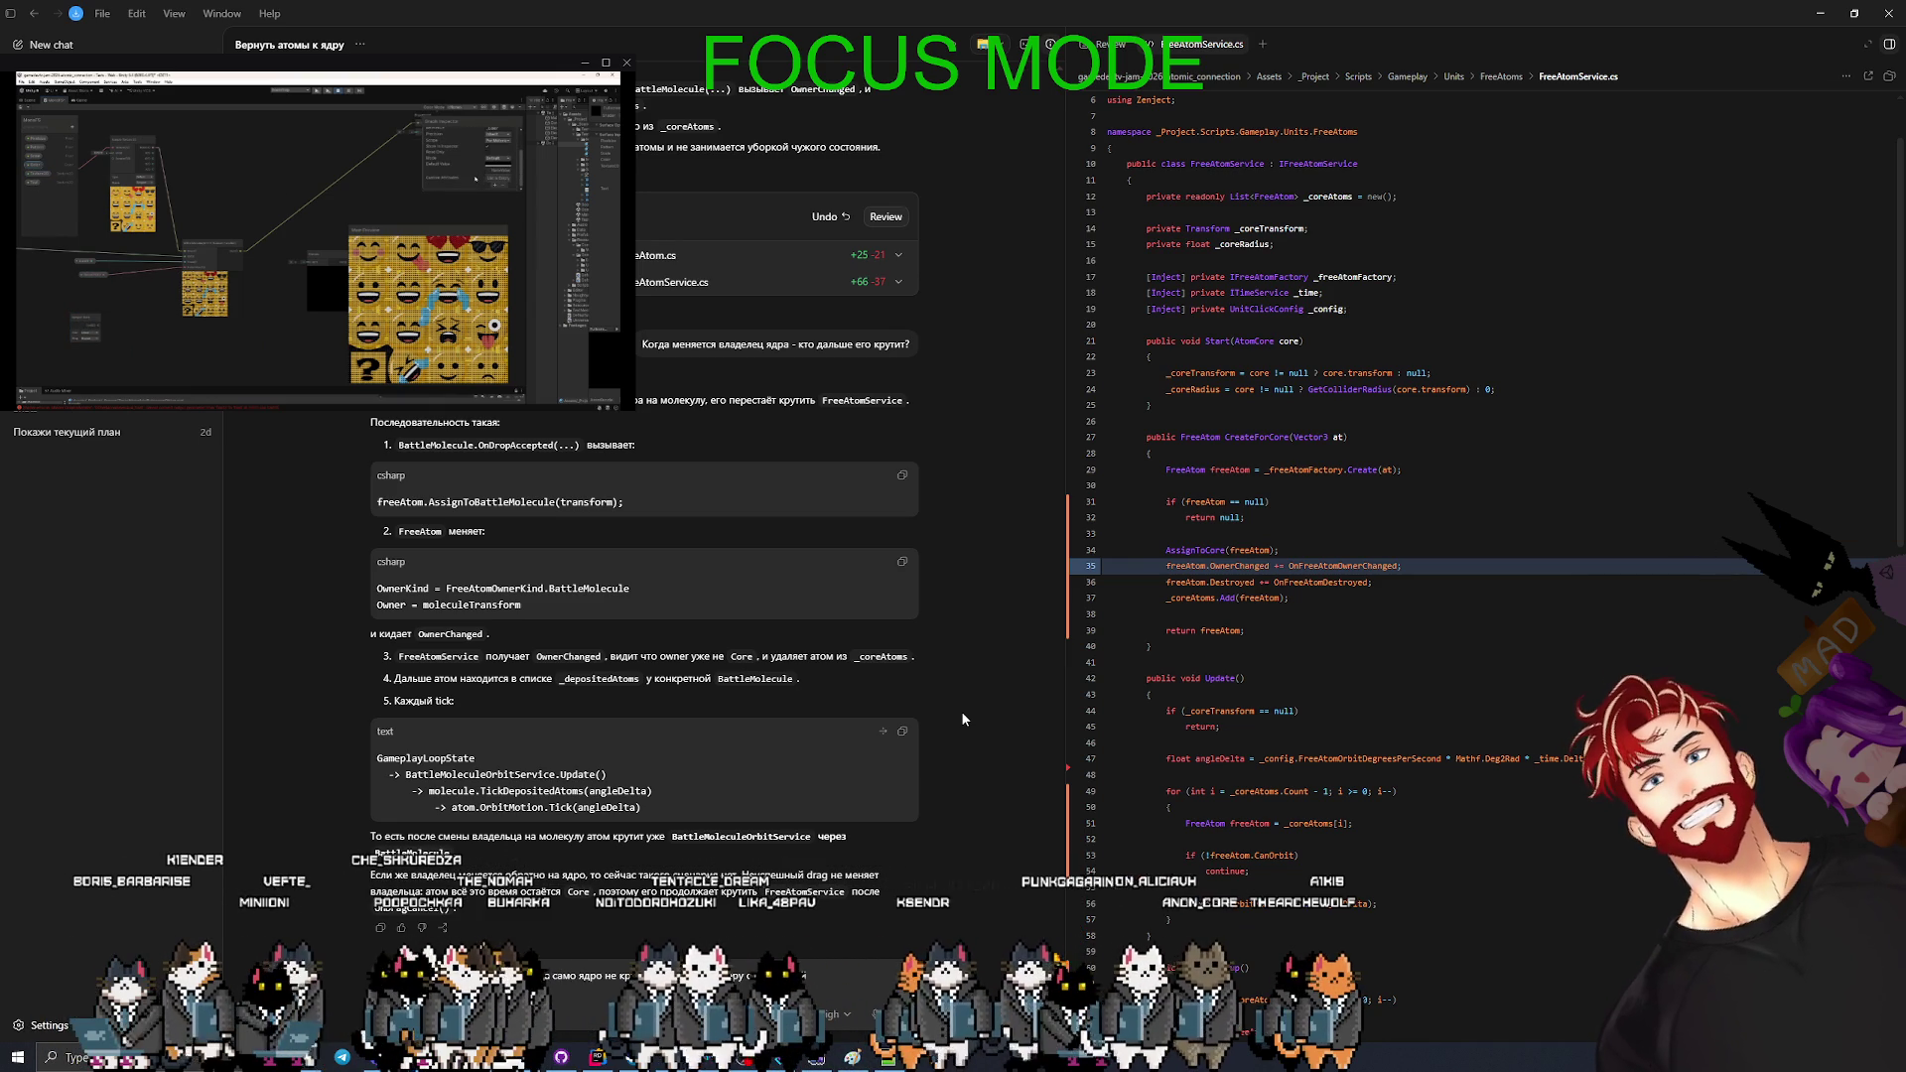
type("й-нибудь?")
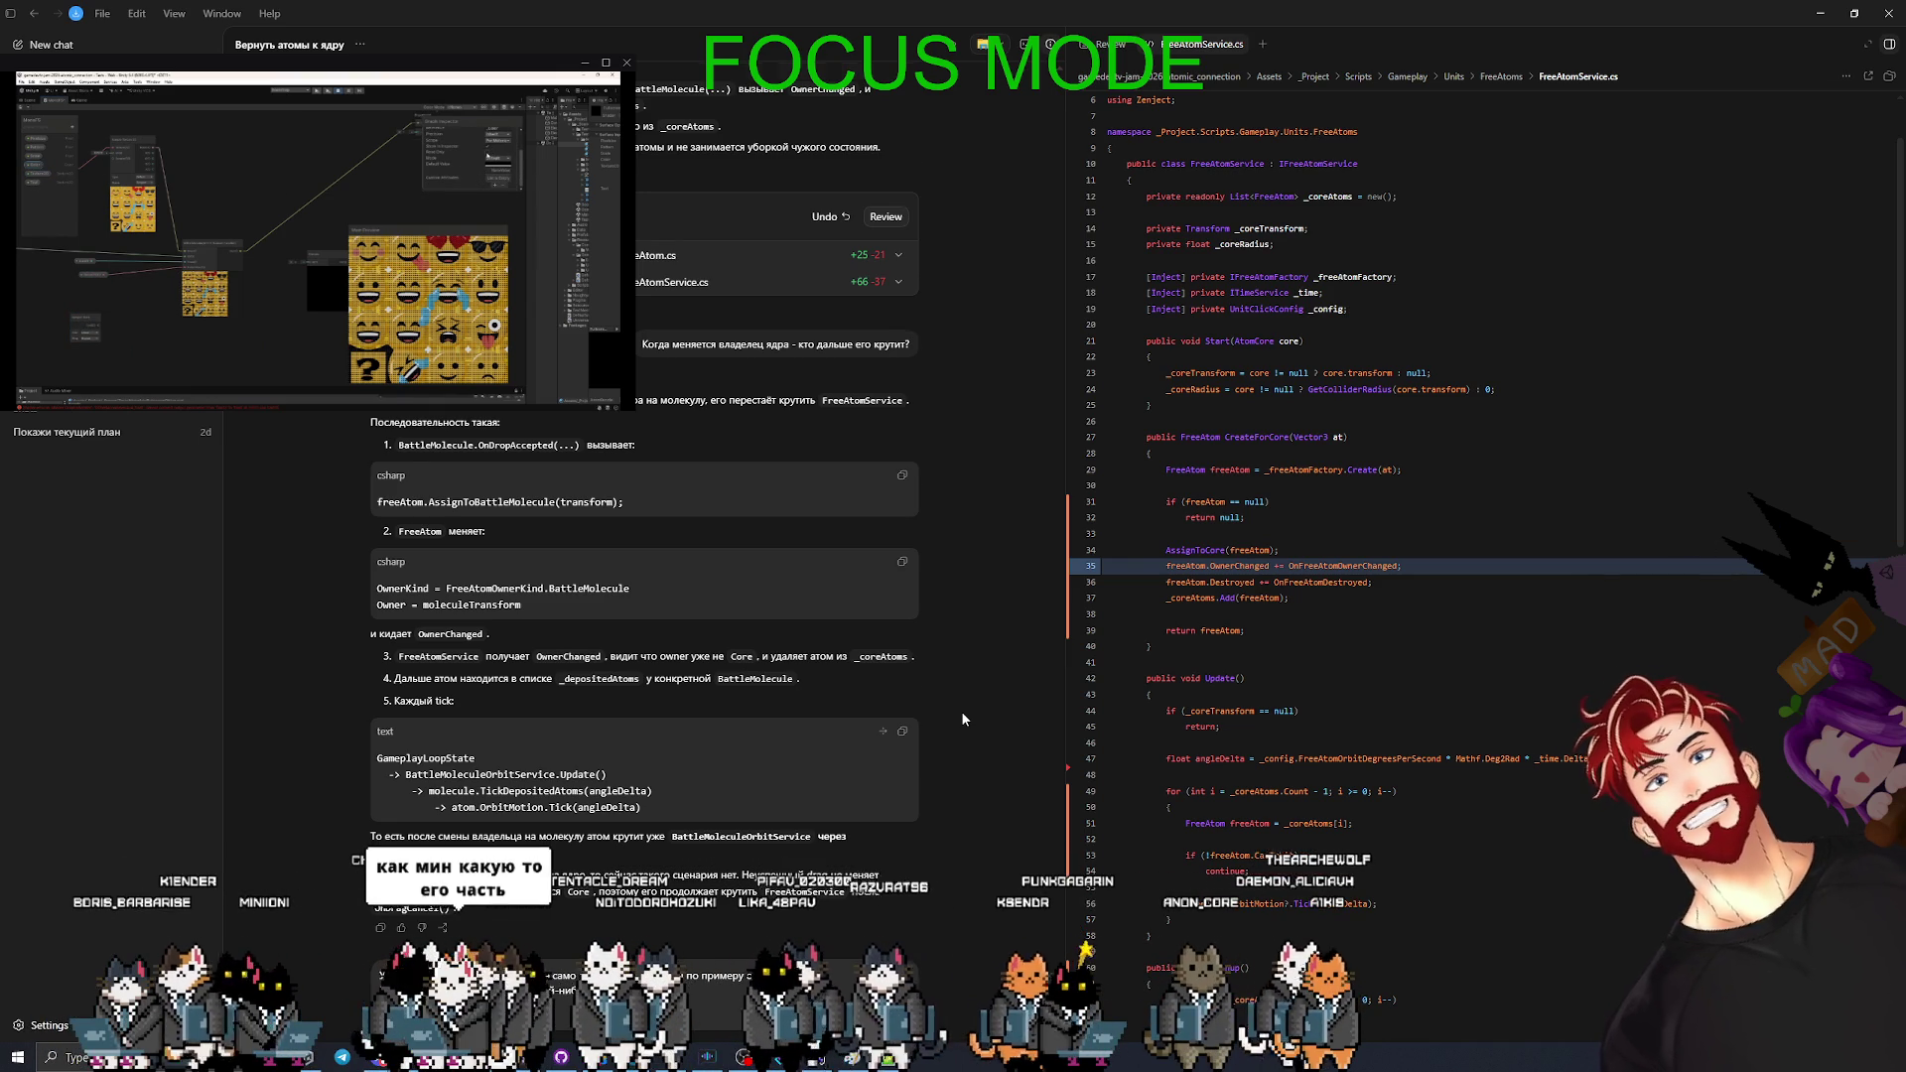
key("Return")
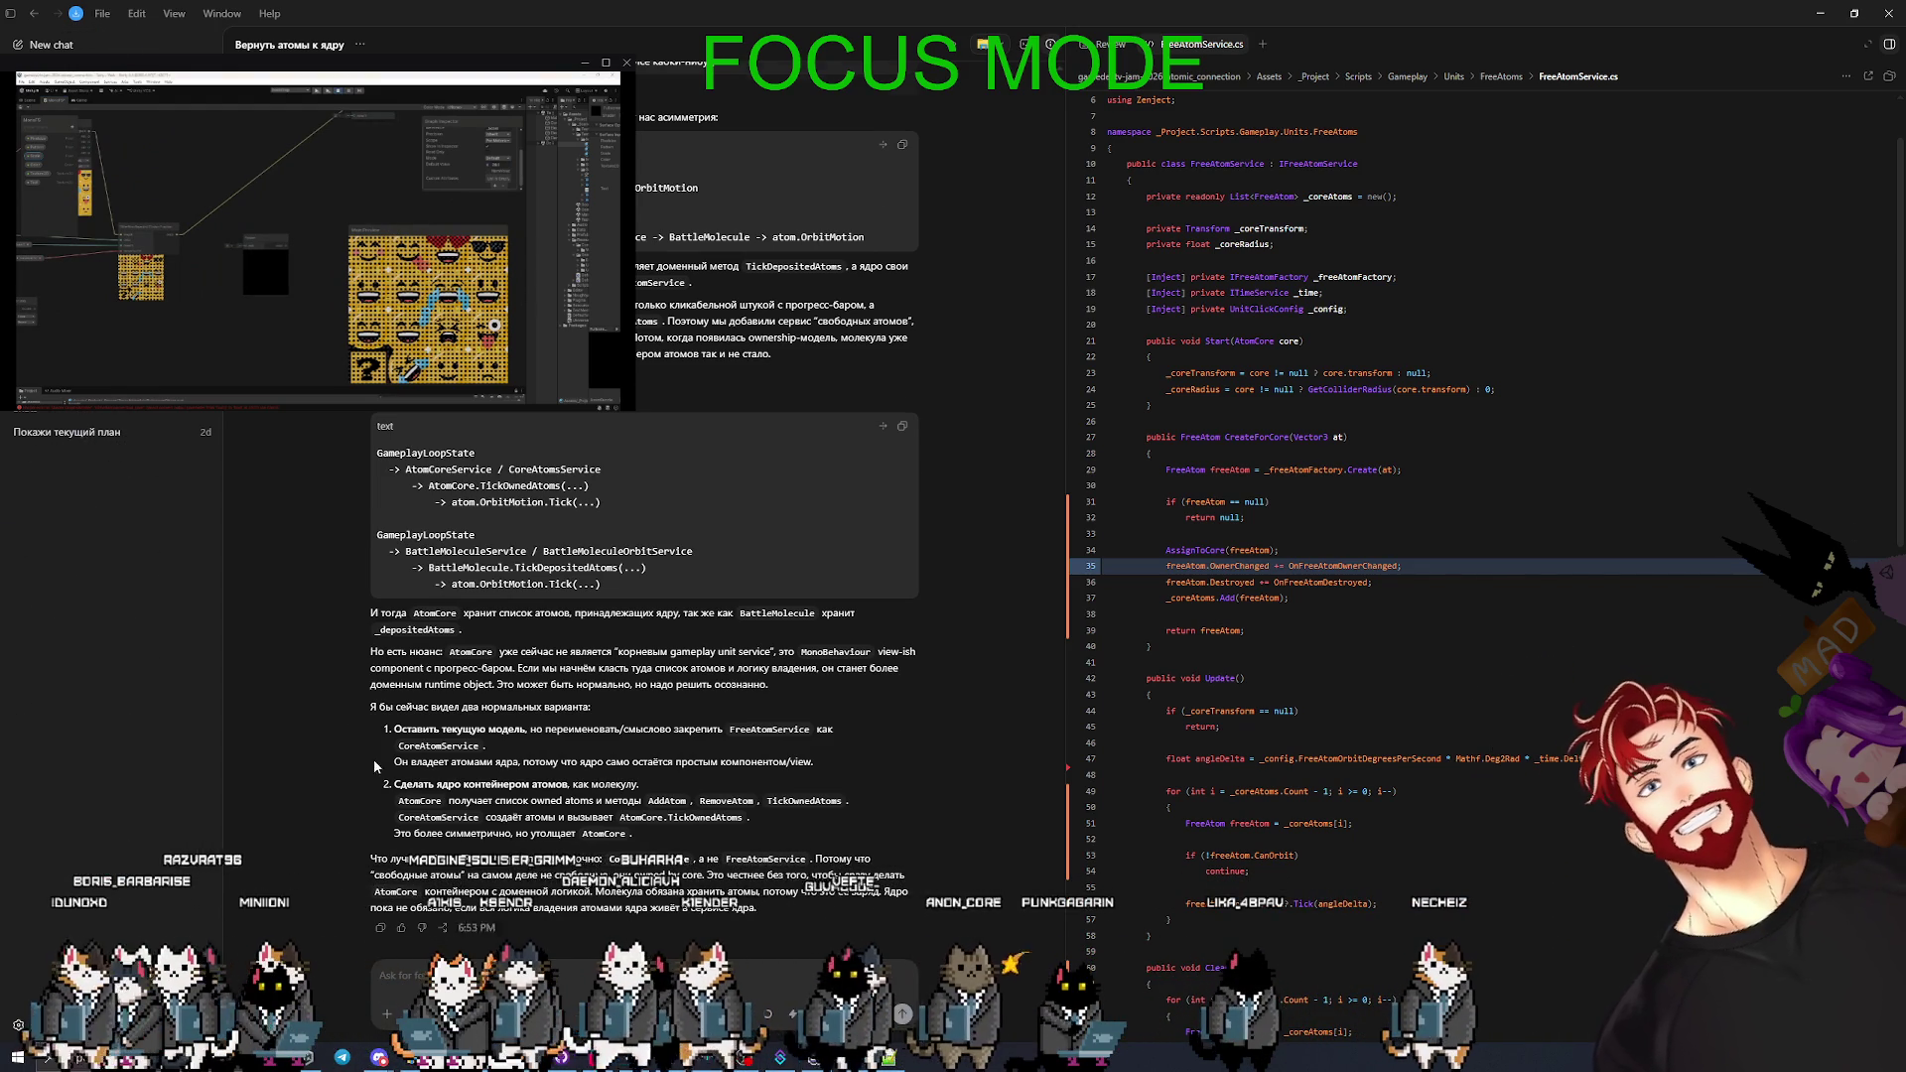
scroll(375, 766, "up", 3)
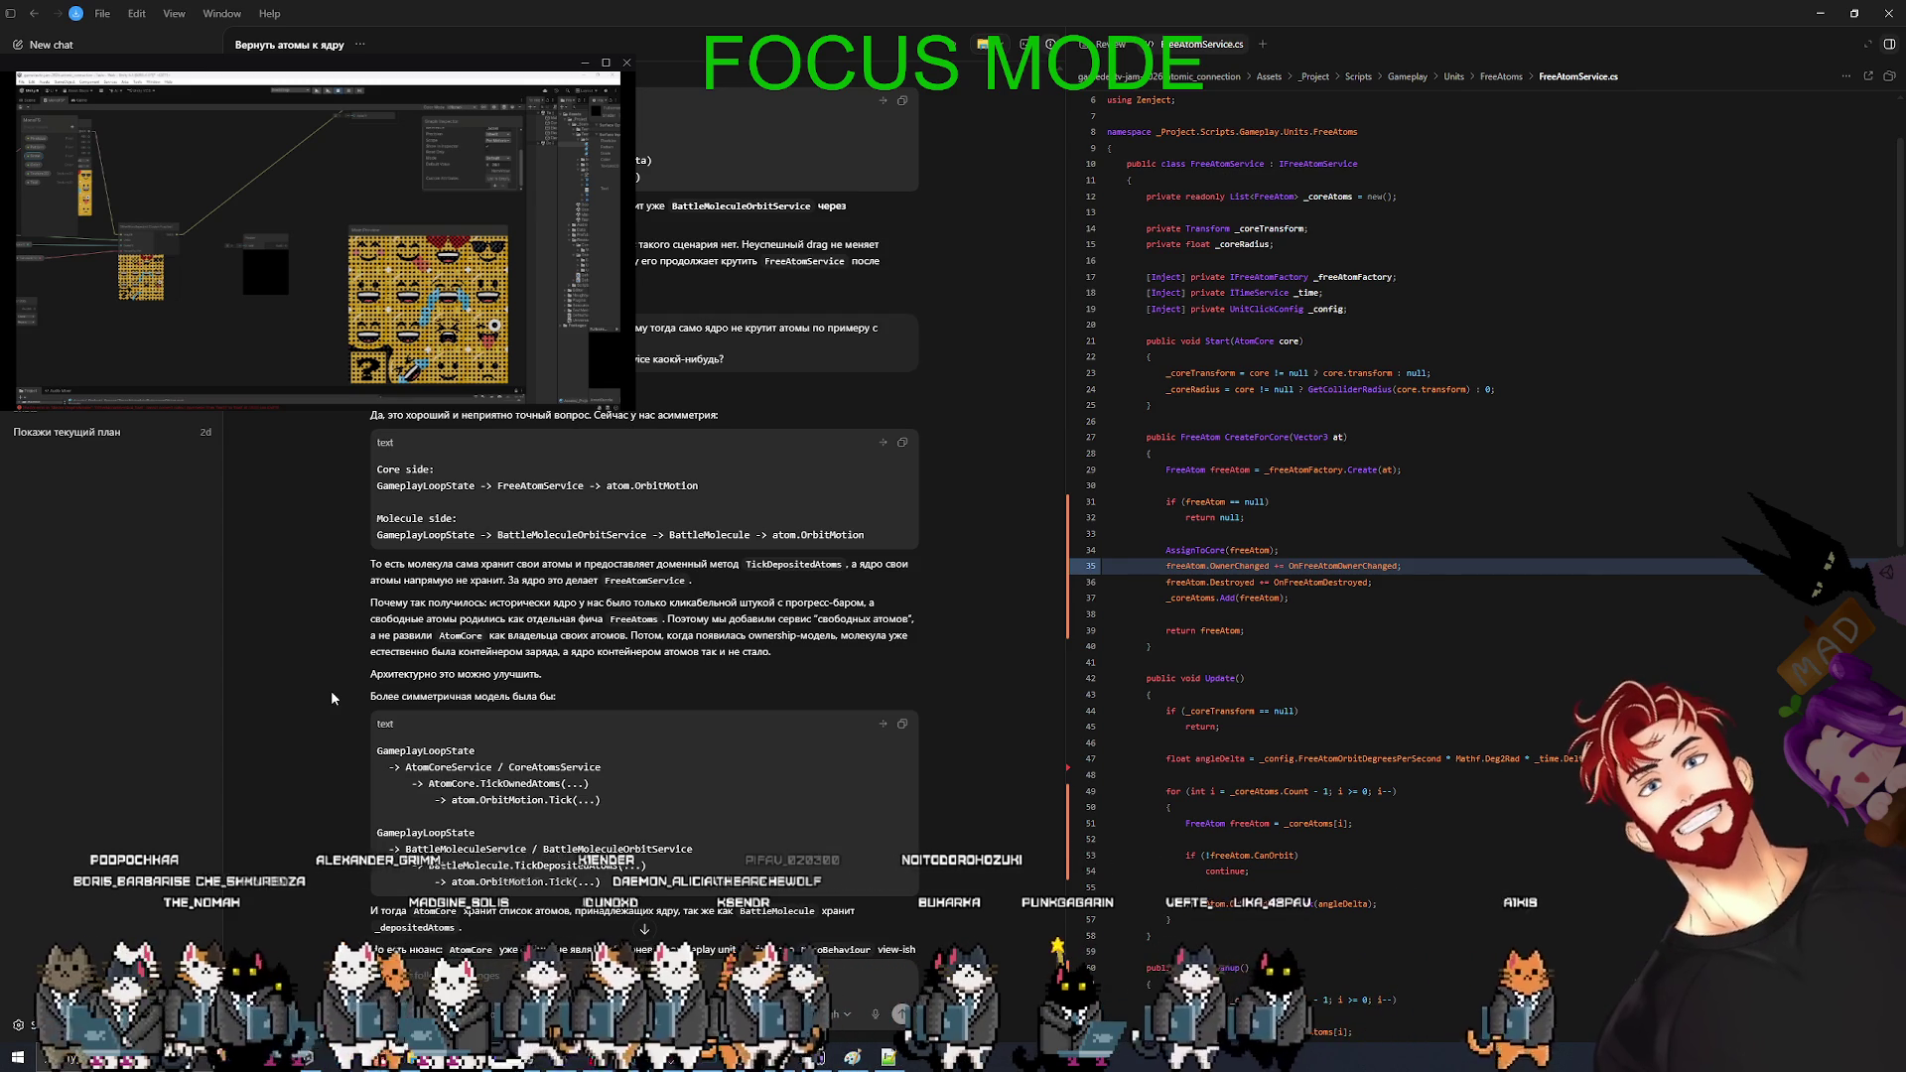
- Read to the end of Codex's reply recommending renaming FreeAtomService to CoreAtomService
scroll(324, 688, "down", 2)
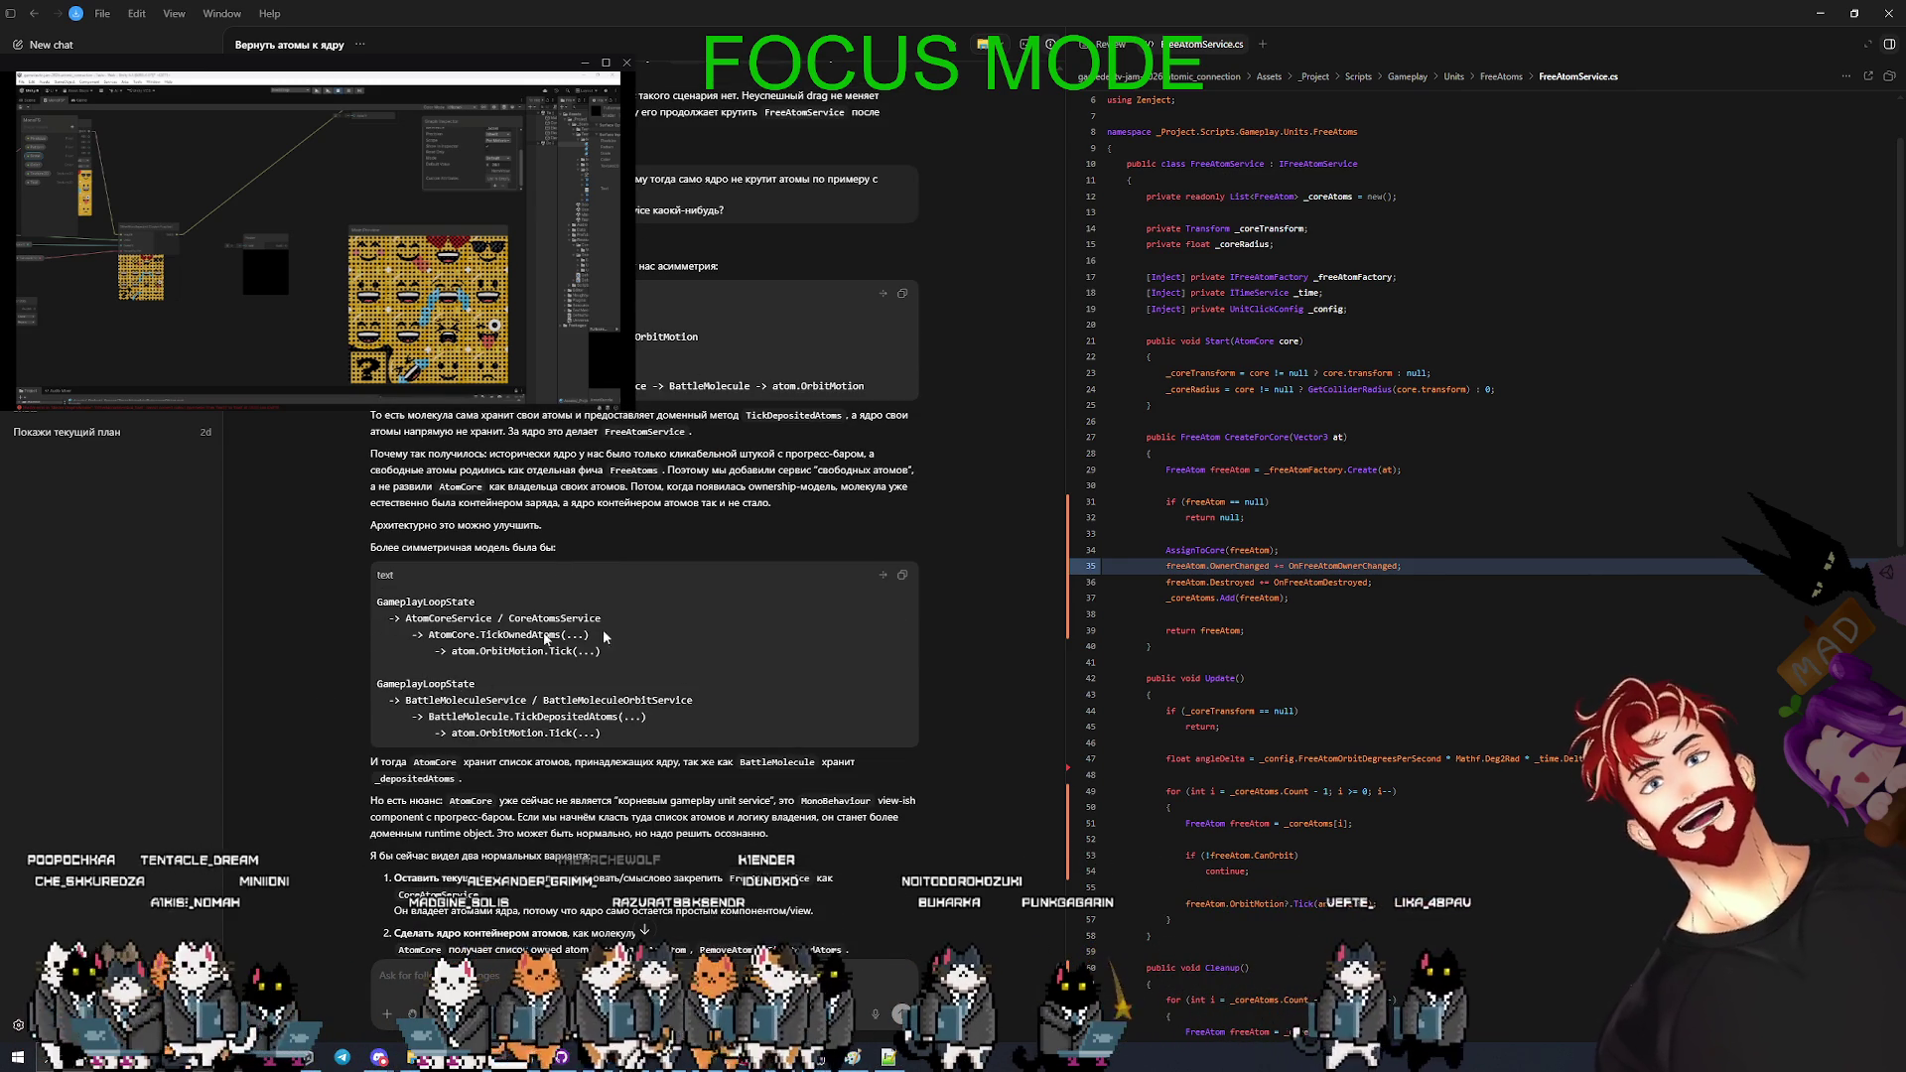
scroll(253, 720, "down", 2)
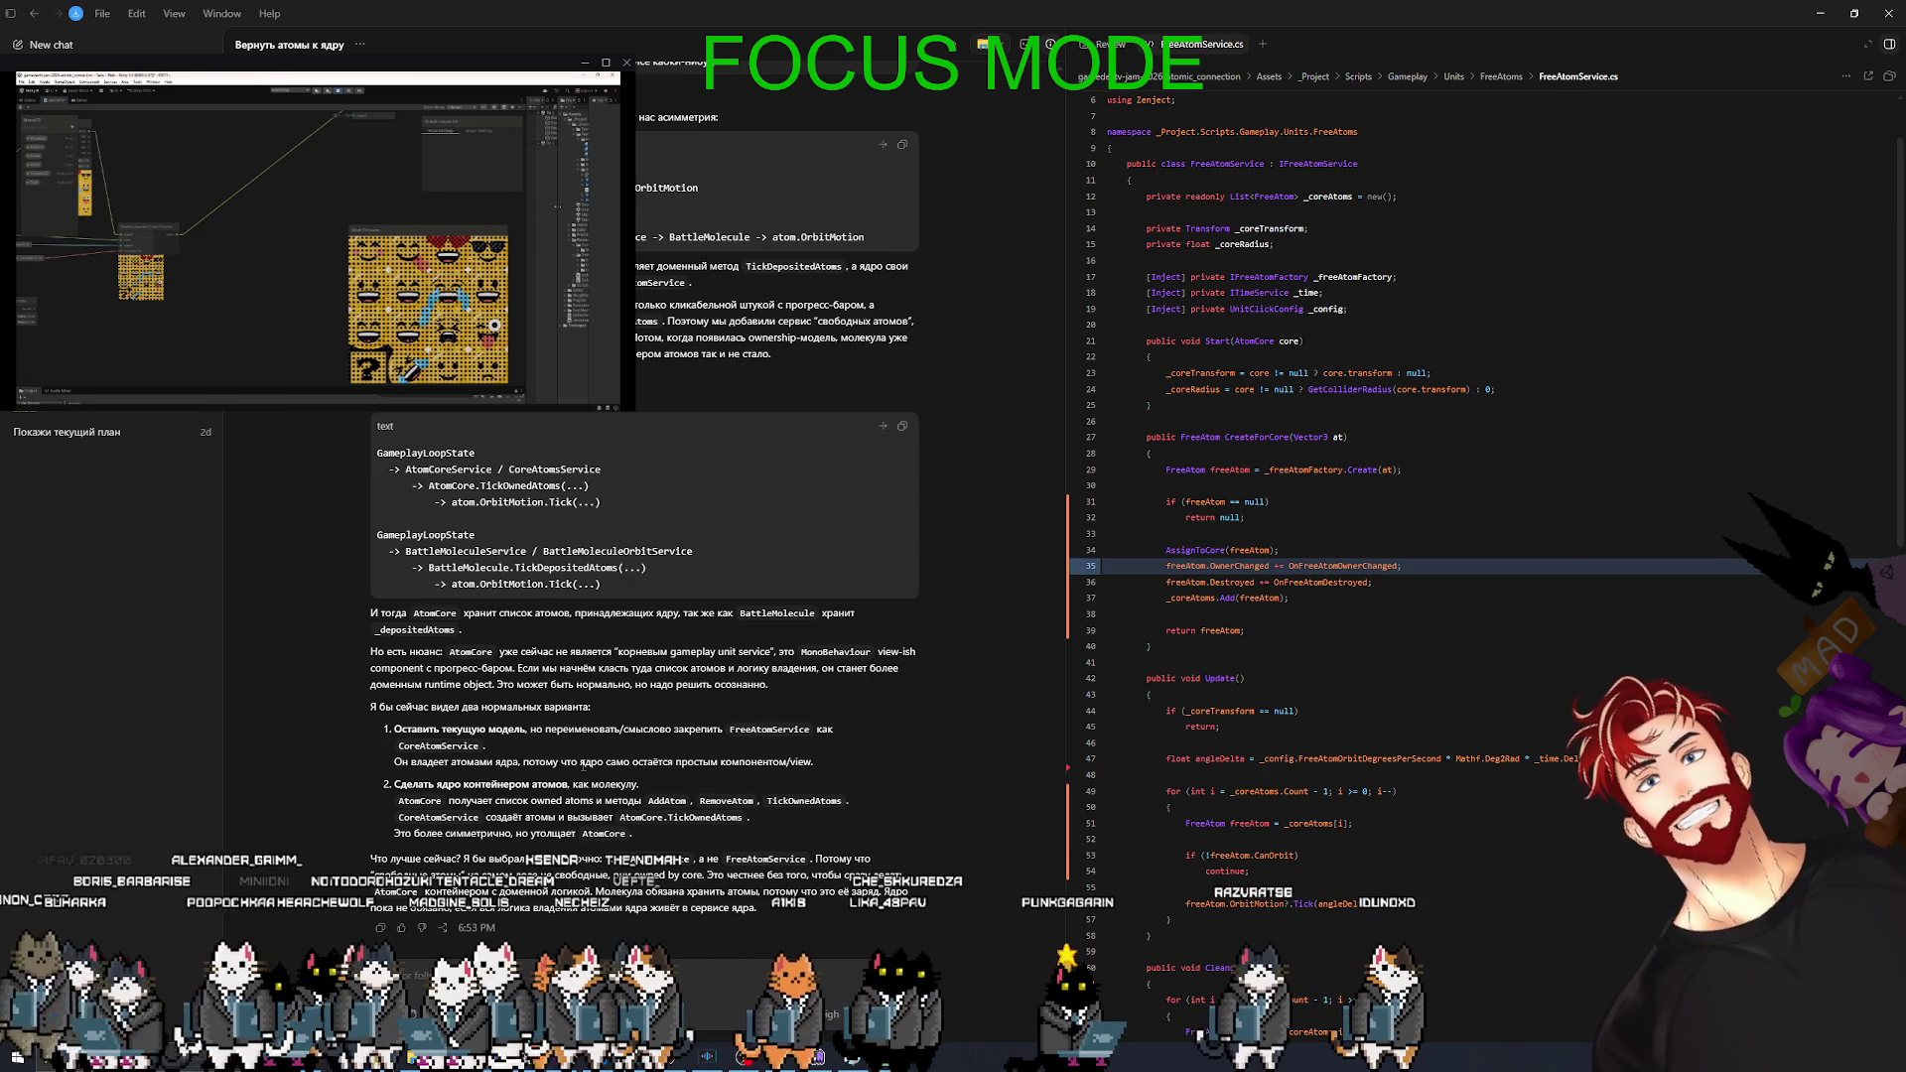
mouse_move(557, 206)
left_mouse_down()
mouse_move(298, 207)
mouse_move(364, 206)
left_mouse_up()
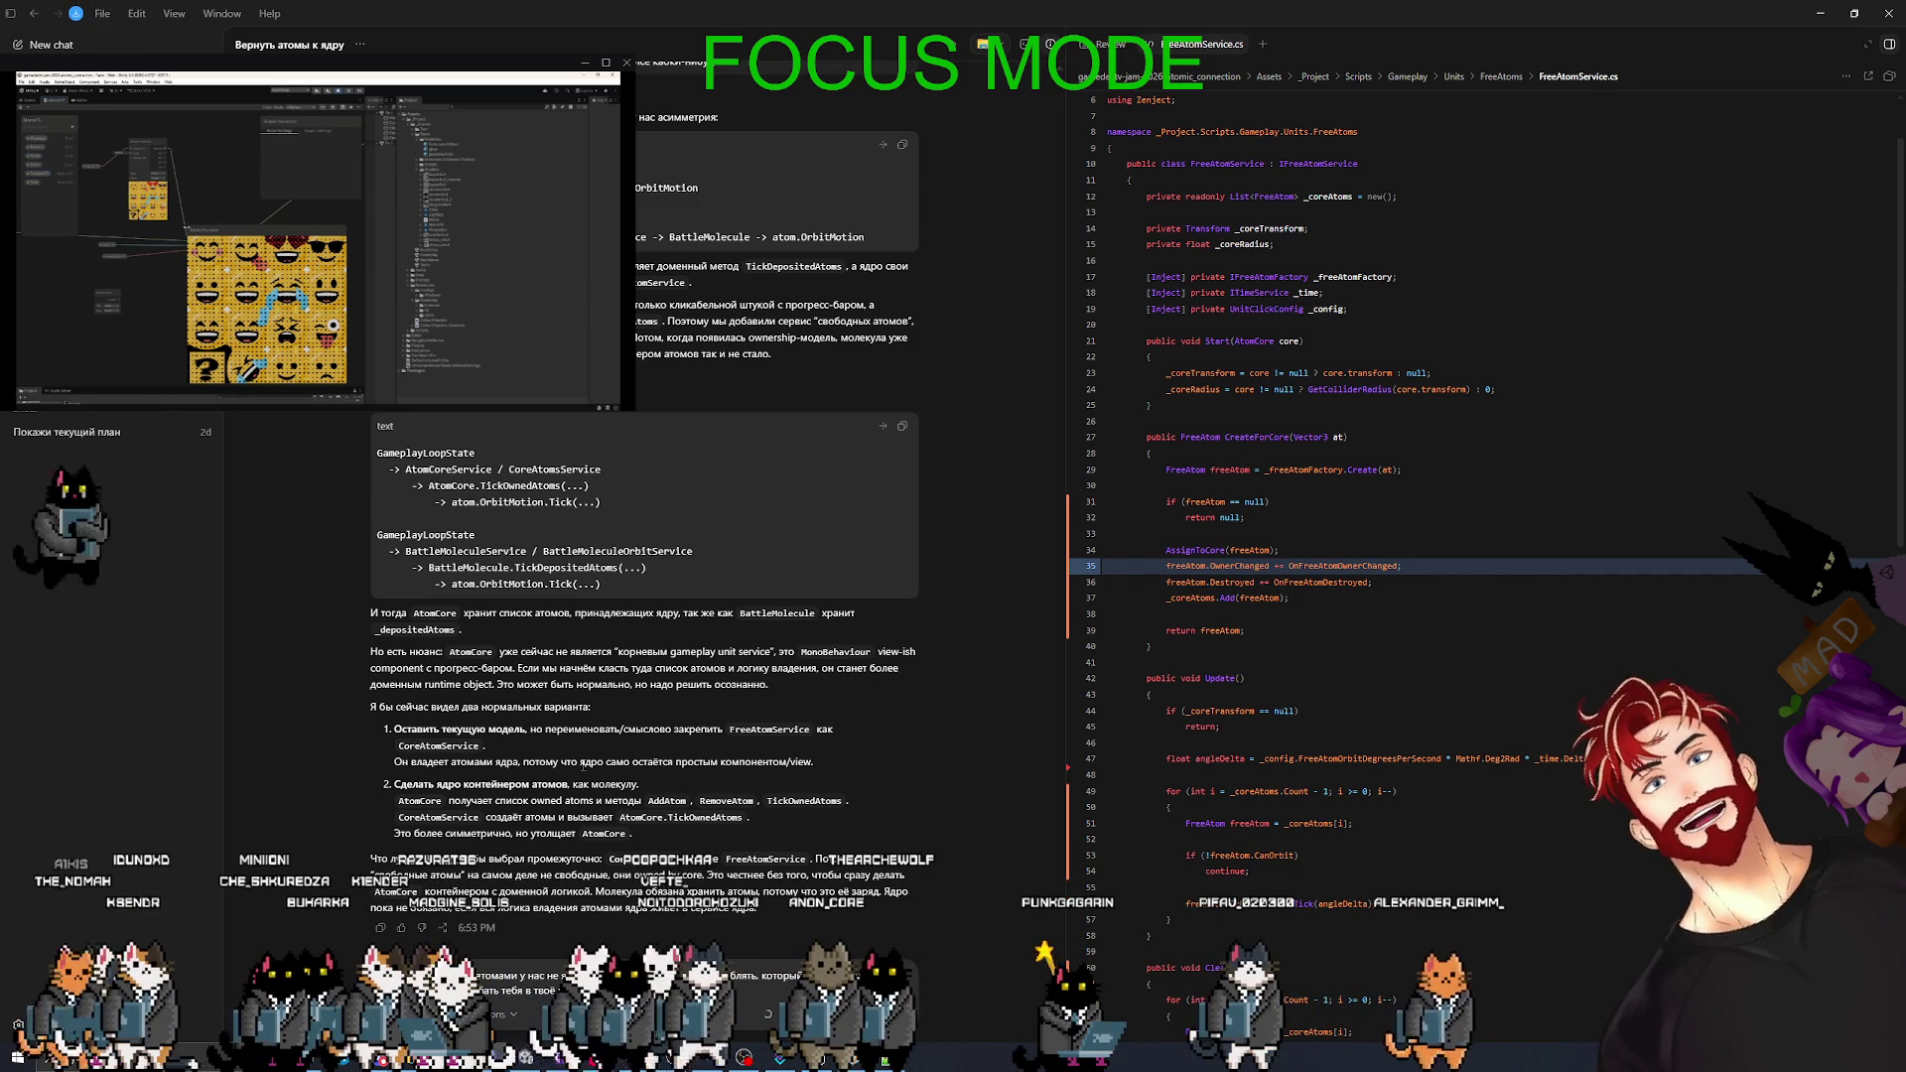
- Send the reply asking why atom ownership isn't a reusable OwnedAtoms component
key("Return")
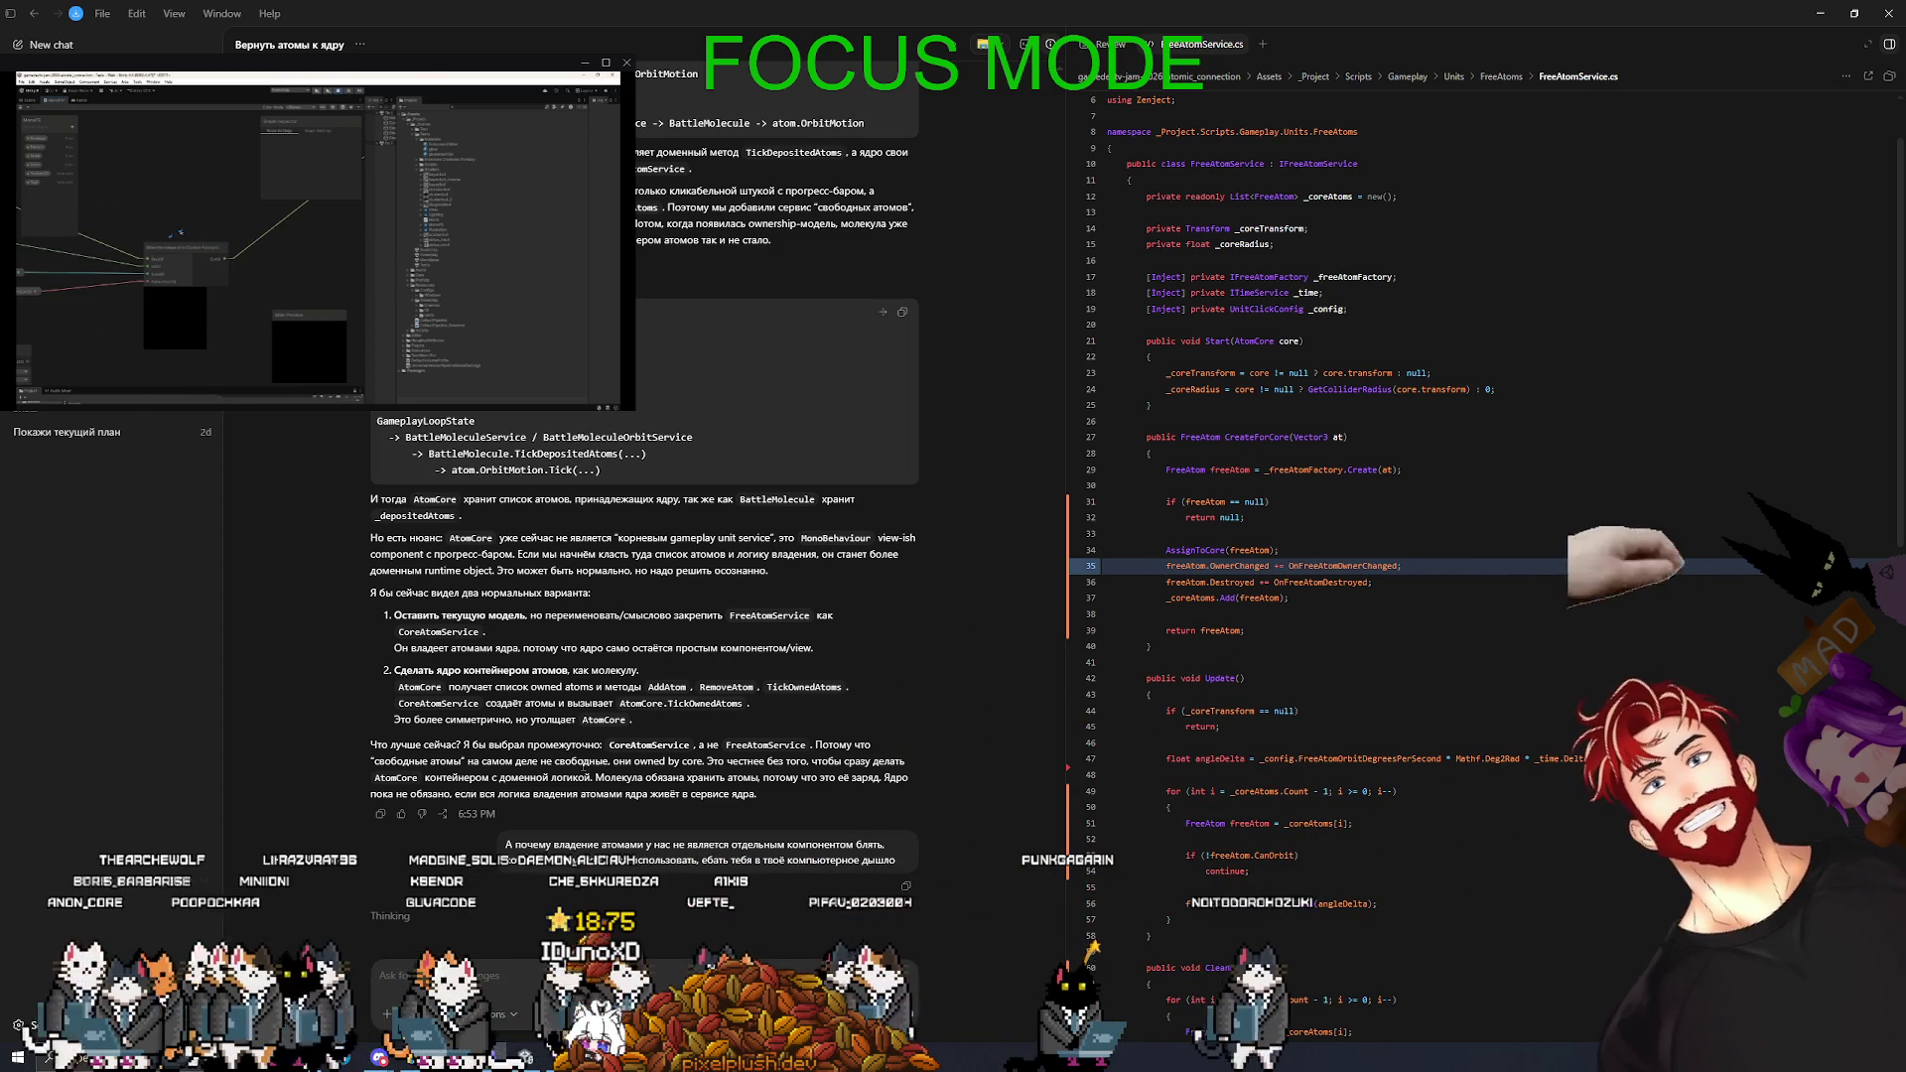
left_click(73, 104)
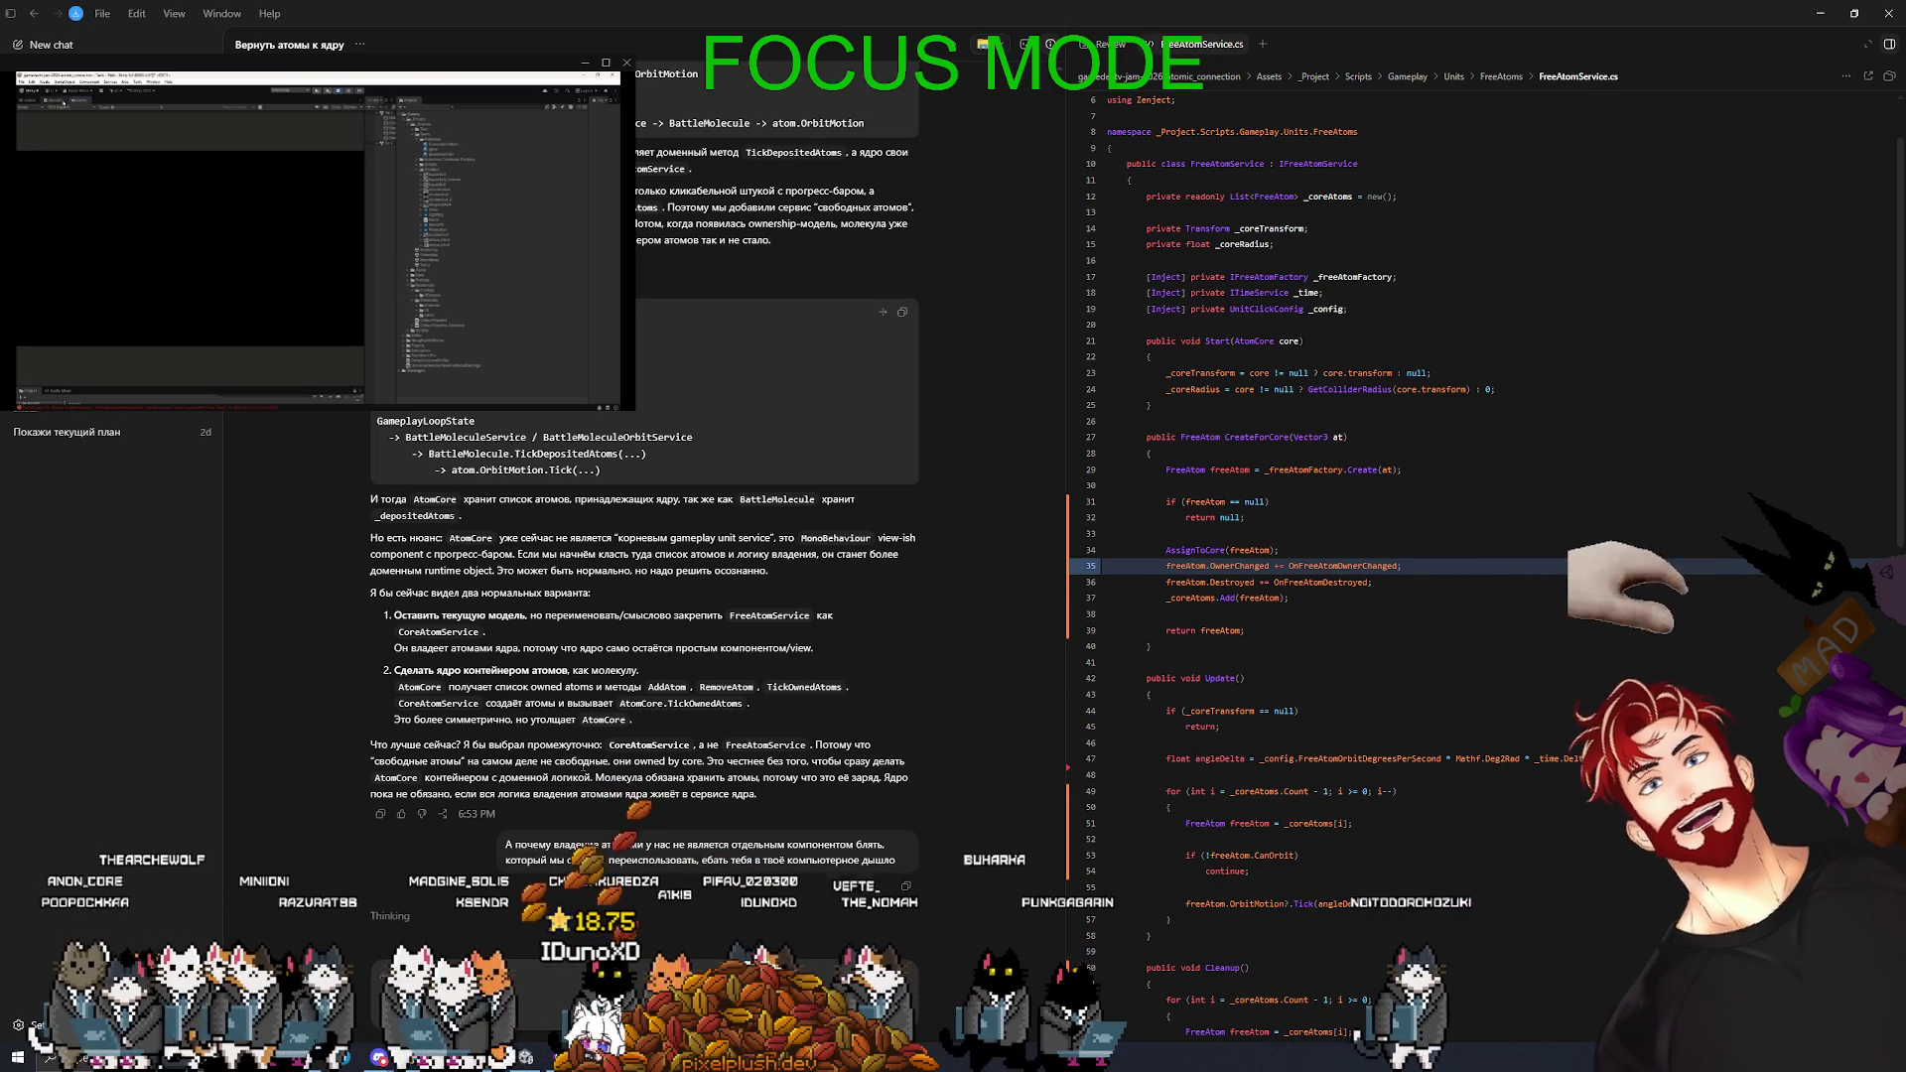
scroll(155, 187, "down", 3)
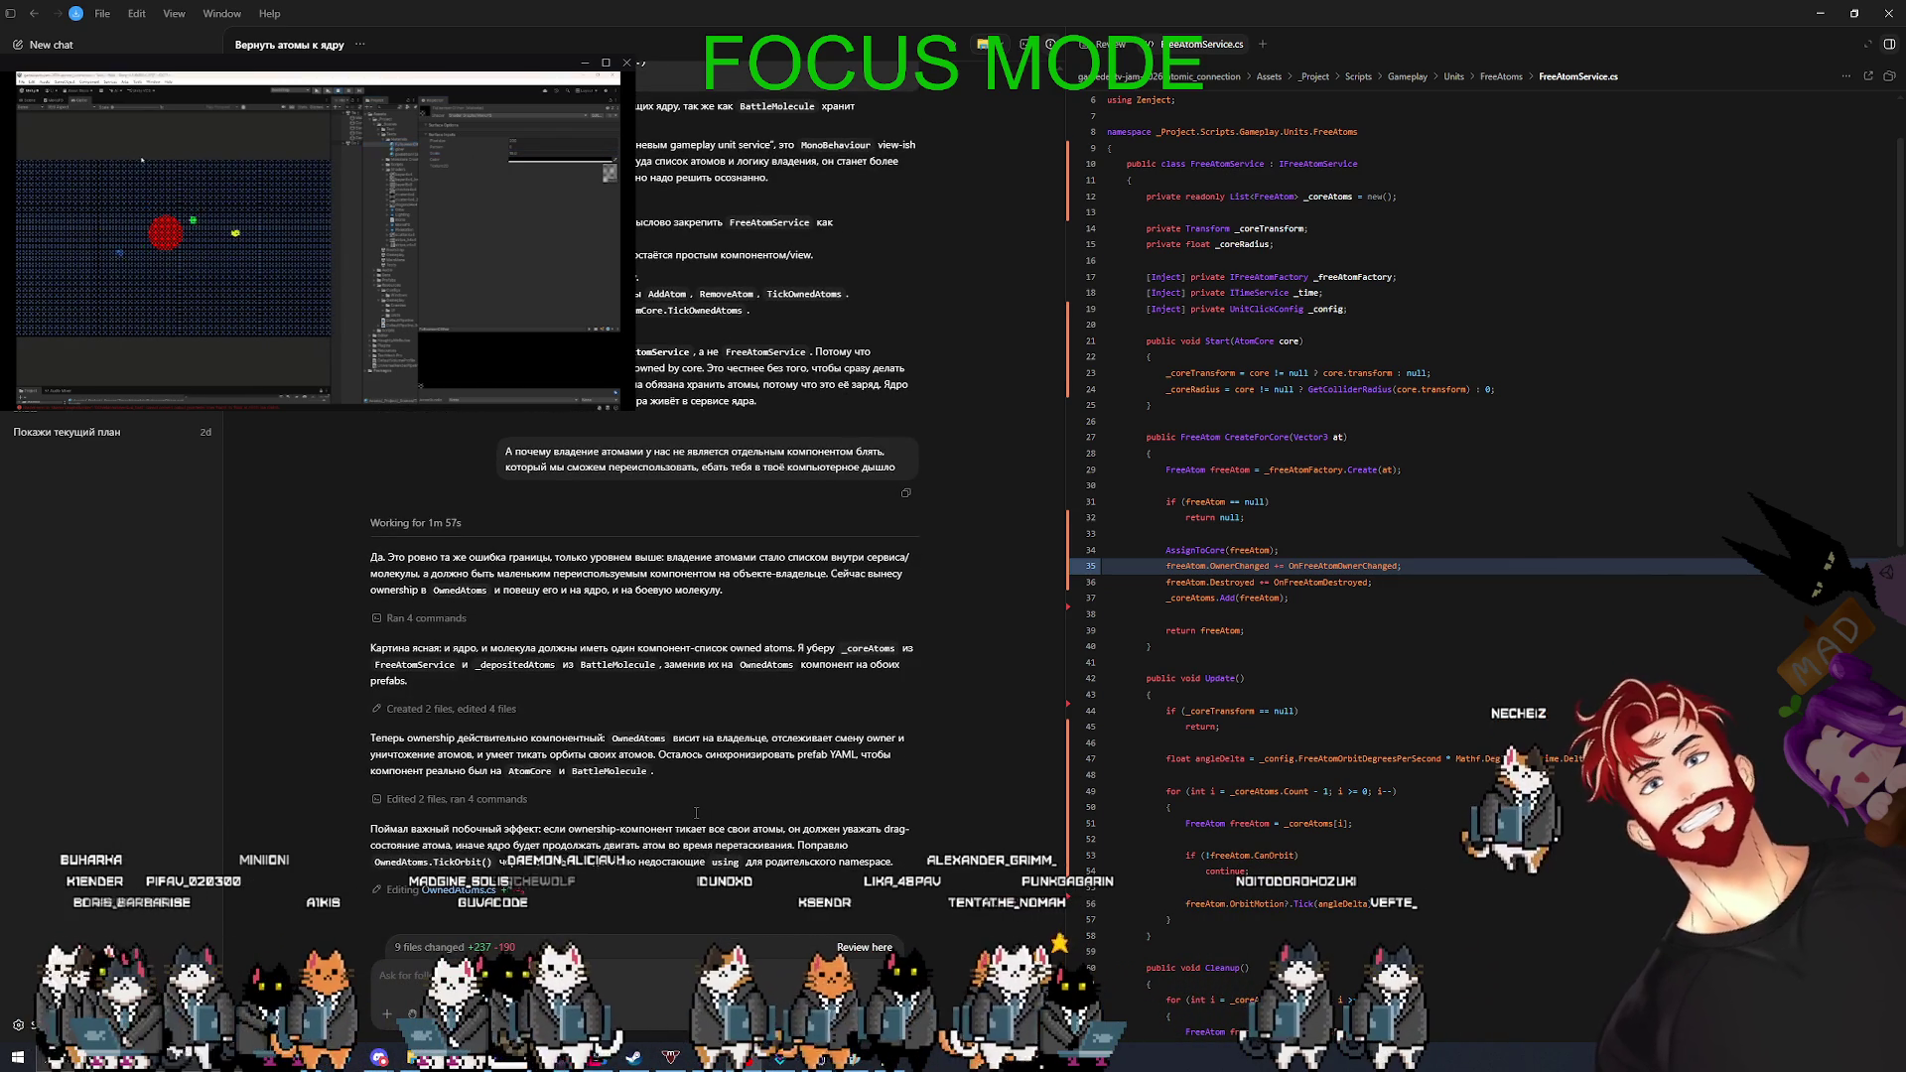
- Ask Codex who will tick the atom core and whether a CoreService is needed
left_click(422, 978)
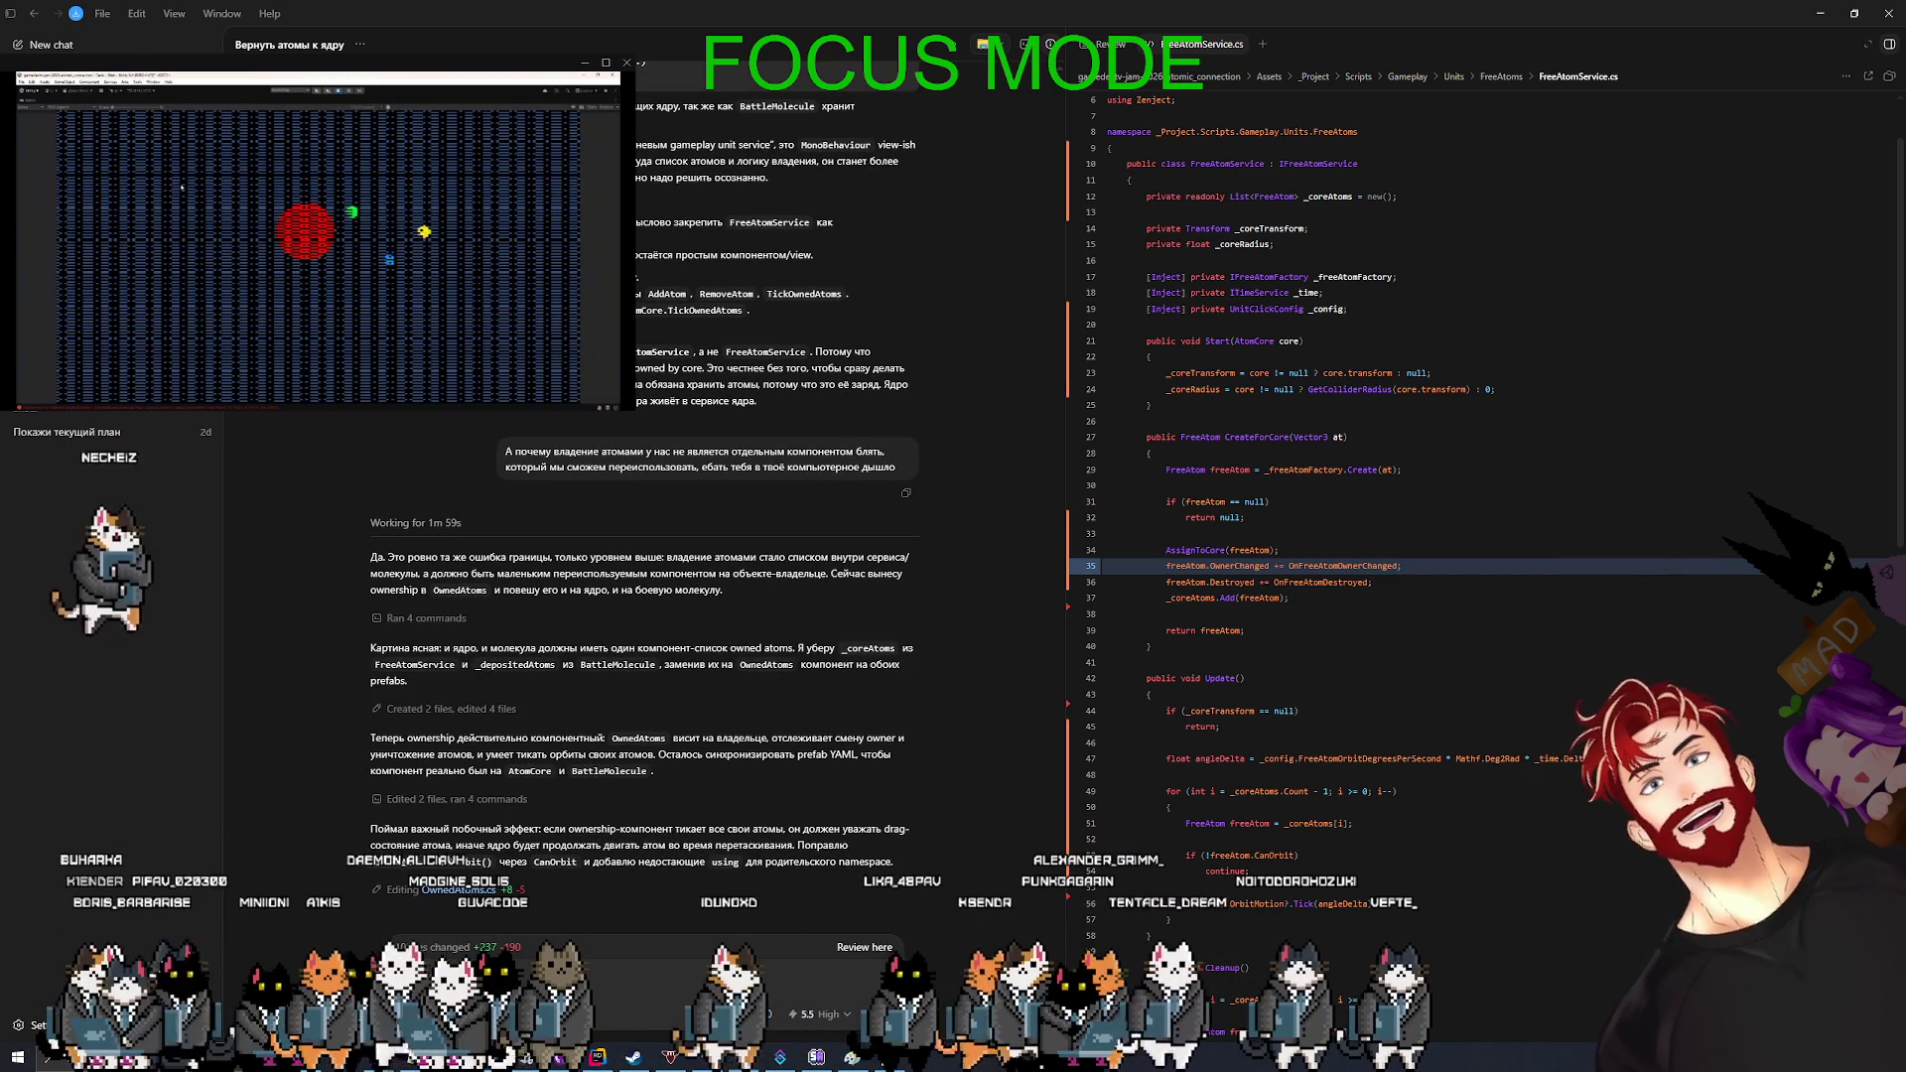
type("А кто")
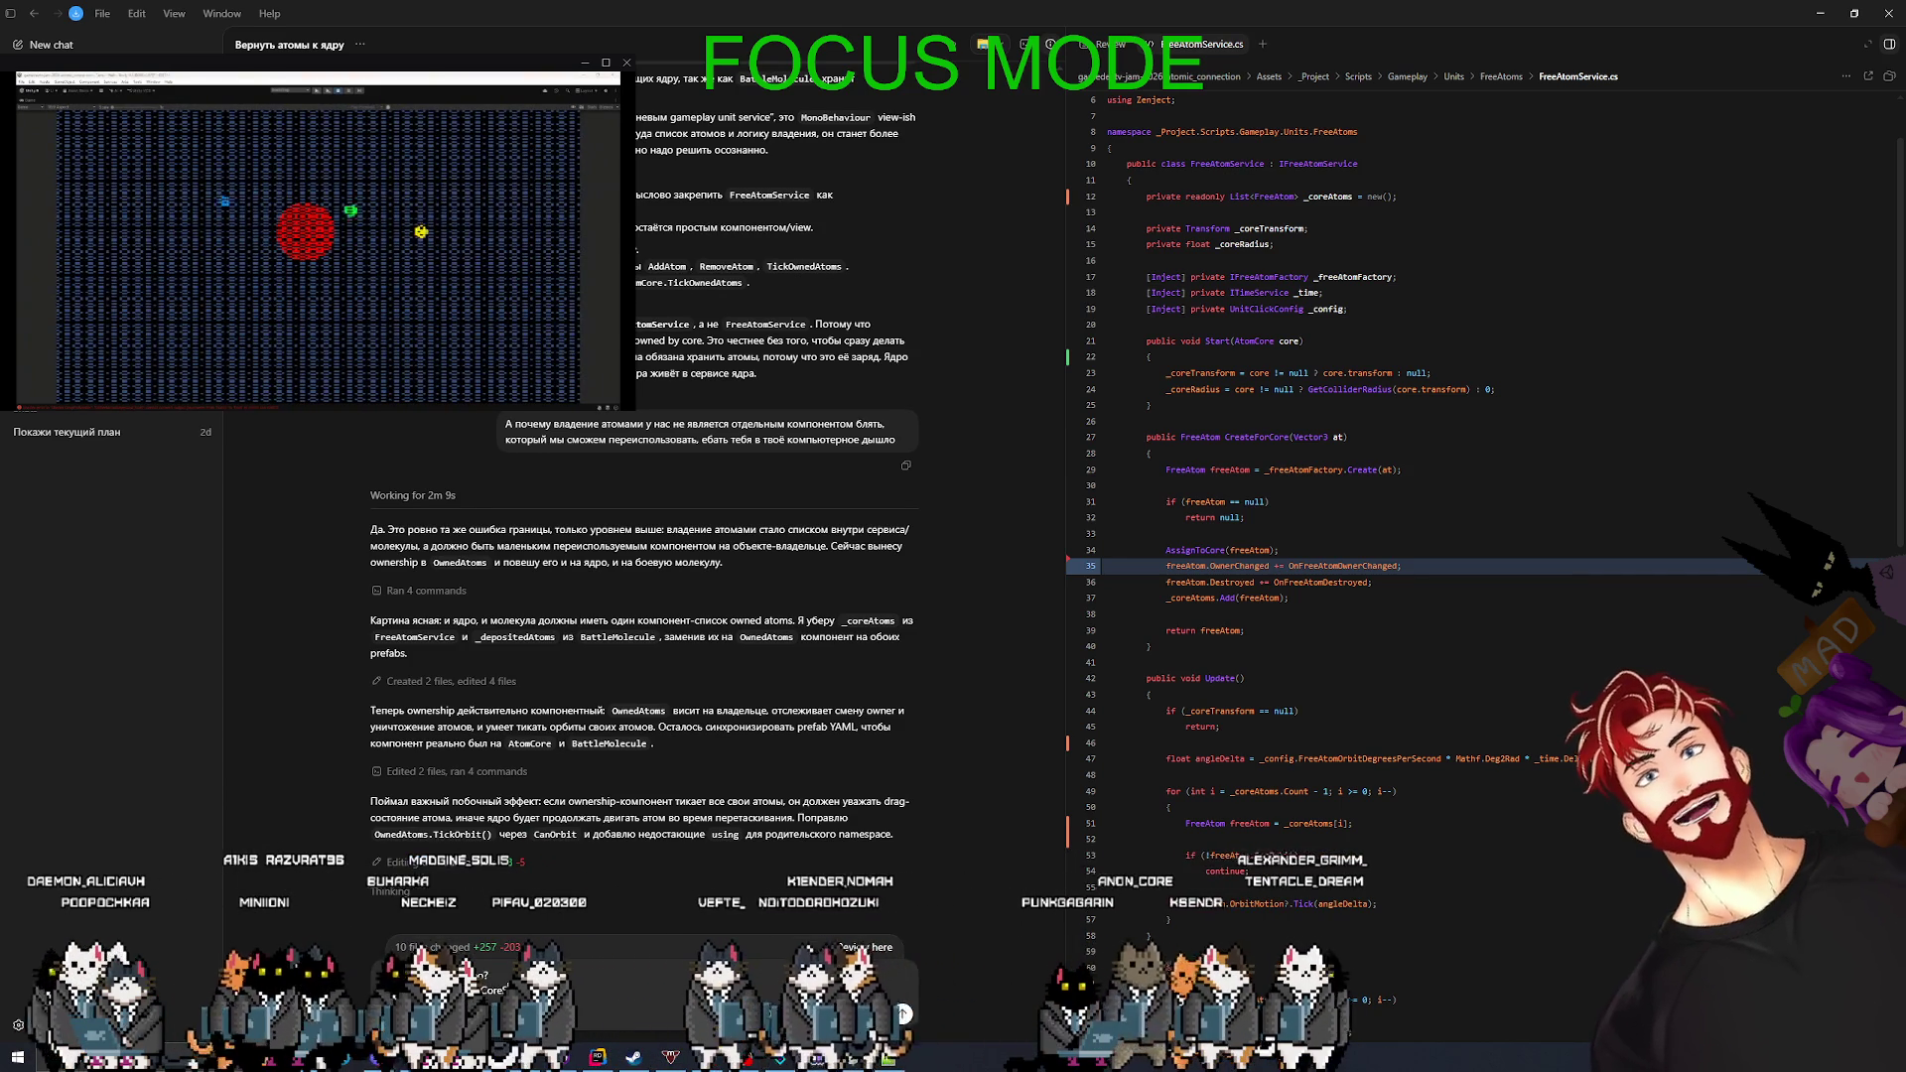
key("Return")
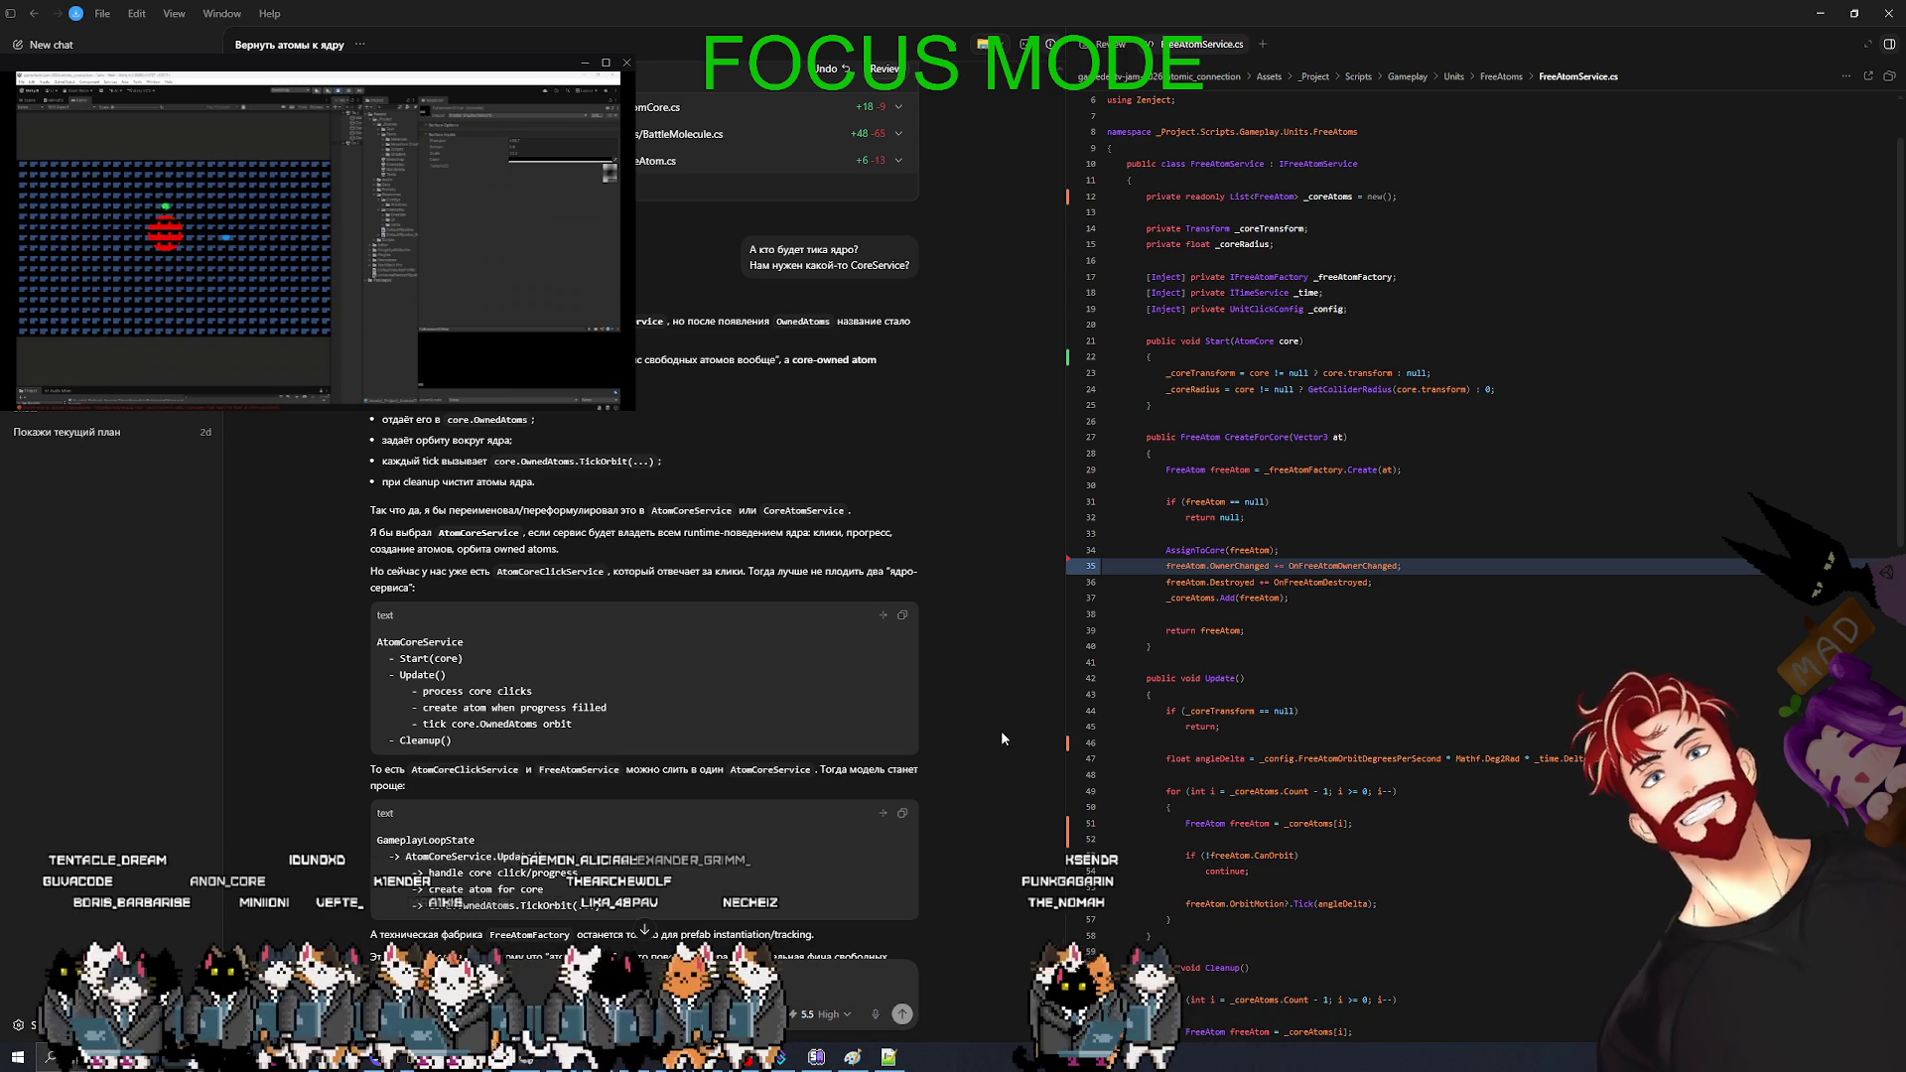
- Read Codex's proposal of an AtomCoreService replacing AtomCoreClickService plus FreeAtomService
scroll(772, 755, "down", 3)
type("F yfv")
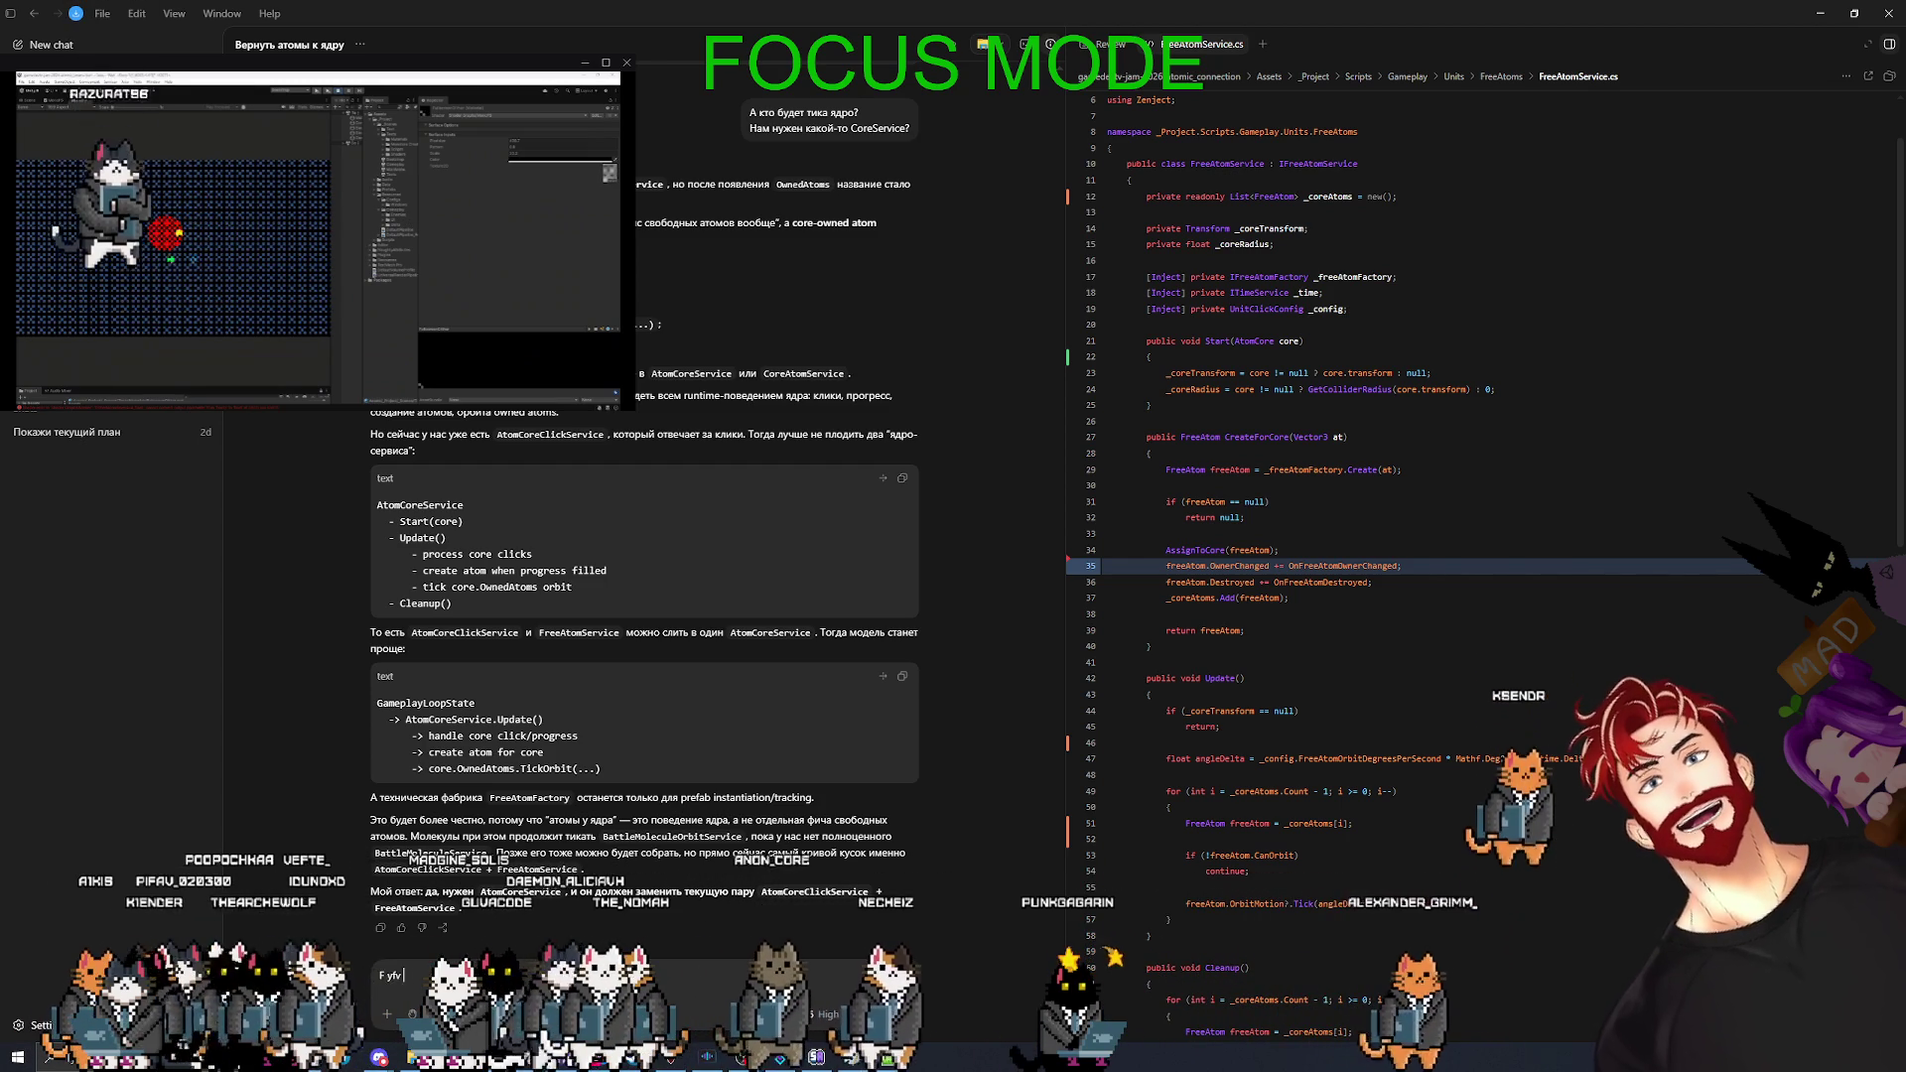
- Ask 'А нам надо вообще отдельное AtomCoreClickService потом?' and highlight the point about respecting pause
type("А нам на")
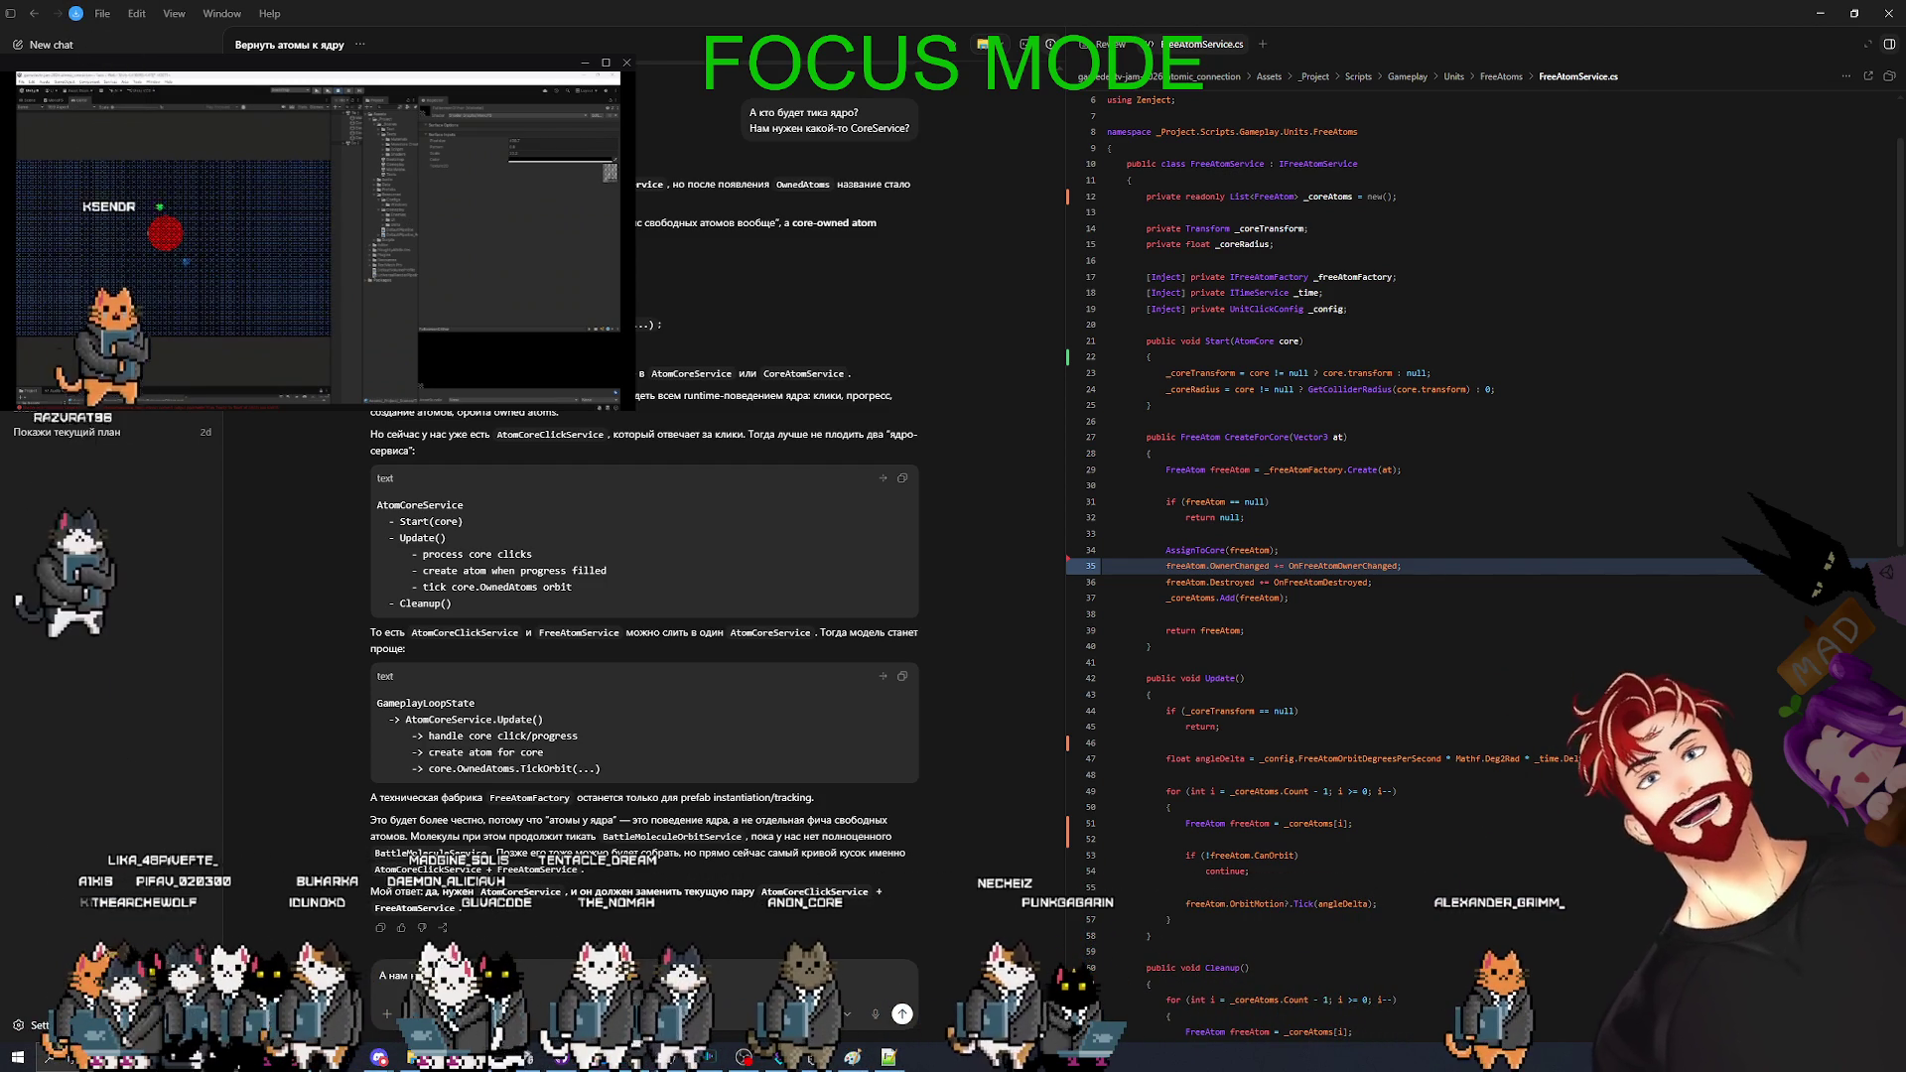
type("до вообще отдельное")
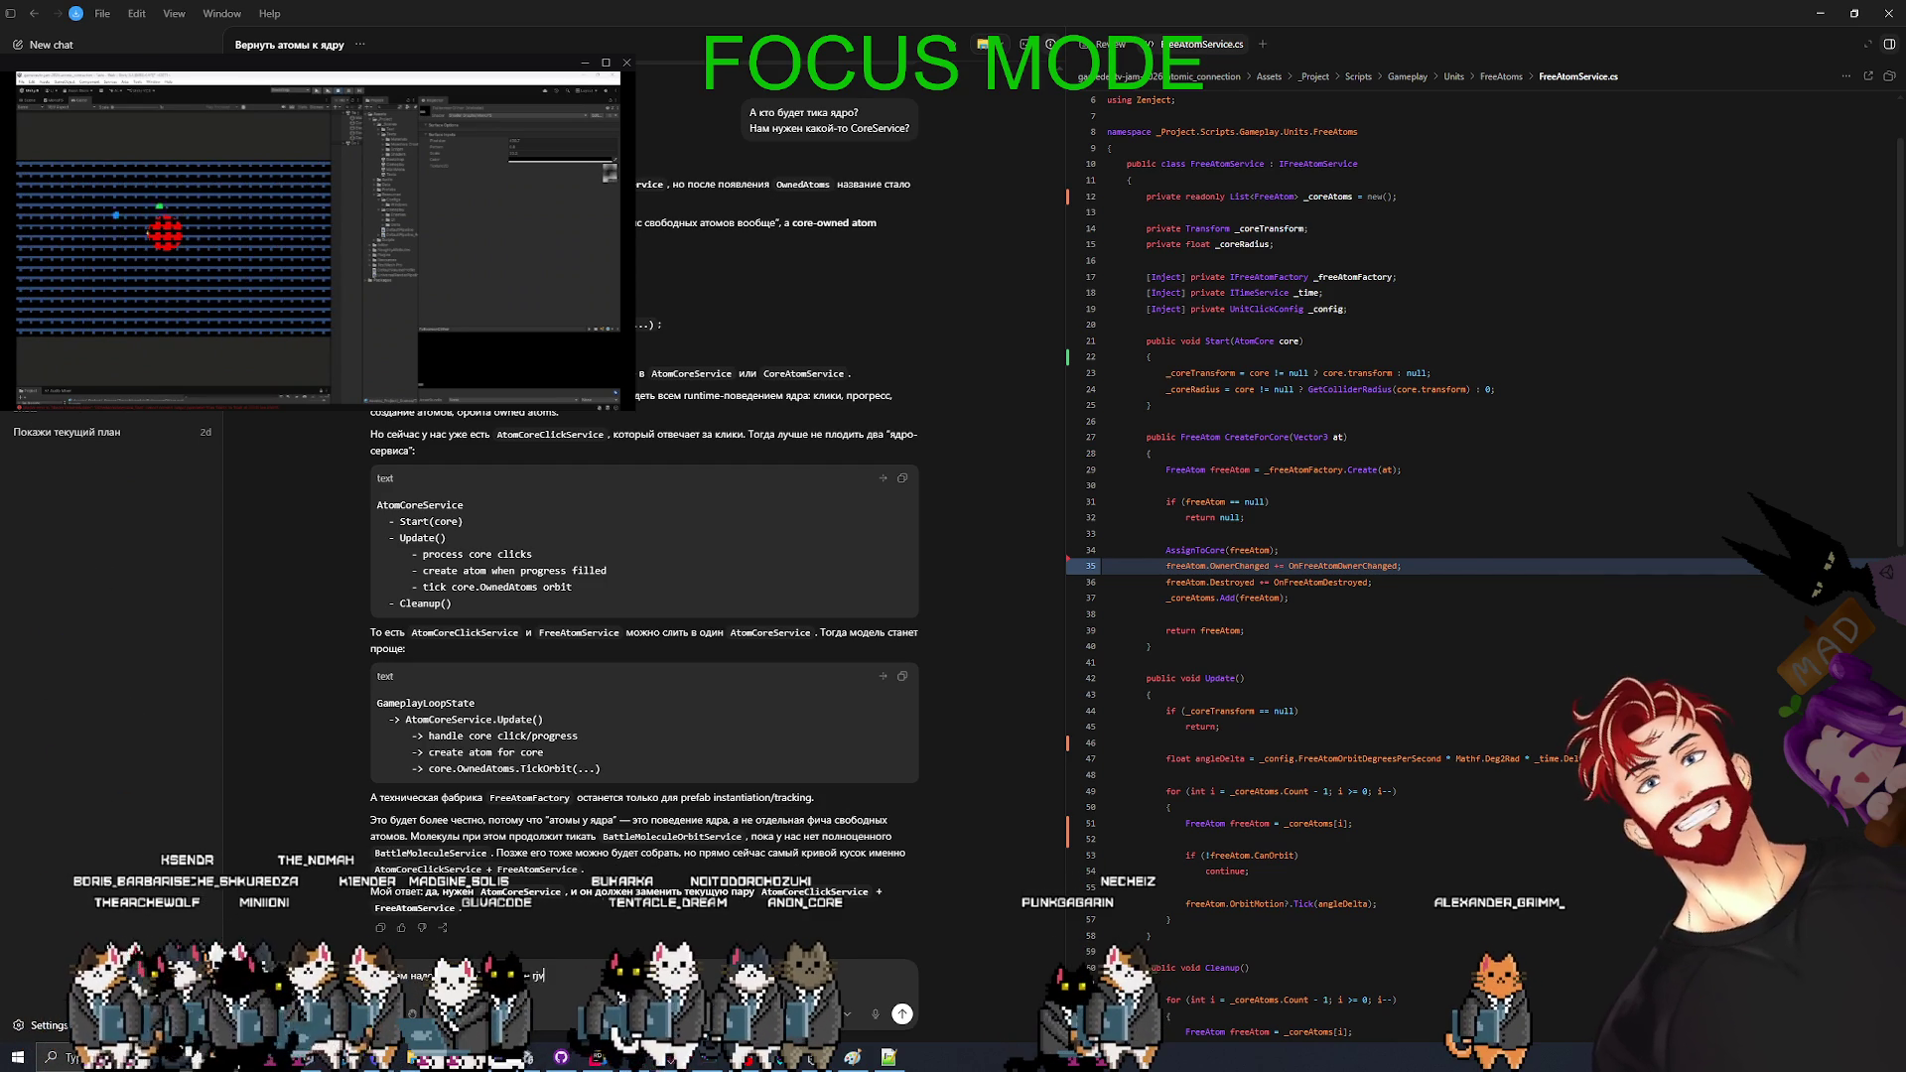
type(" AtomCoreClickService потом?")
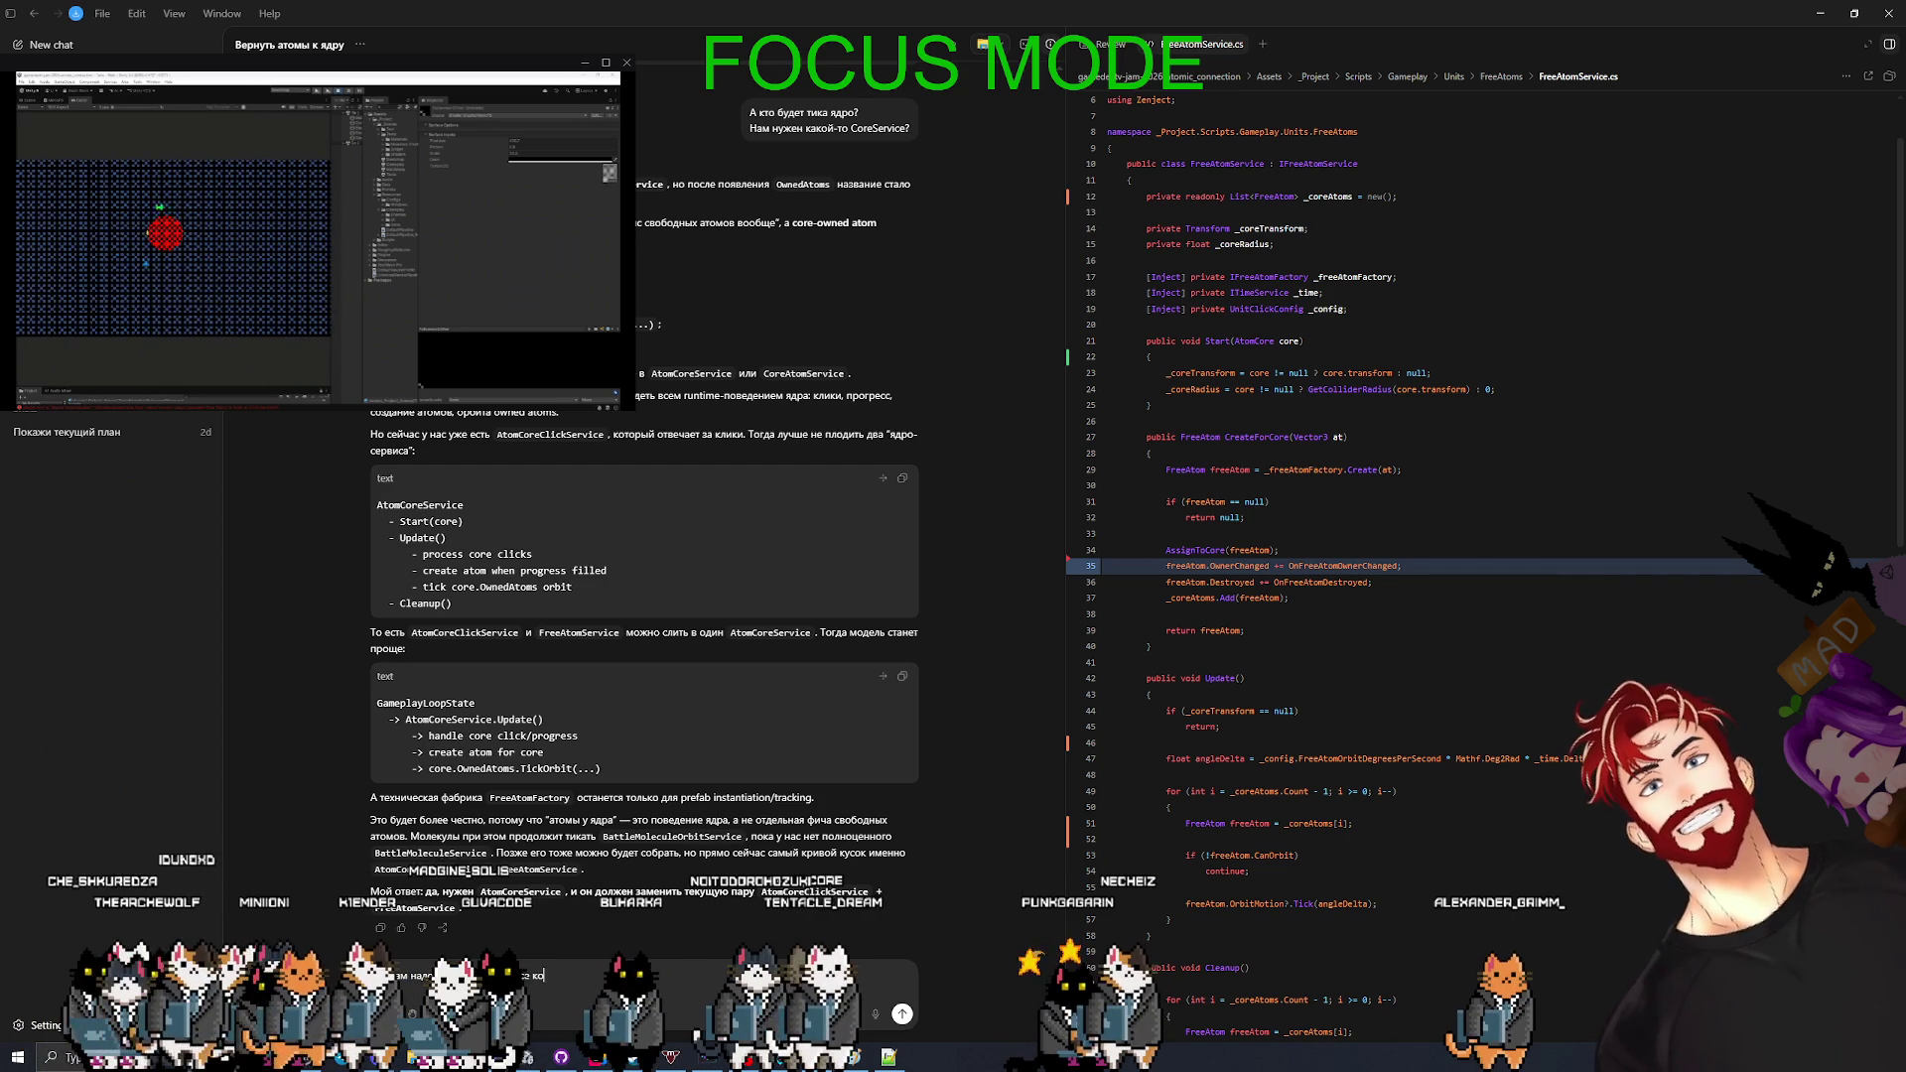
key("Return")
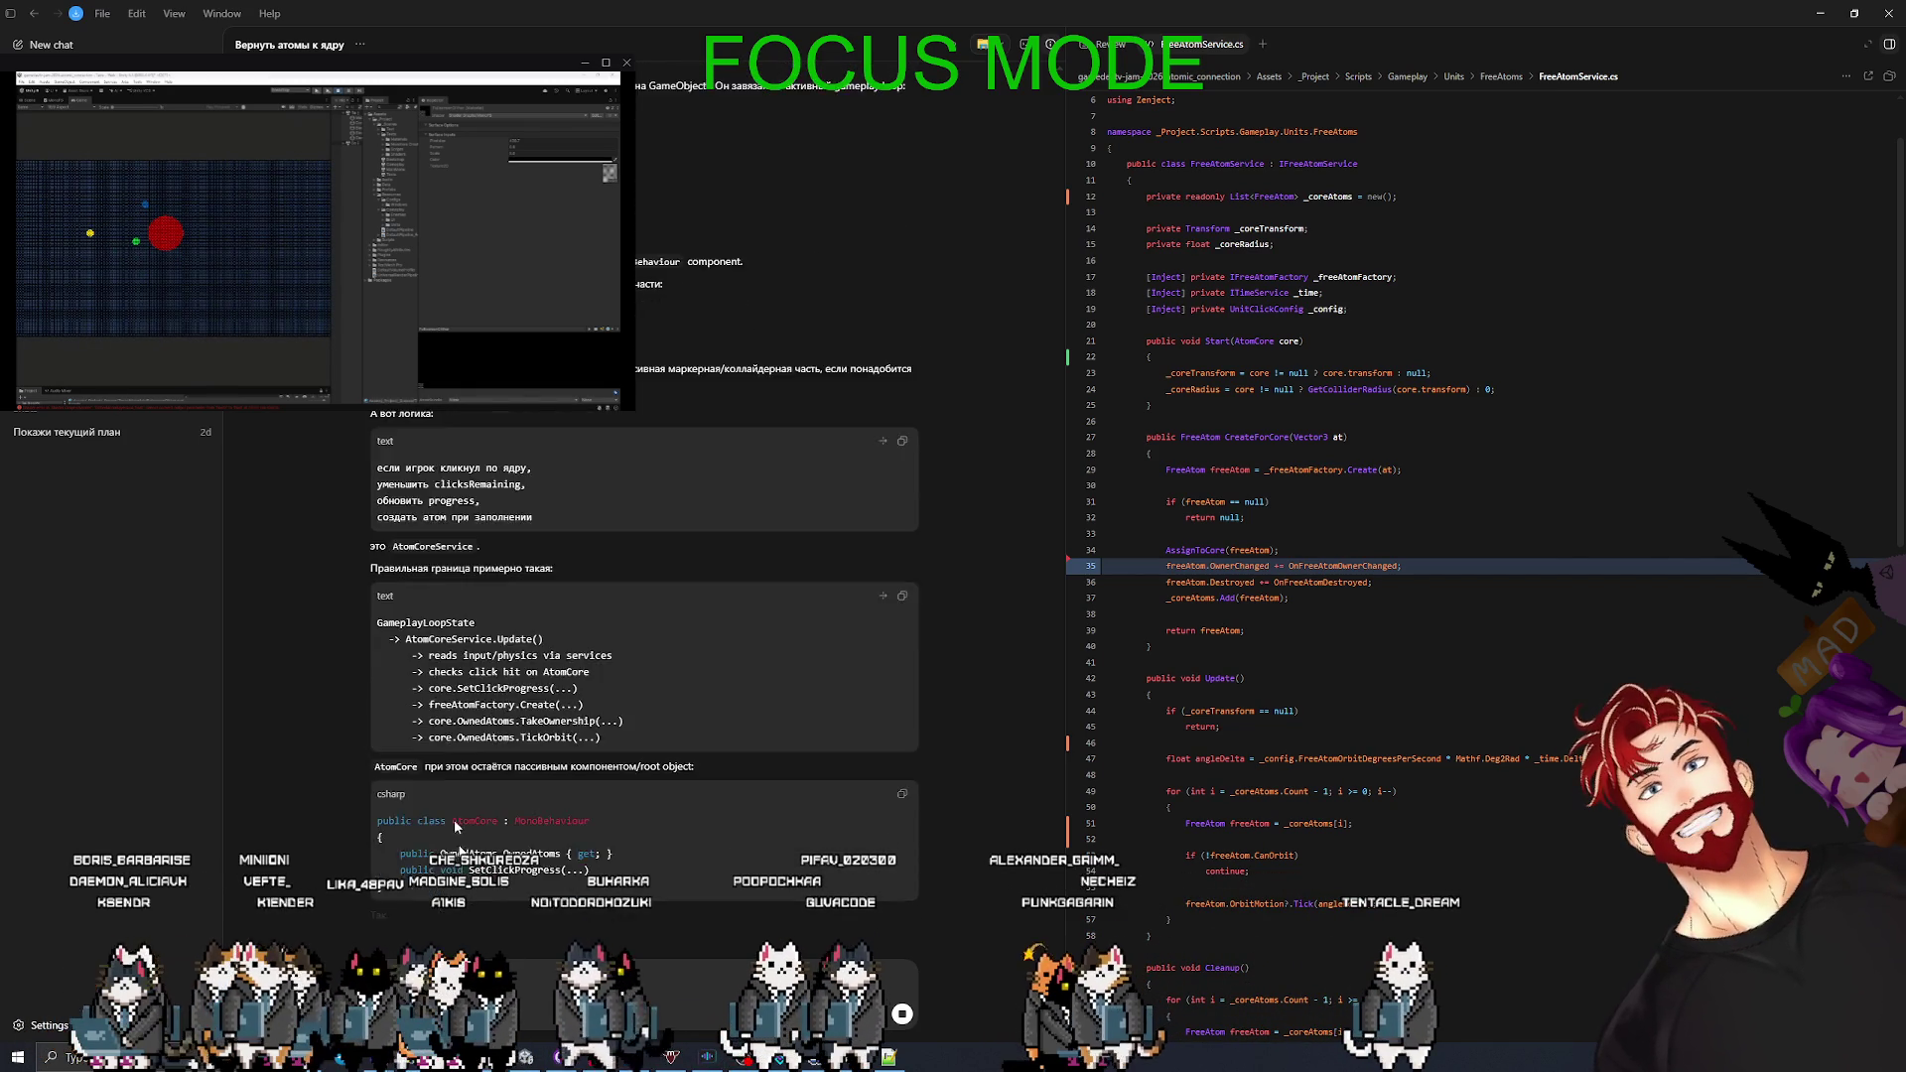
scroll(520, 718, "up", 3)
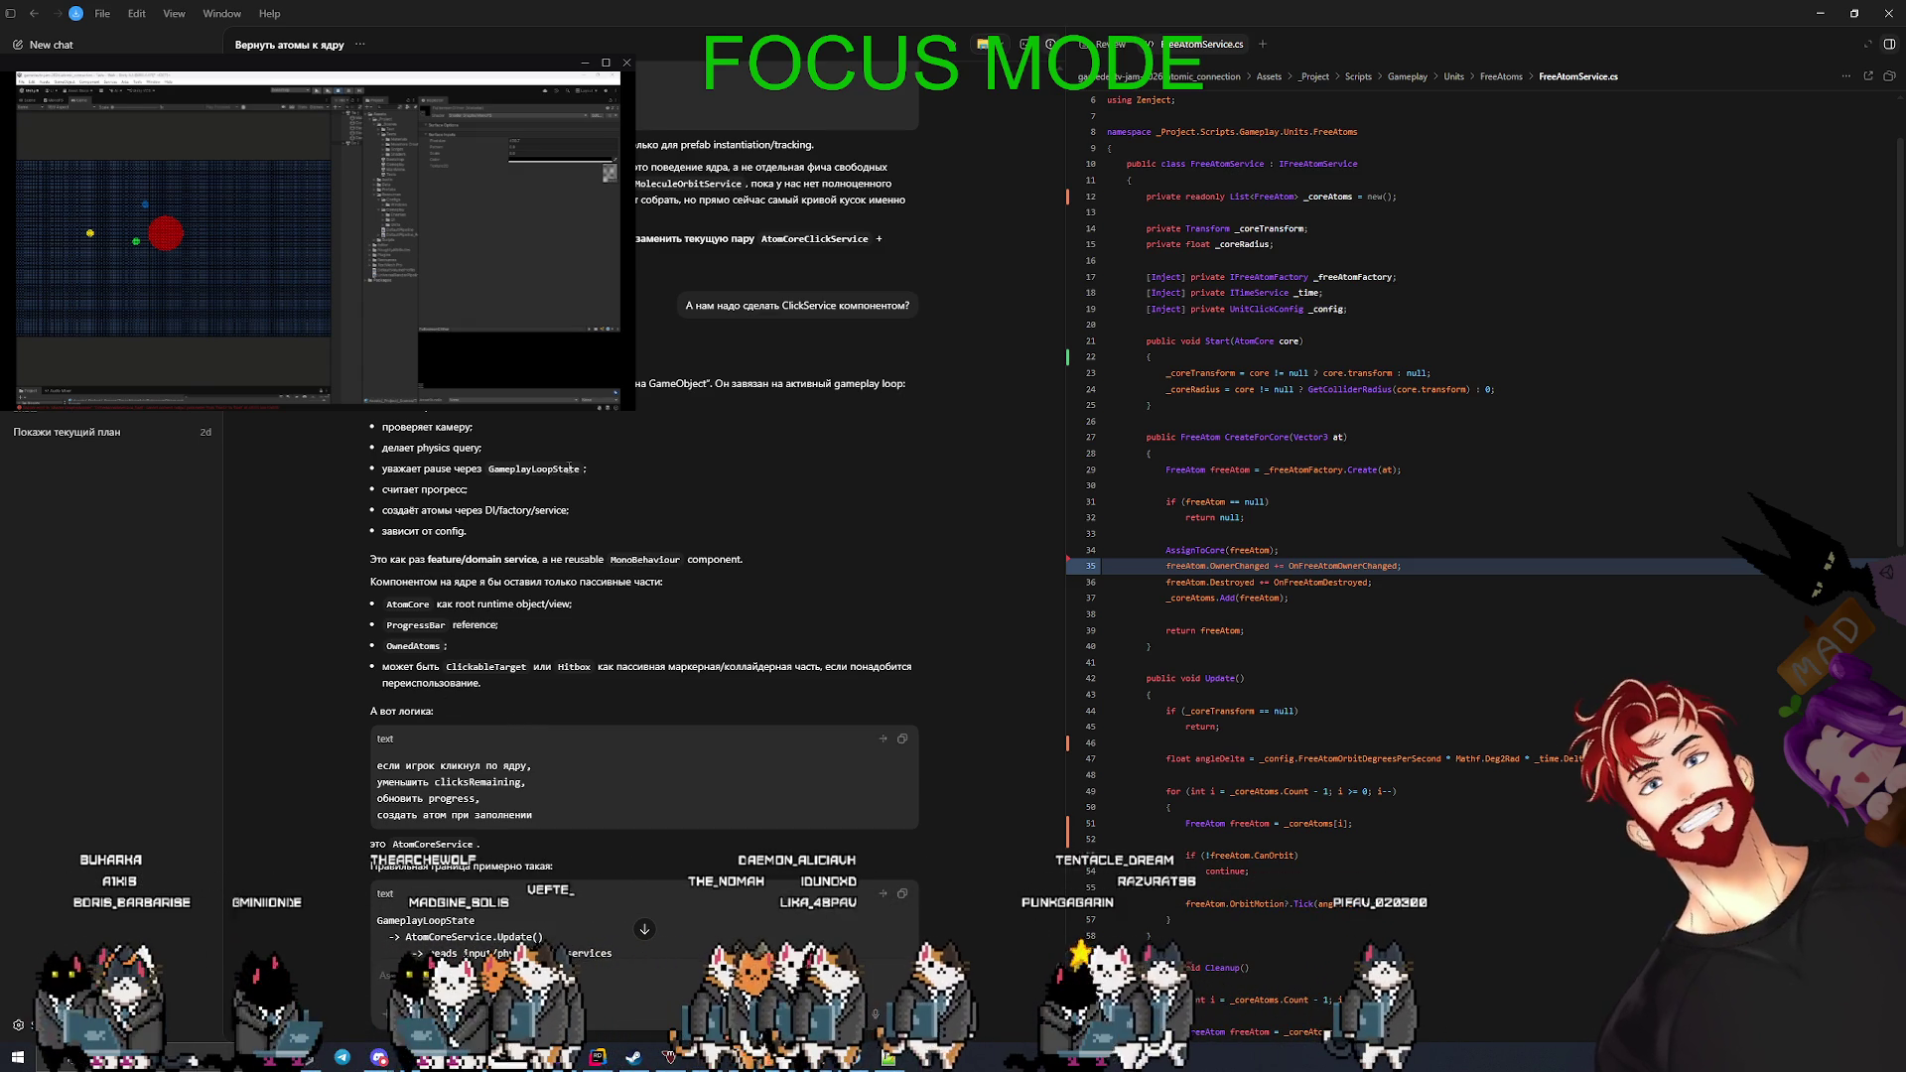
left_click_drag(349, 467, 578, 468)
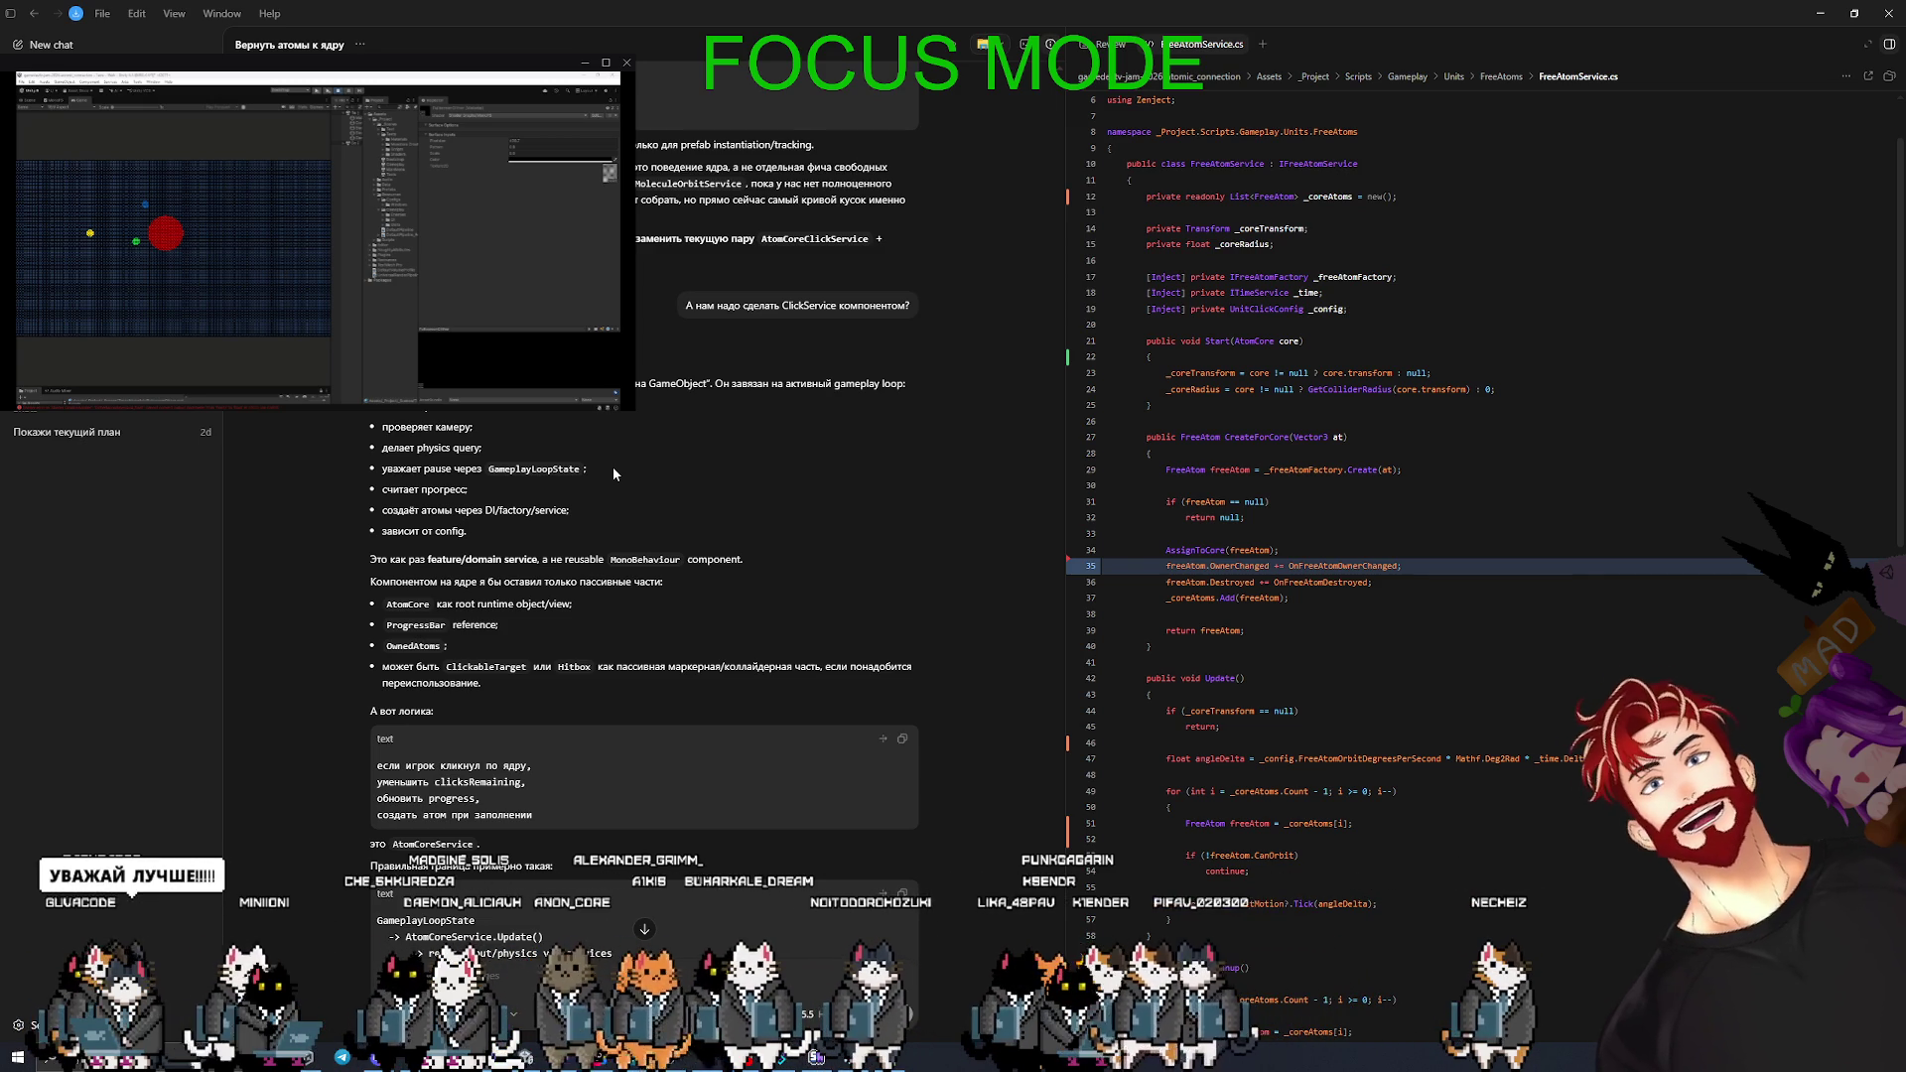
scroll(643, 536, "down", 3)
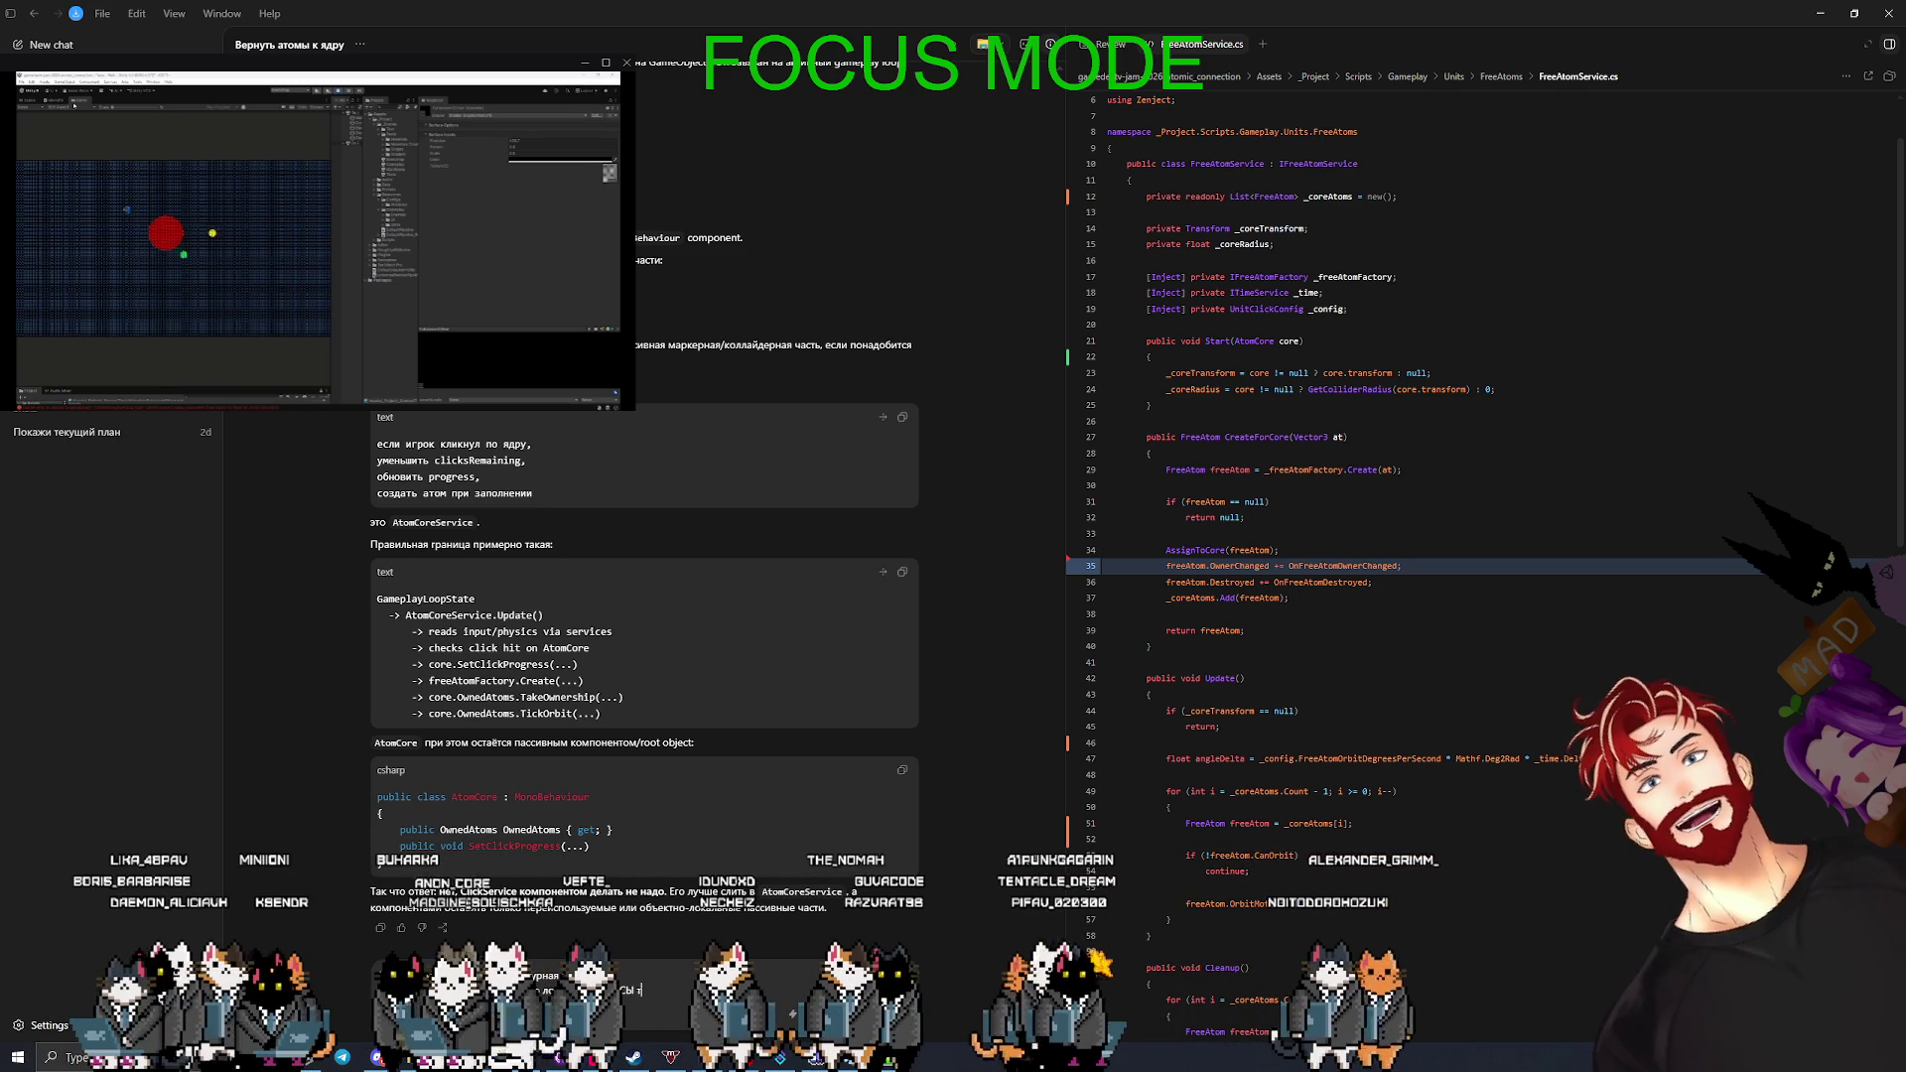
- Send the duplicated-game-logic message and read Codex's GameplayLoopState, AtomCoreService, BattleMoleculeService boundary
left_click(56, 100)
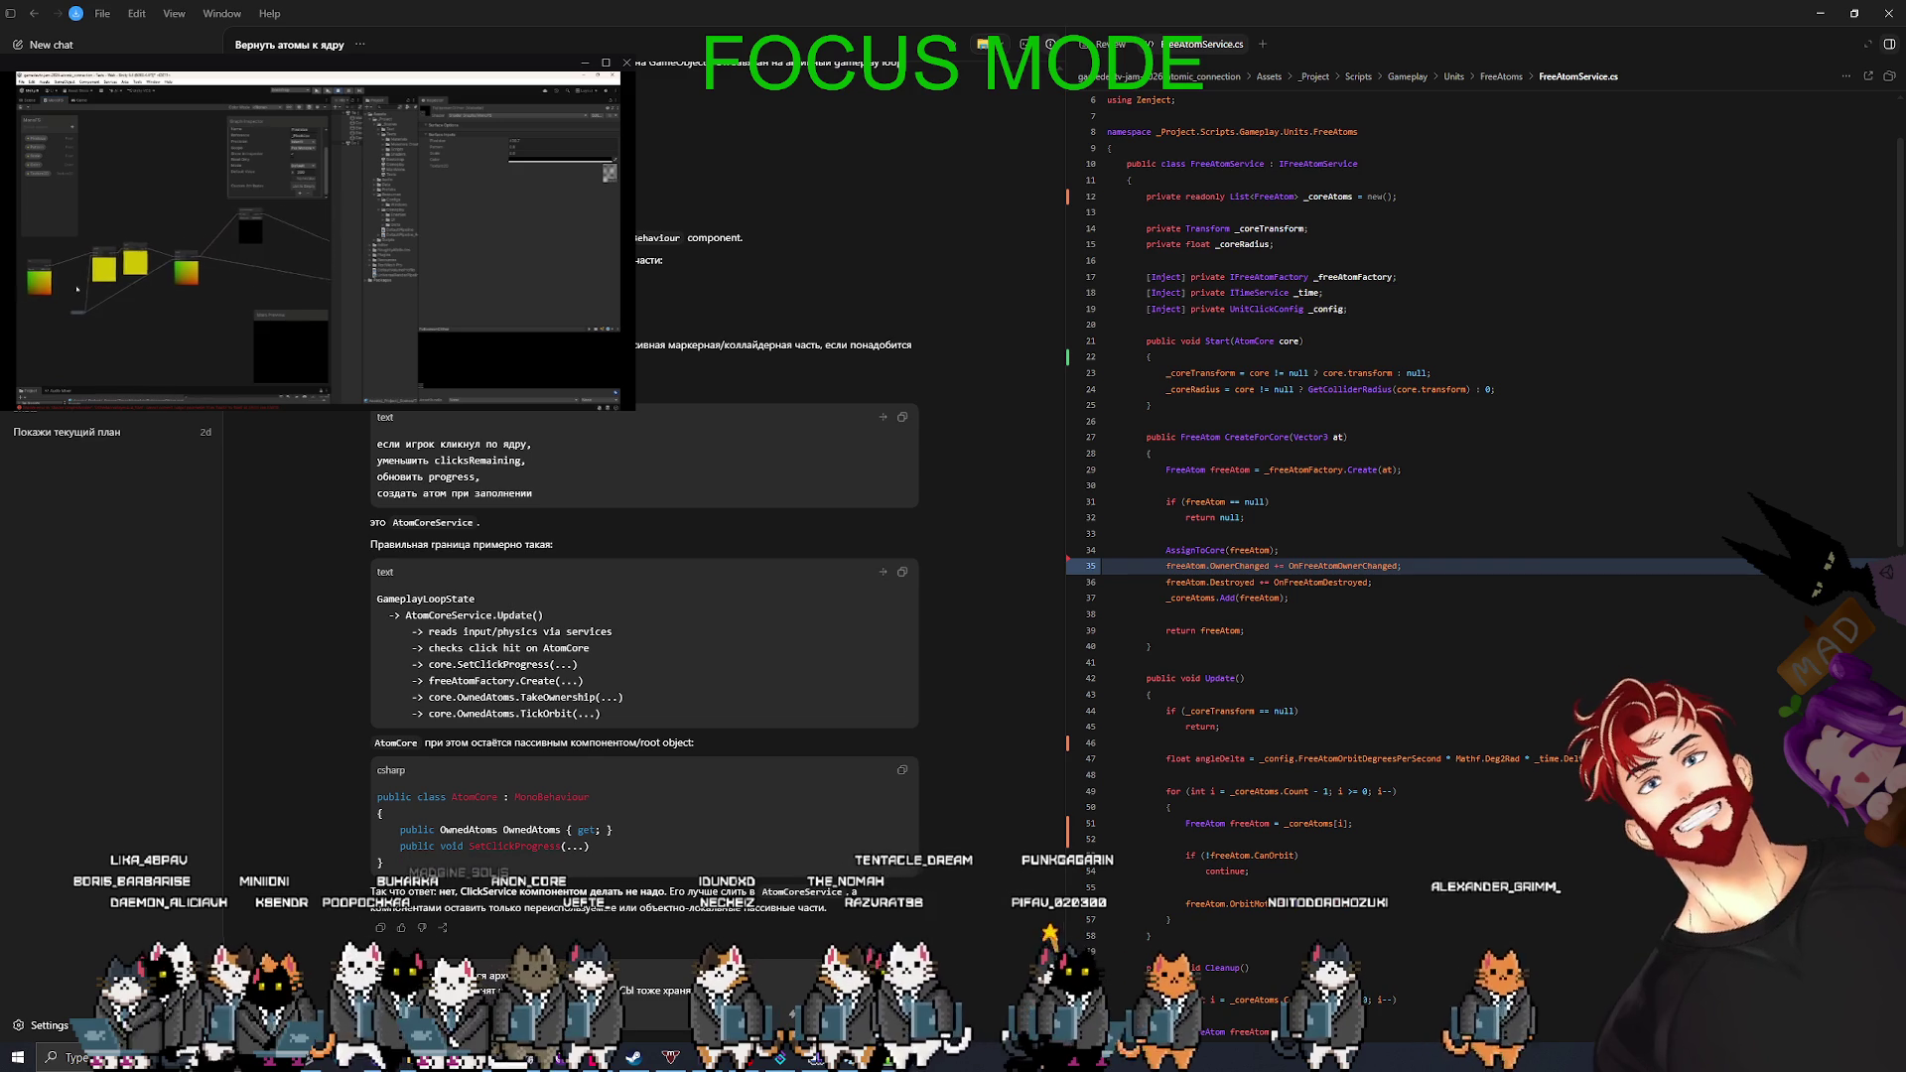
key("Return")
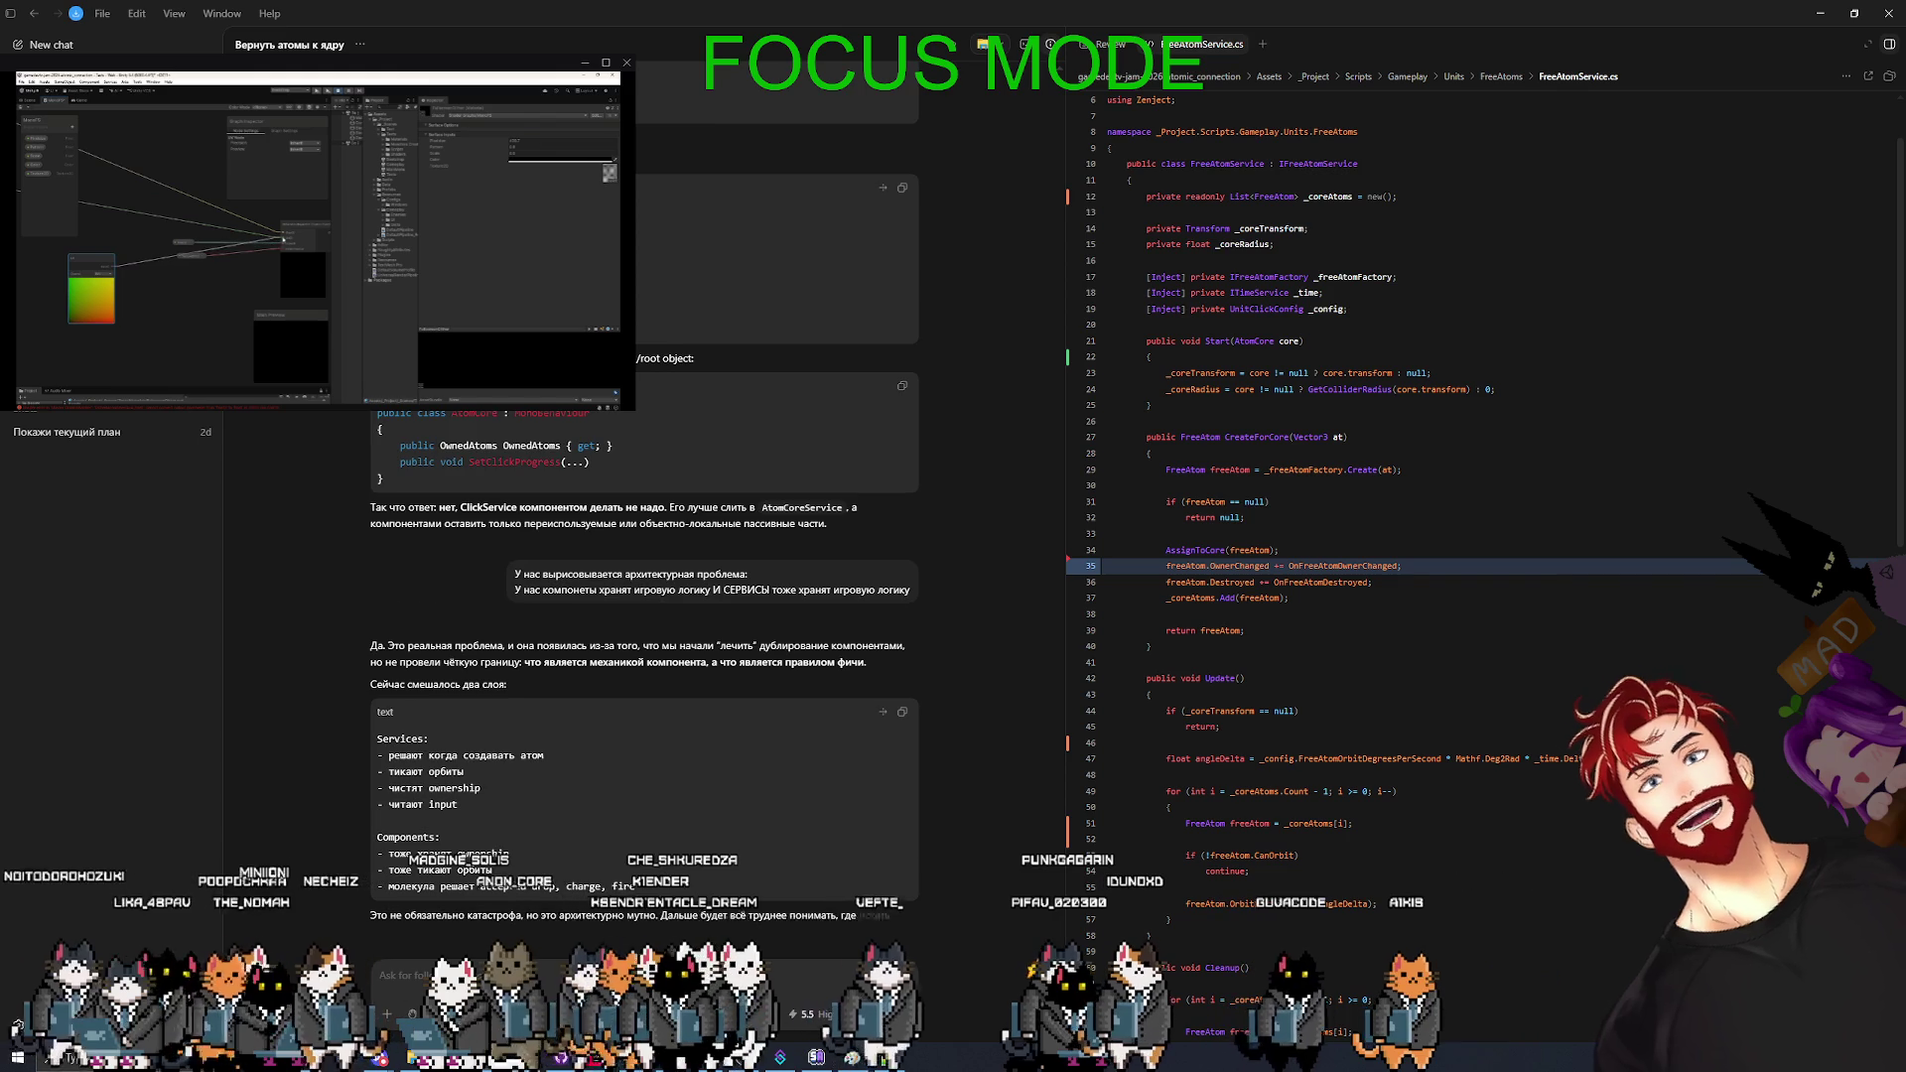
scroll(697, 624, "up", 3)
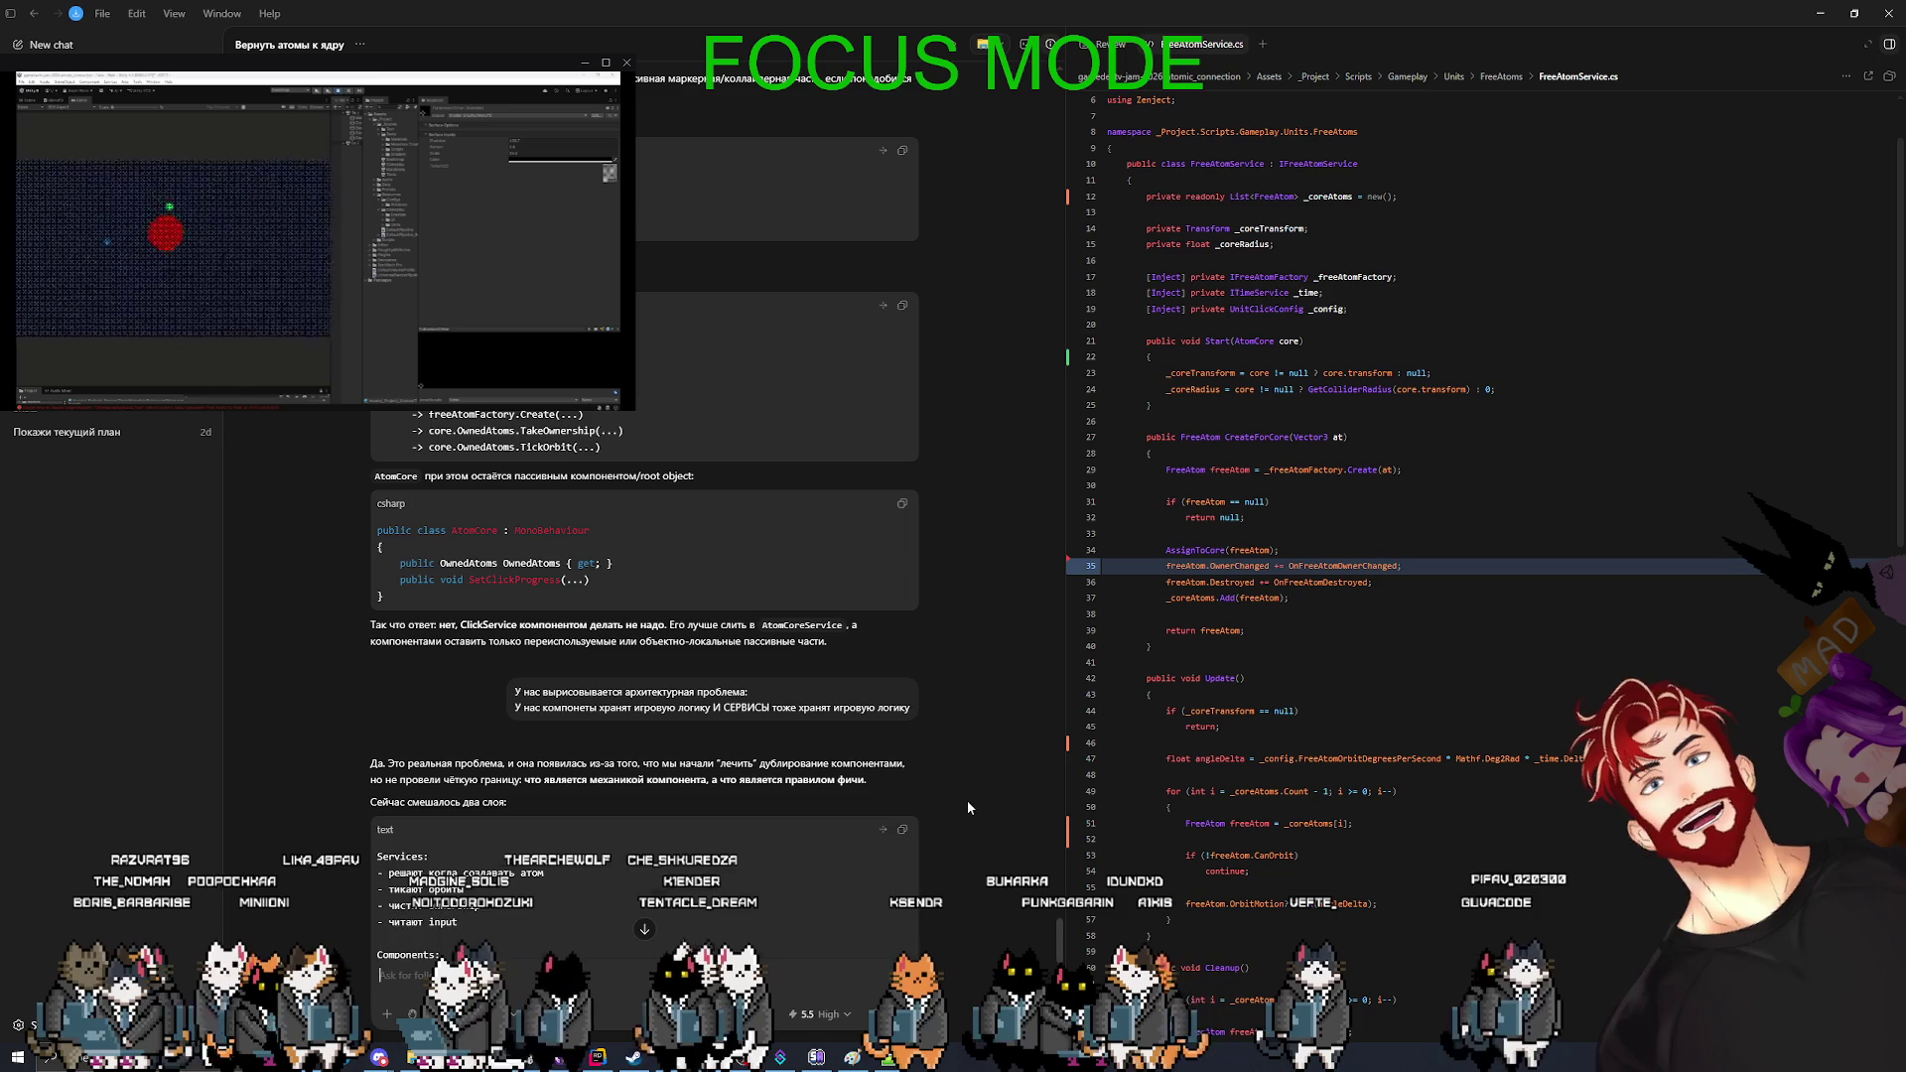
scroll(961, 795, "down", 1)
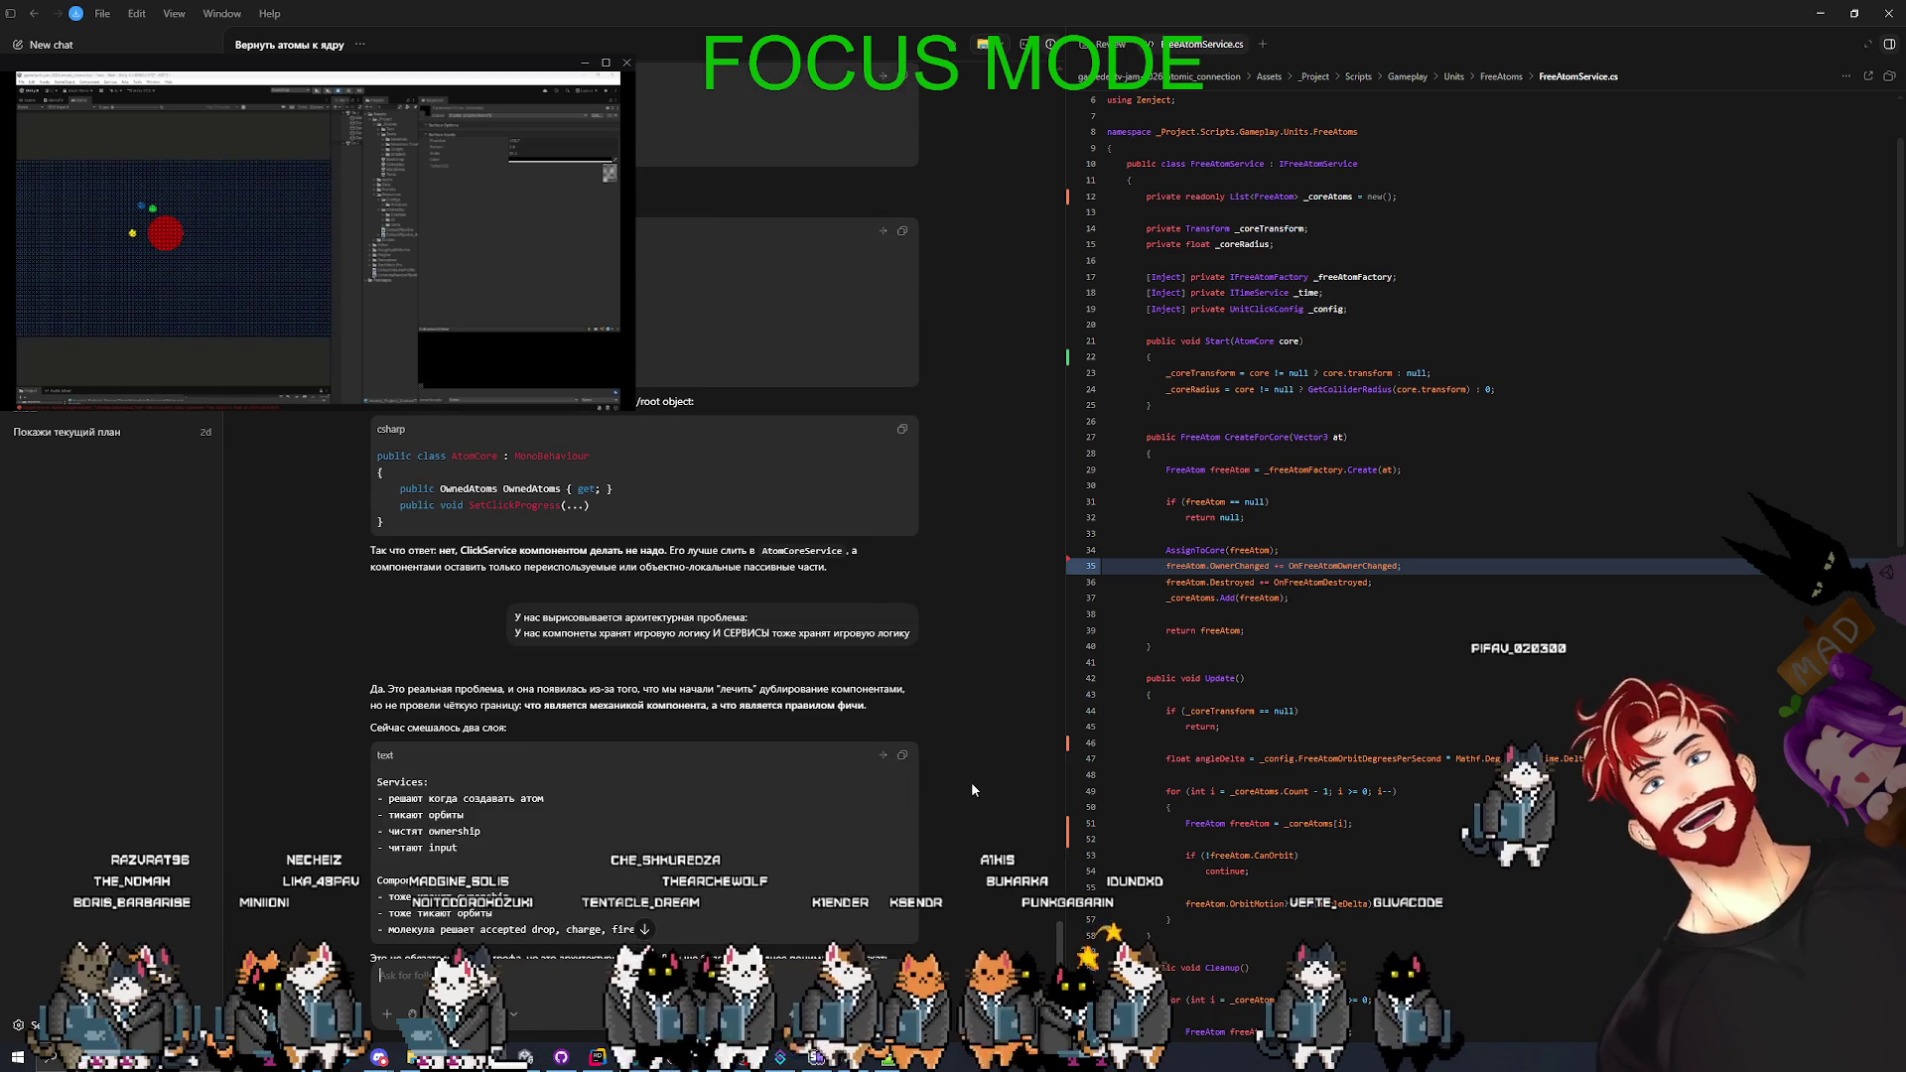
scroll(971, 783, "down", 1)
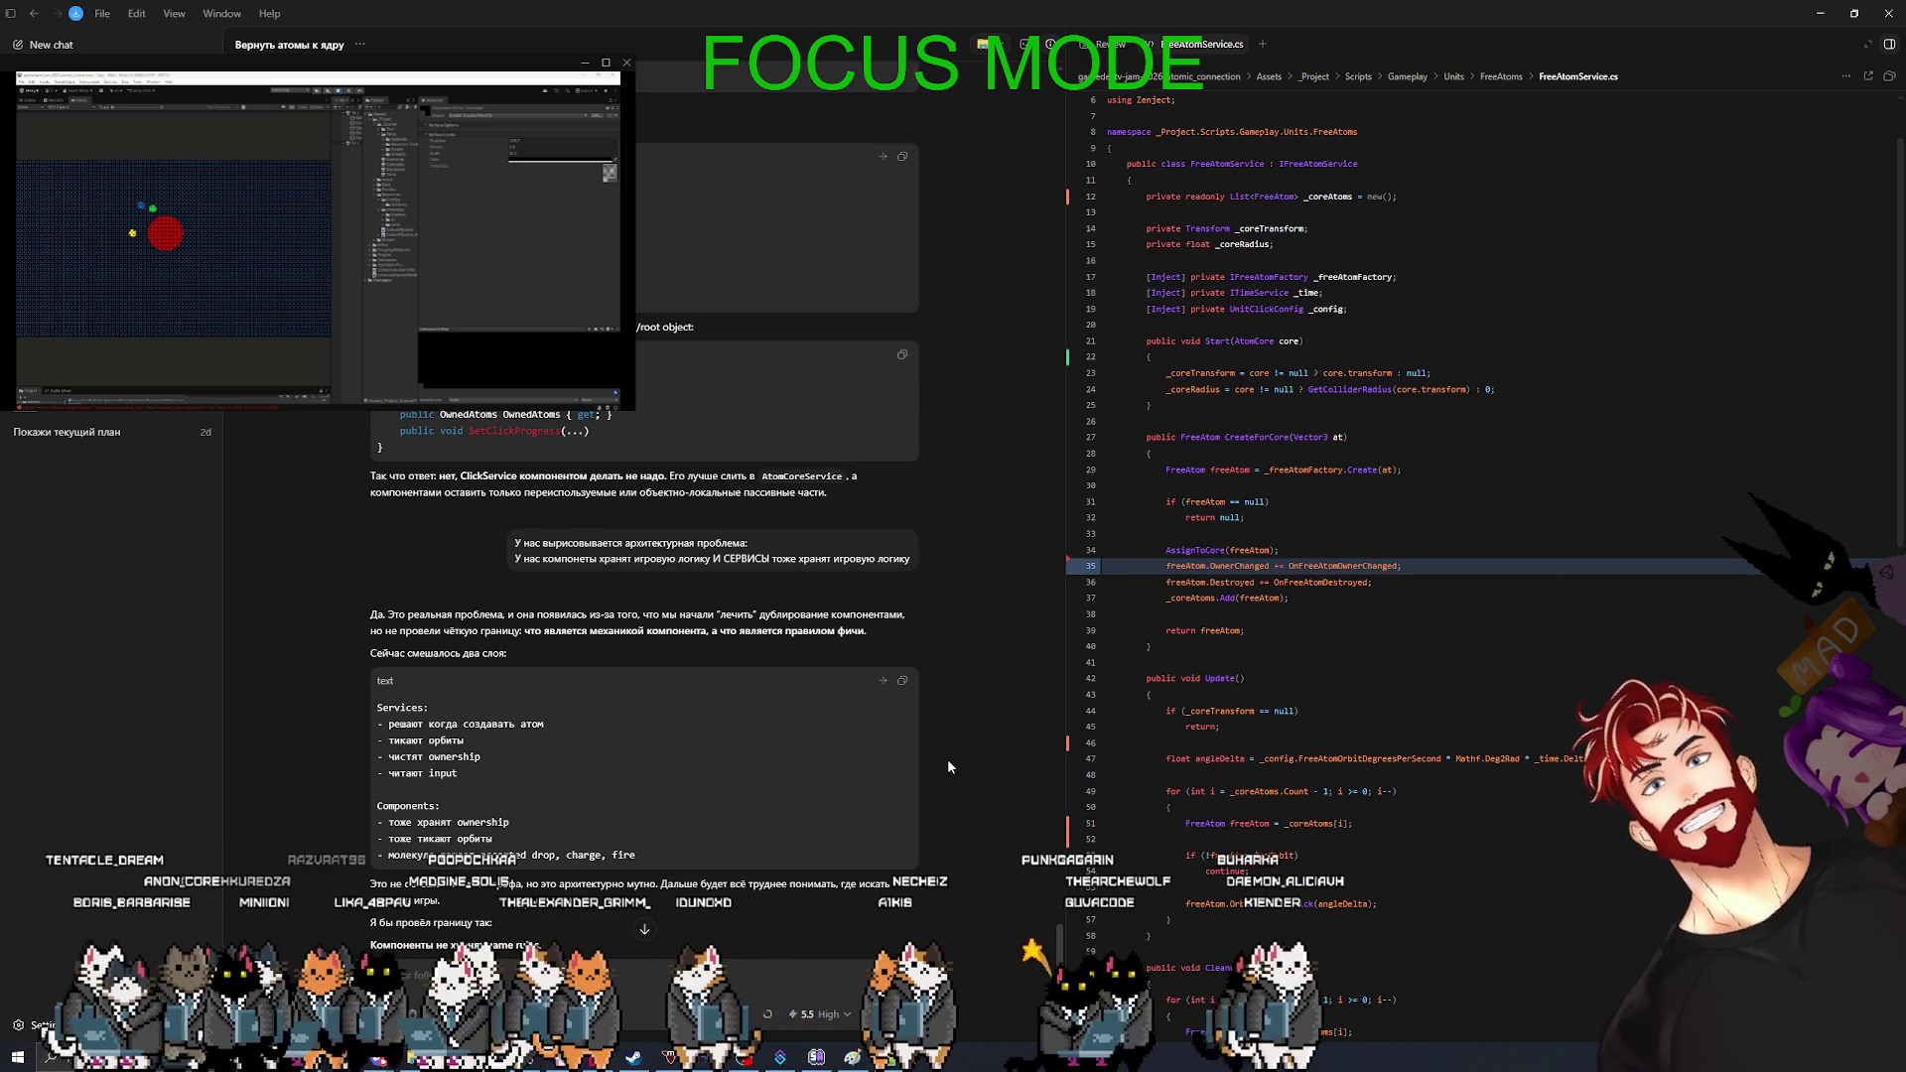
scroll(948, 766, "down", 2)
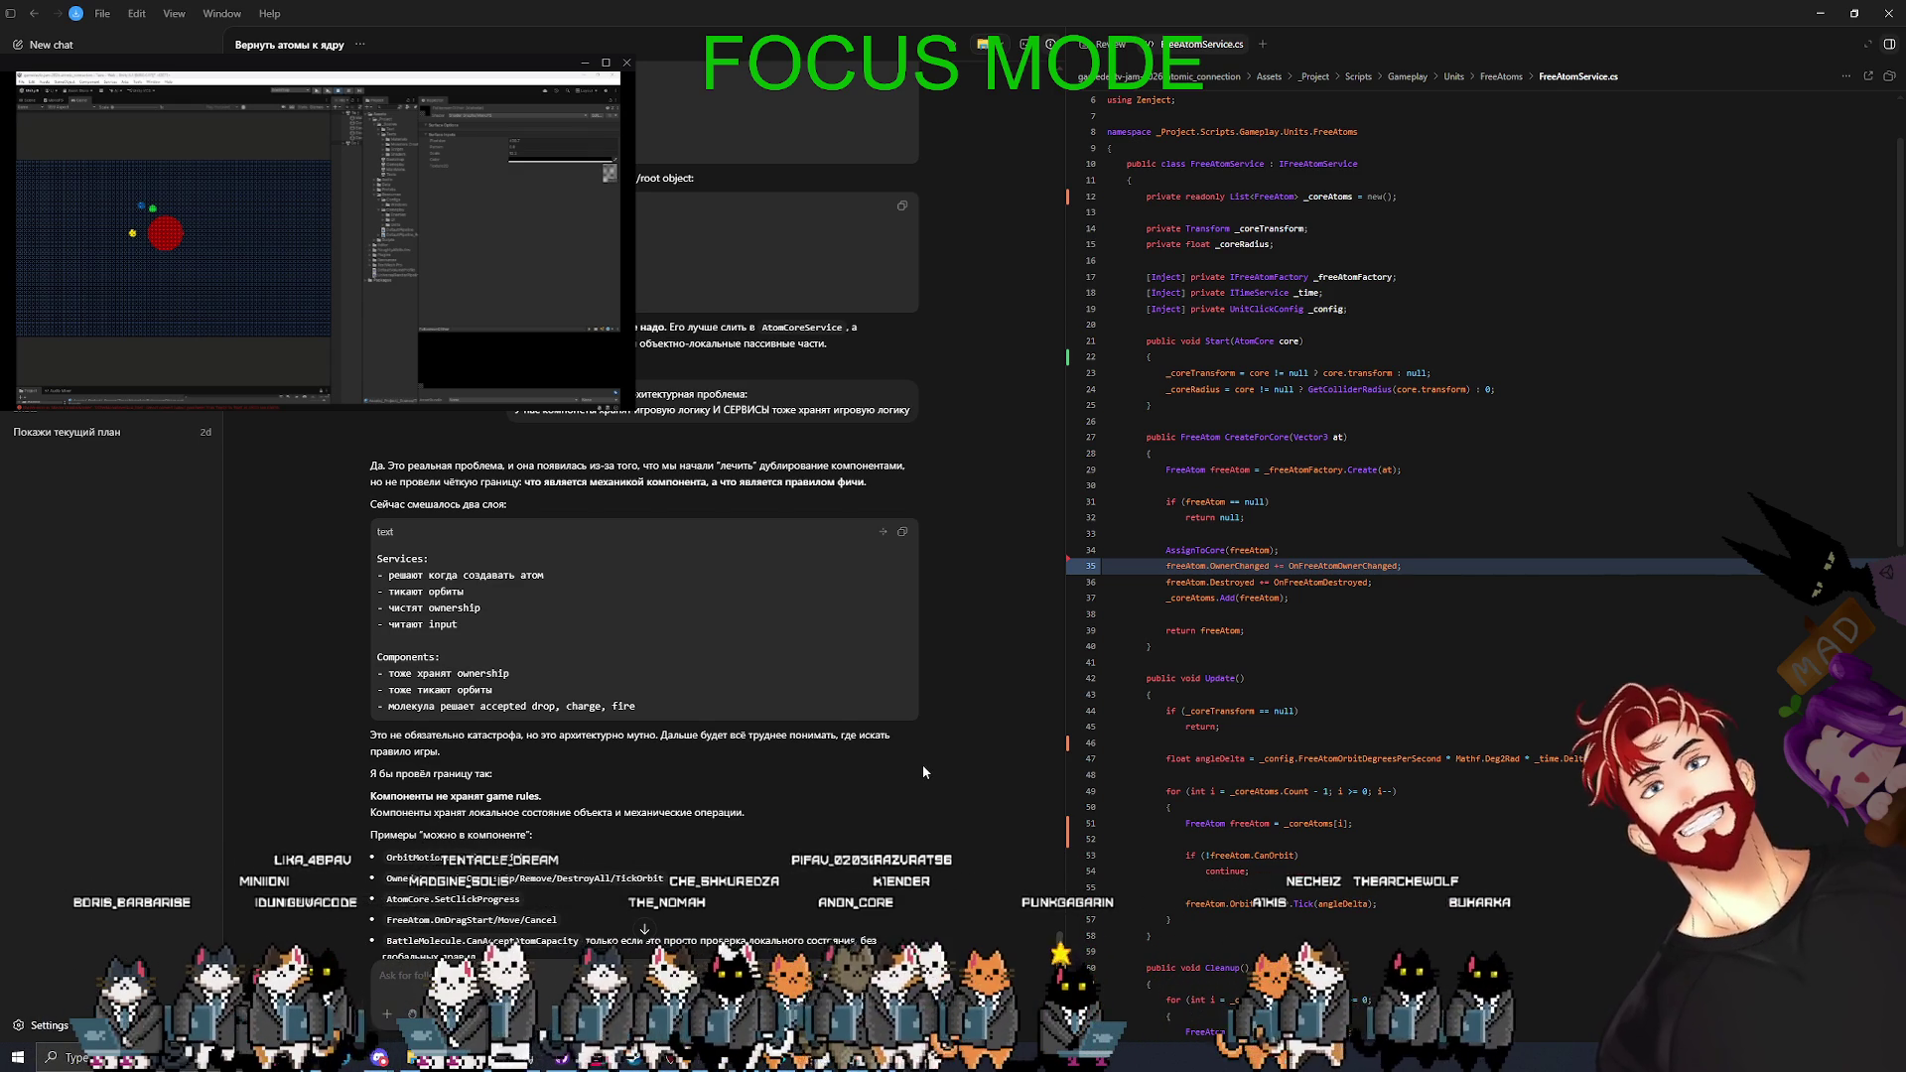
scroll(921, 766, "down", 1)
scroll(922, 769, "down", 4)
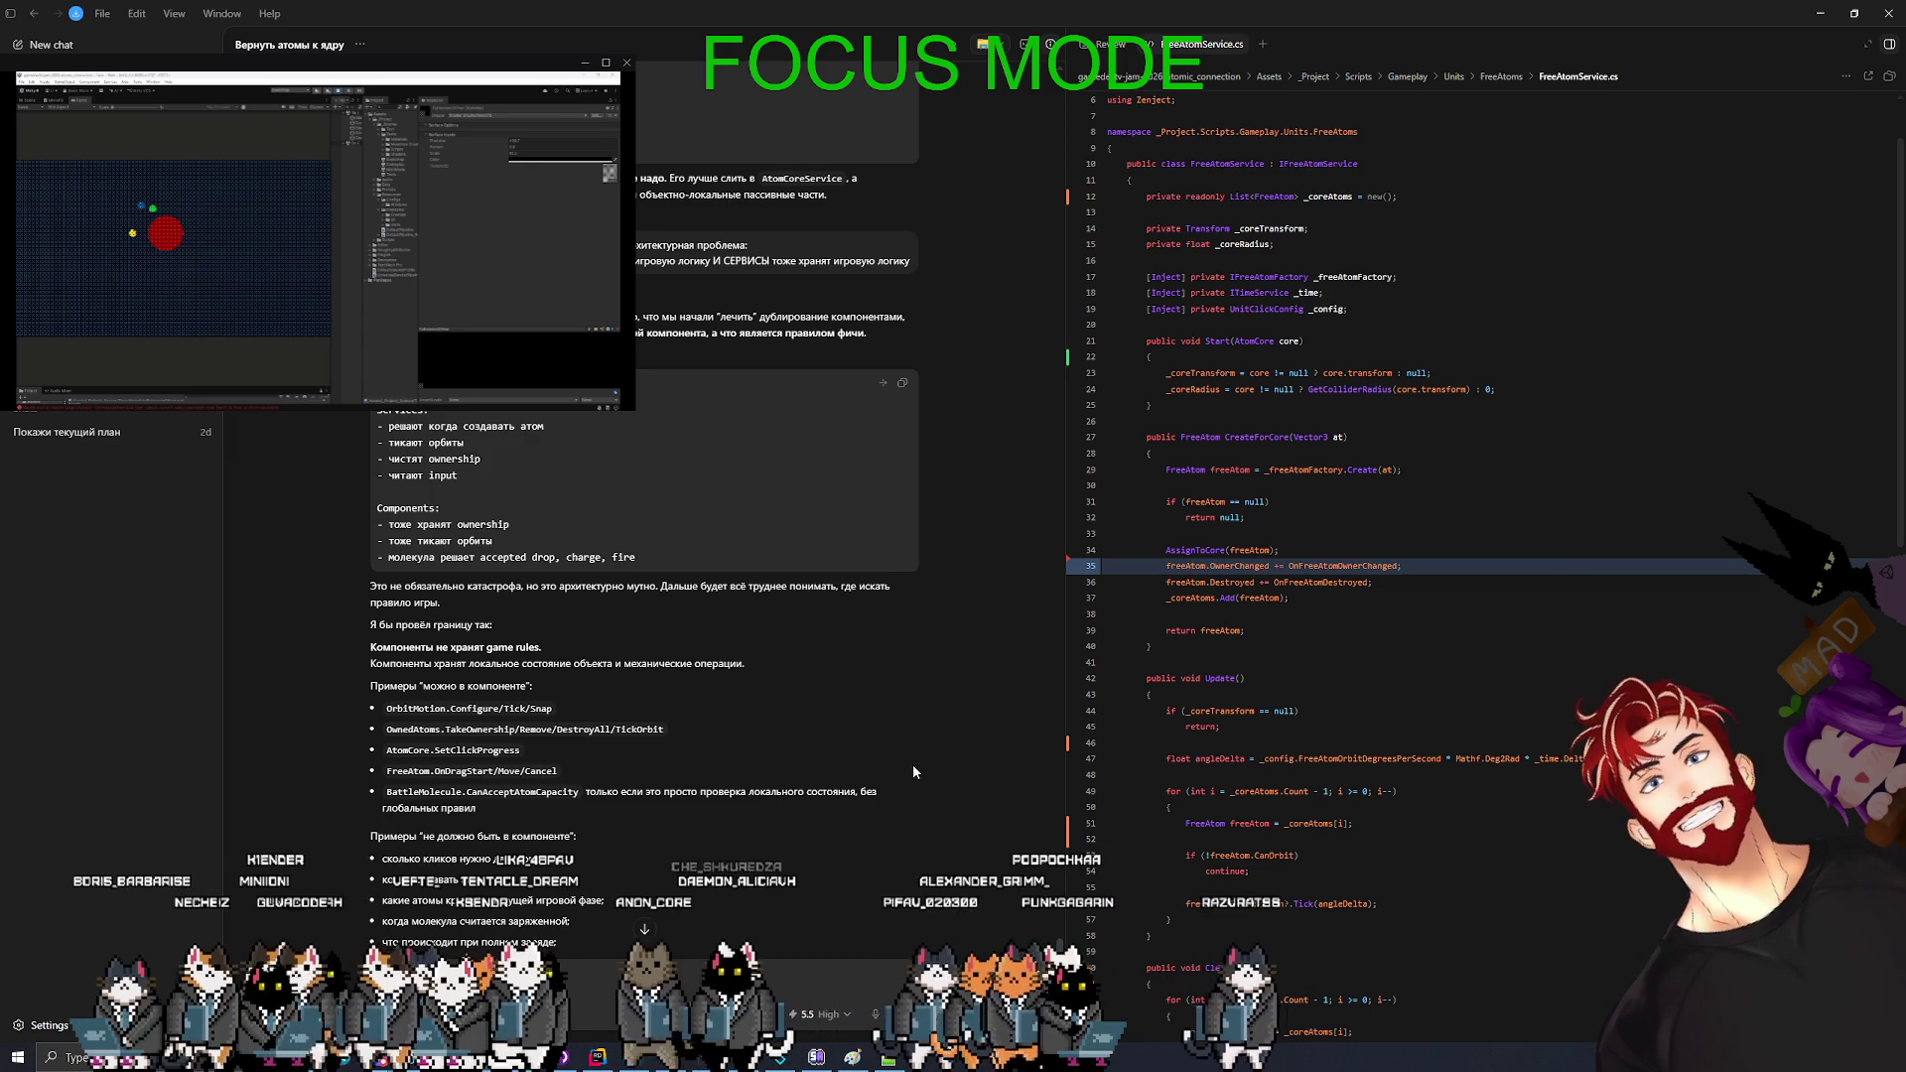
scroll(911, 764, "down", 1)
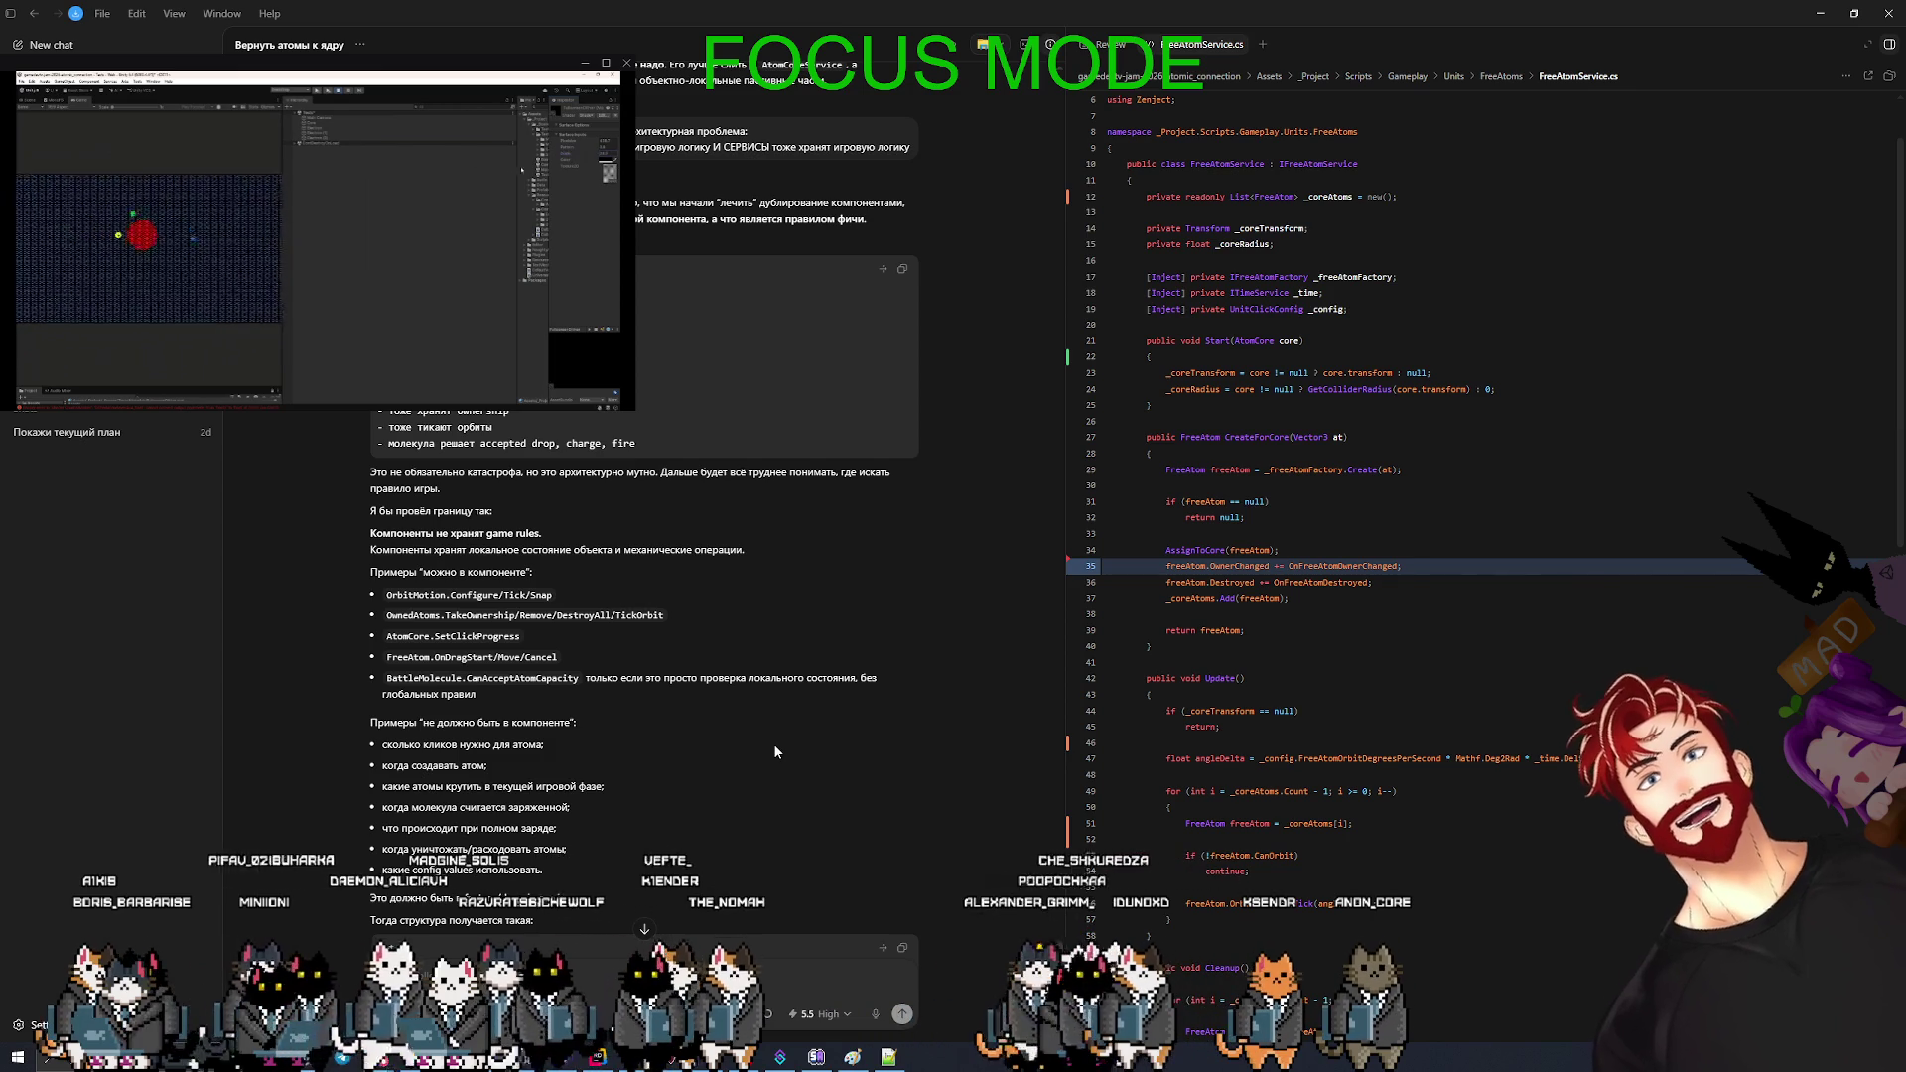
scroll(767, 731, "down", 1)
scroll(766, 728, "down", 2)
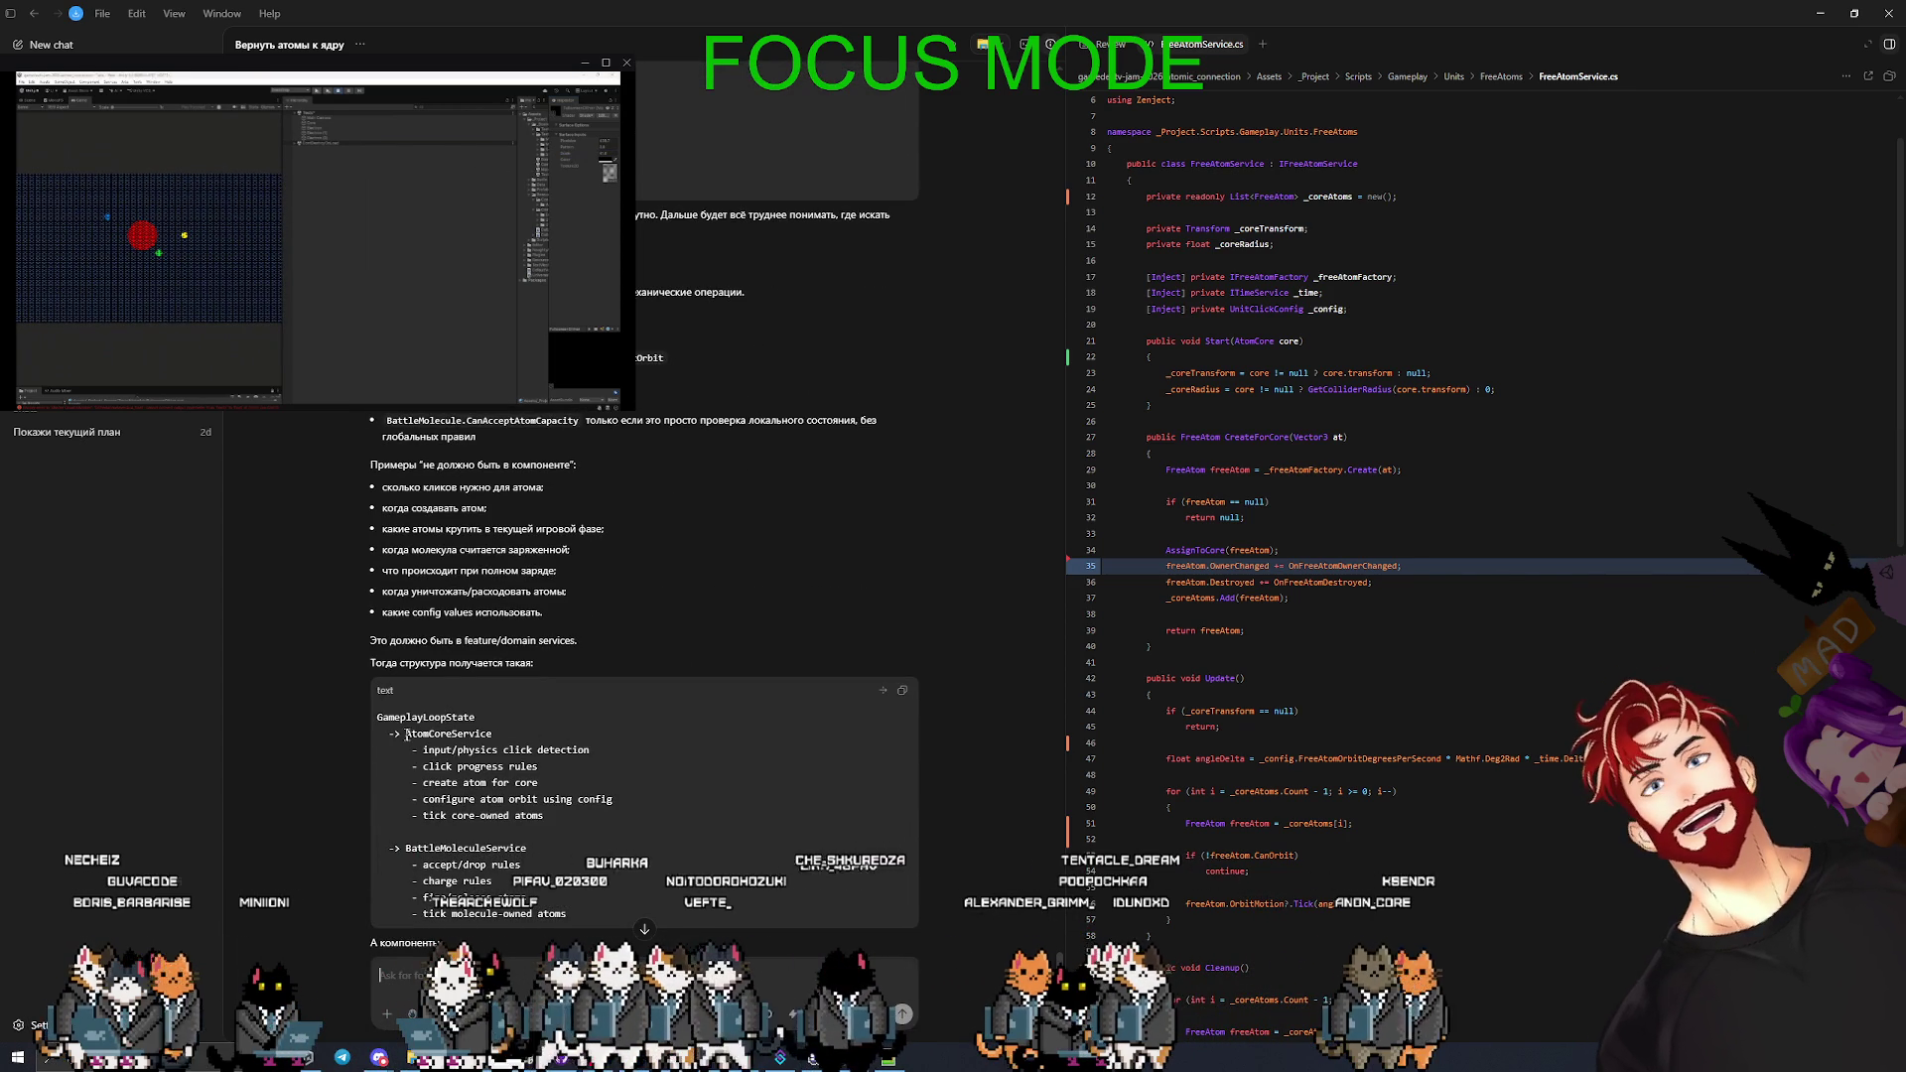
double_click(452, 734)
left_click(429, 754)
left_click_drag(424, 750, 602, 745)
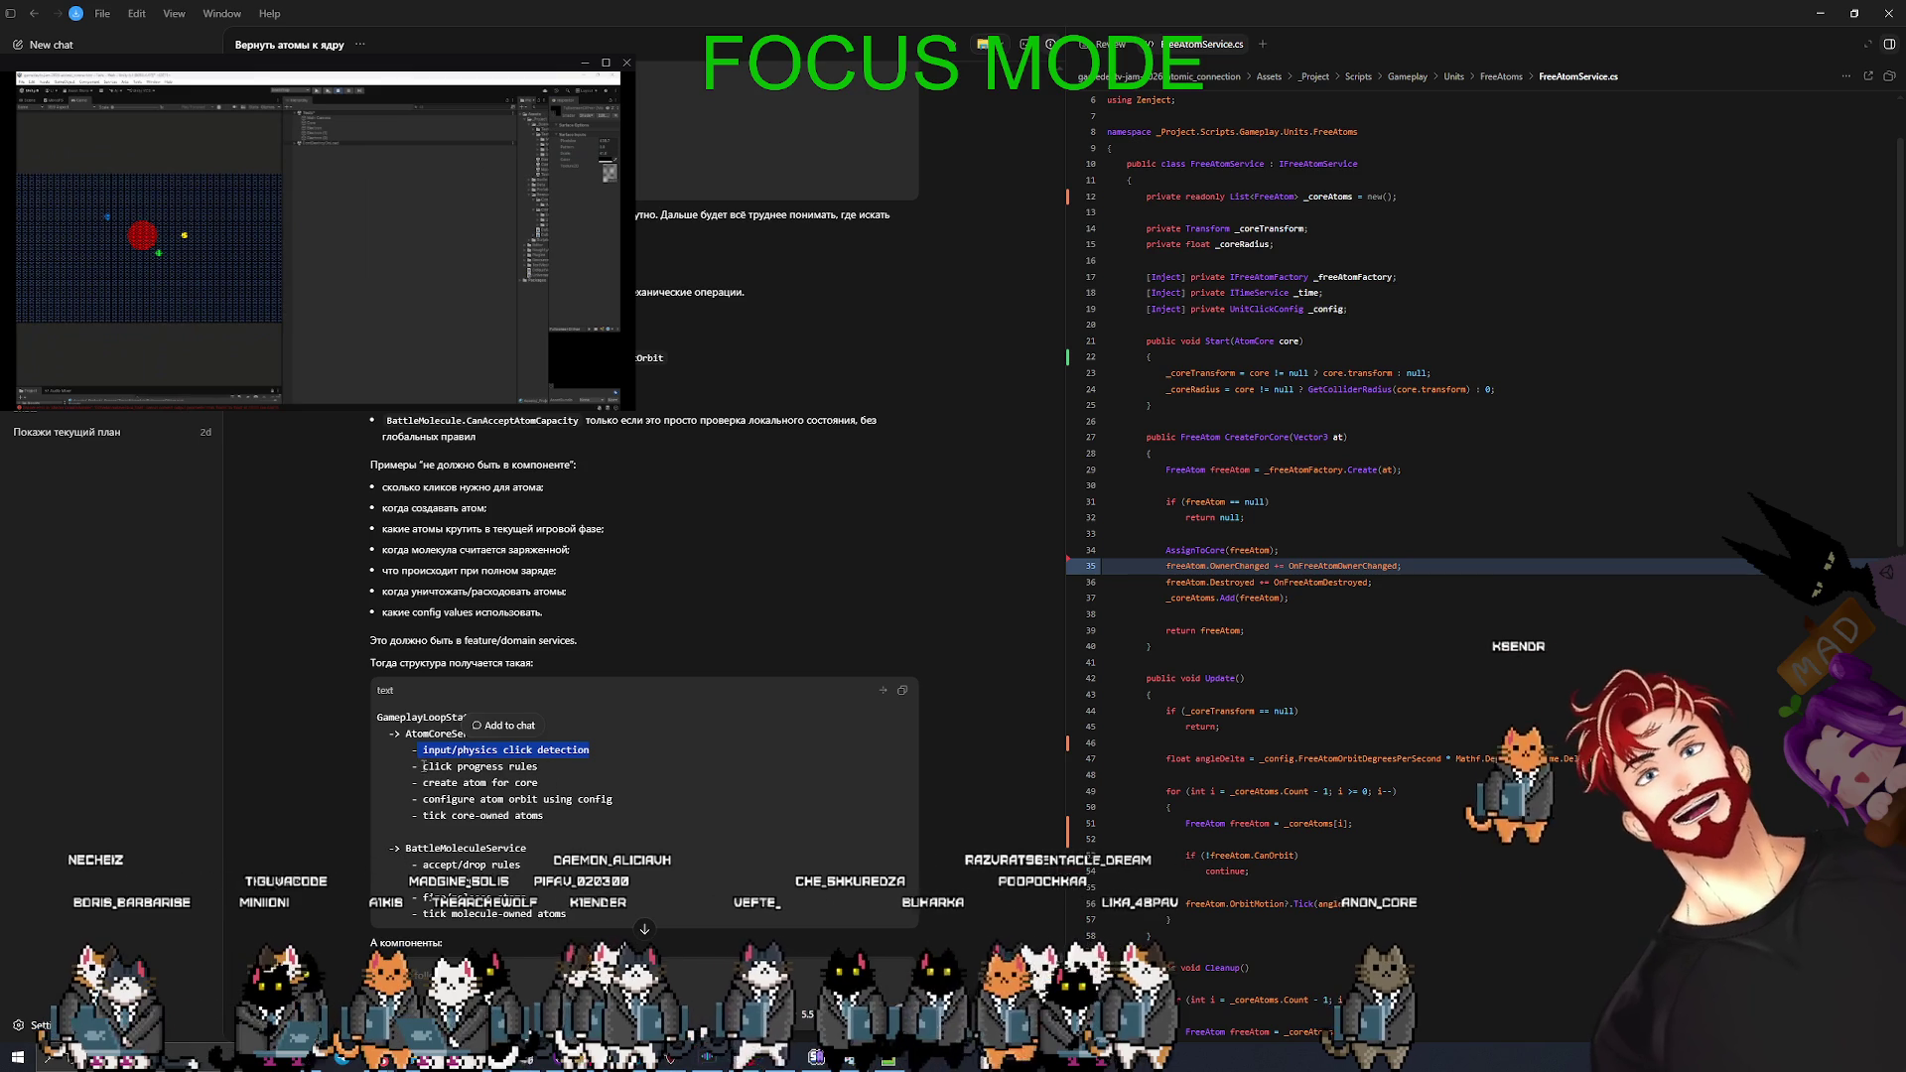
left_click_drag(423, 766, 537, 767)
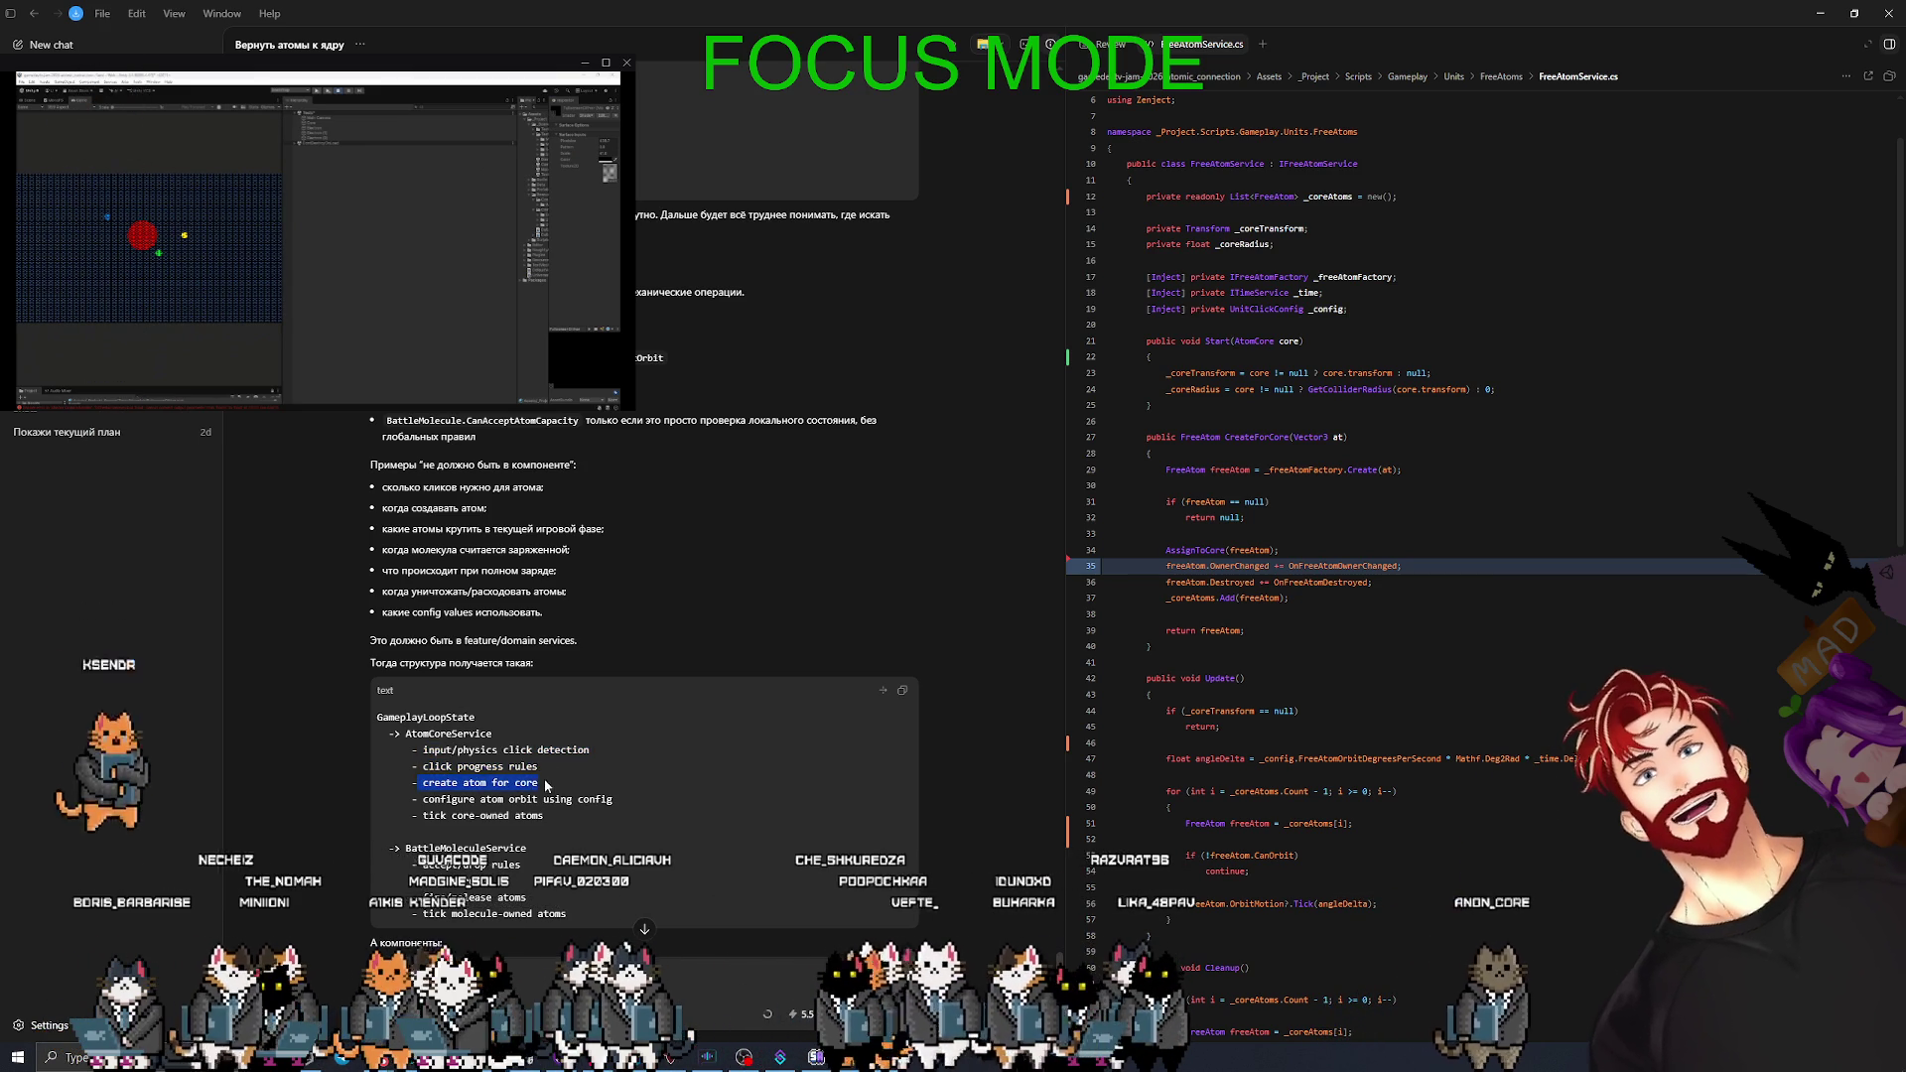
left_click_drag(541, 784, 417, 800)
left_click_drag(640, 788, 635, 794)
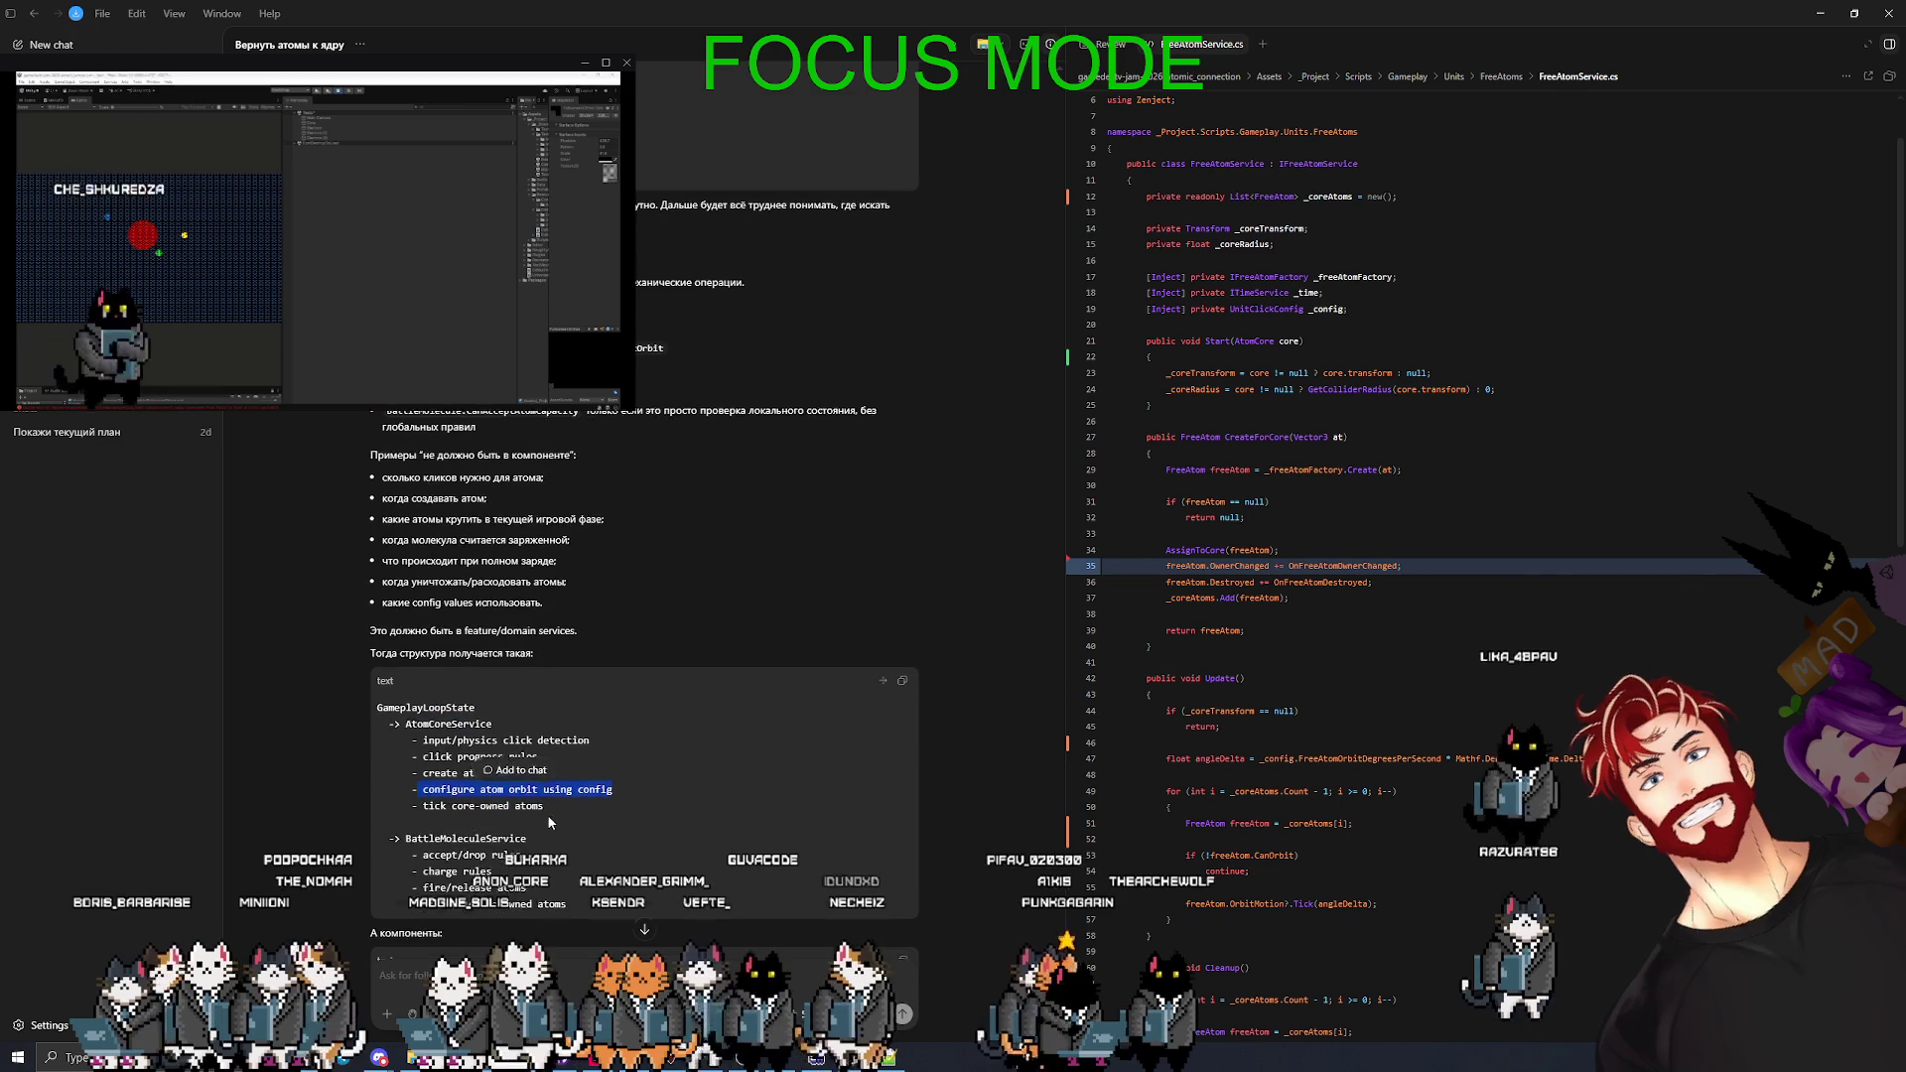
scroll(548, 812, "down", 2)
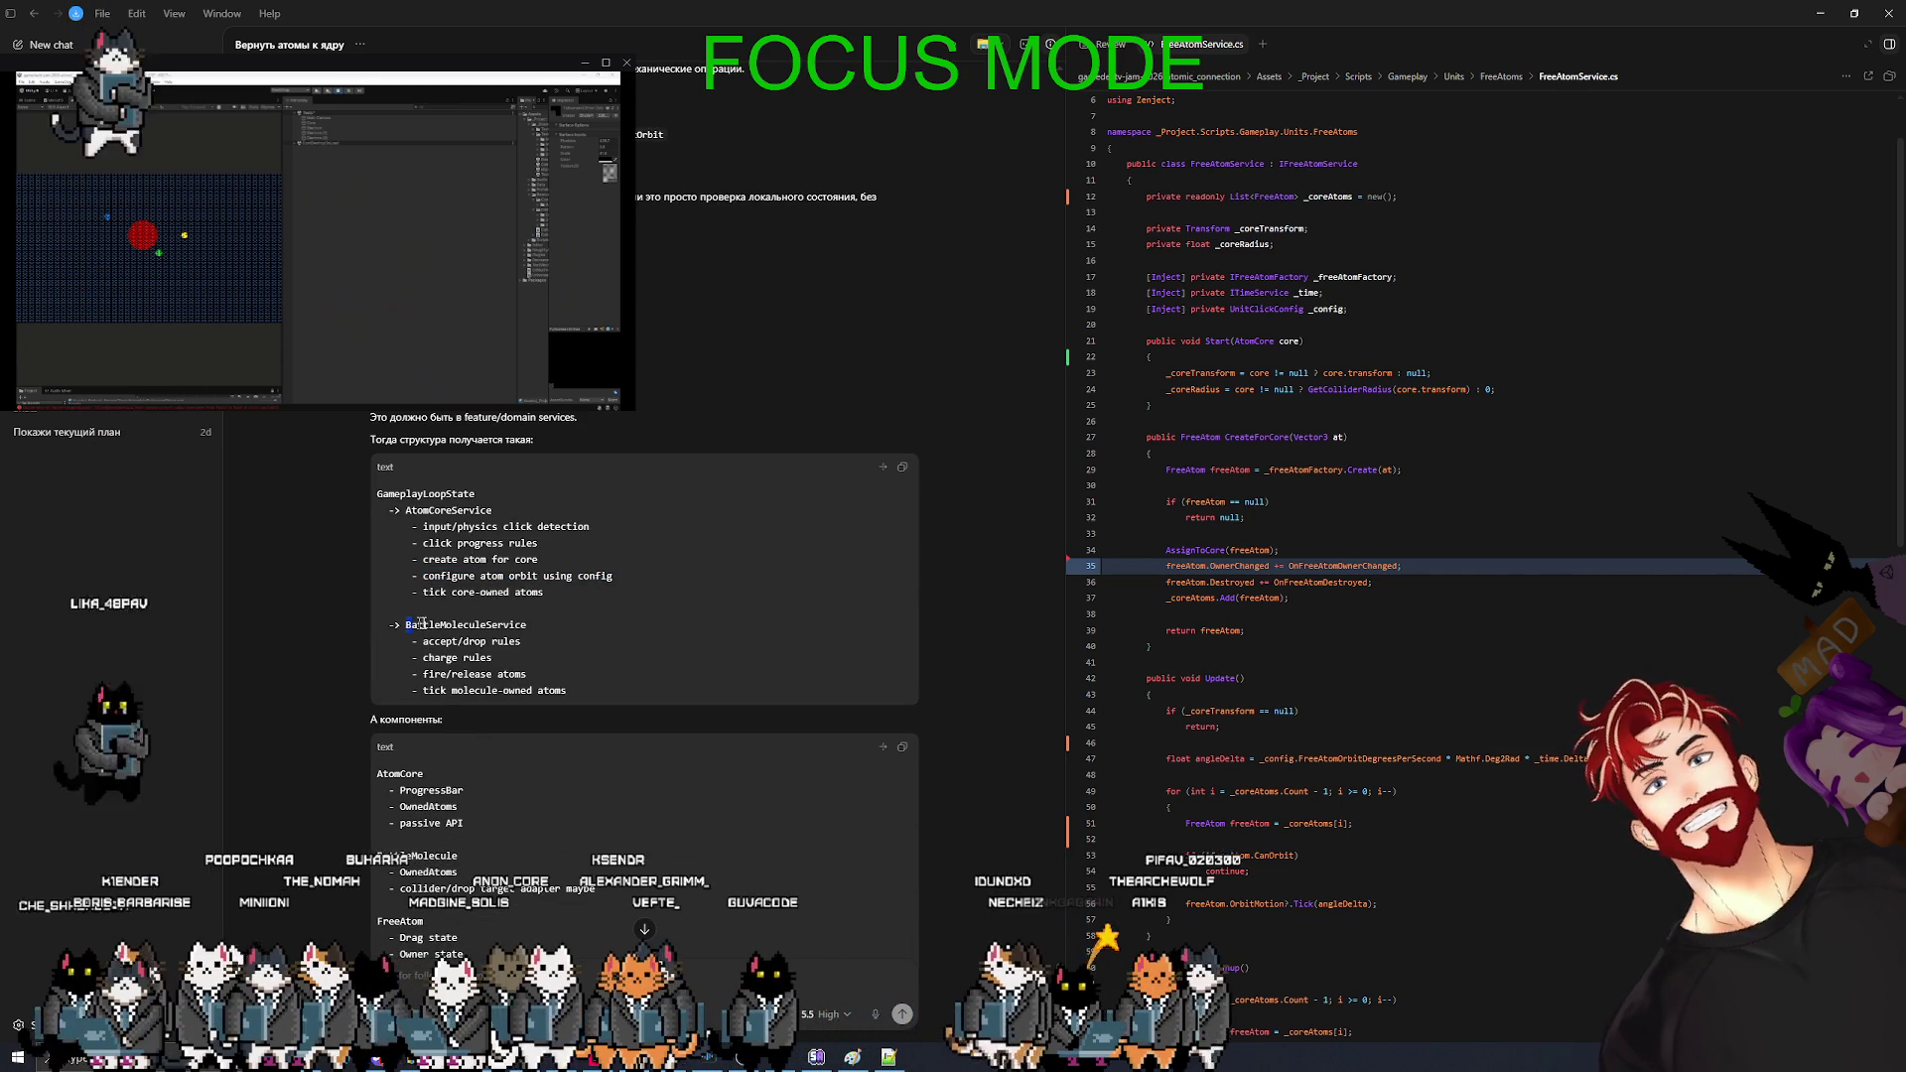
mouse_move(405, 624)
left_mouse_down()
mouse_move(528, 624)
mouse_move(511, 659)
mouse_move(558, 677)
left_mouse_up()
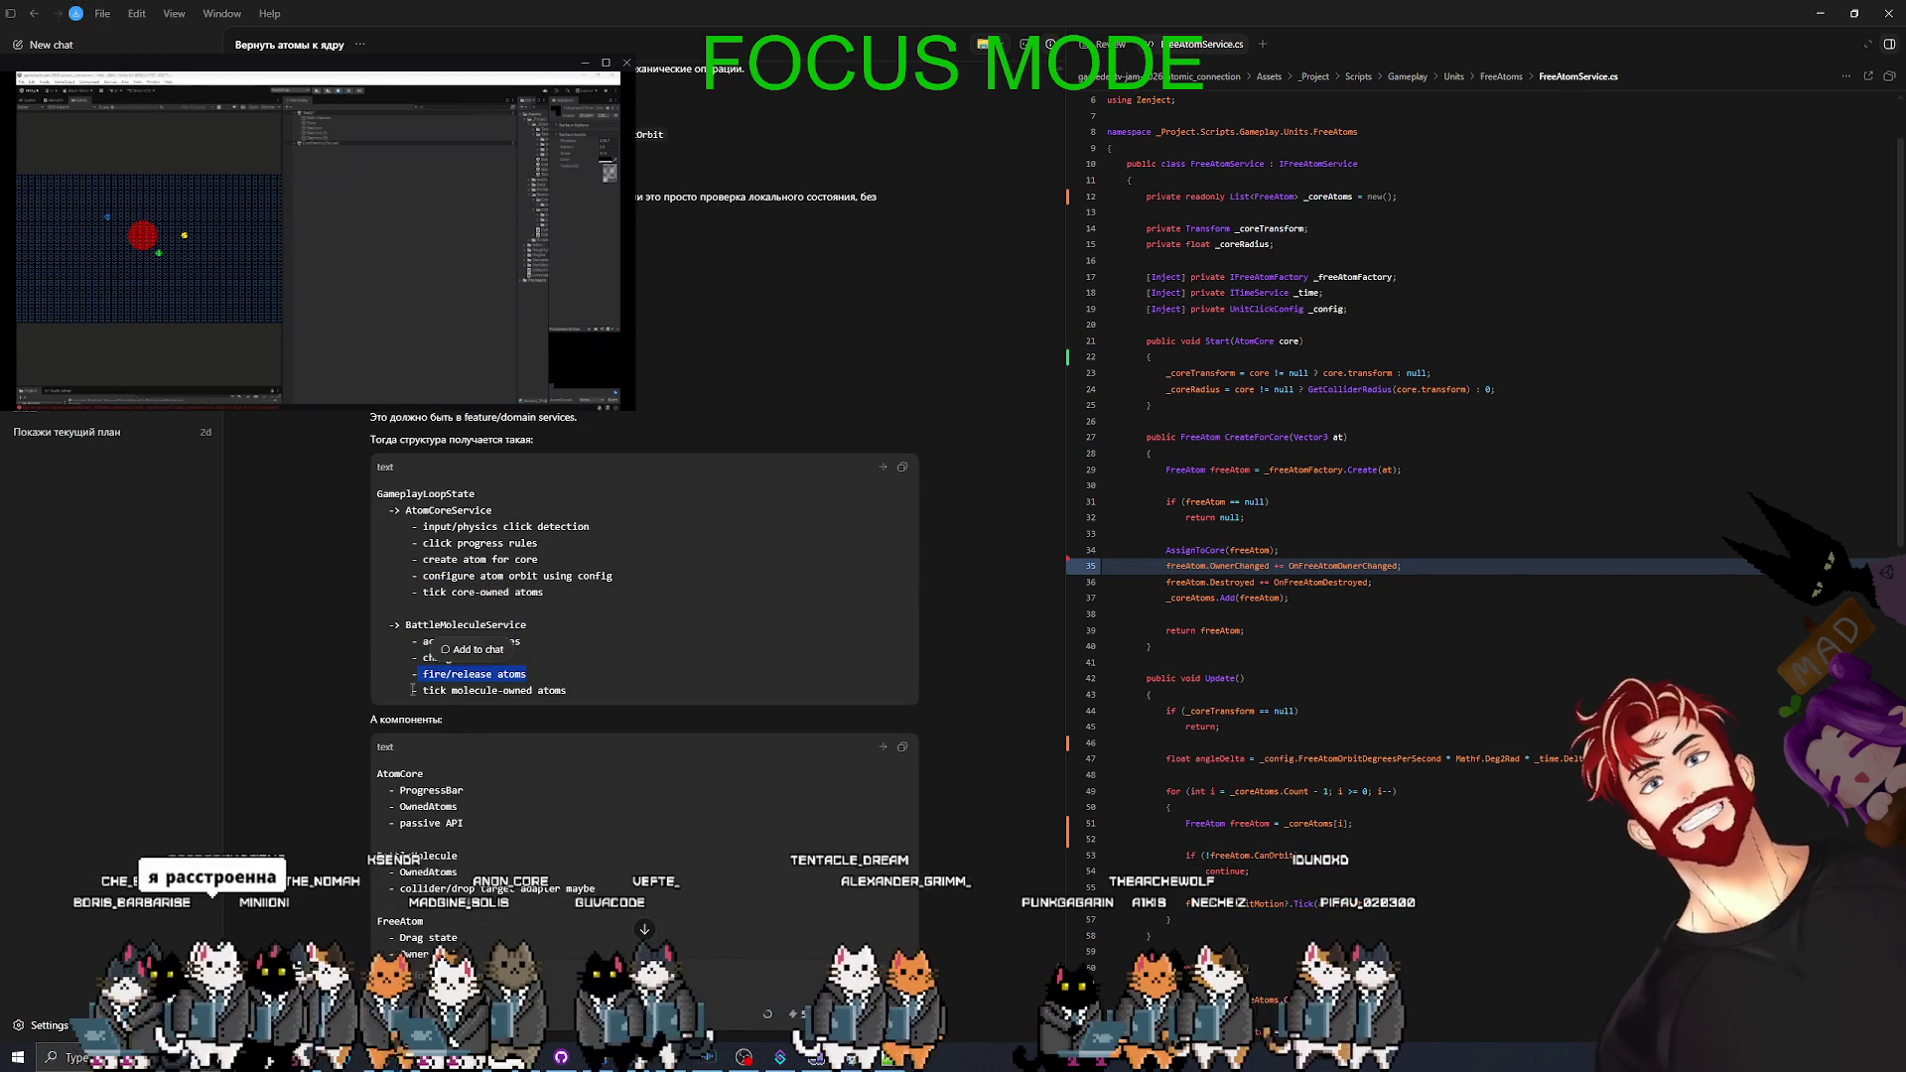
left_click(584, 693)
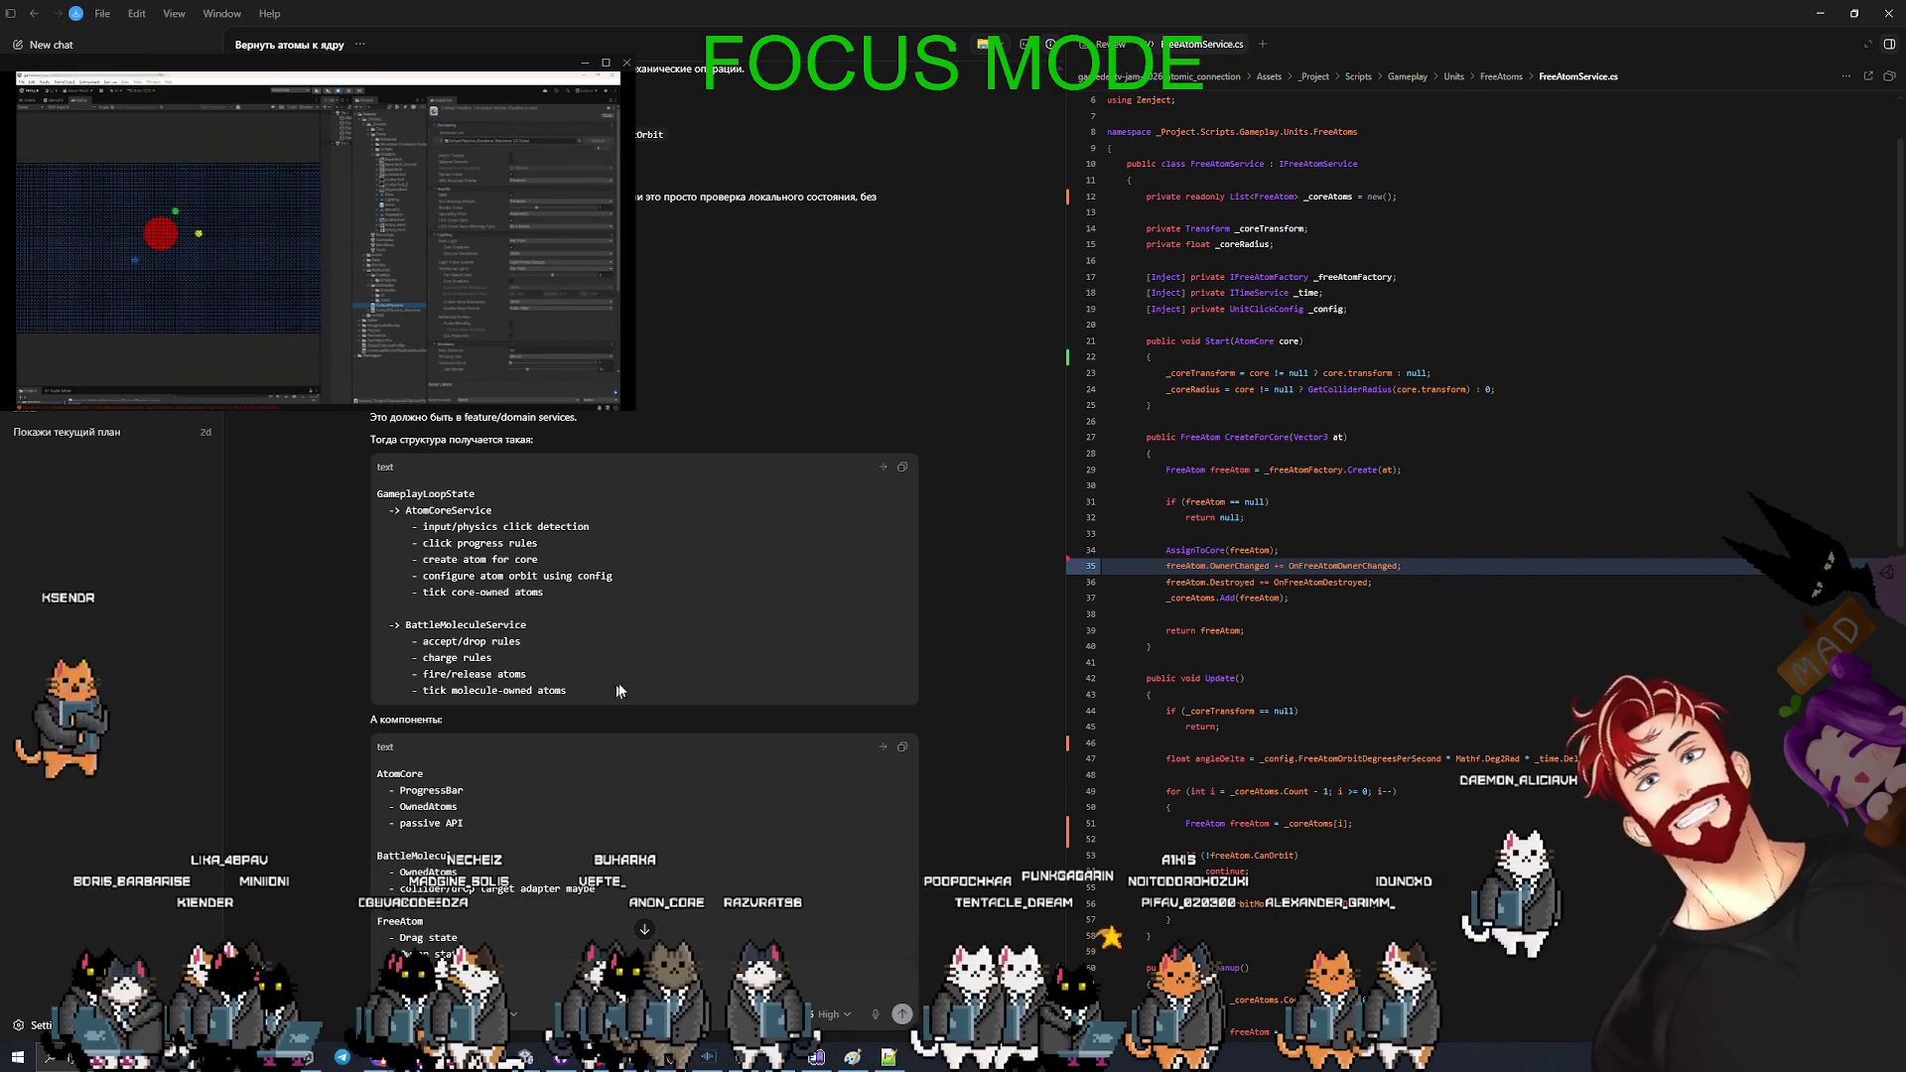
- Scroll through Codex's finished reply: services own game rules, components expose capabilities, plus a five-step refactoring plan
scroll(635, 695, "down", 3)
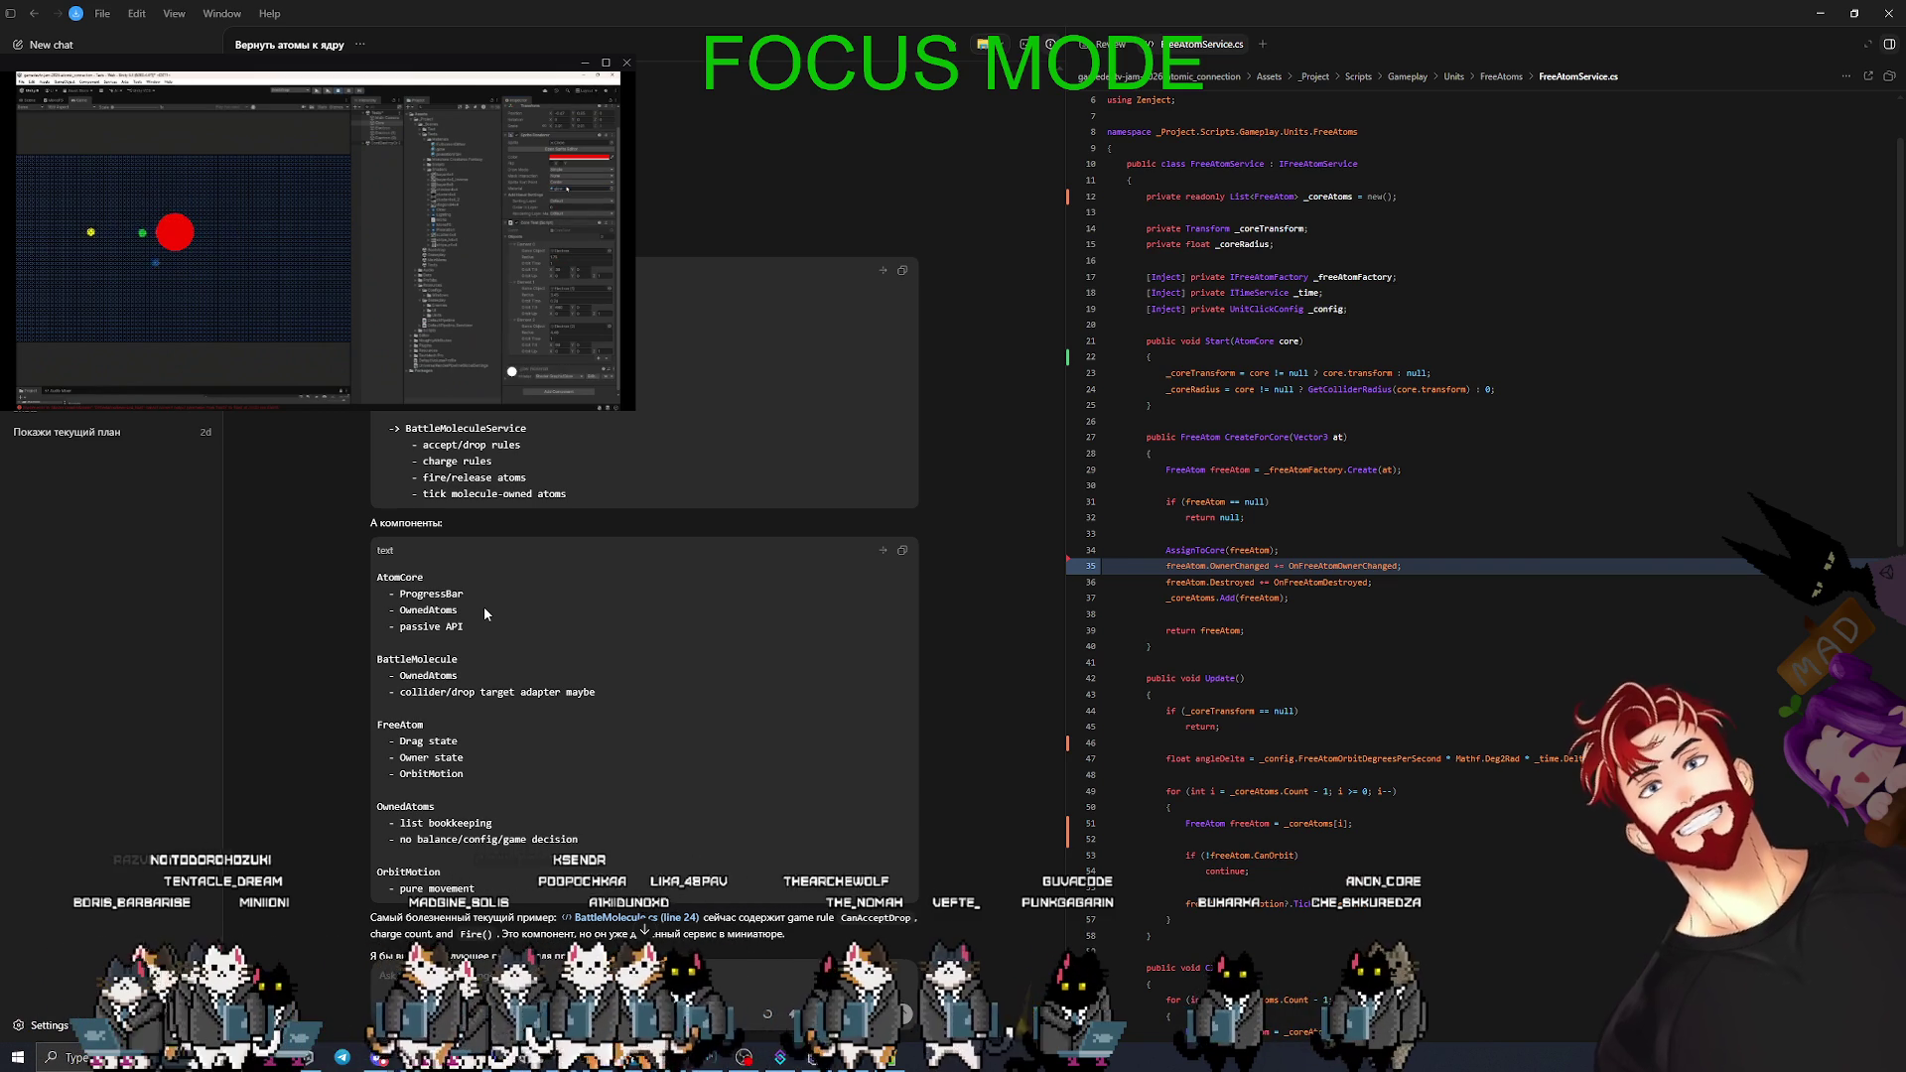
scroll(497, 658, "down", 3)
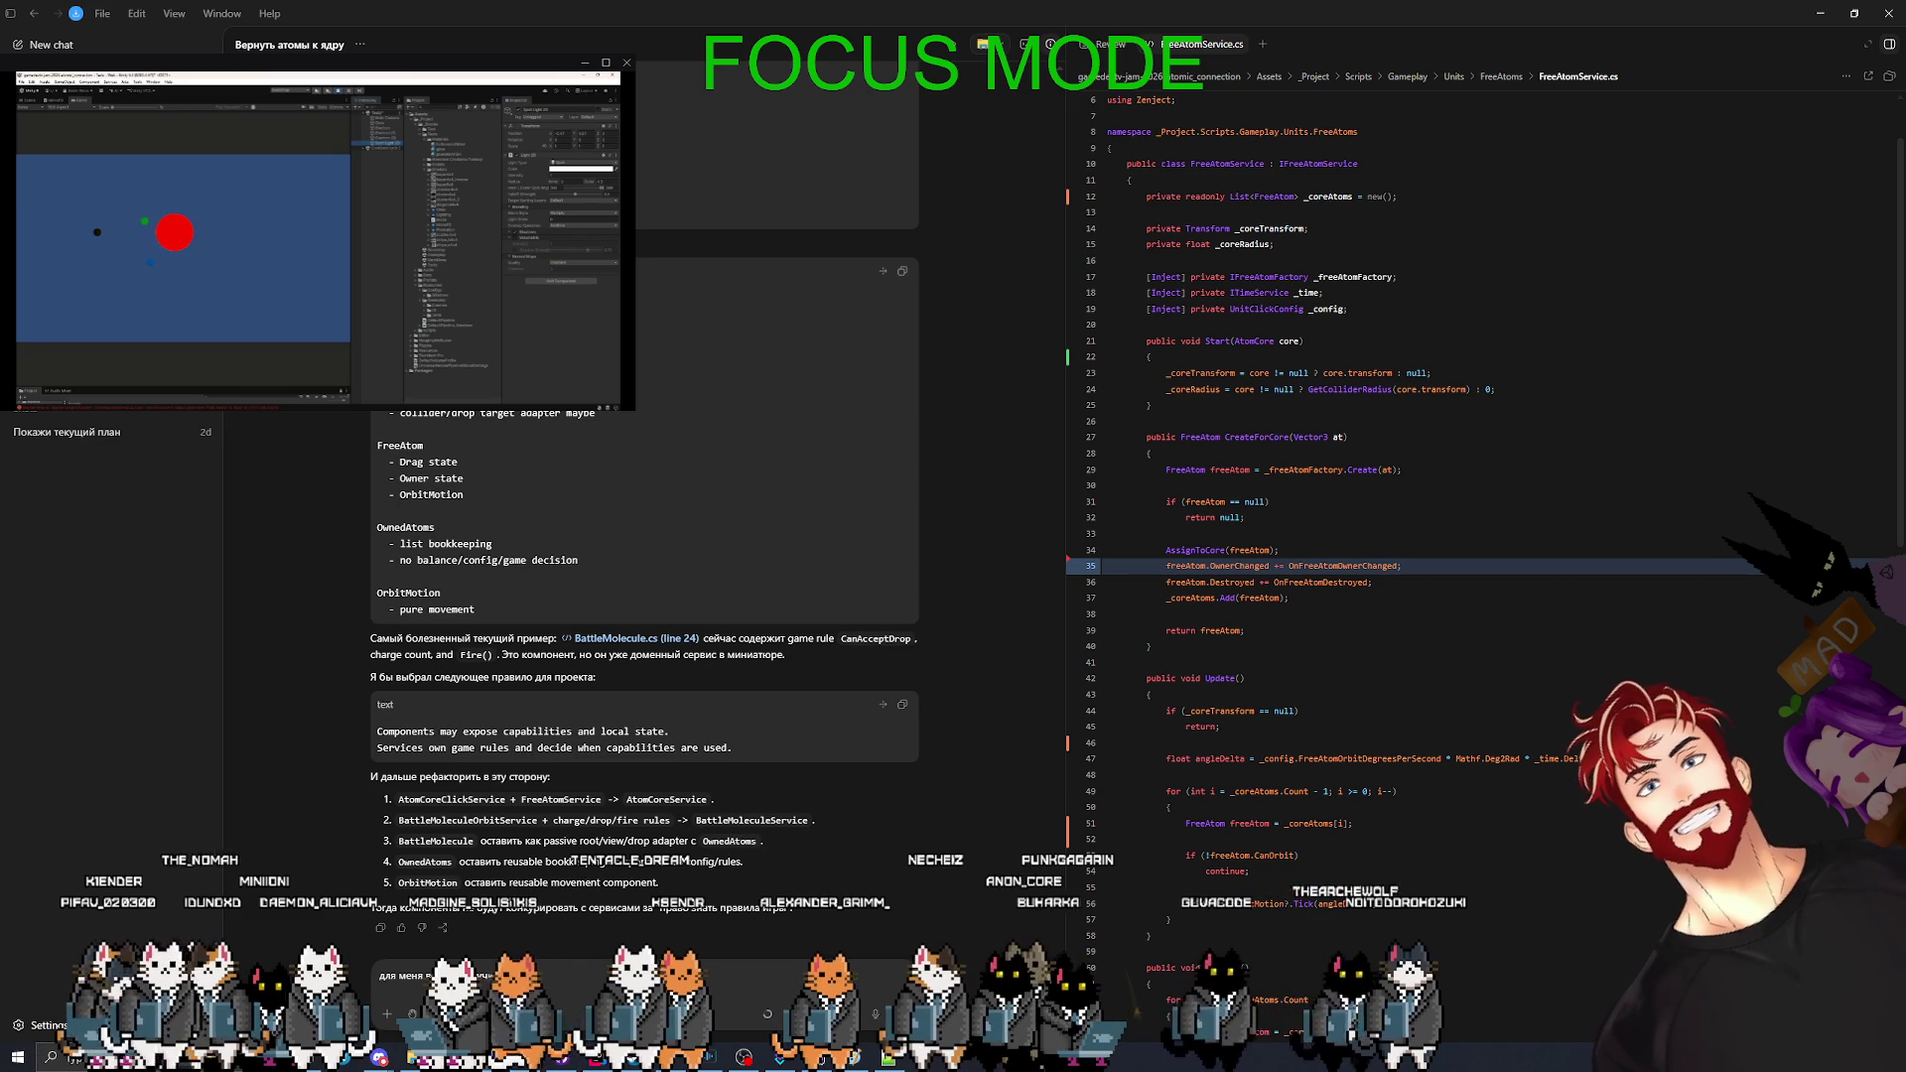
- Finish and send the question on where the clear boundary lies between a game rule and a component
type("т неявно.")
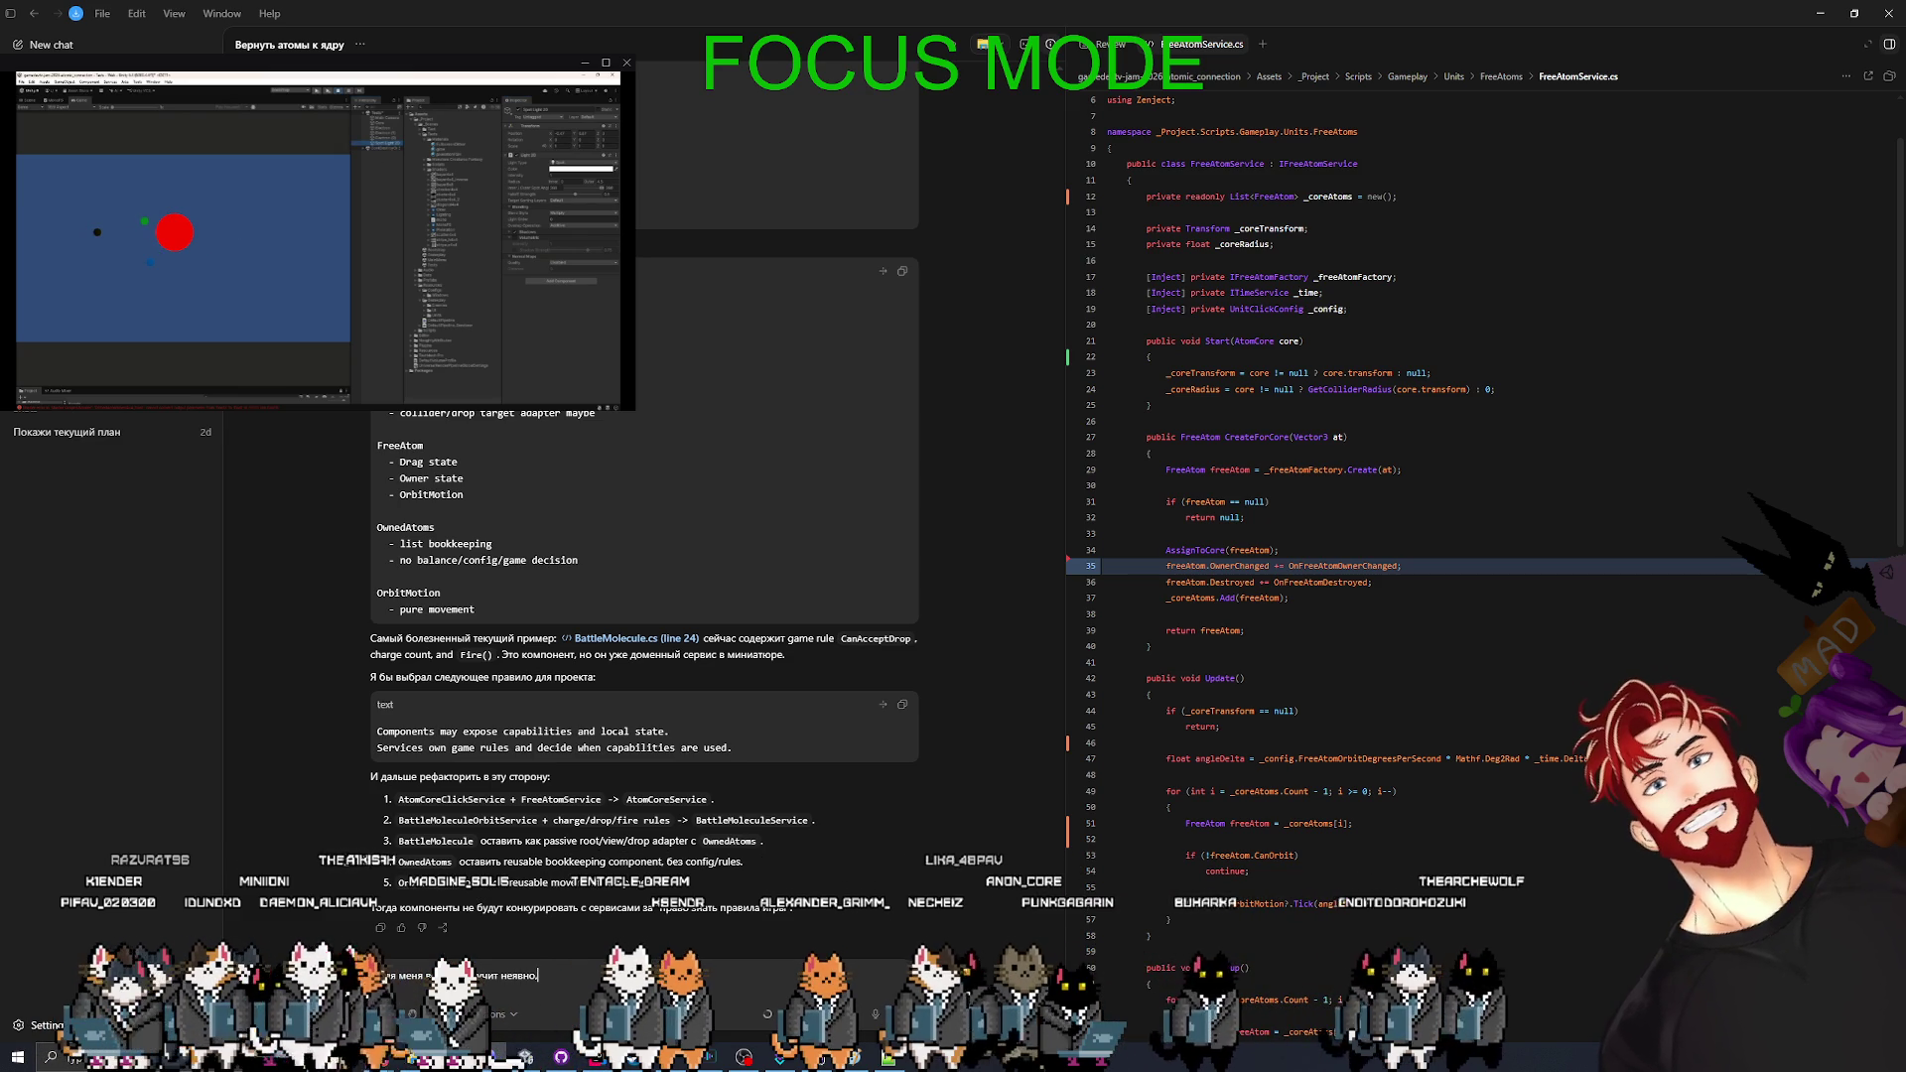
type("ету чёткой грани")
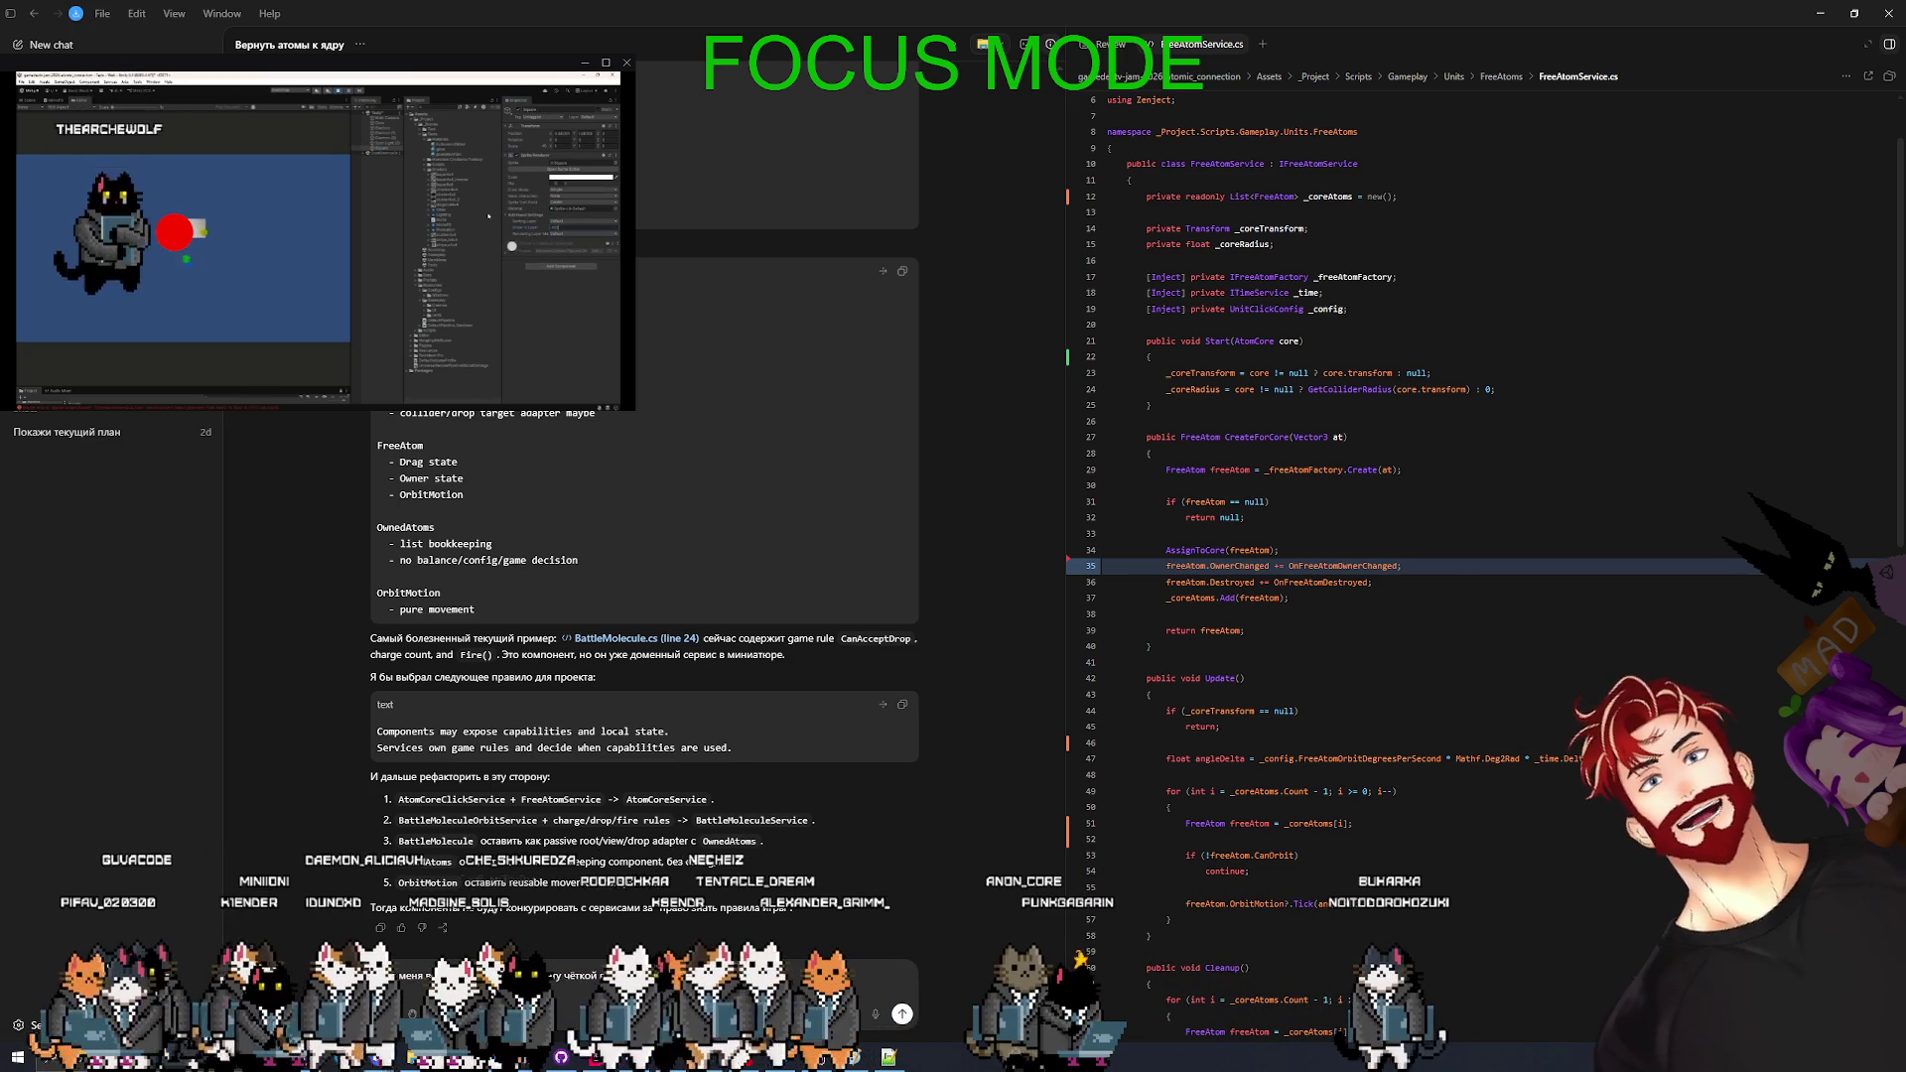
type("цы чт")
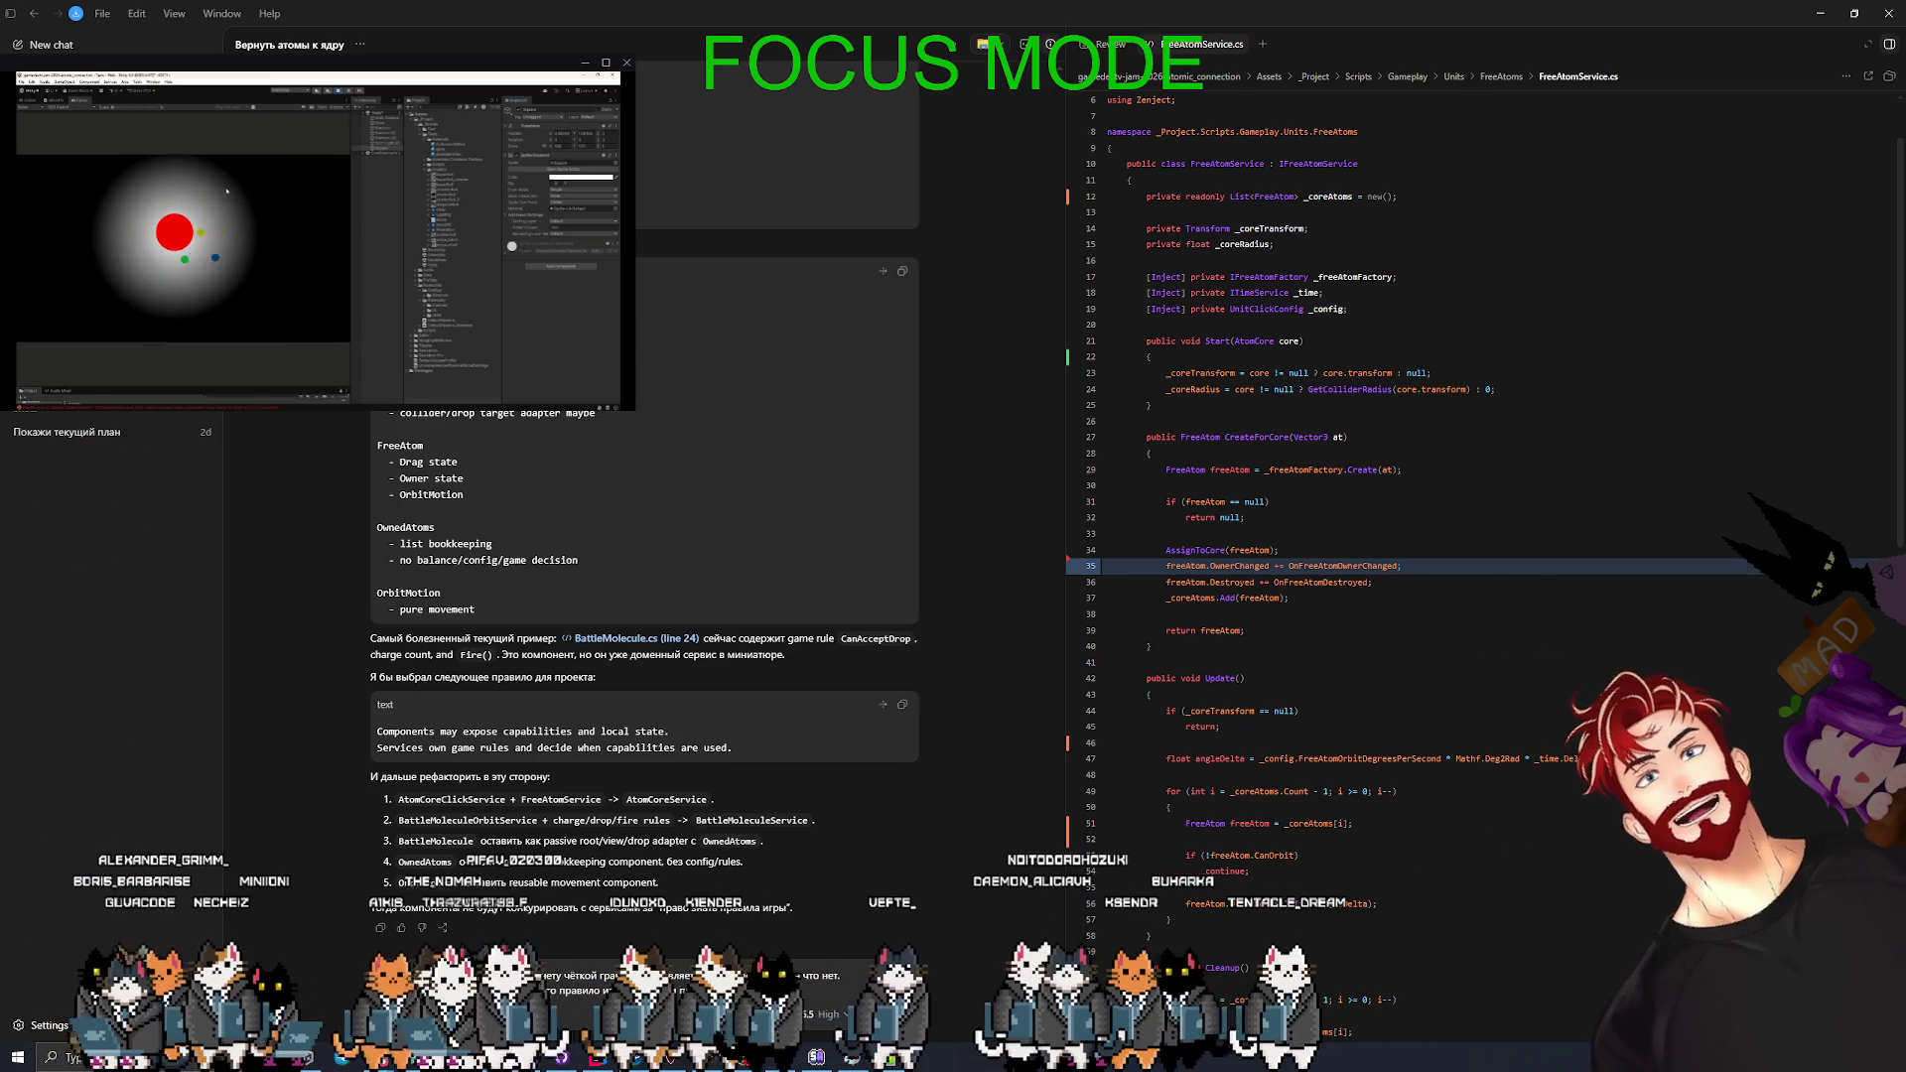
key("Return")
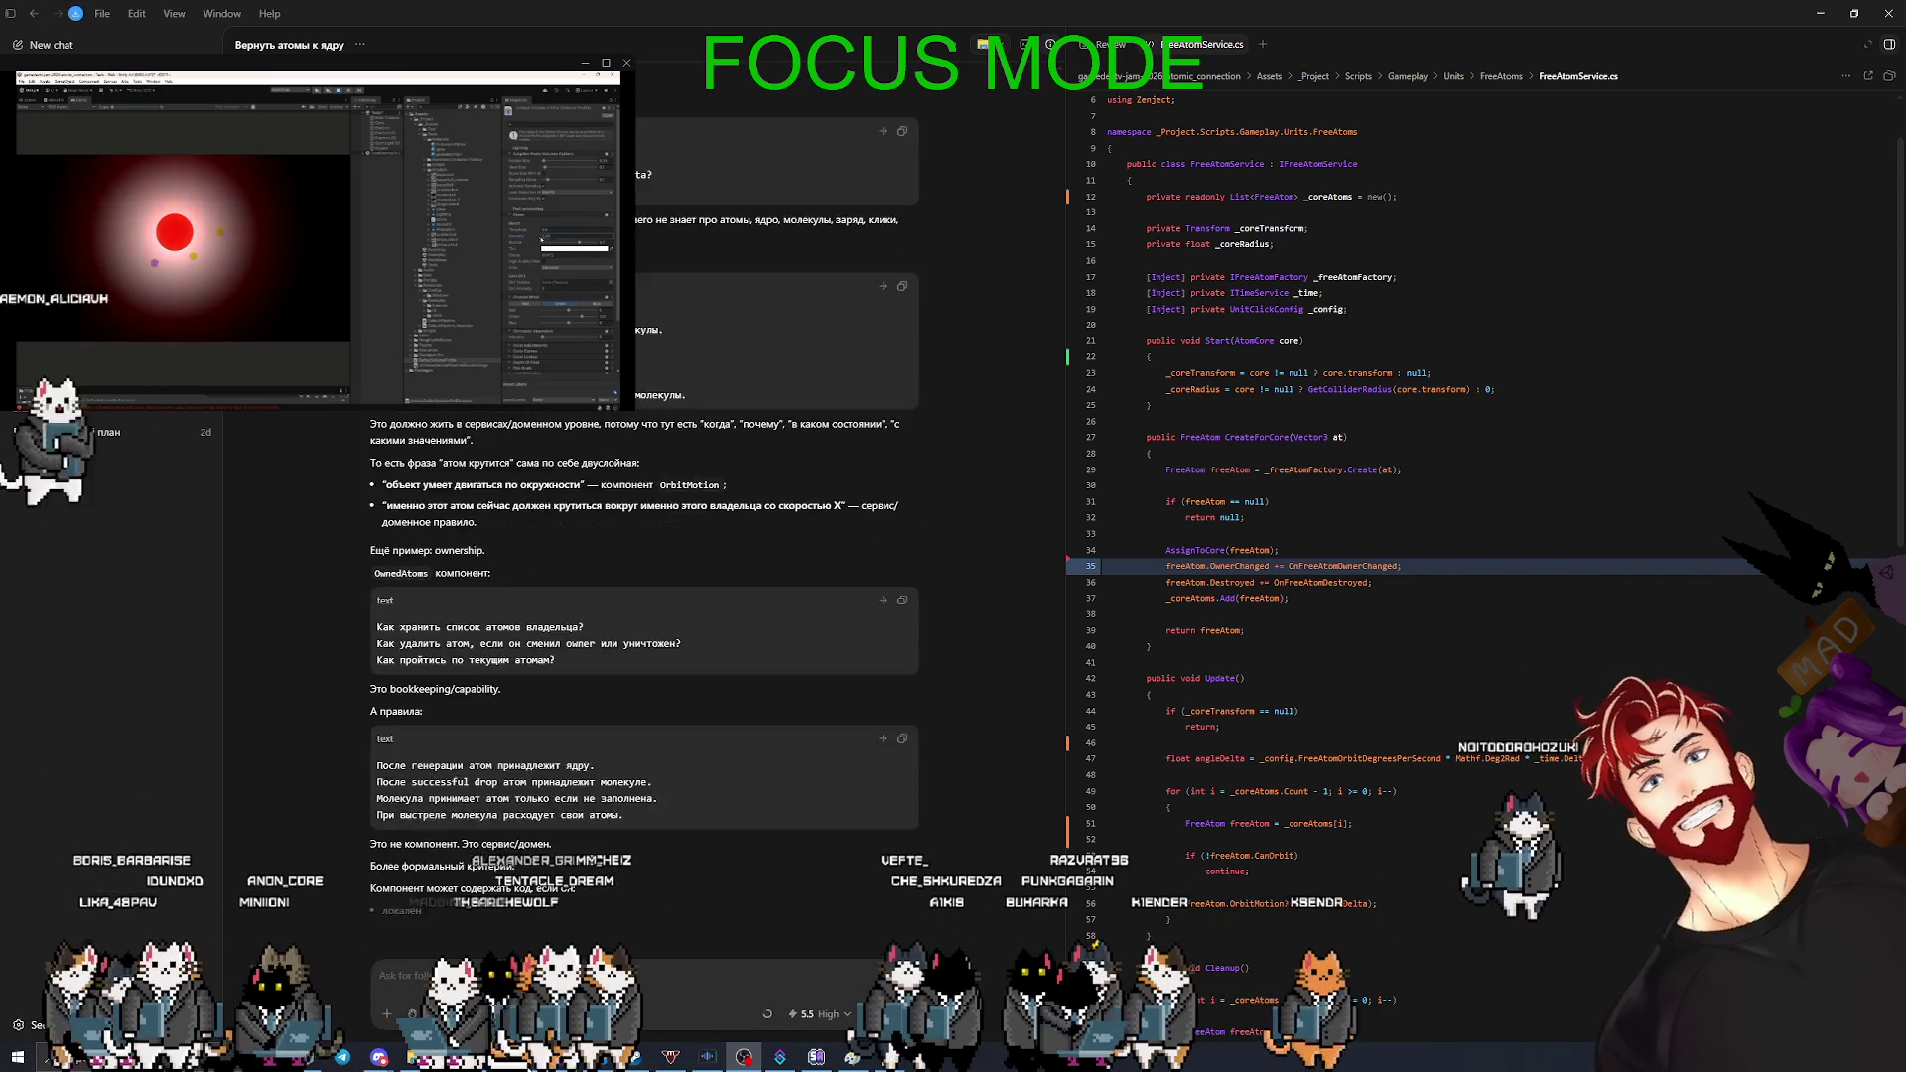
- Bring Unity forward while its scripts recompile, then switch to the Discord window
left_click(739, 1054)
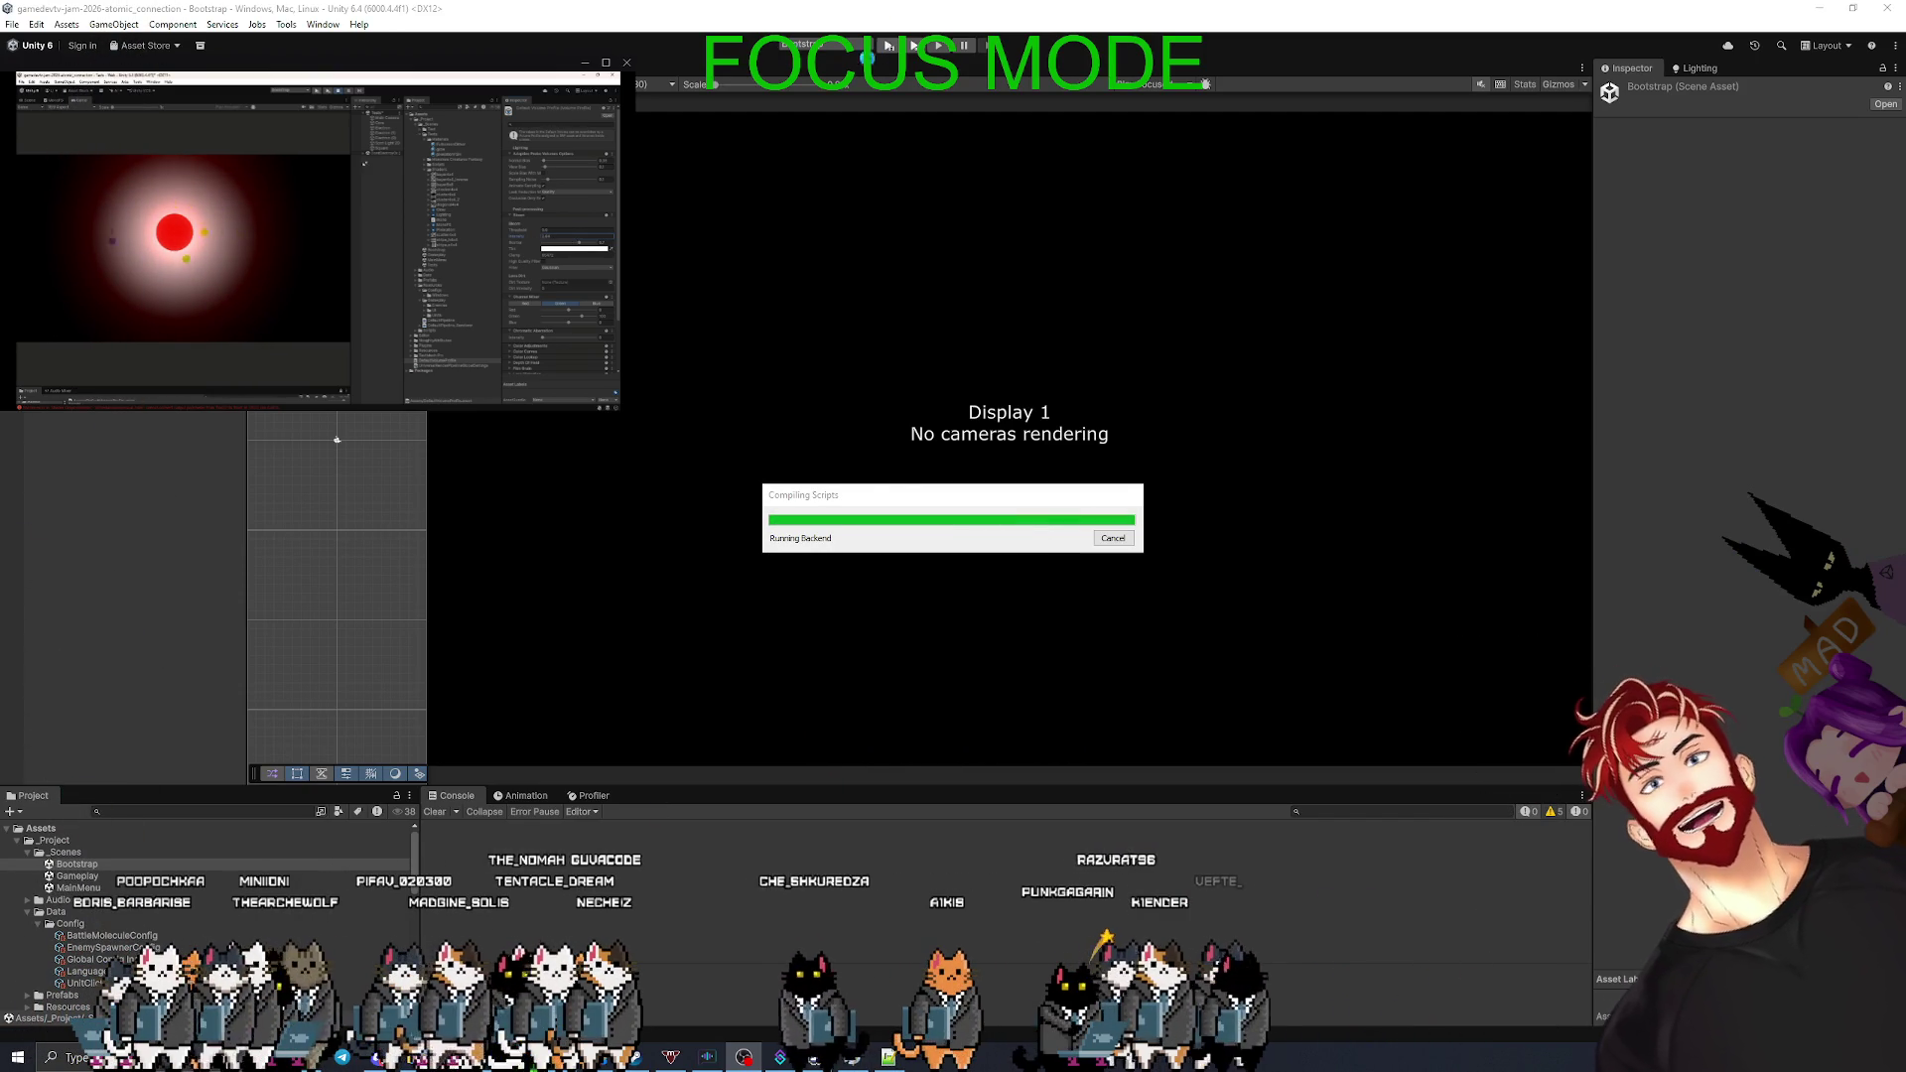
mouse_move(343, 1058)
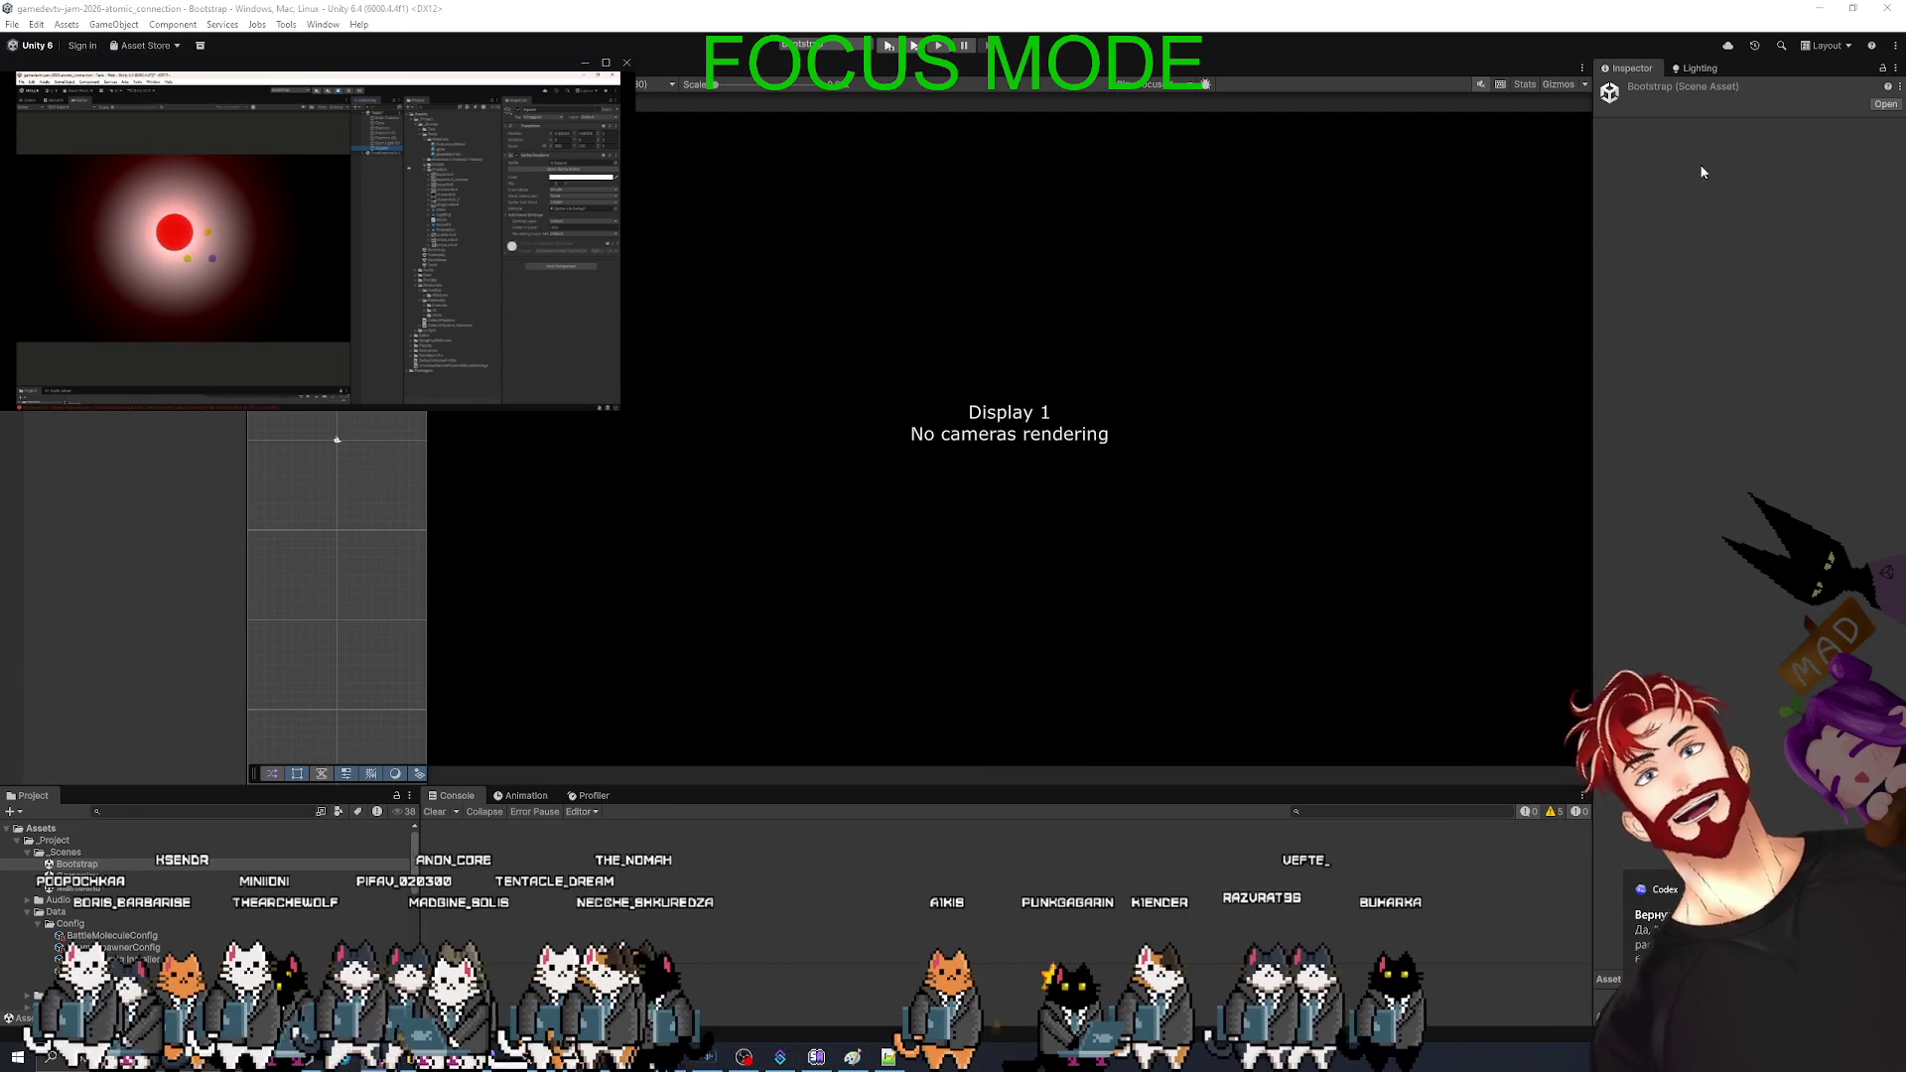
key("alt+Tab")
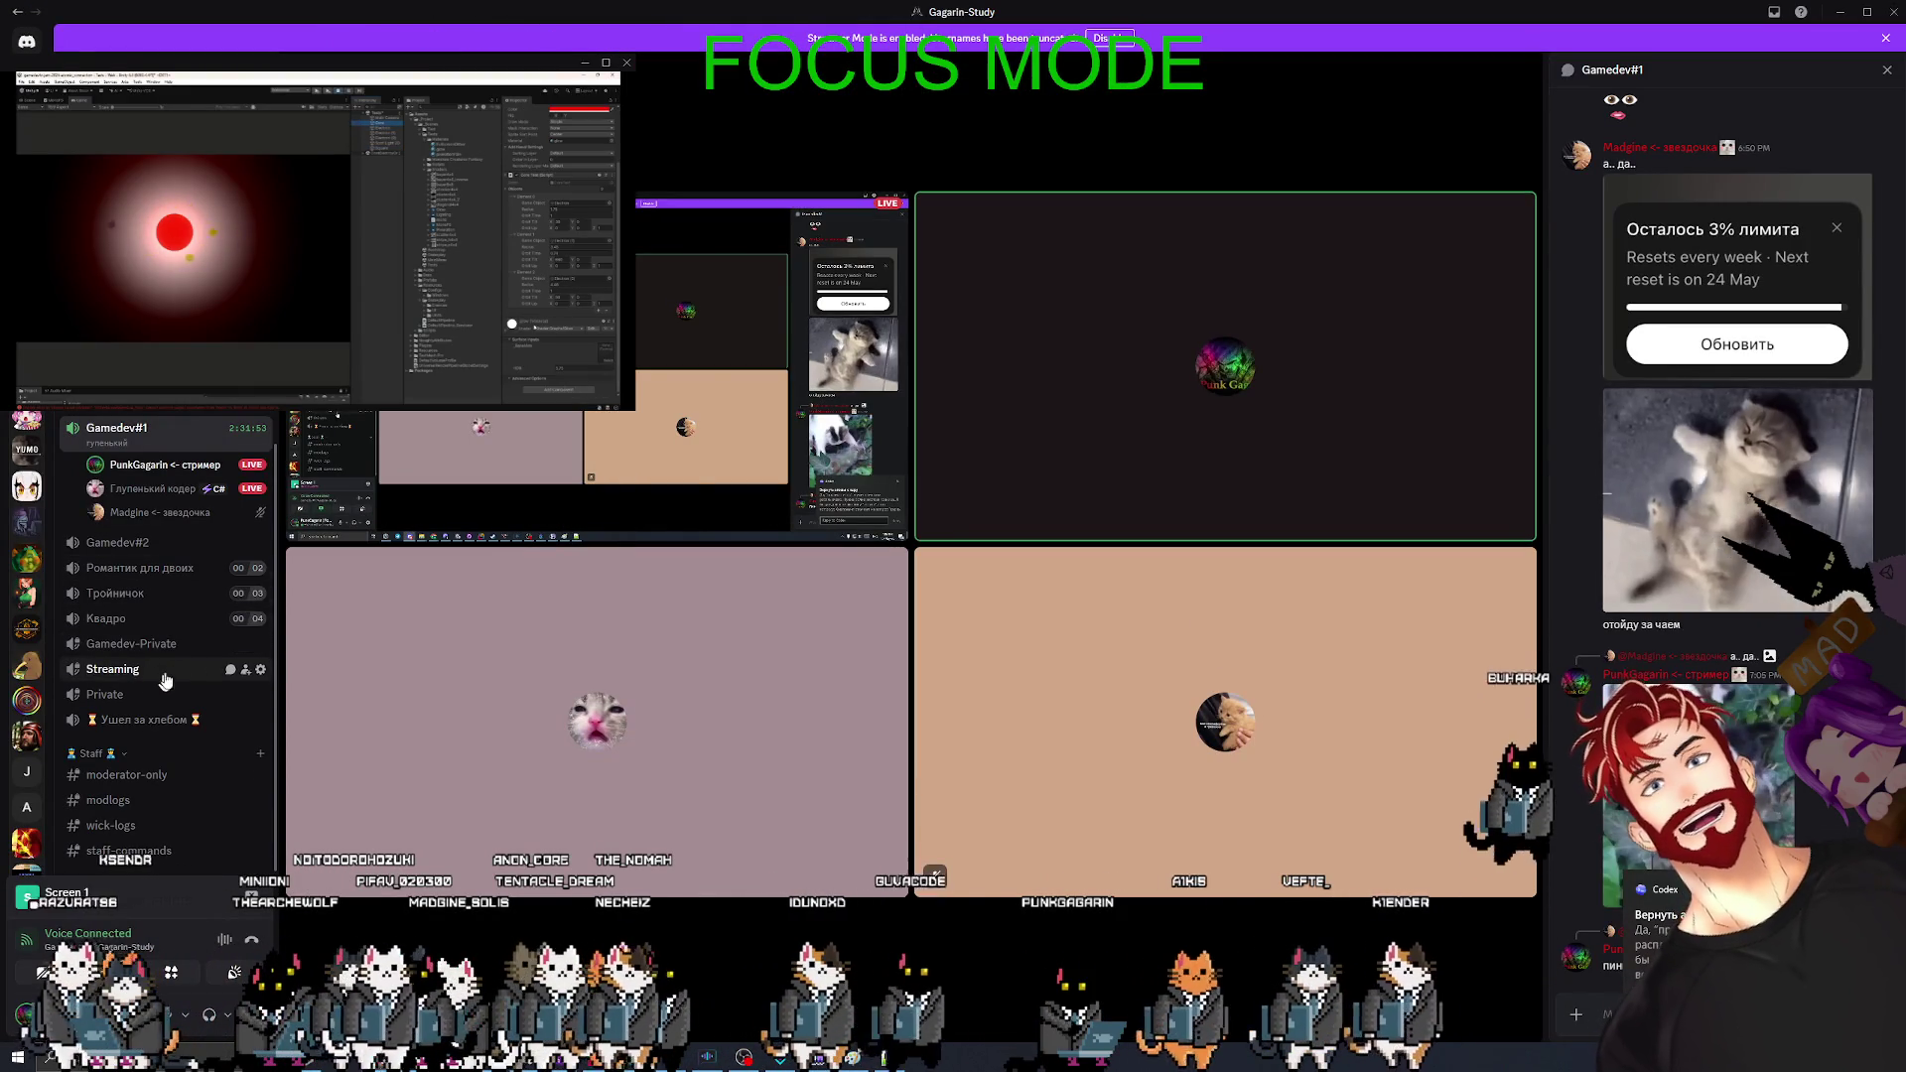
- Open the Gamedev-Private channel in Discord and scroll through its messages
left_click(234, 645)
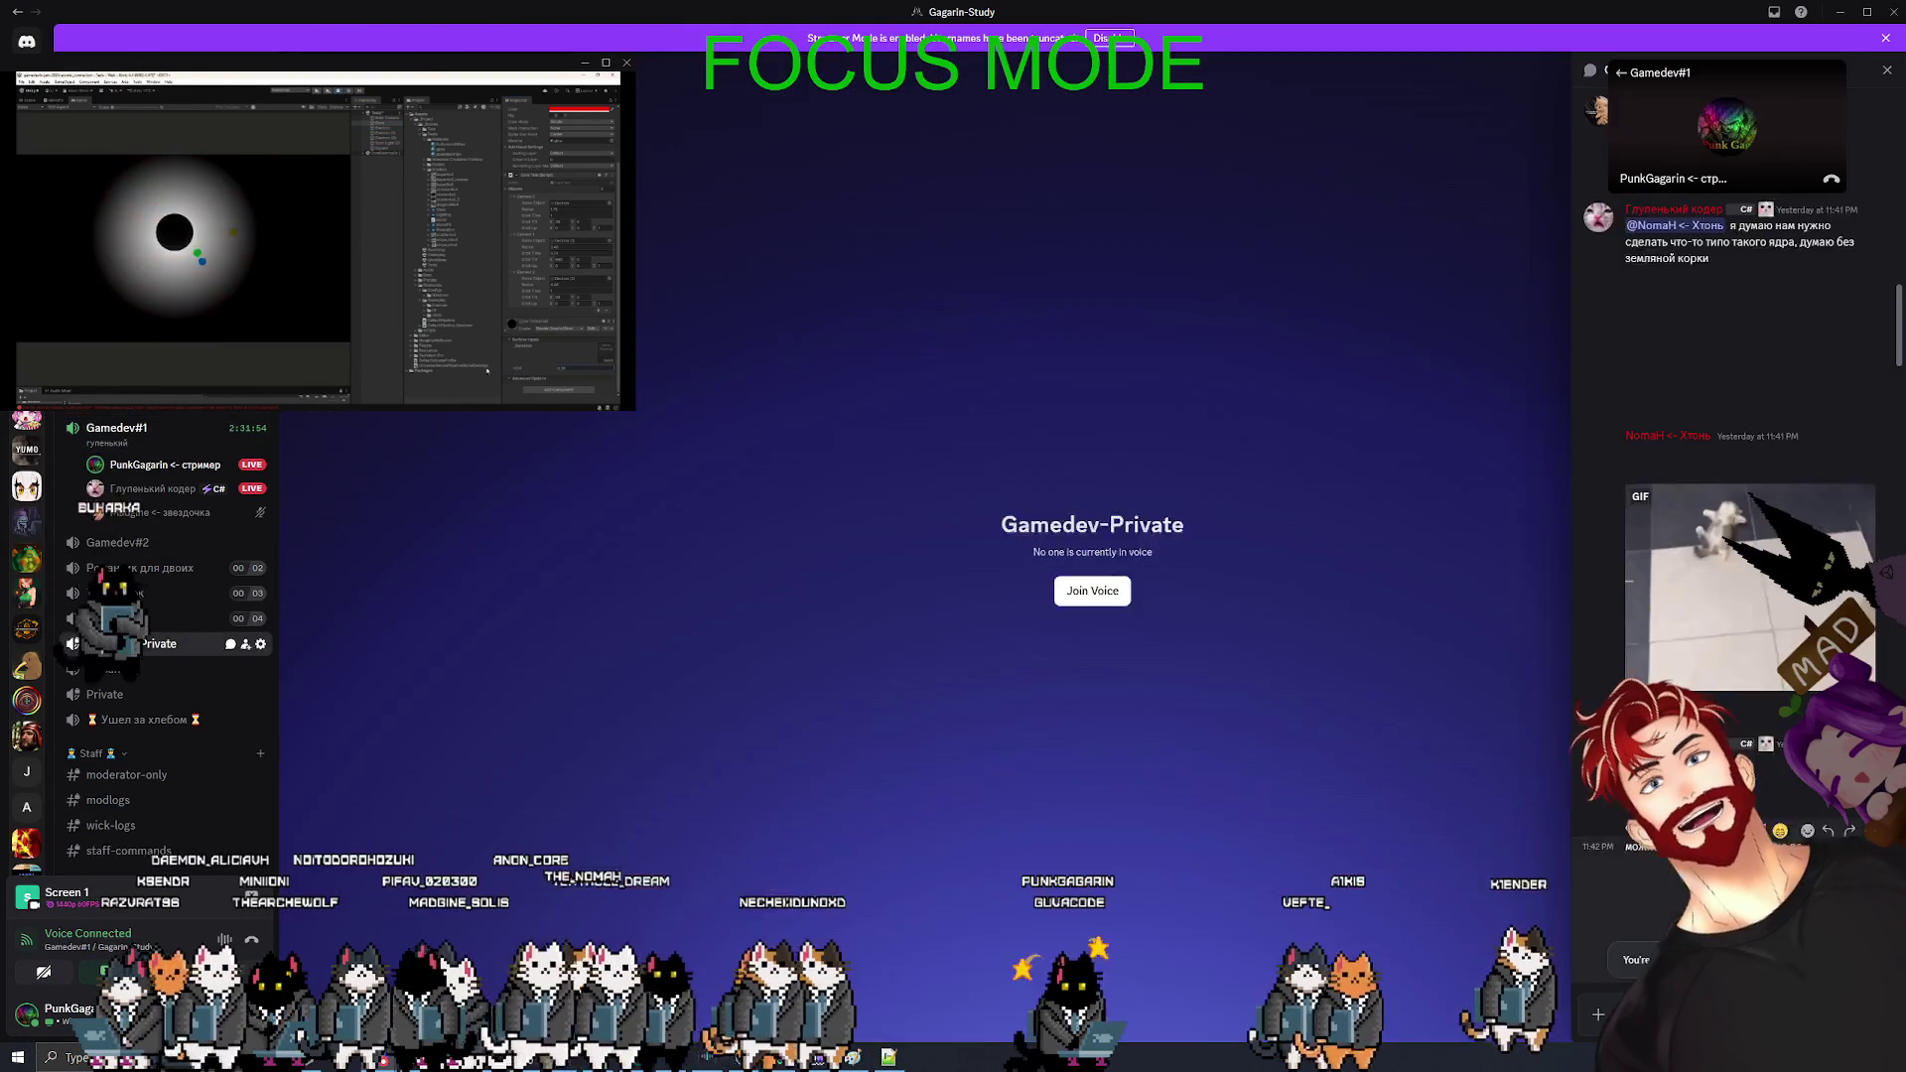
scroll(1648, 649, "down", 5)
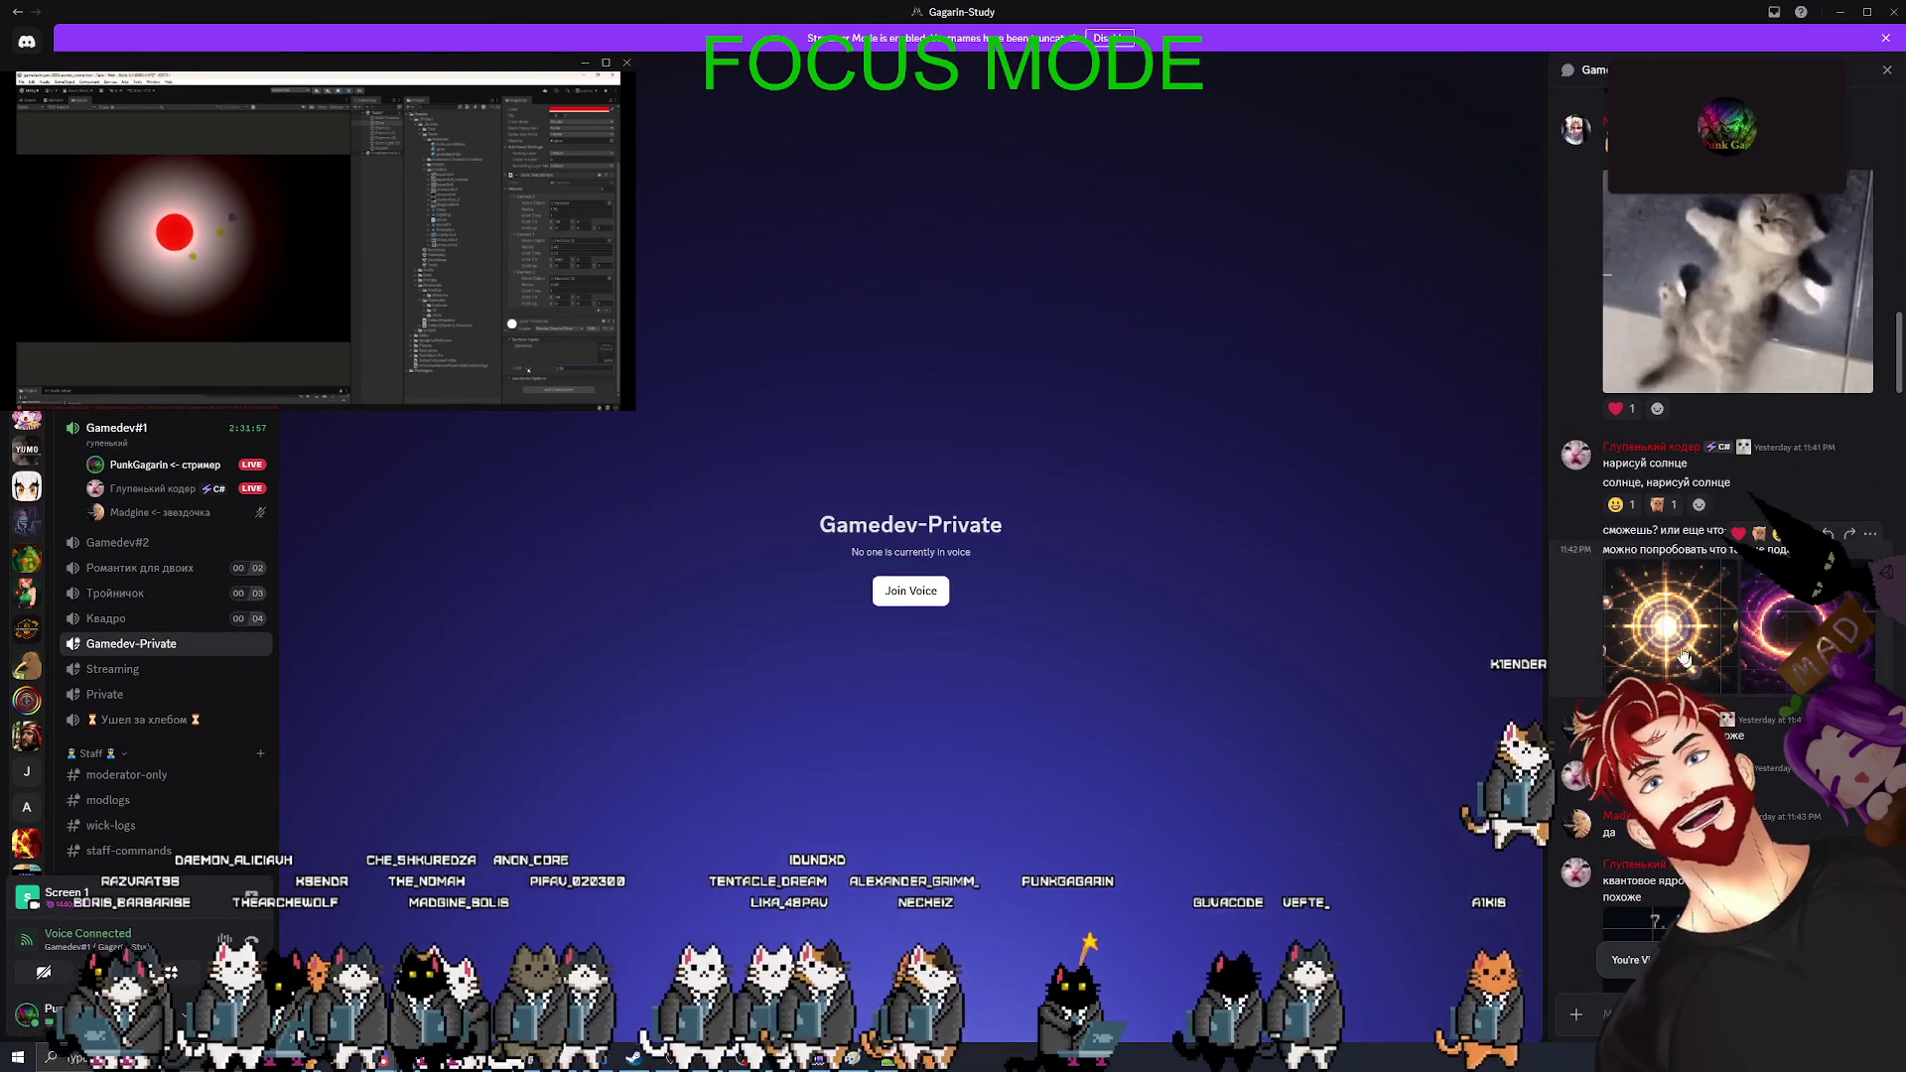
scroll(1648, 648, "up", 10)
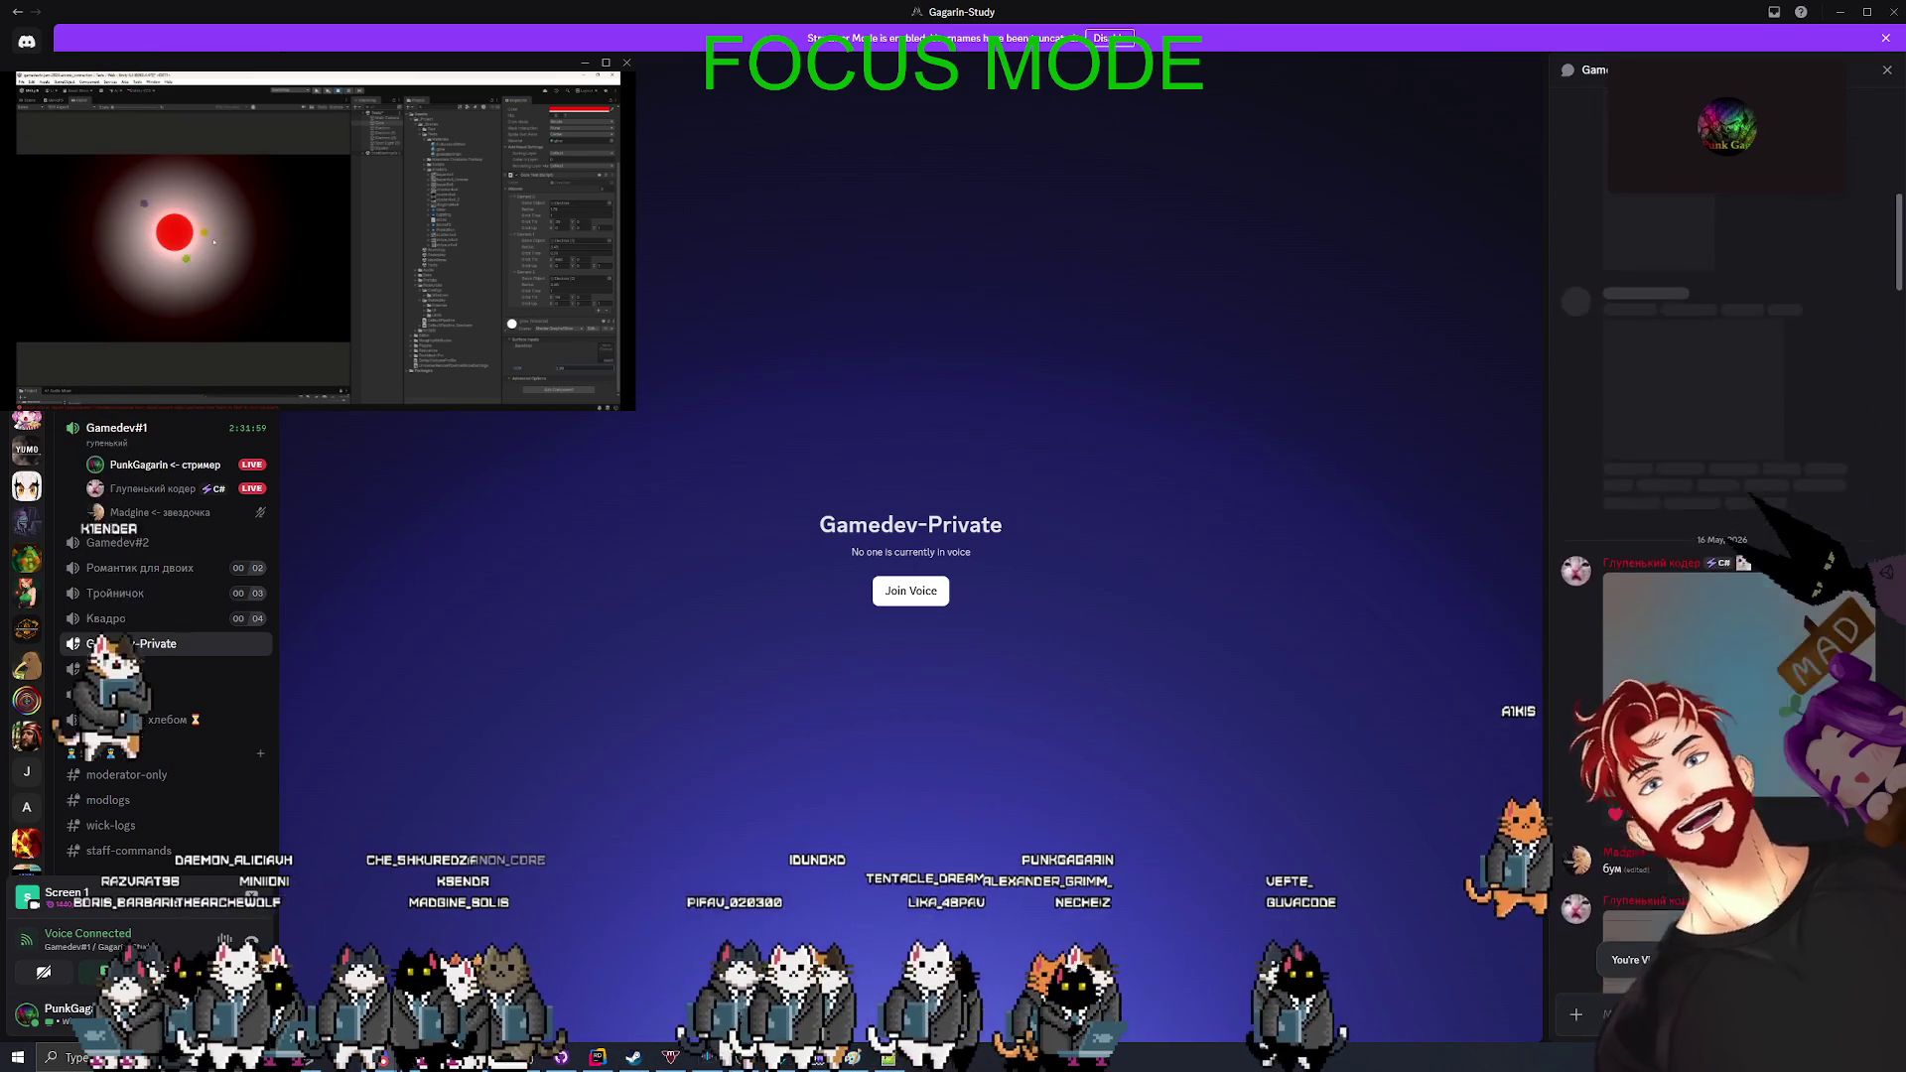
scroll(1737, 447, "up", 5)
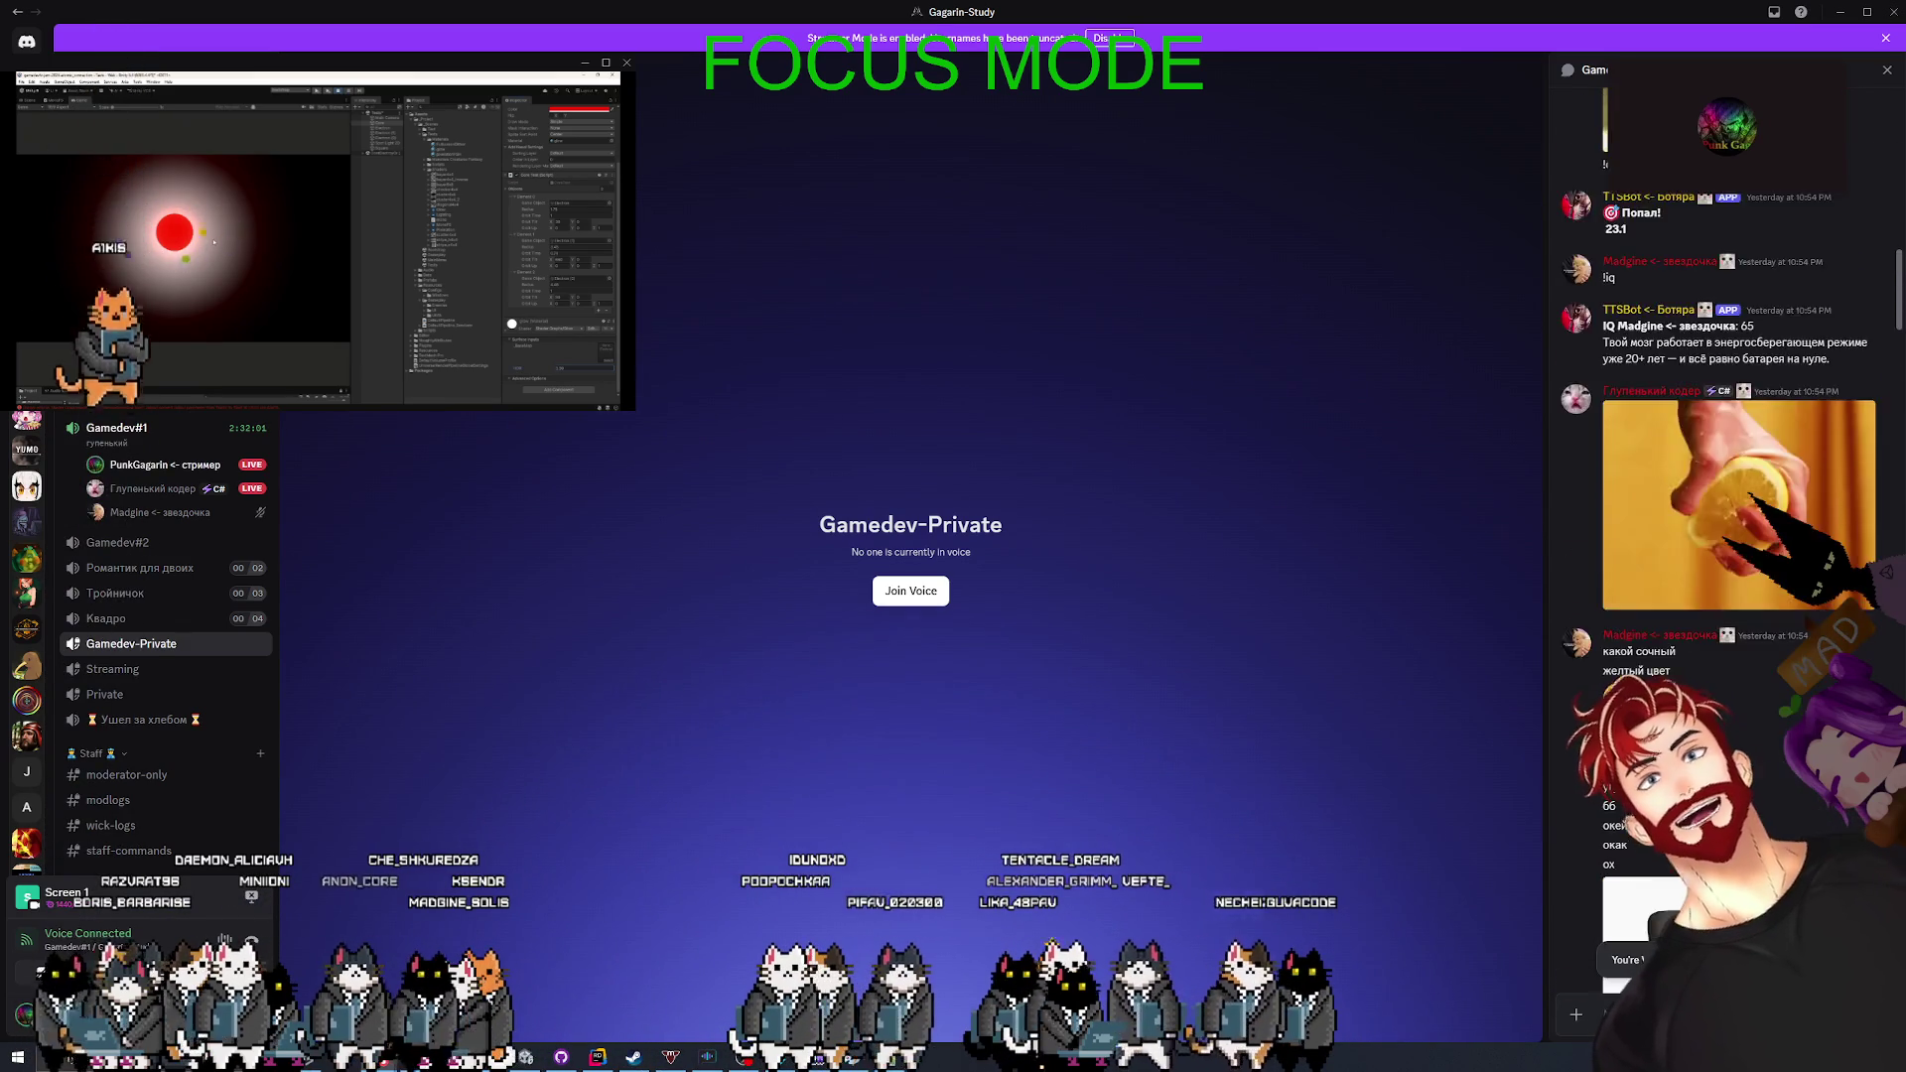
scroll(1717, 447, "down", 10)
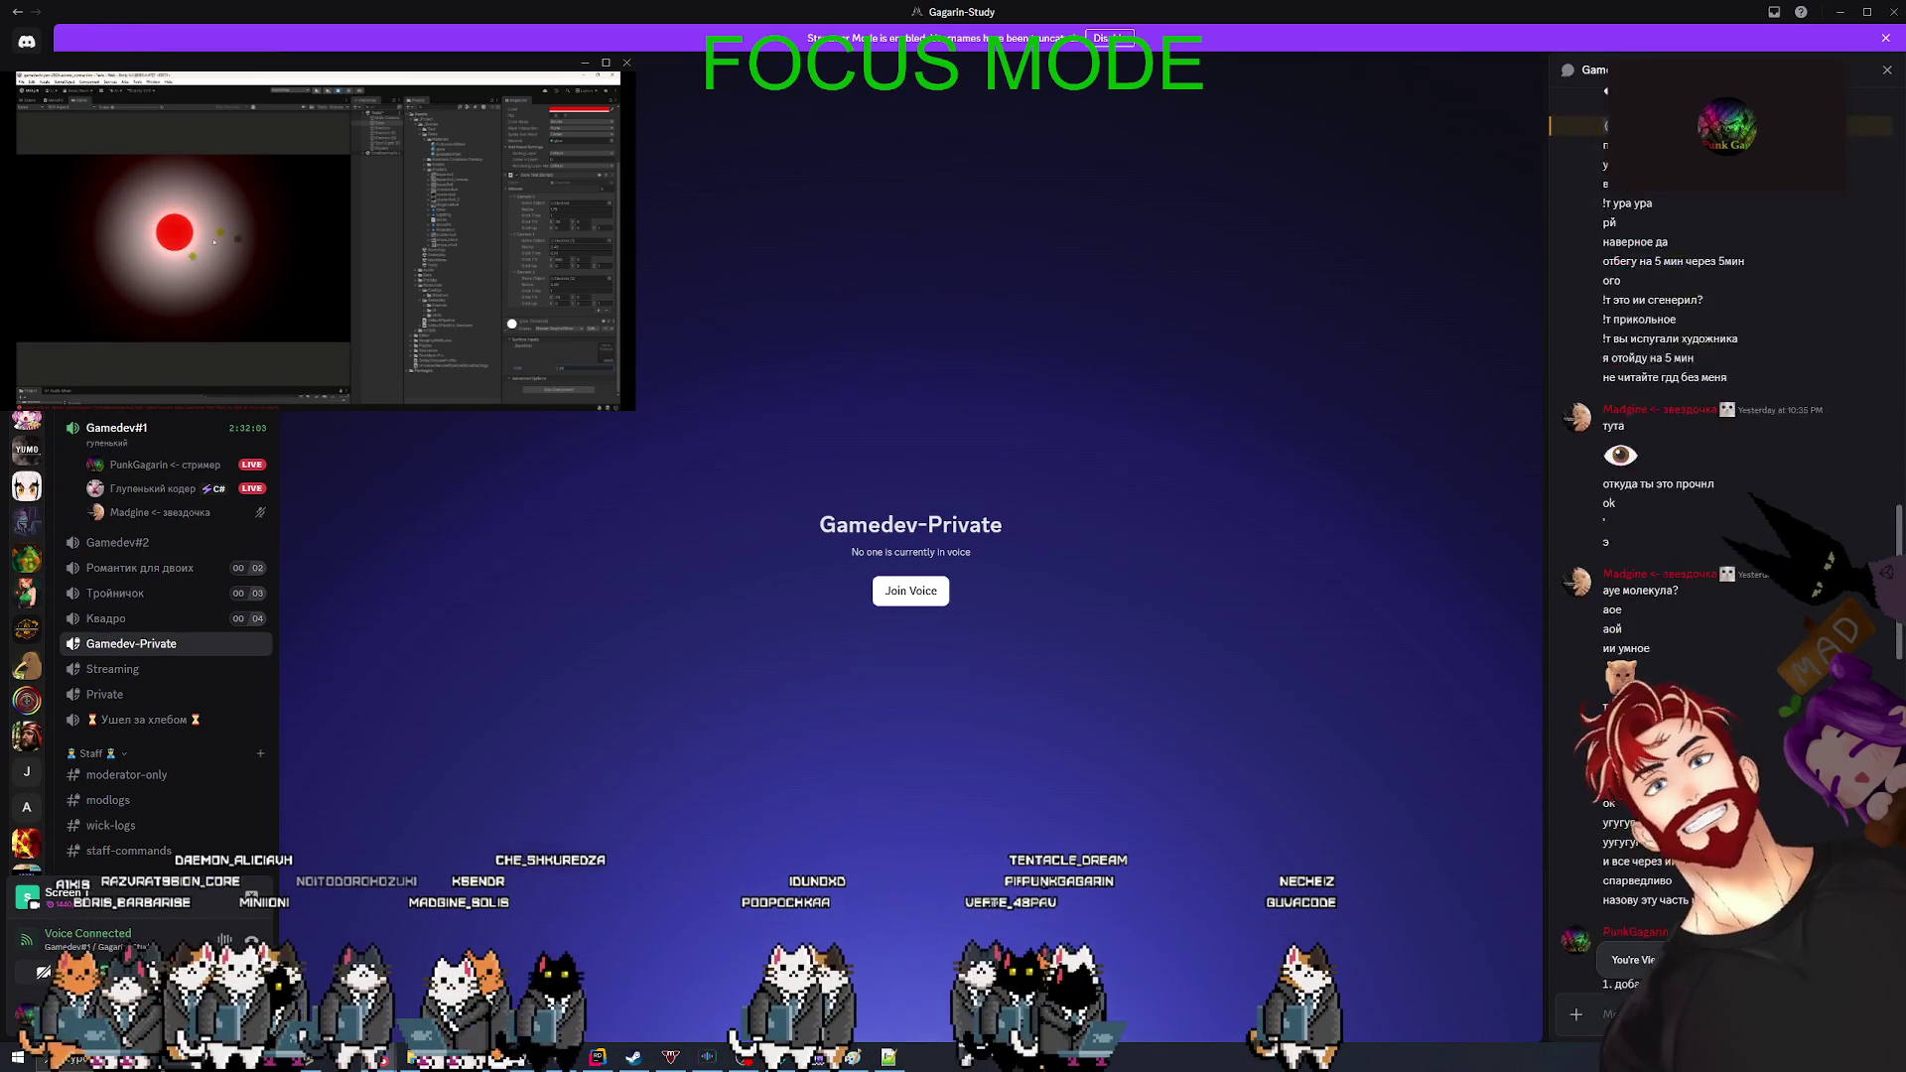
scroll(1738, 446, "up", 10)
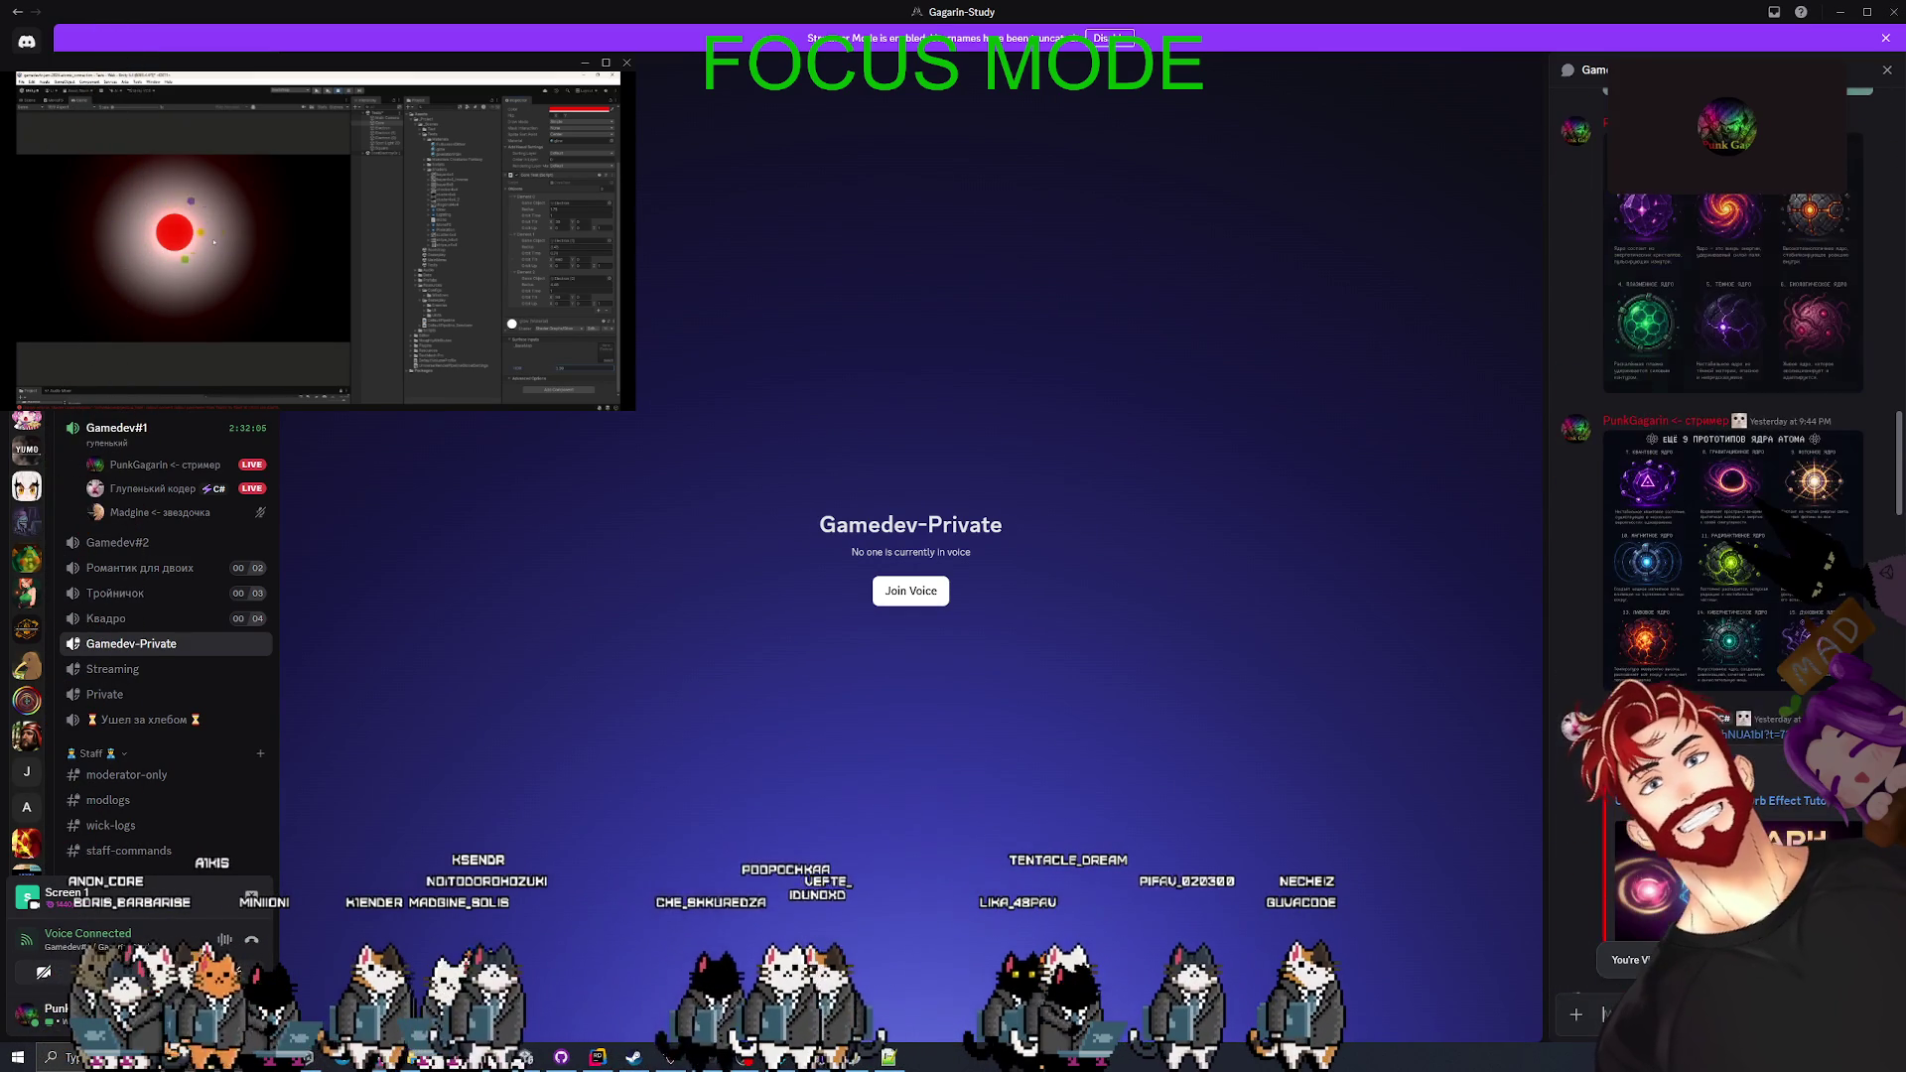
- View the atom-core prototypes image enlarged, close it and return to Unity
left_click(1732, 556)
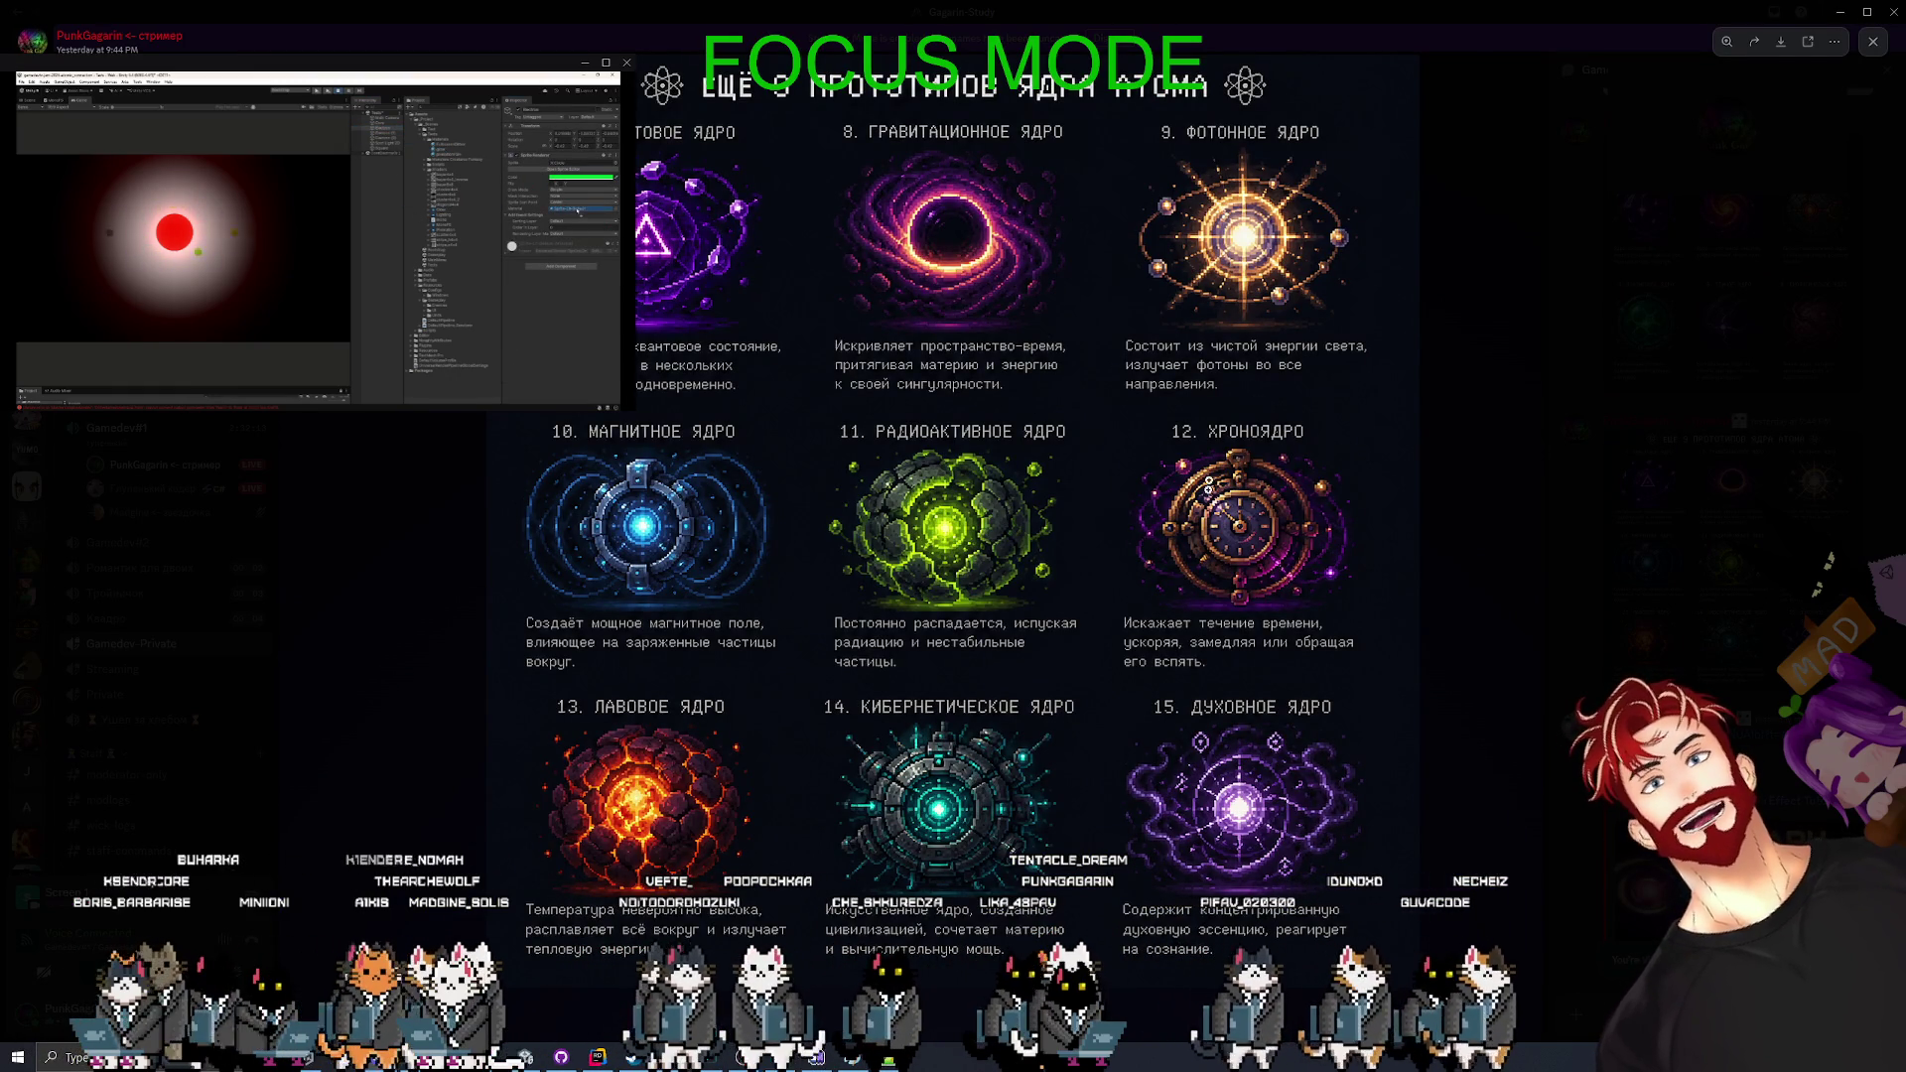
key("Escape")
key("alt+Tab")
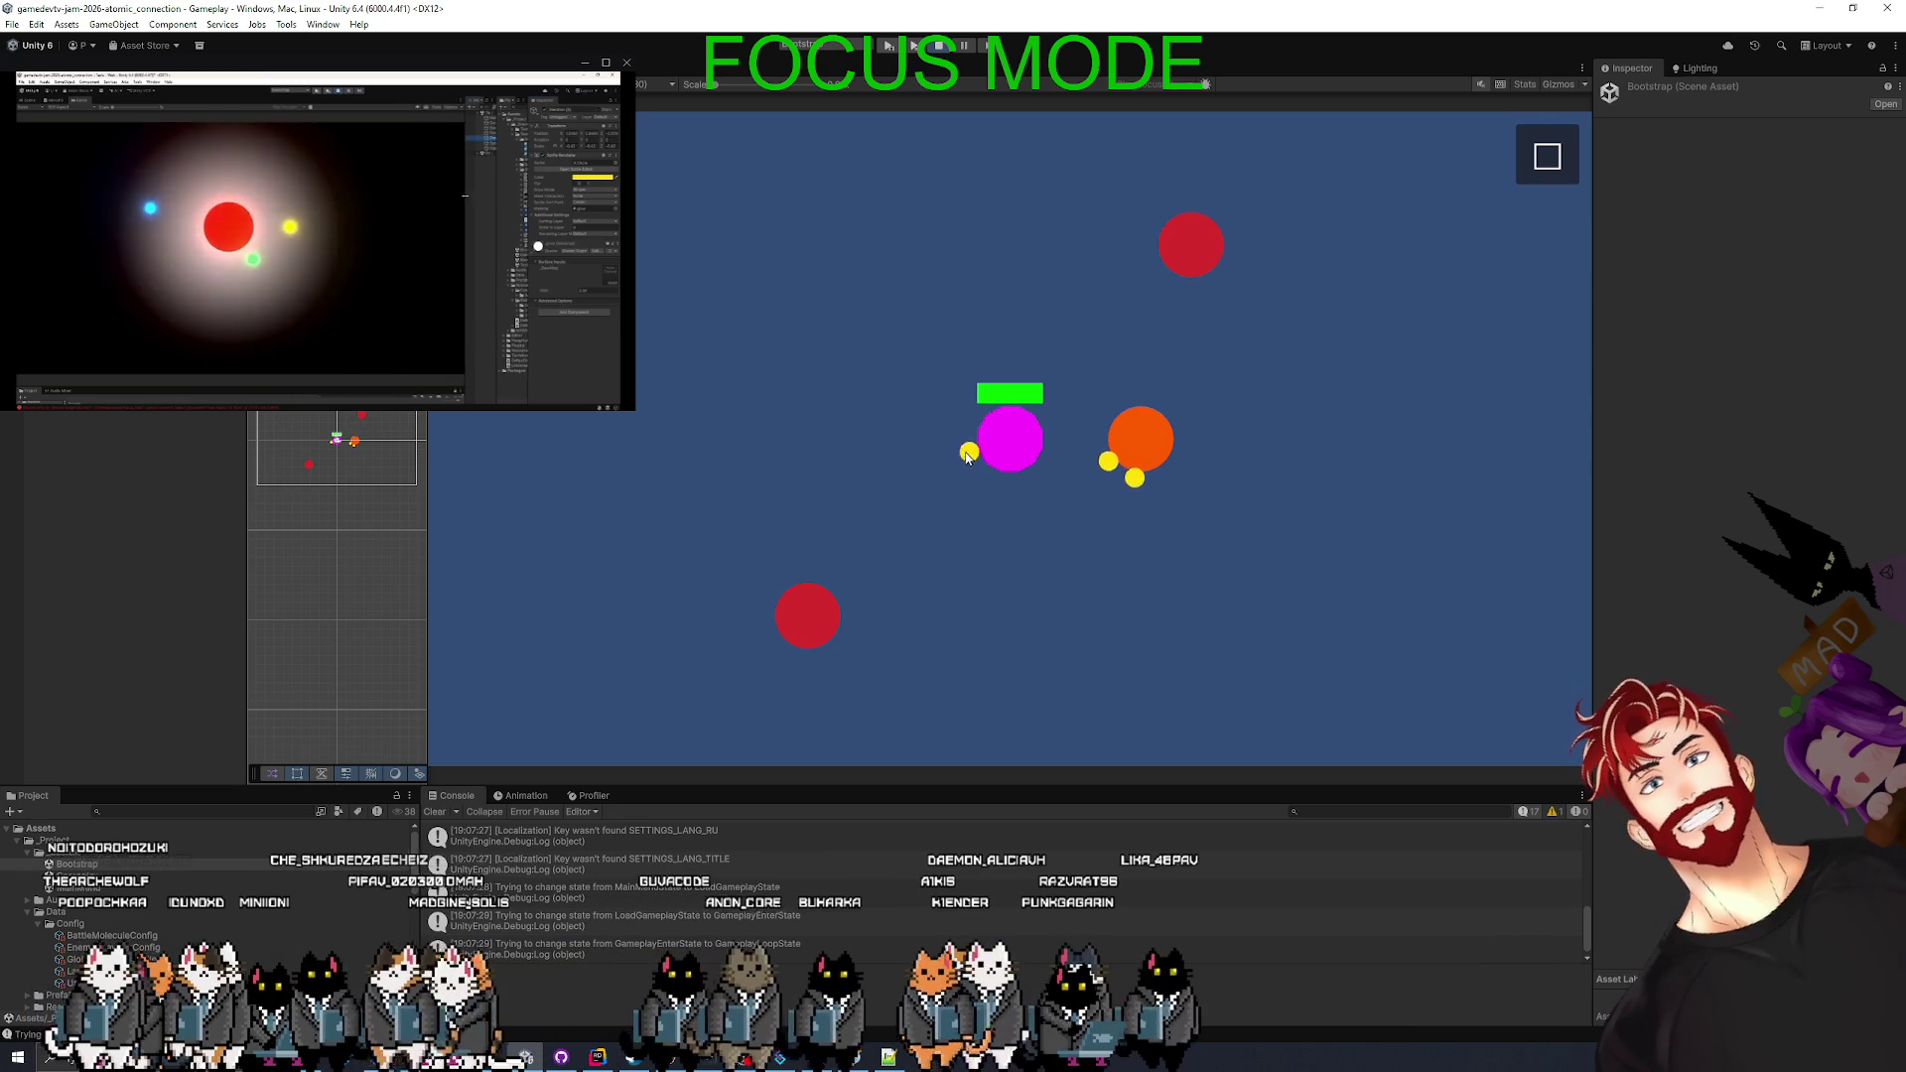
- Make the orange molecule fire its atoms in Play mode, then stop the game and minimise Unity
left_click(1158, 427)
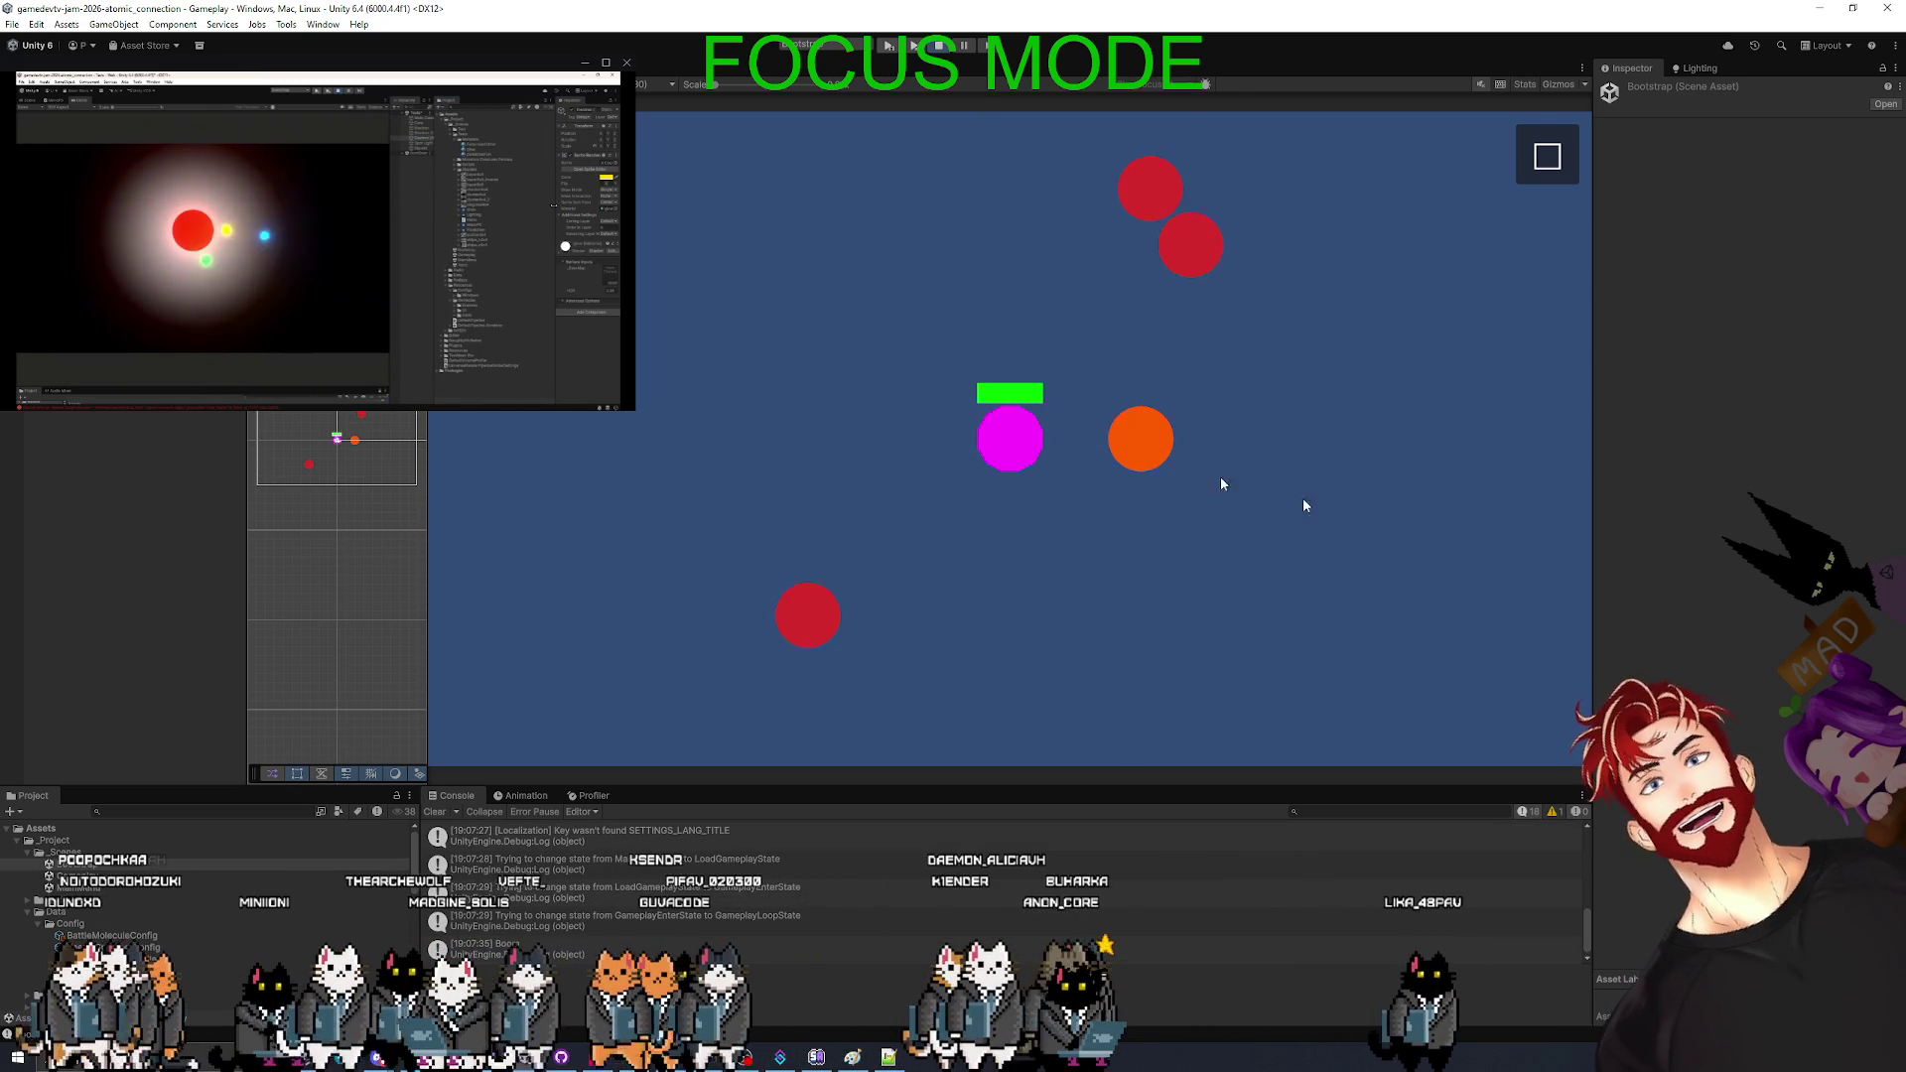
left_click(939, 47)
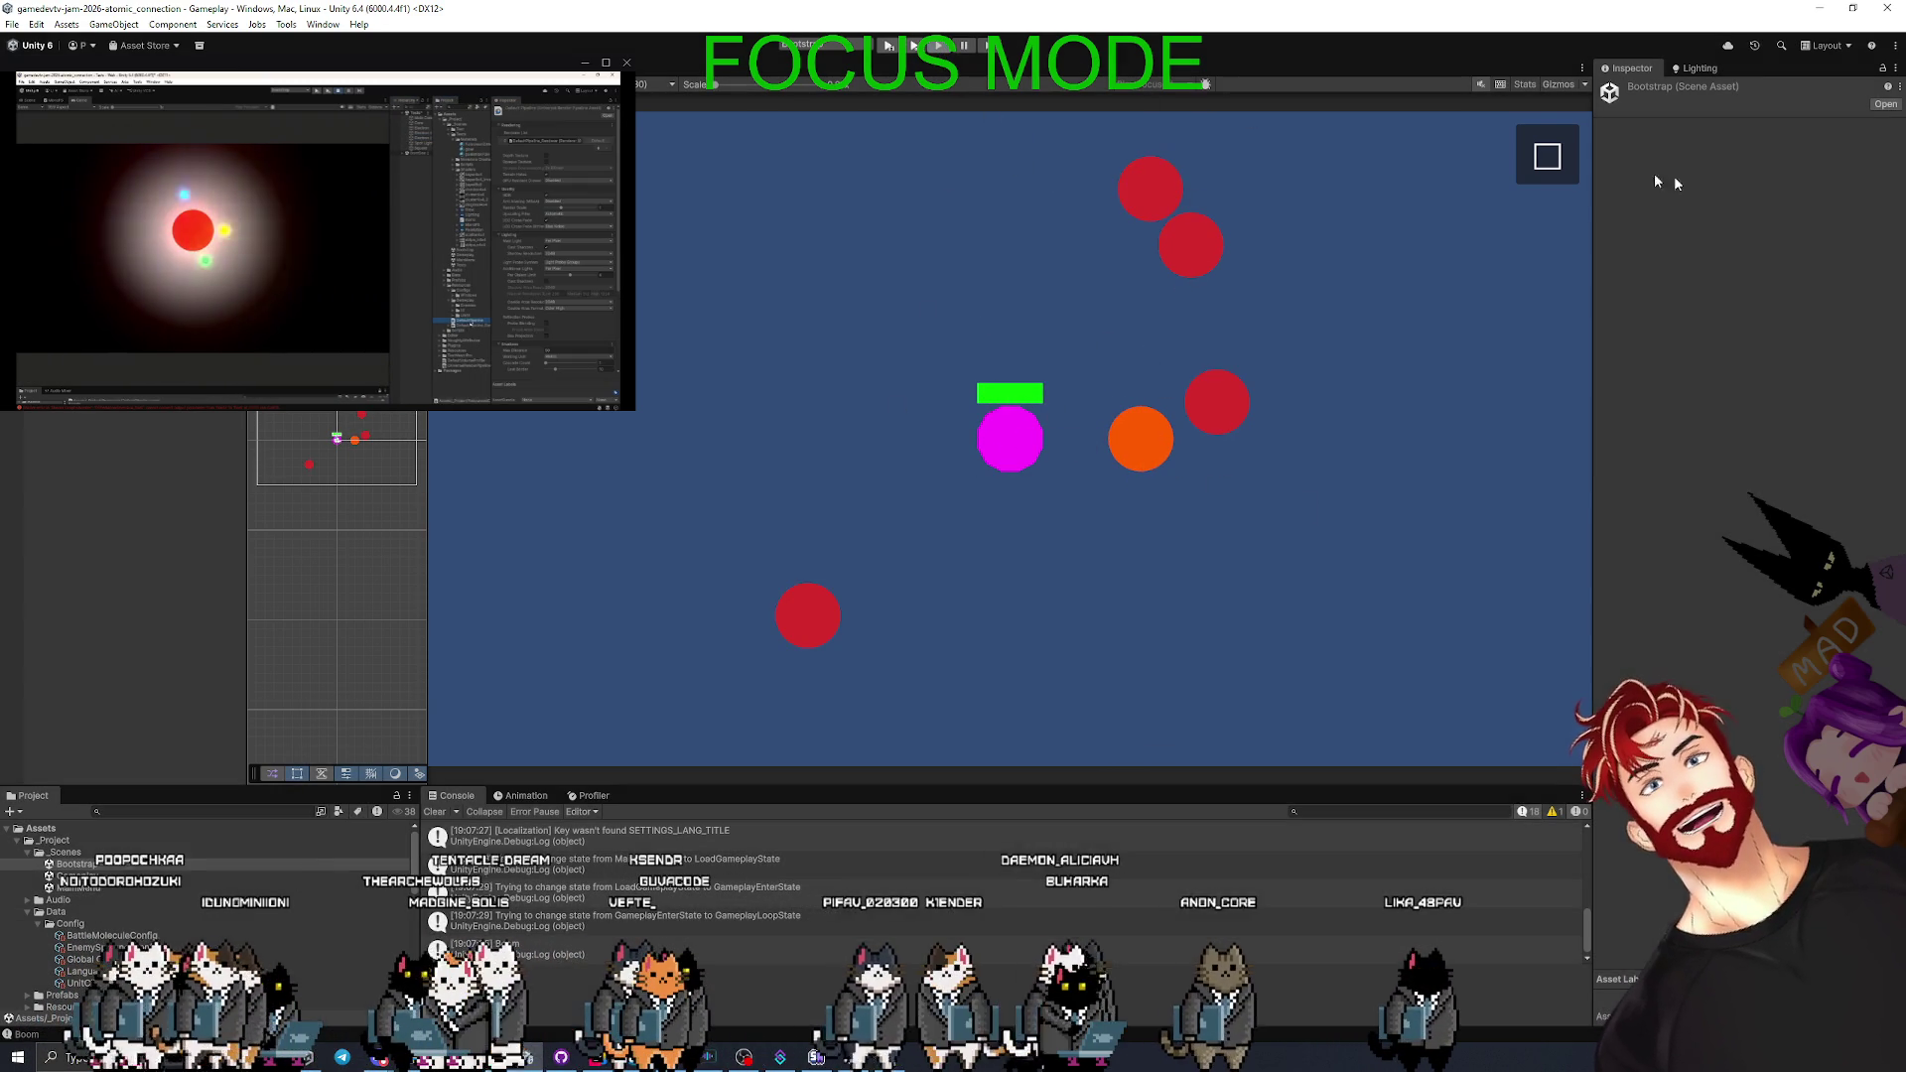
left_click(1821, 12)
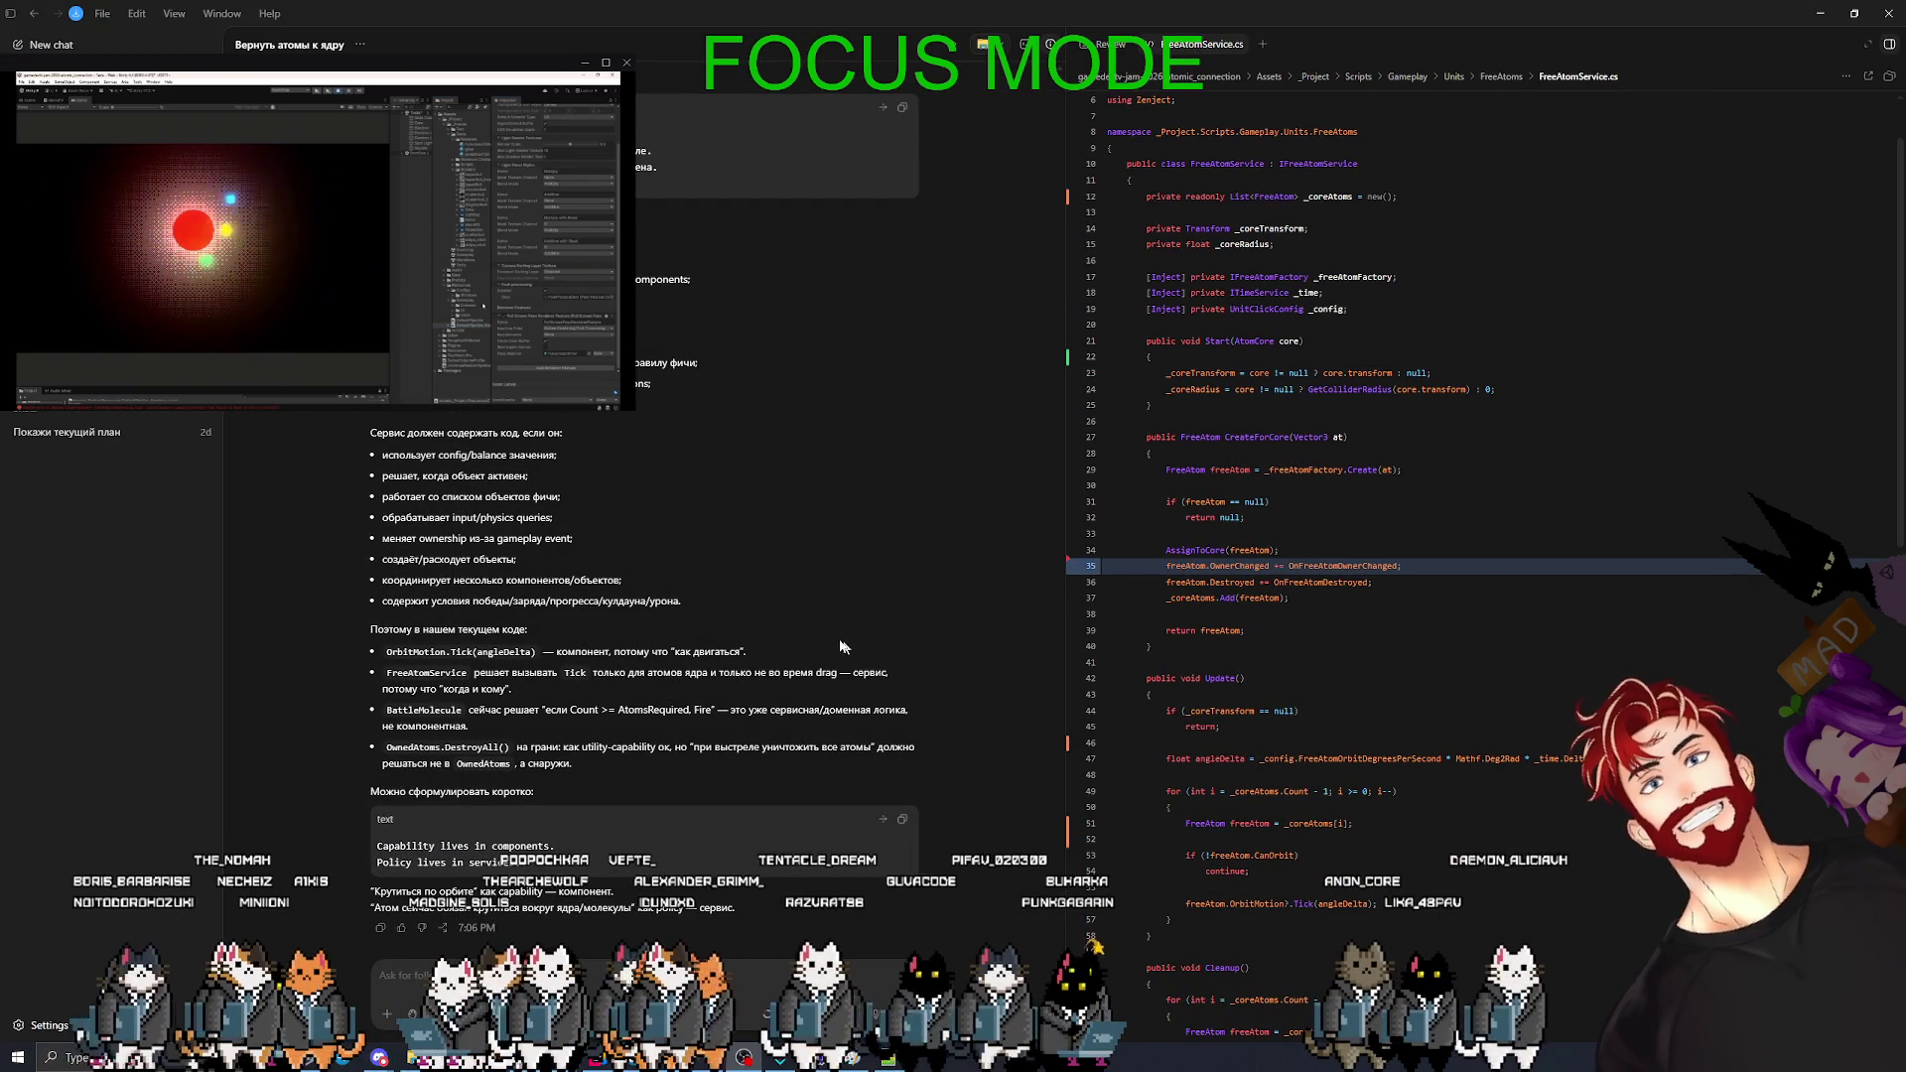
- Scroll back up through Codex's answer on components versus services
scroll(840, 647, "up", 10)
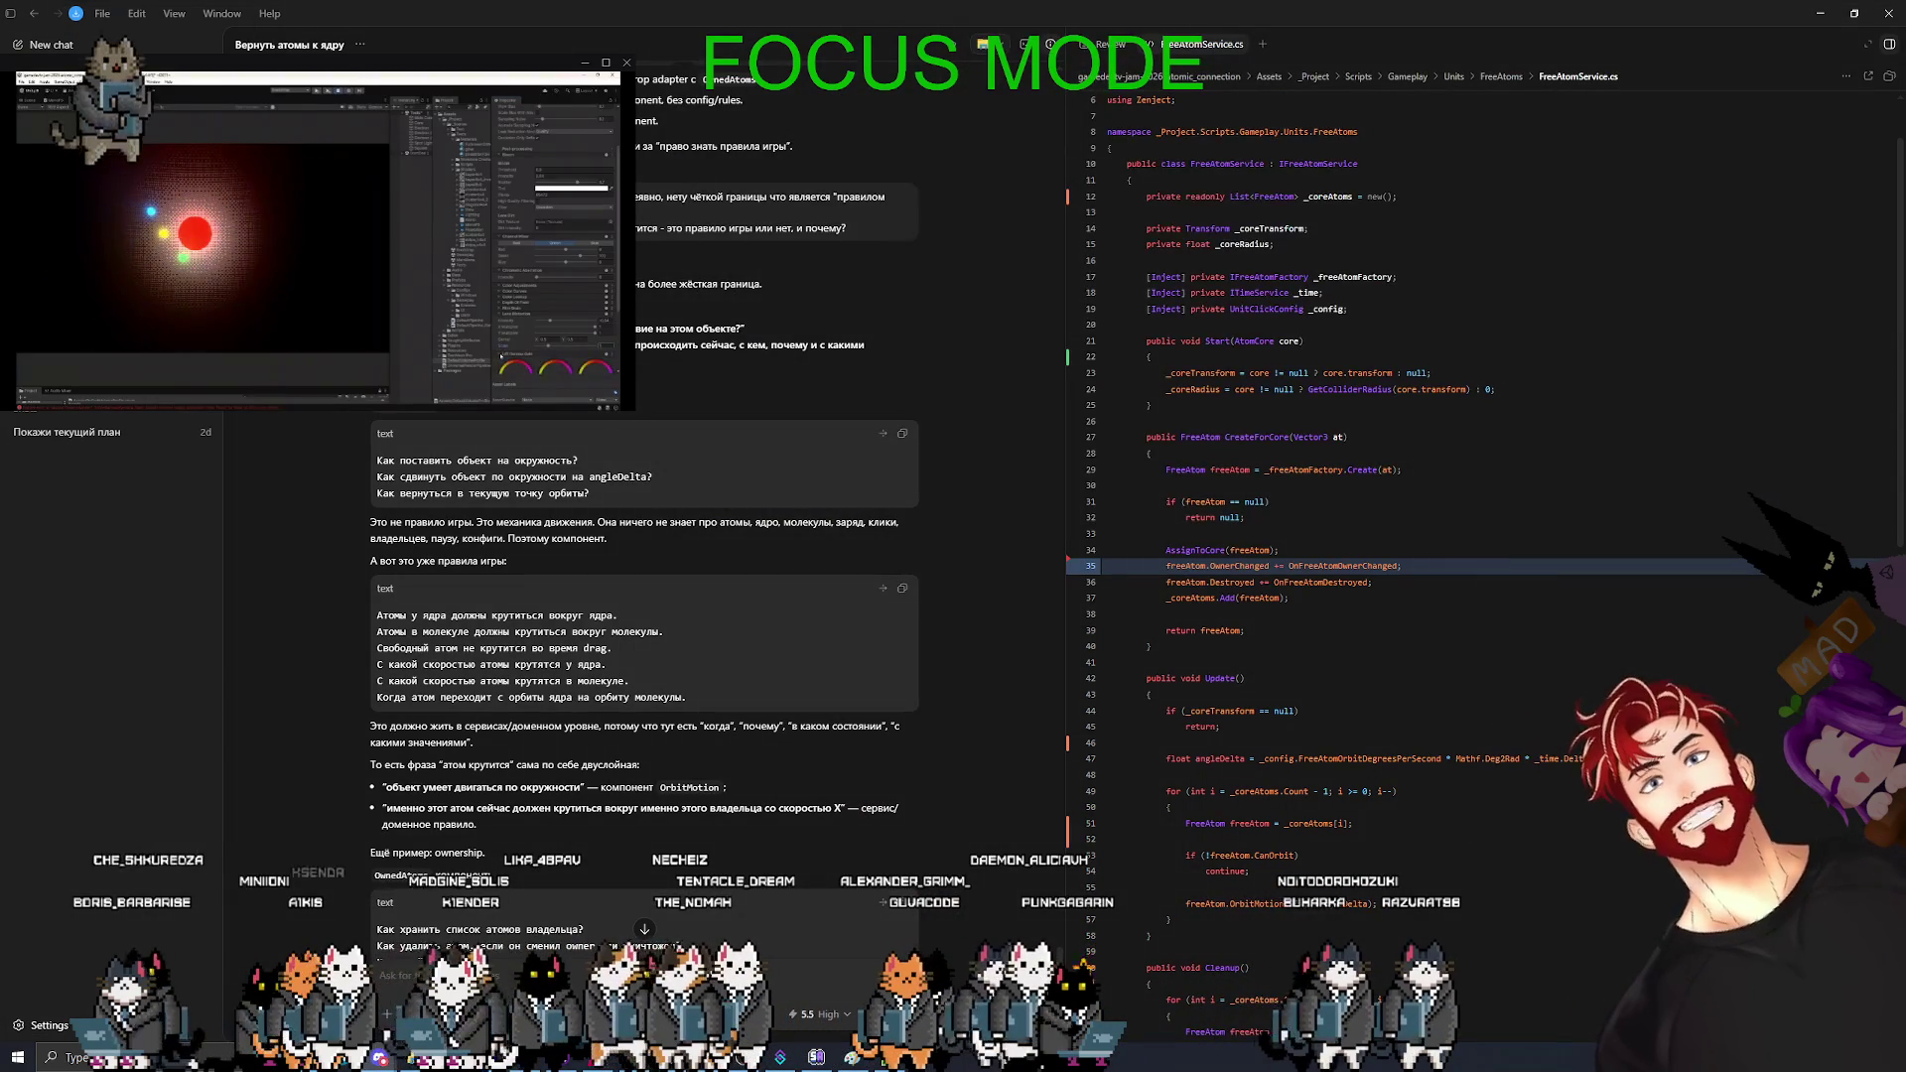
- Load reactive.fugi.tech in a new Chrome tab
key("alt+Tab")
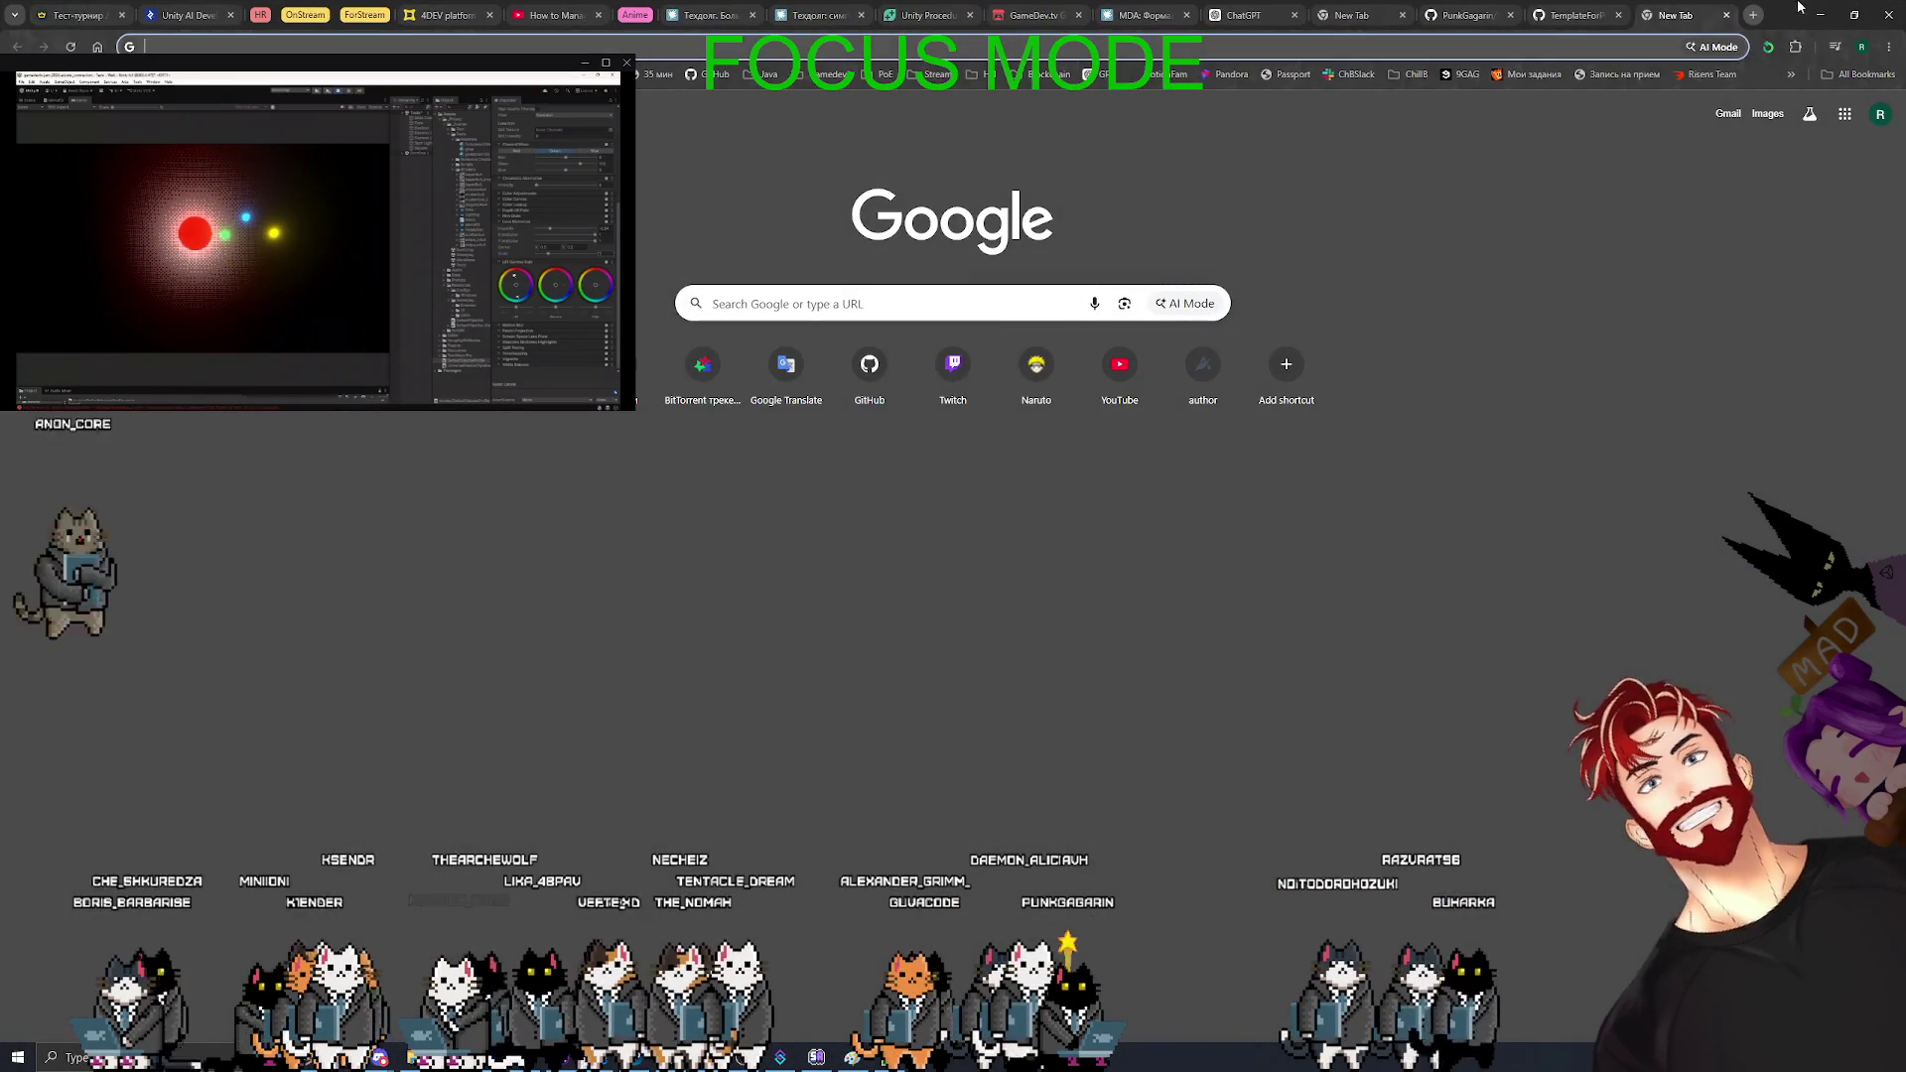
type("reactive.fugi.tech")
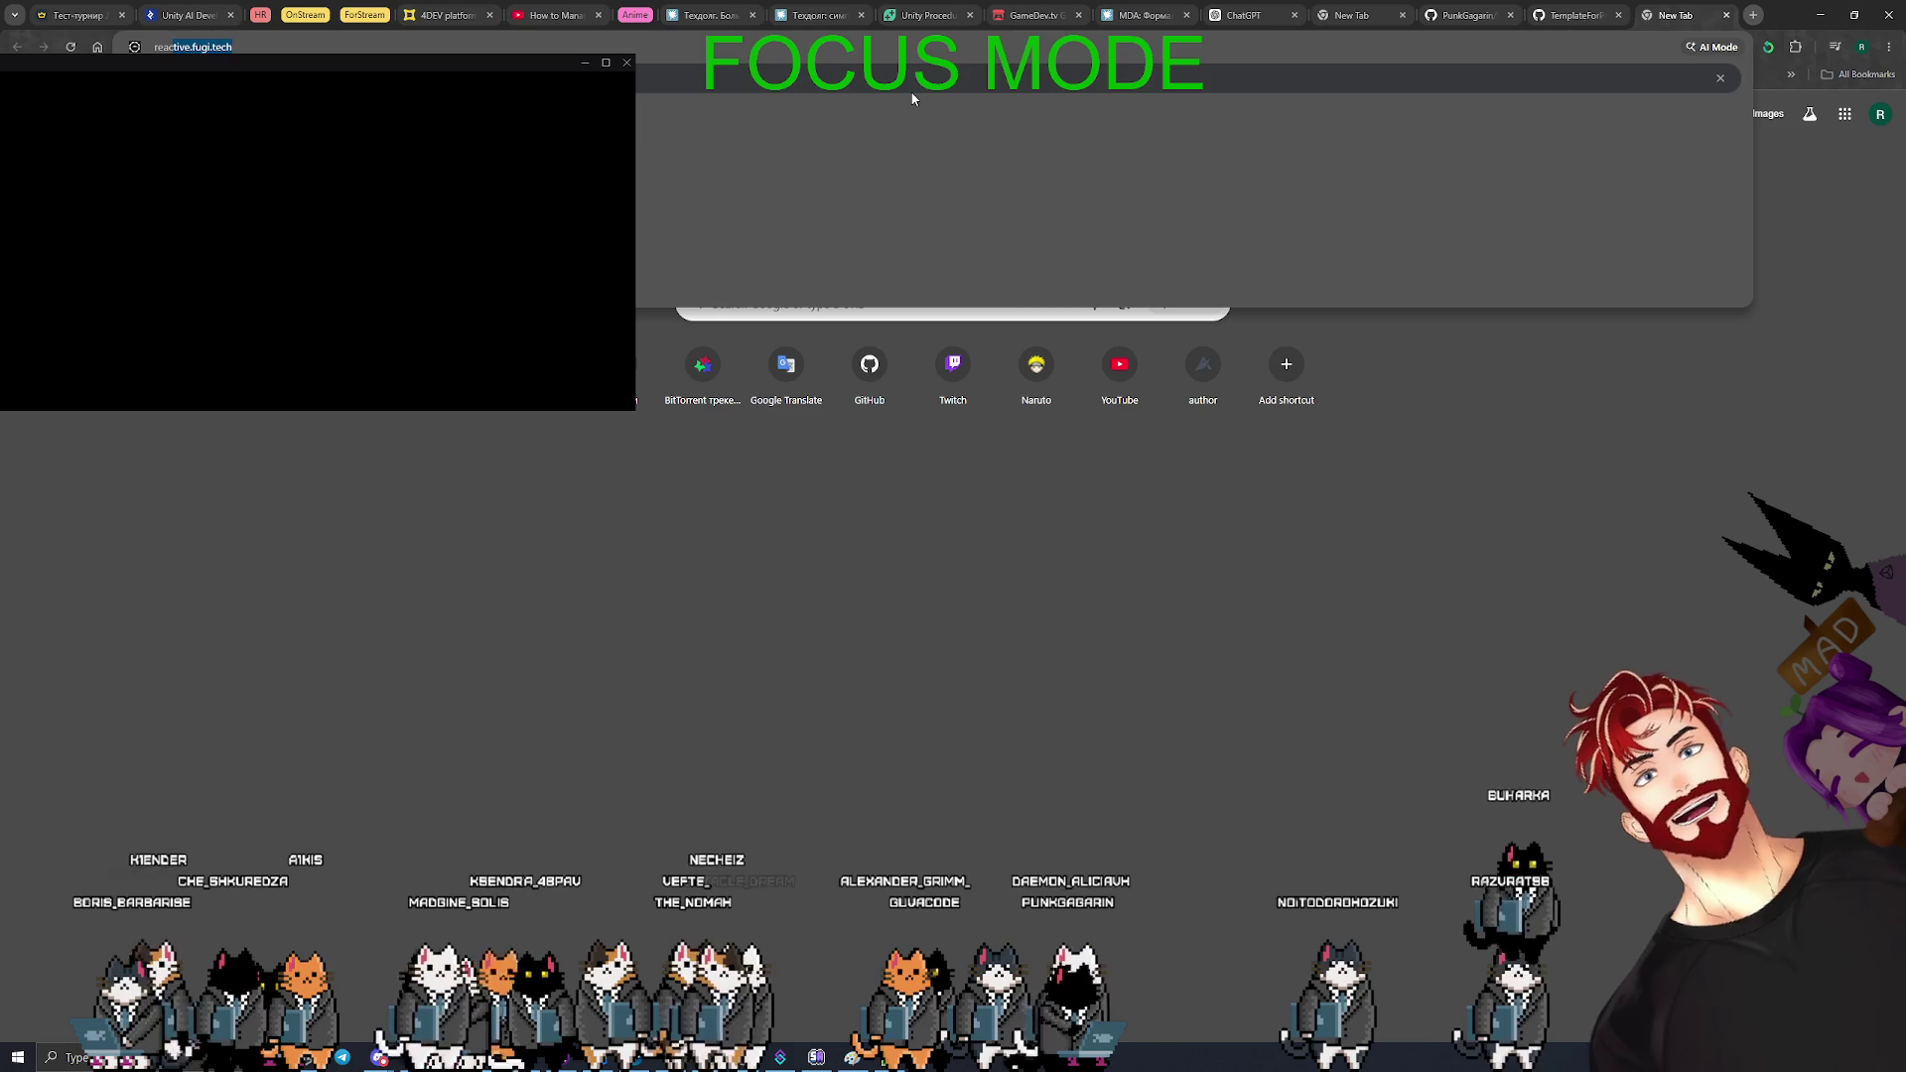
key("Return")
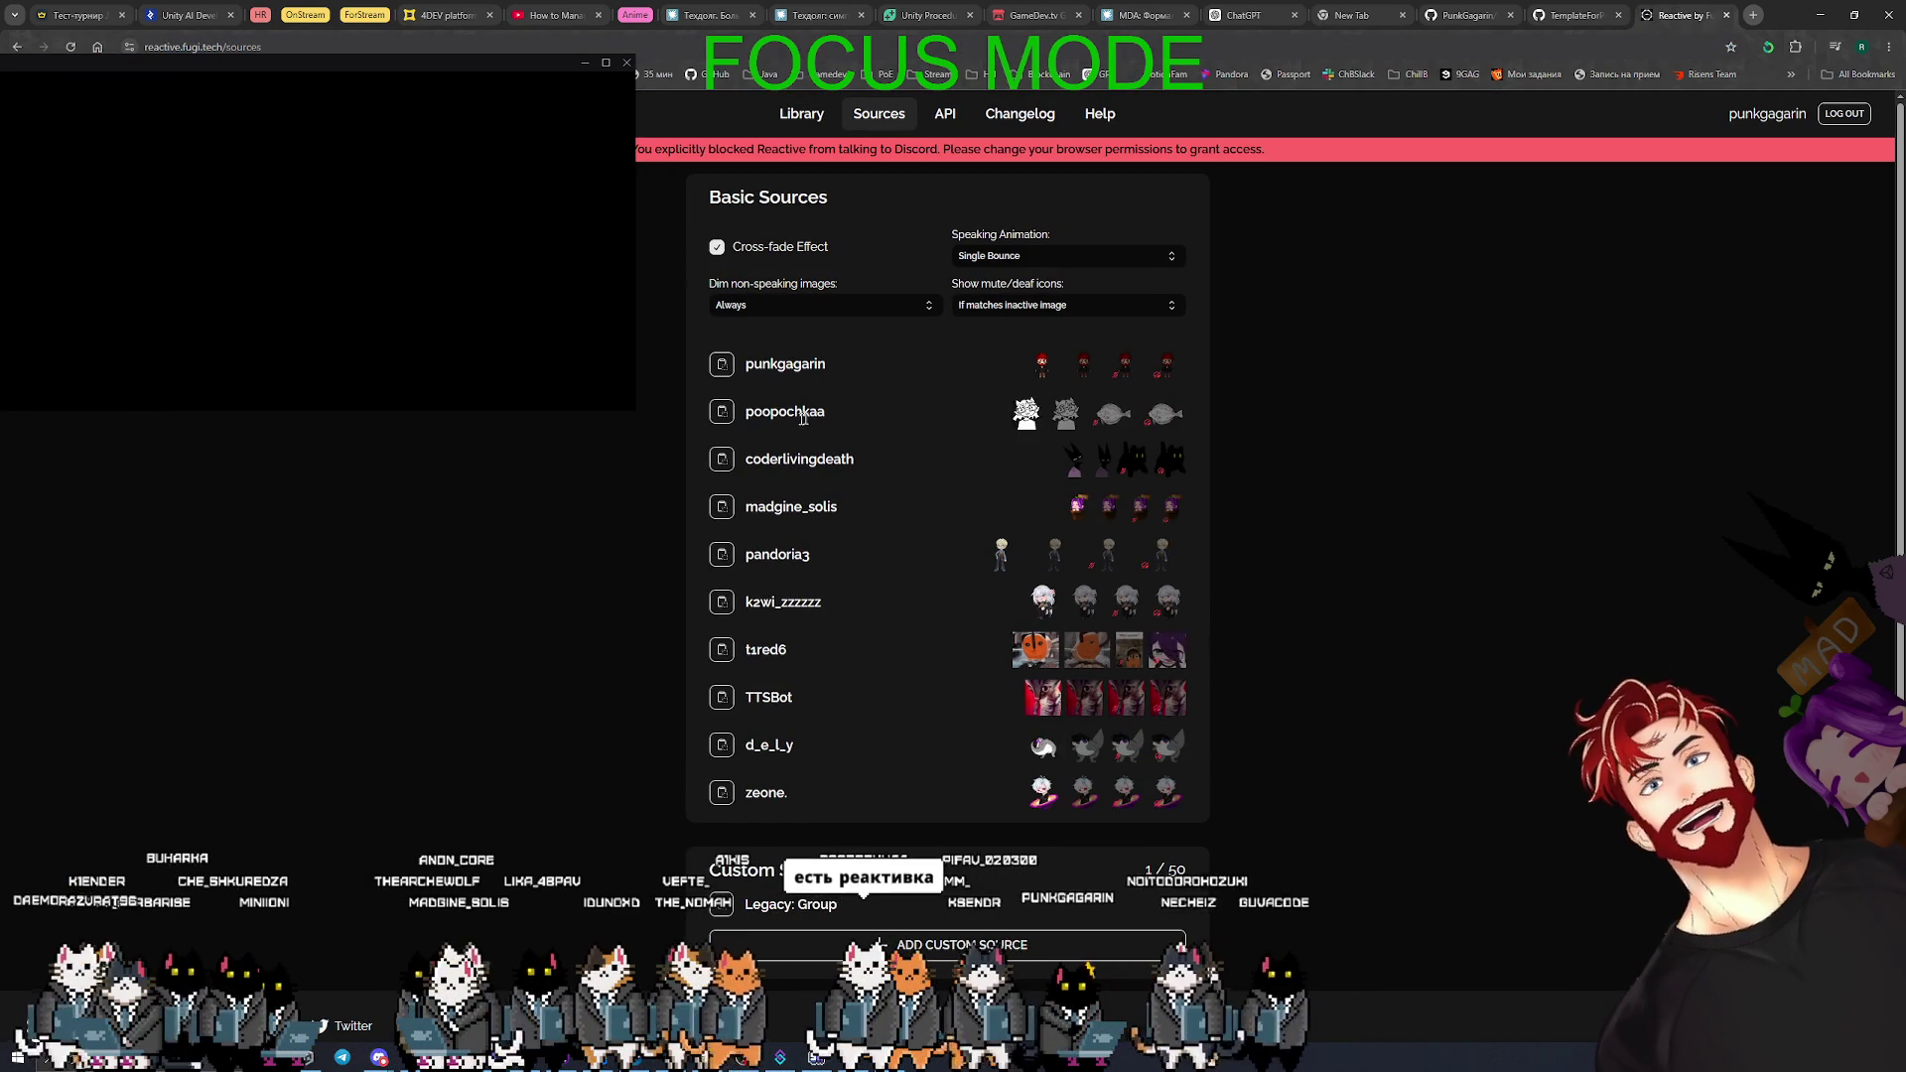
- Copy the second basic source's link on Reactive and minimise the browser
left_click(722, 413)
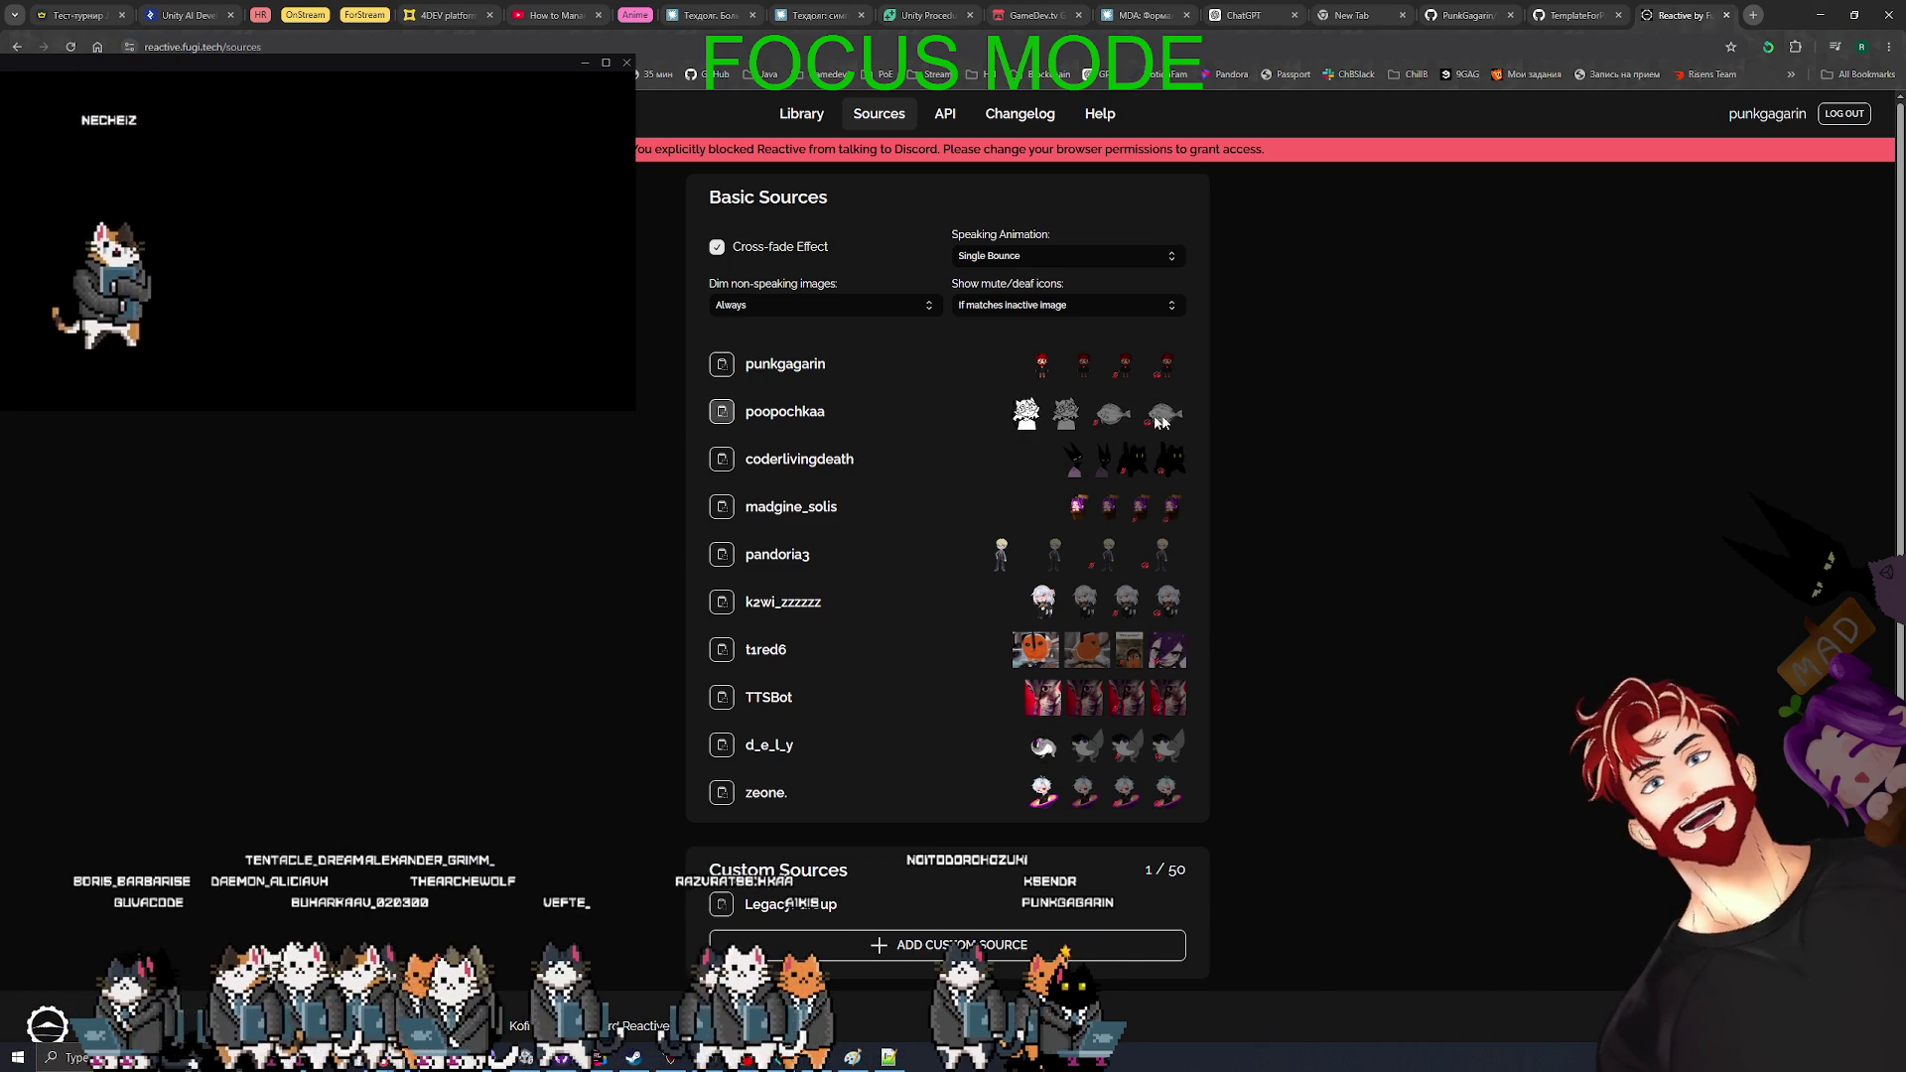
left_click(1820, 15)
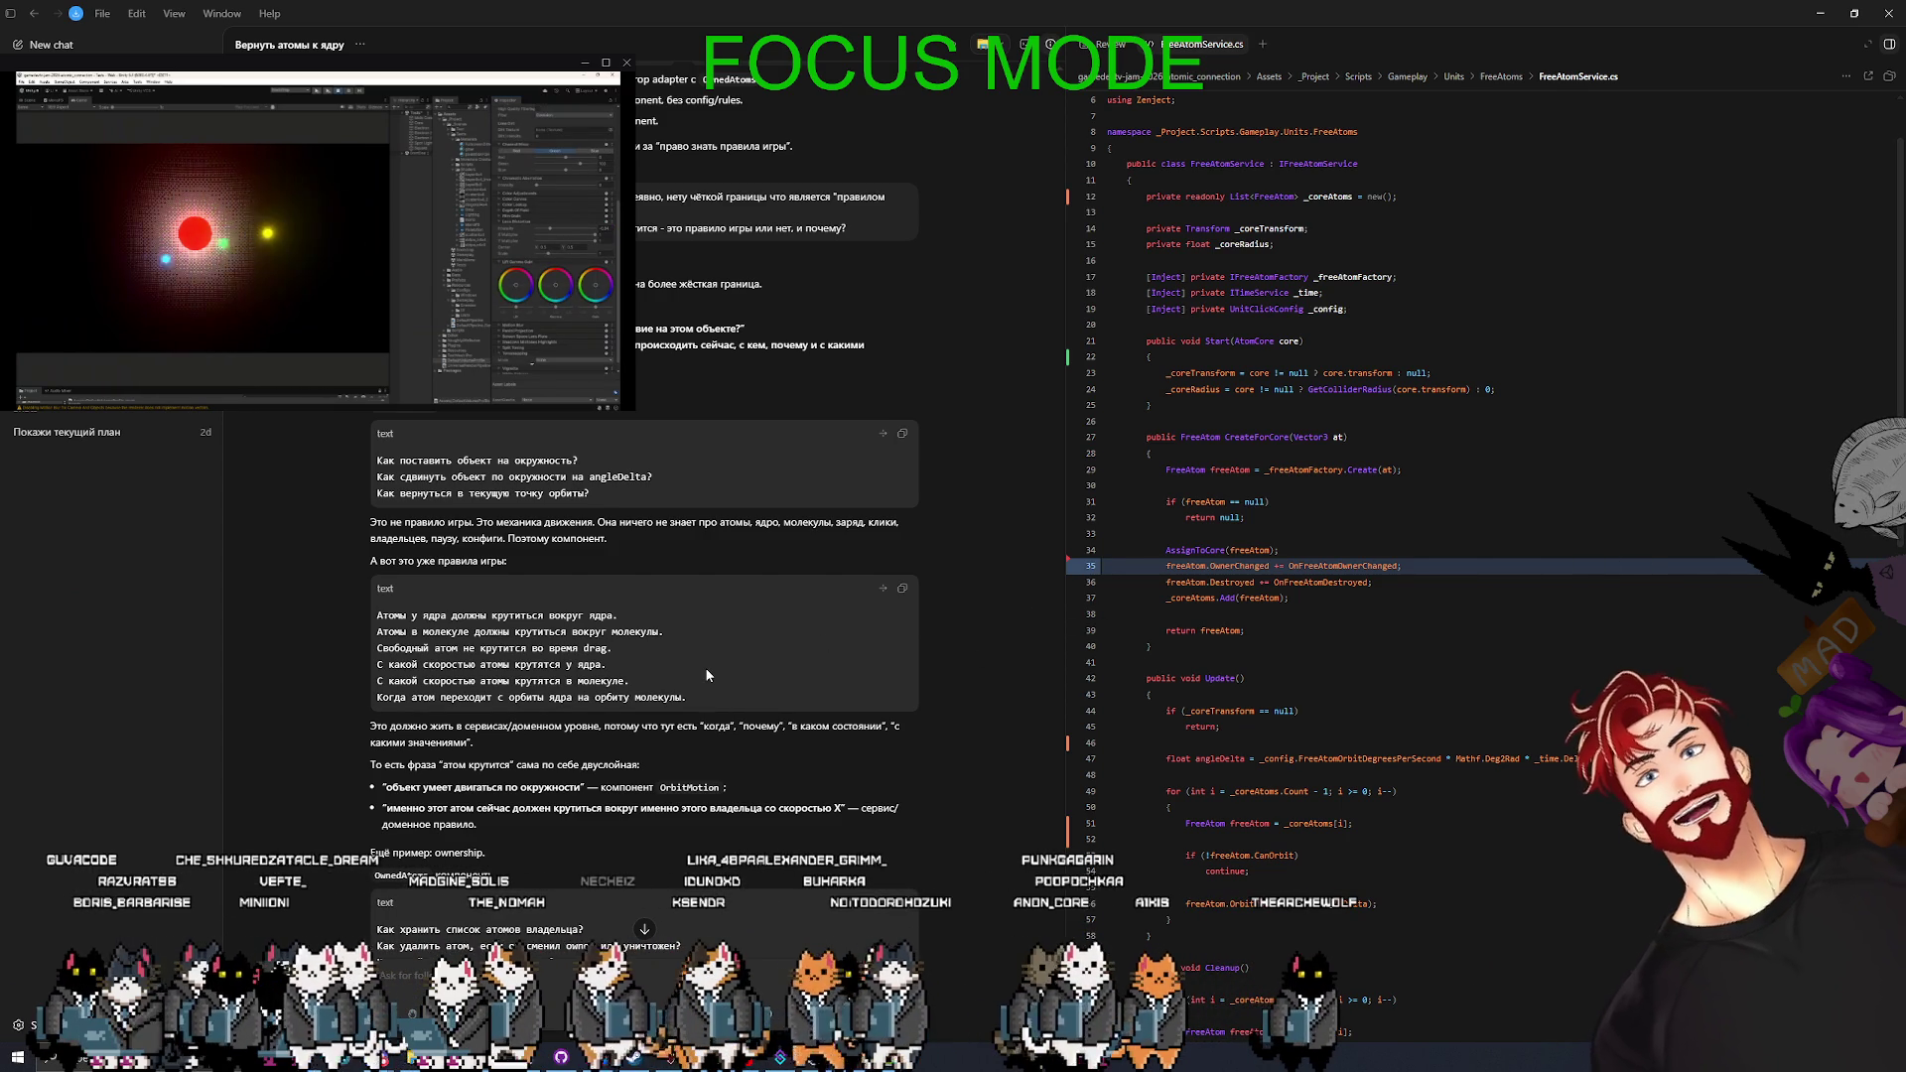
scroll(708, 675, "down", 10)
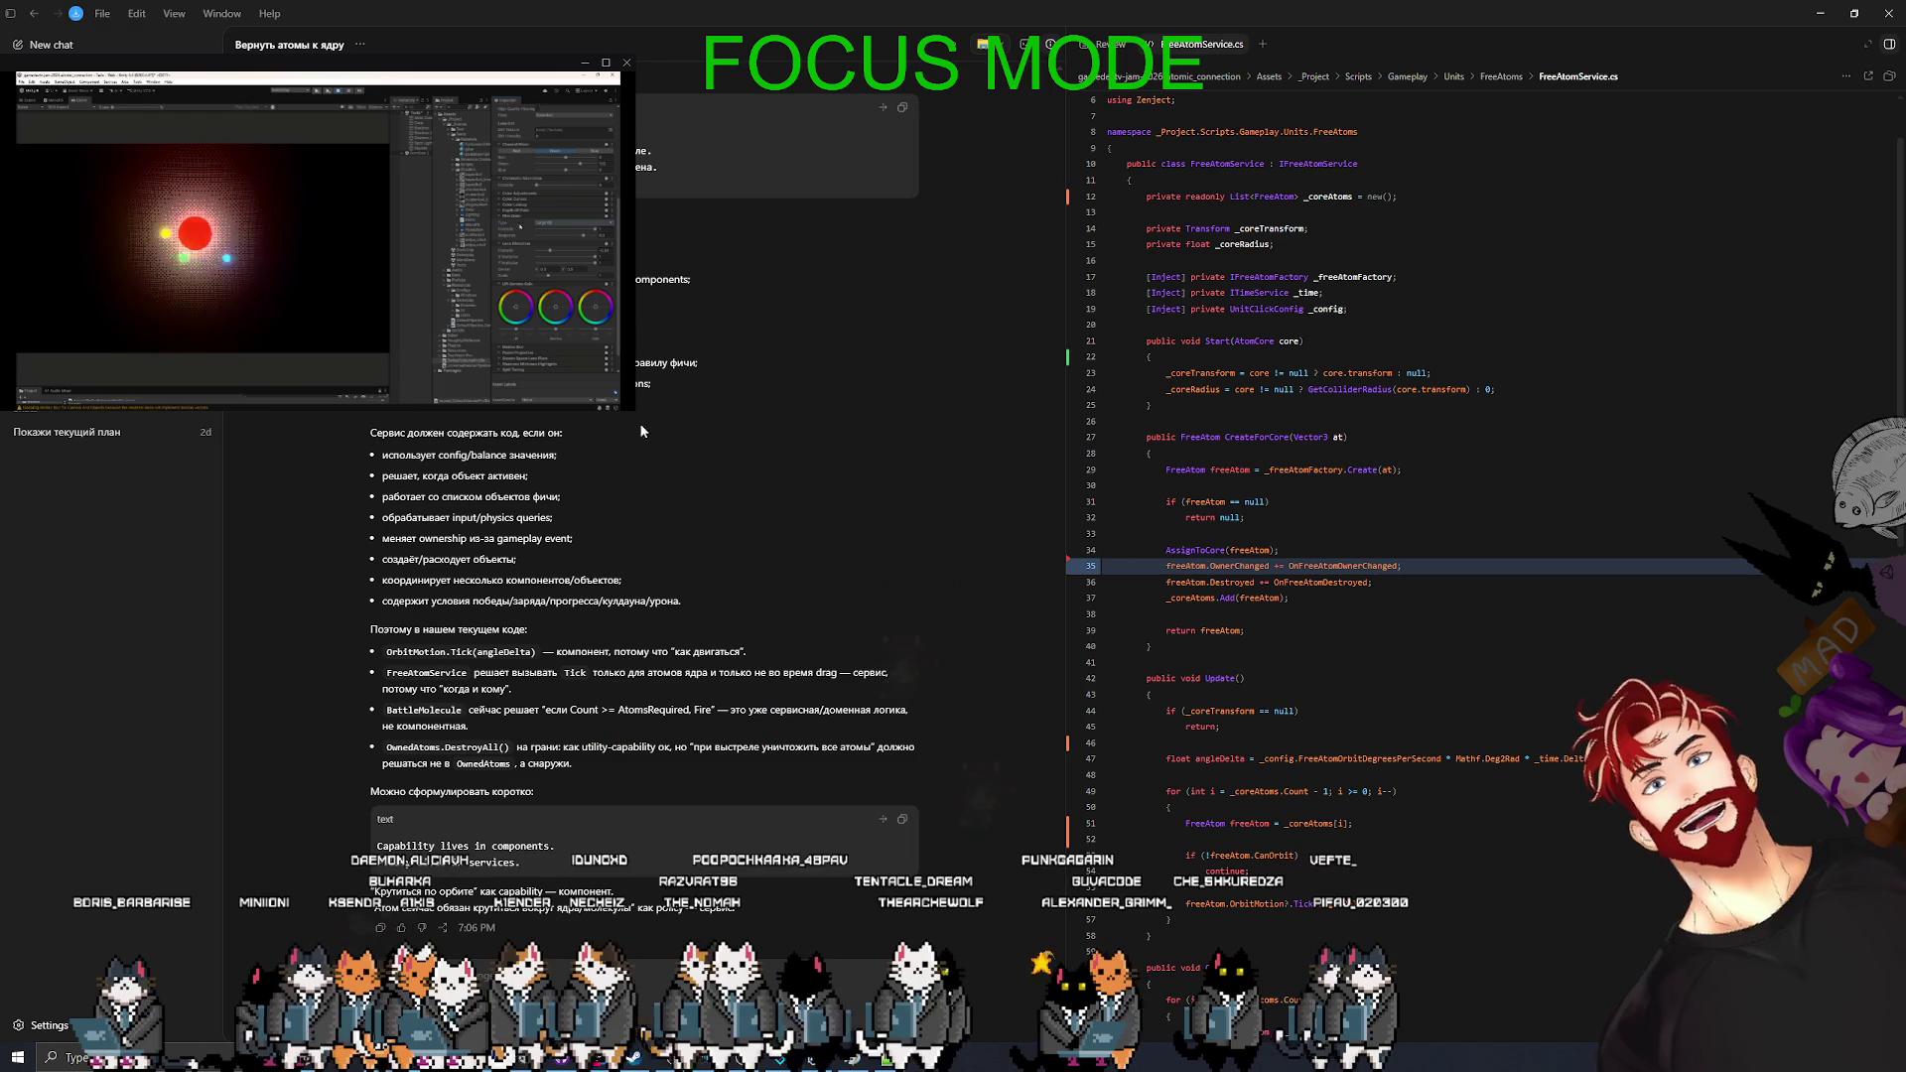
- Quote the config/balance bullet and its list heading into the Codex reply draft
left_click_drag(558, 457, 366, 461)
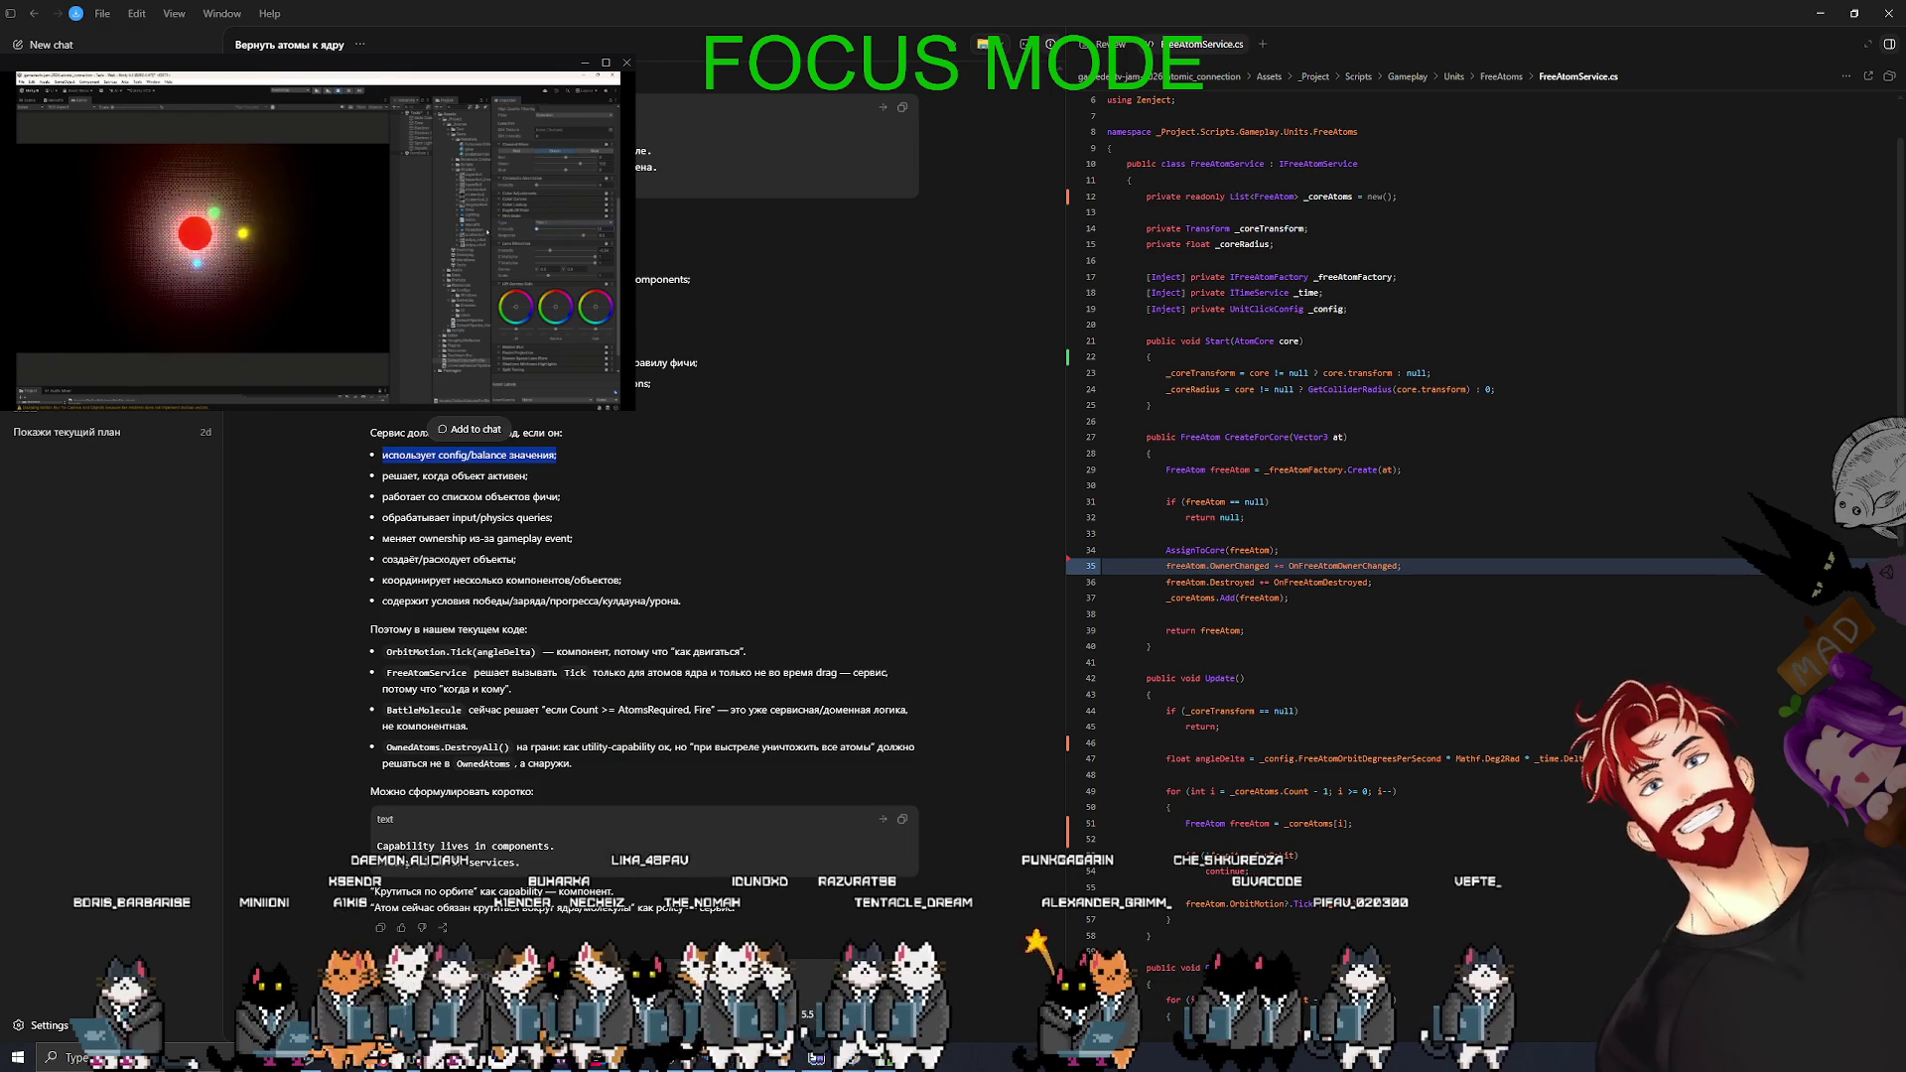
left_click_drag(594, 459, 348, 426)
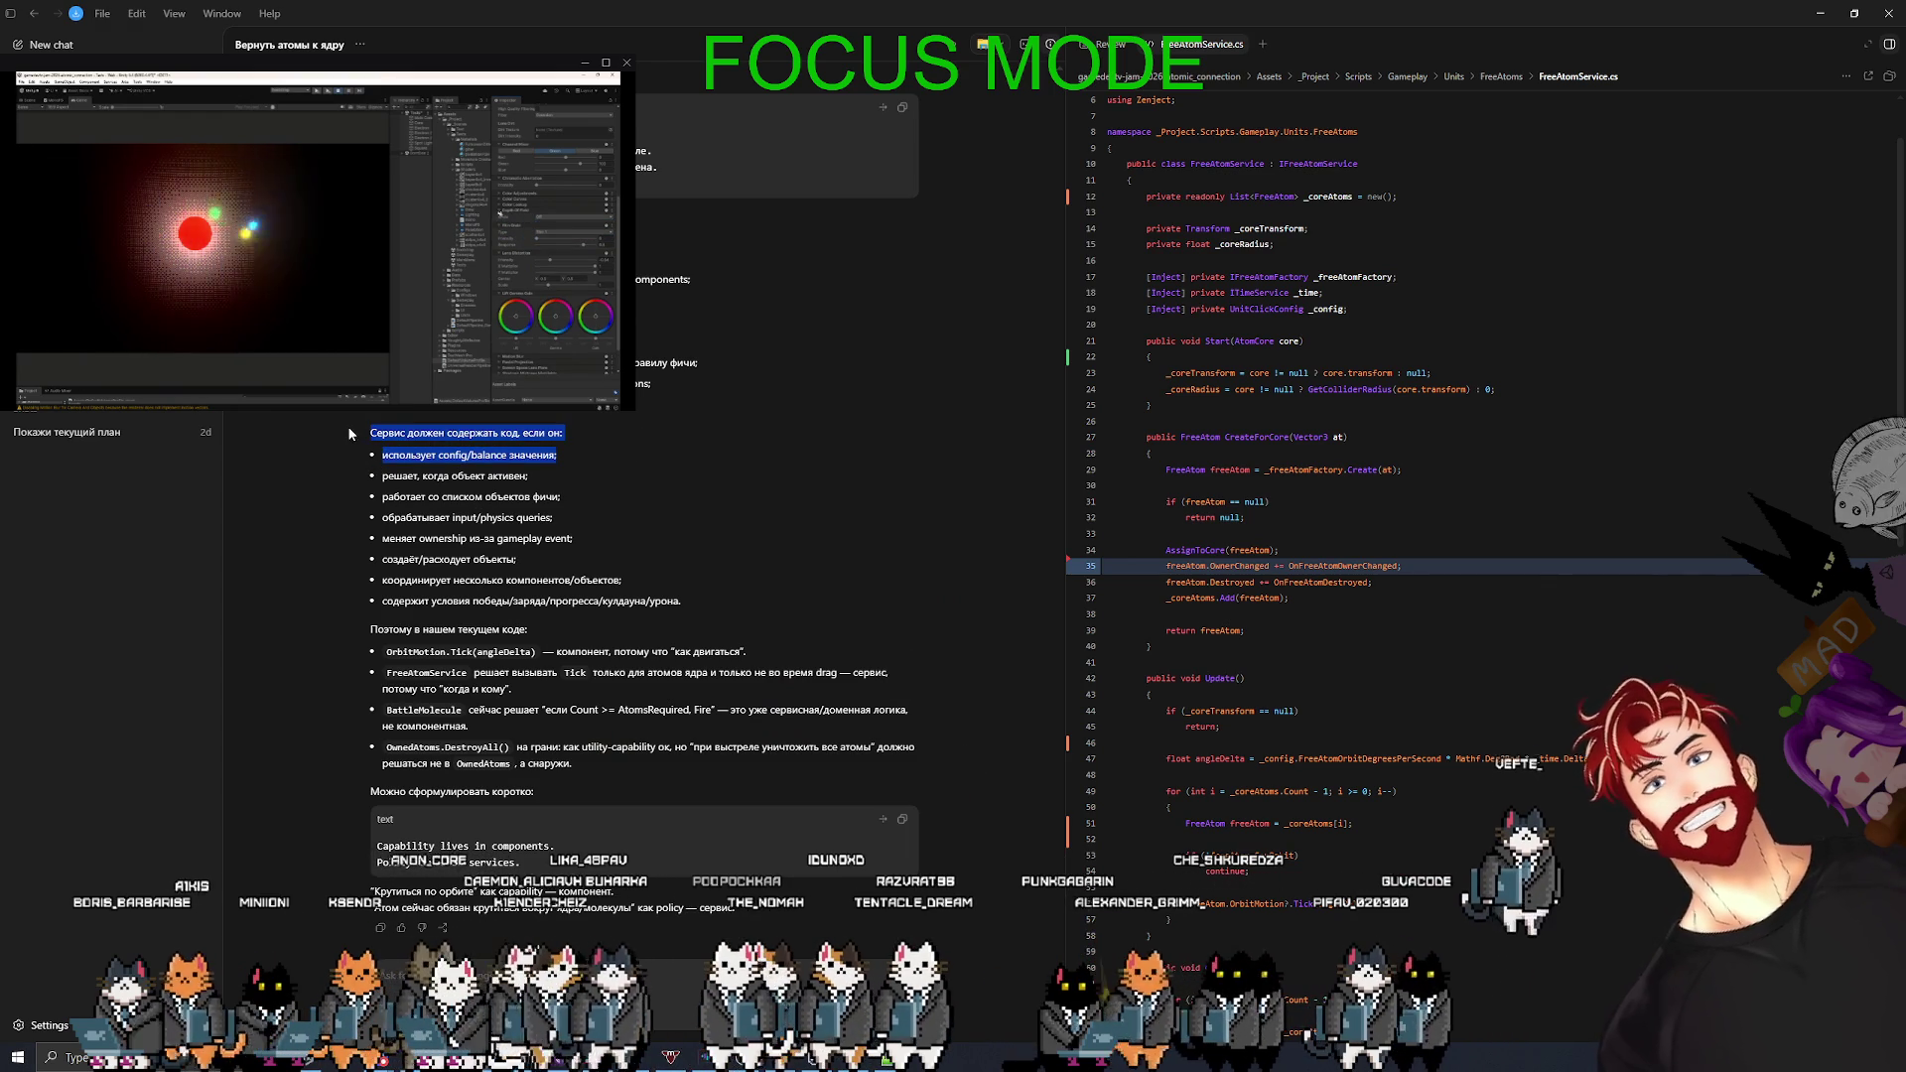
left_click(635, 944)
- Type the example: an enemy walks to the core at a speed taken from config
type("Ye djn")
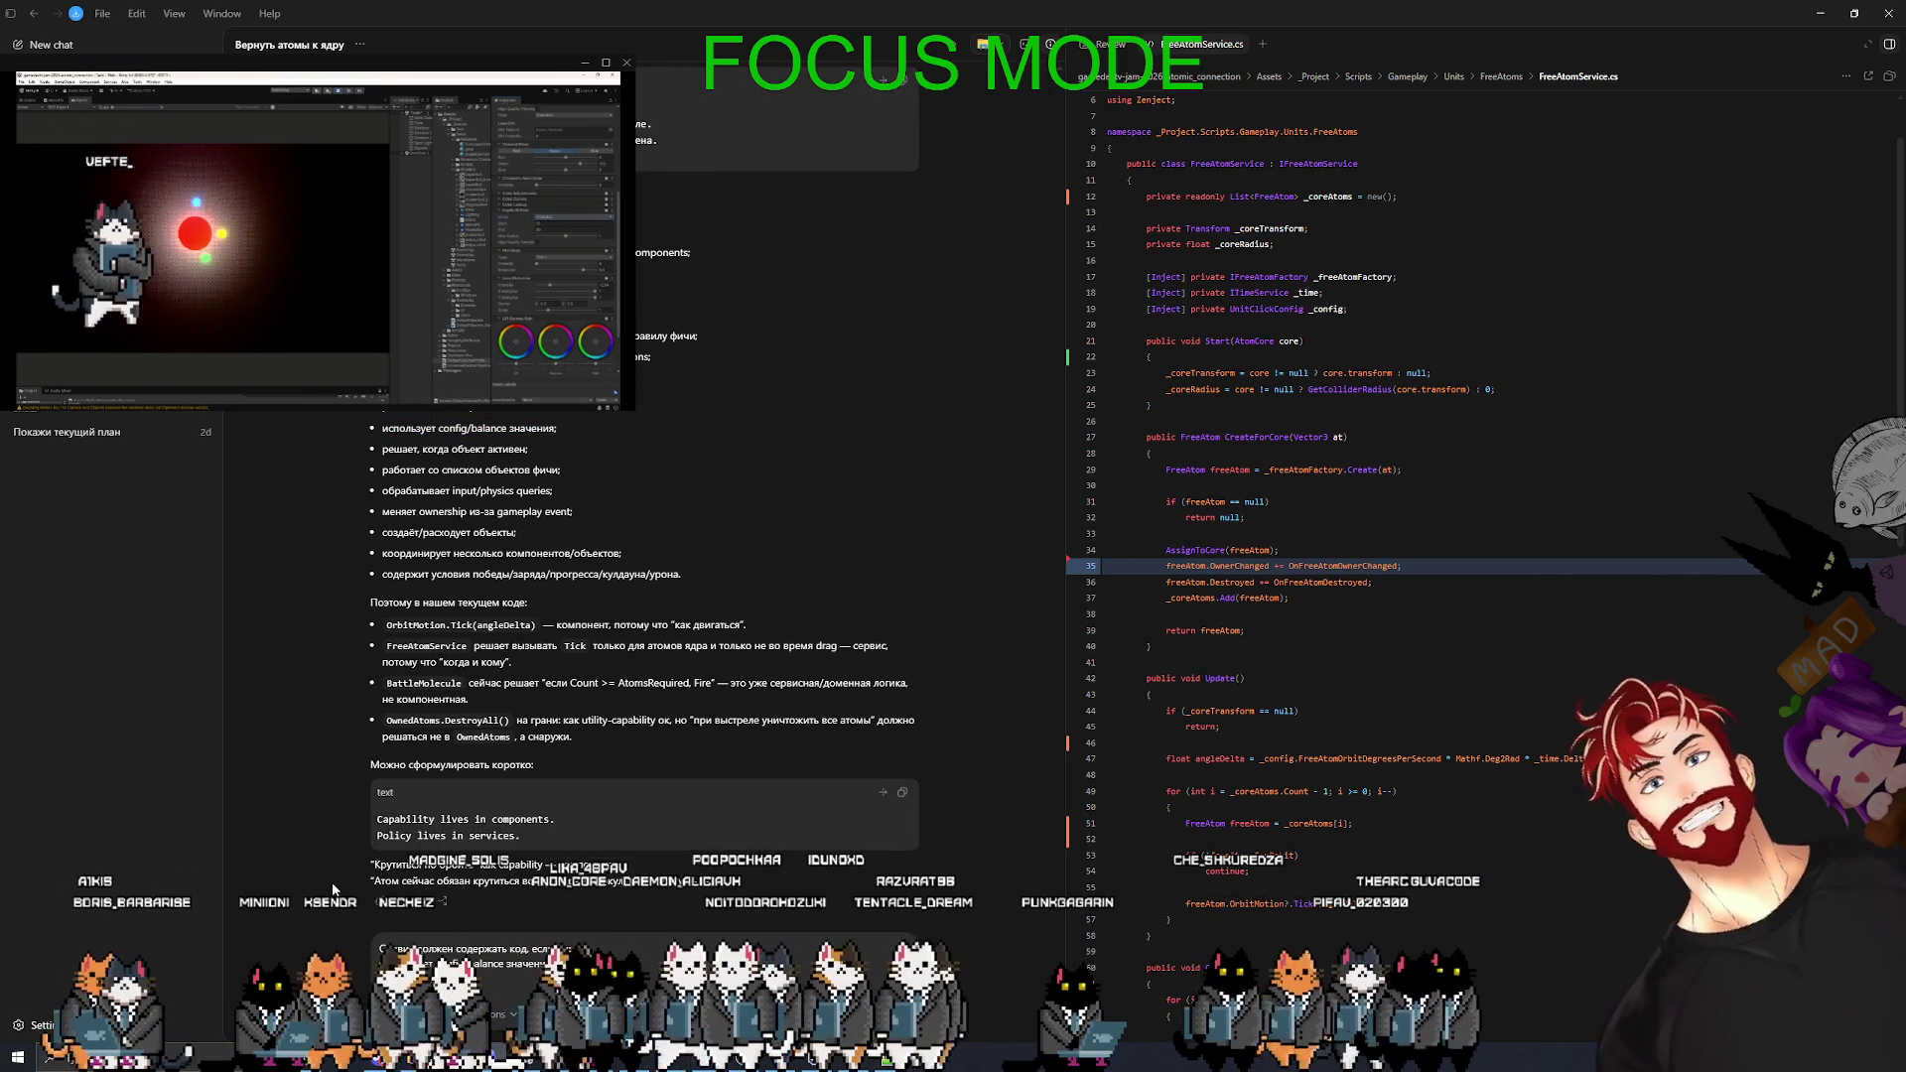
key("BackSpace")
key("BackSpace")
key("BackSpace")
type("Вот я ")
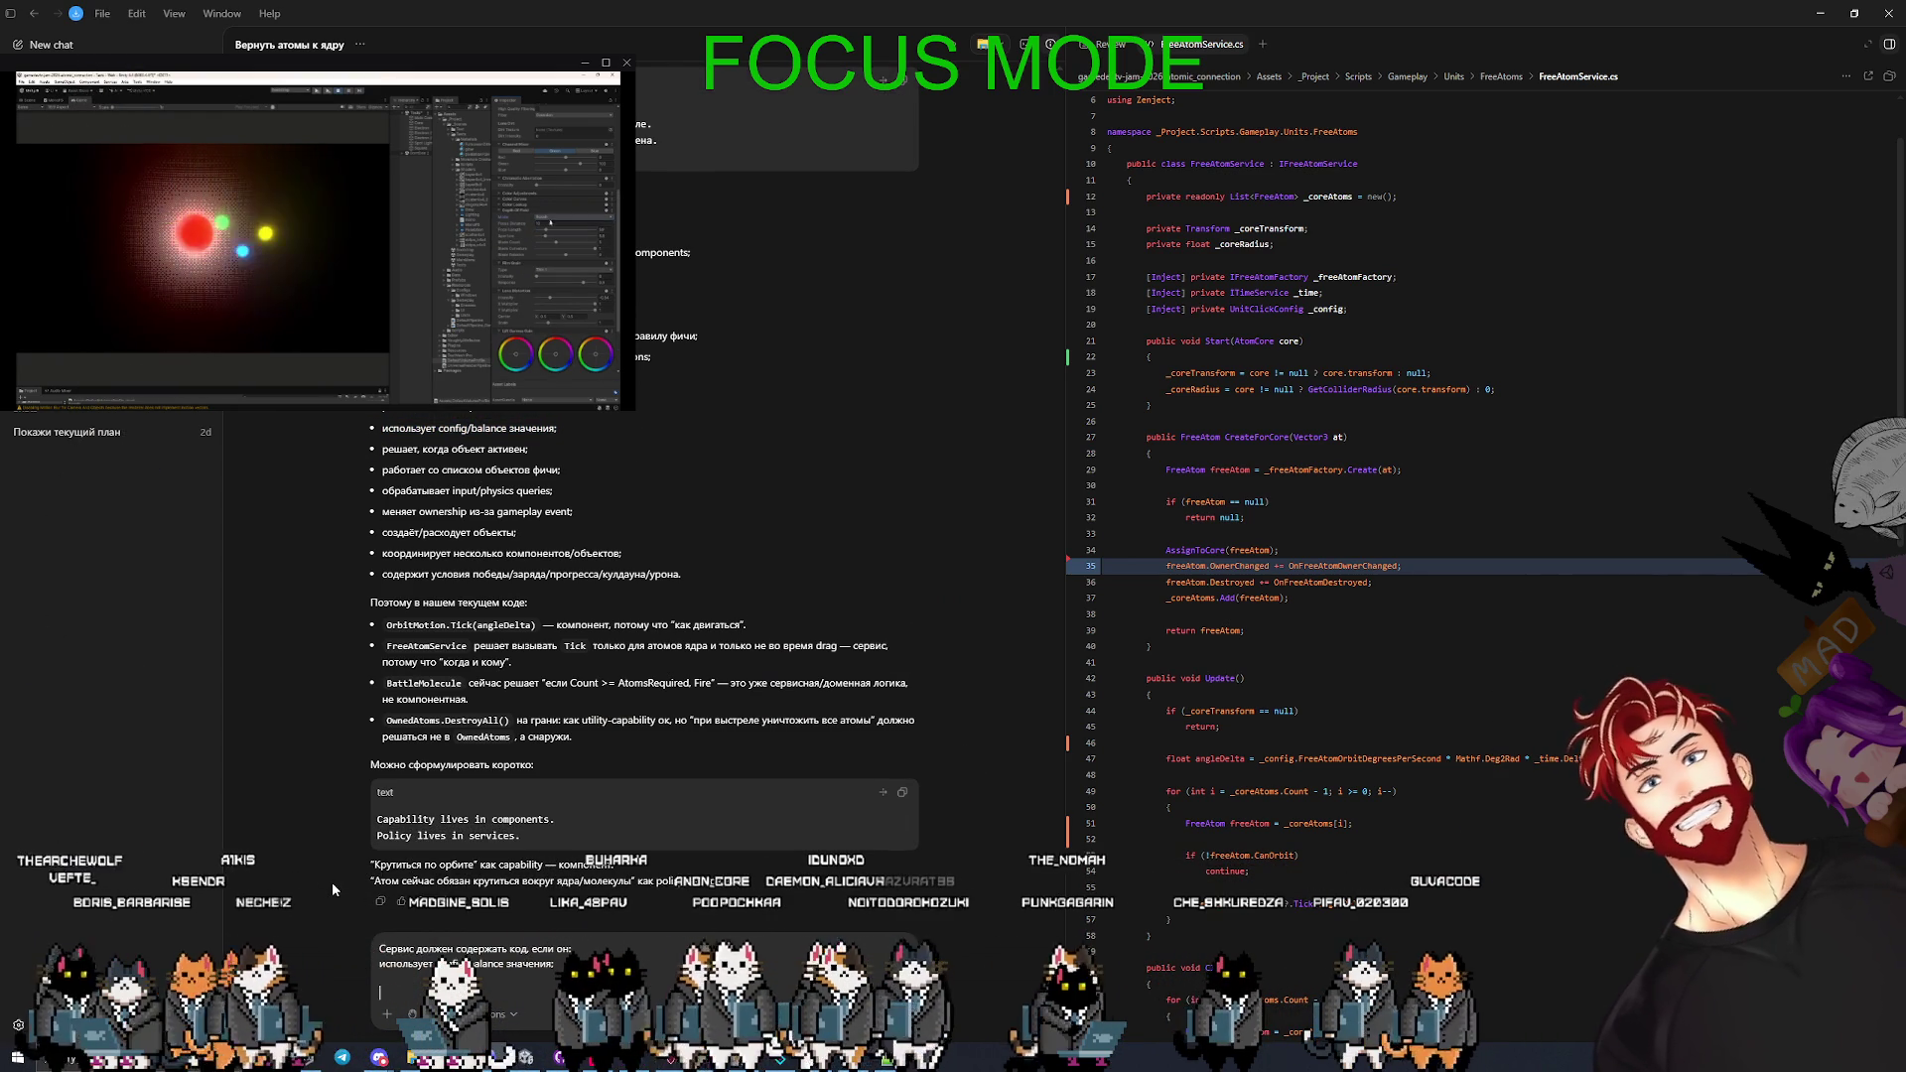
type("привожу тебе пример")
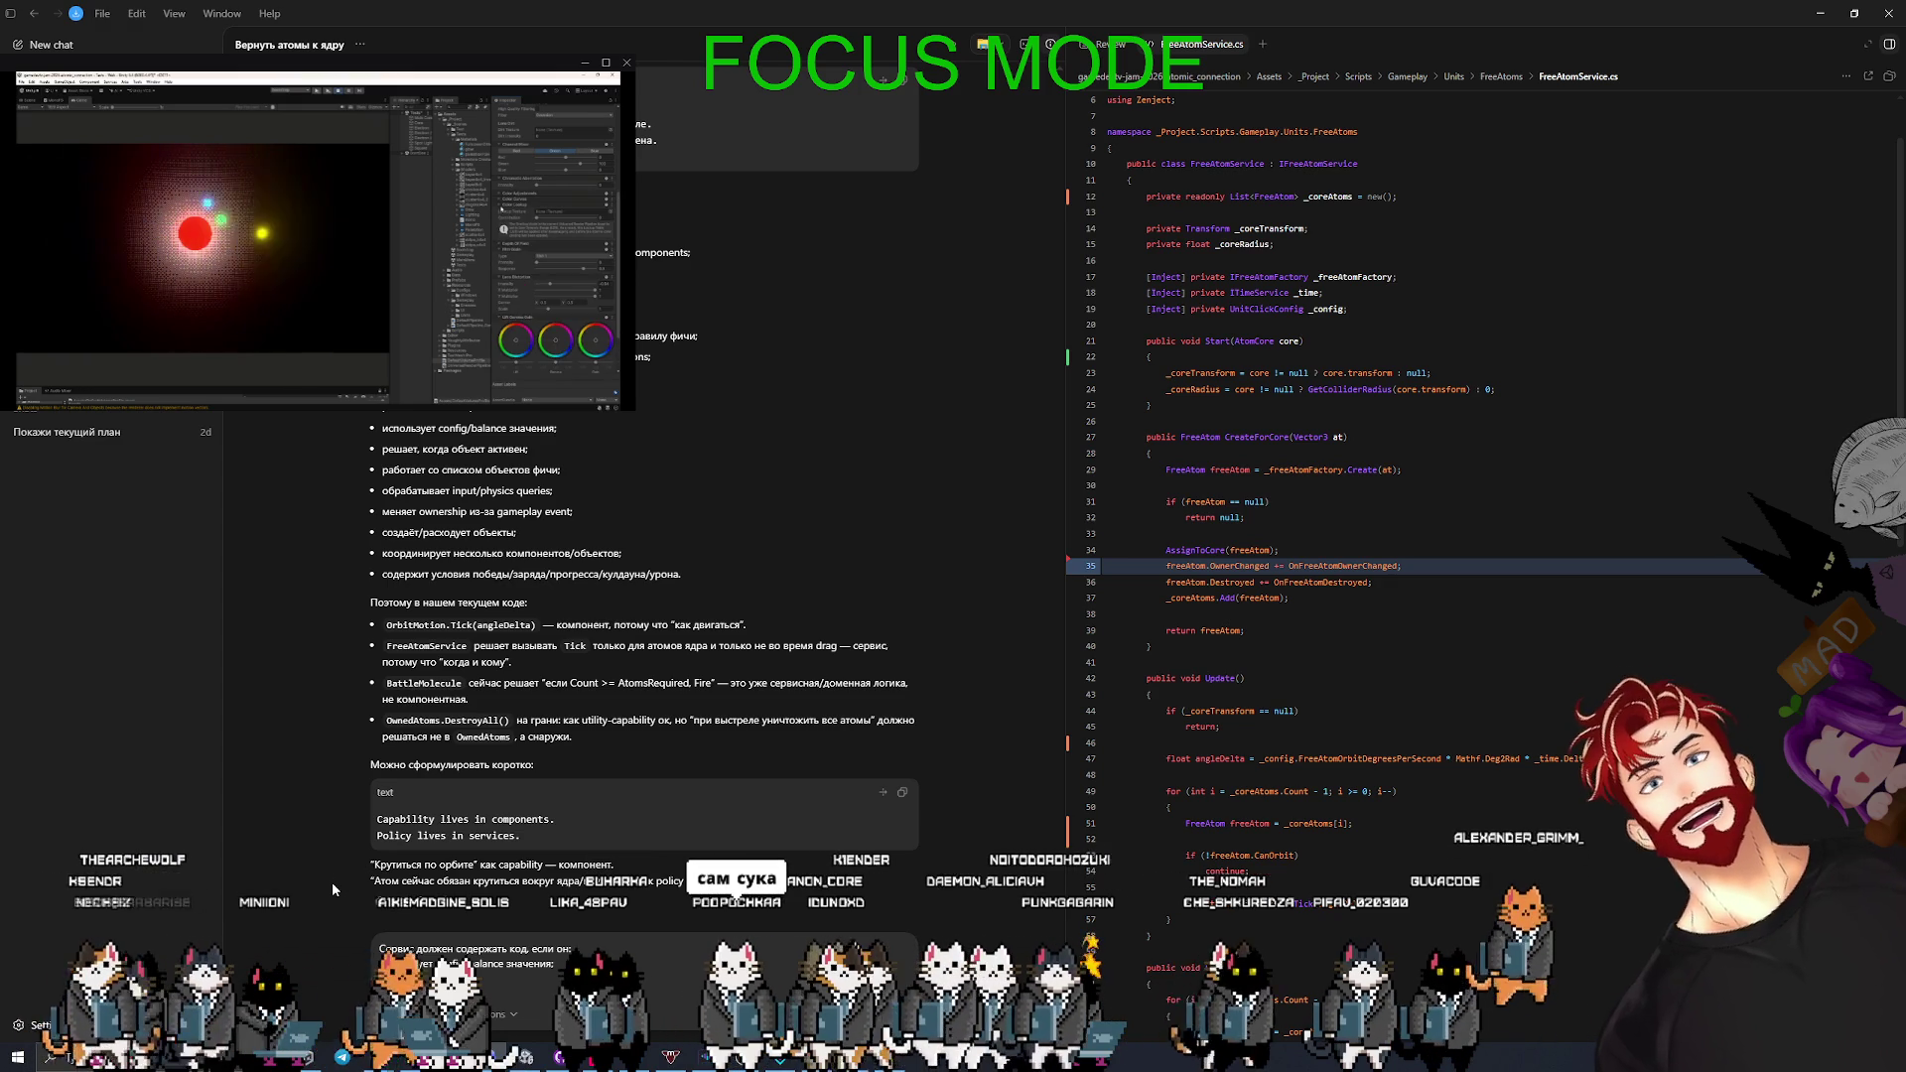
type(":")
key("shift+Return")
type("Движен")
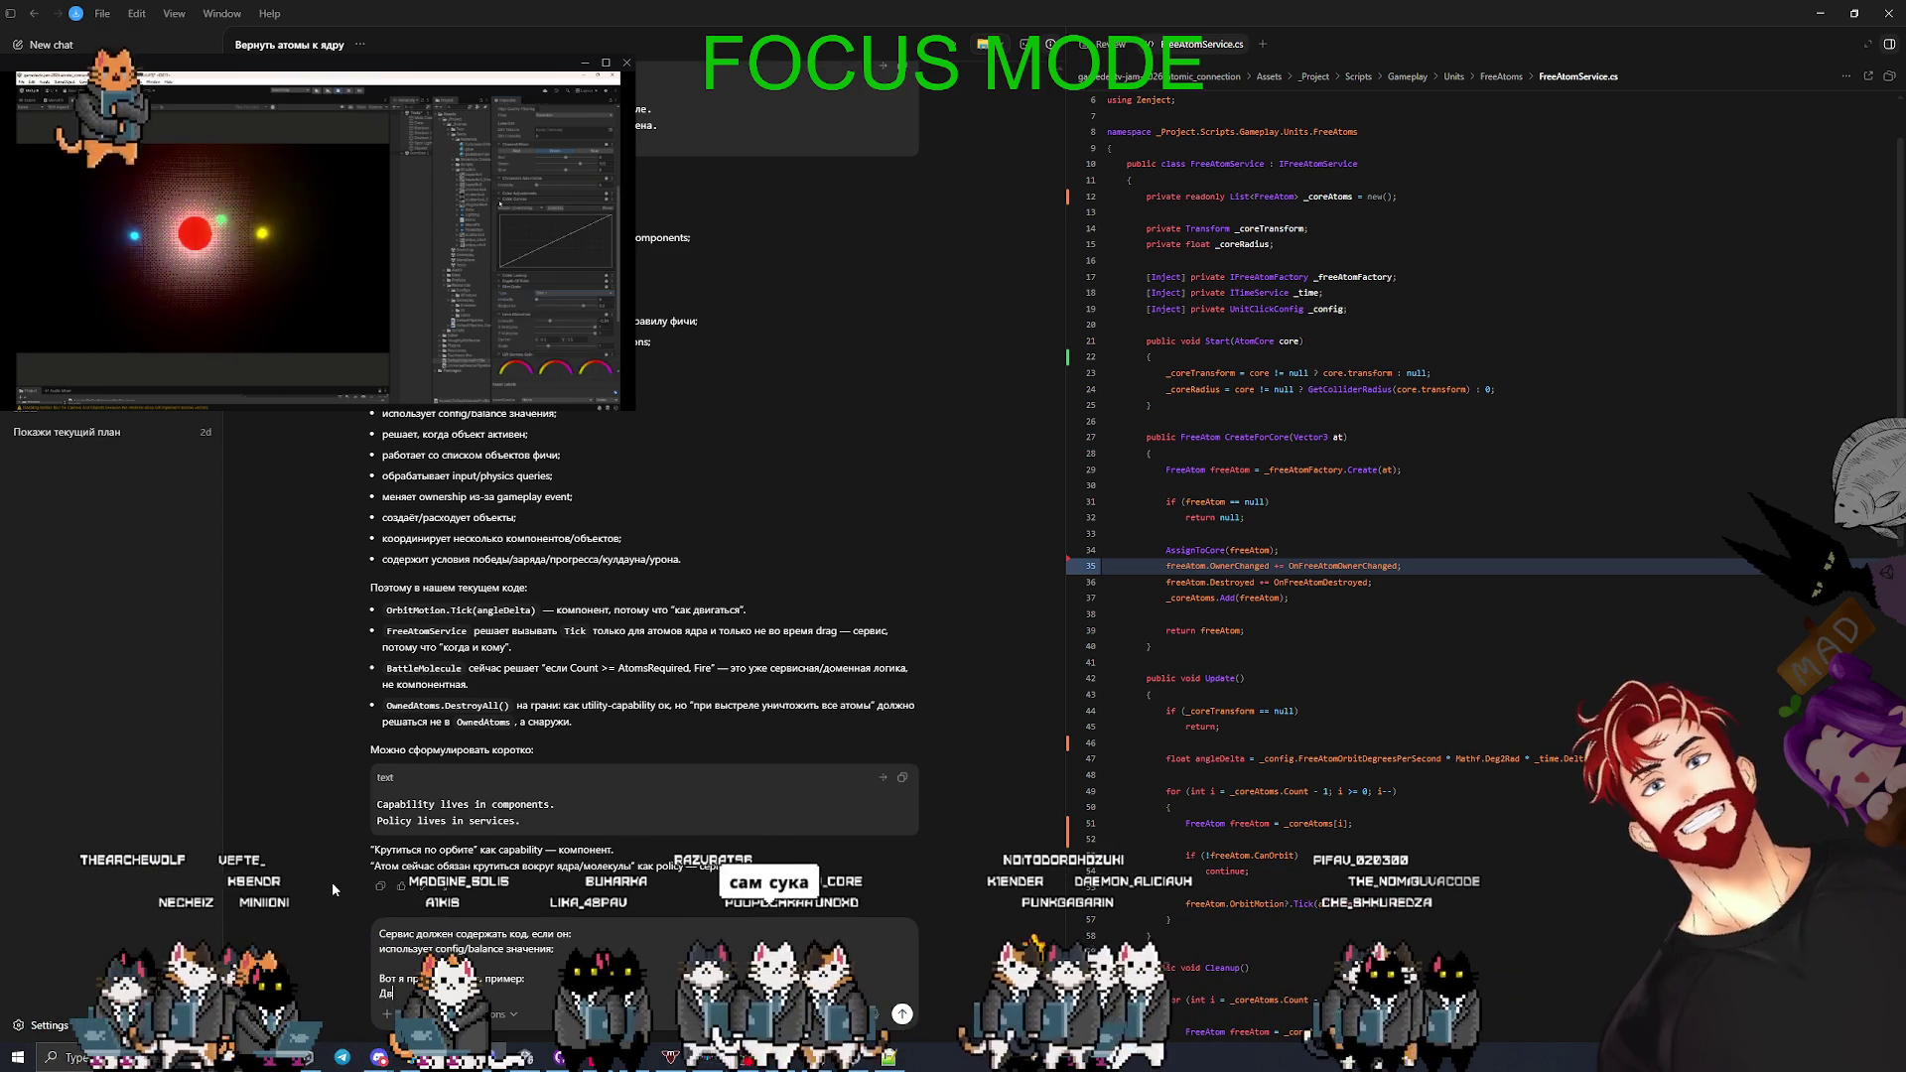
key("shift+Return")
type("Враг д")
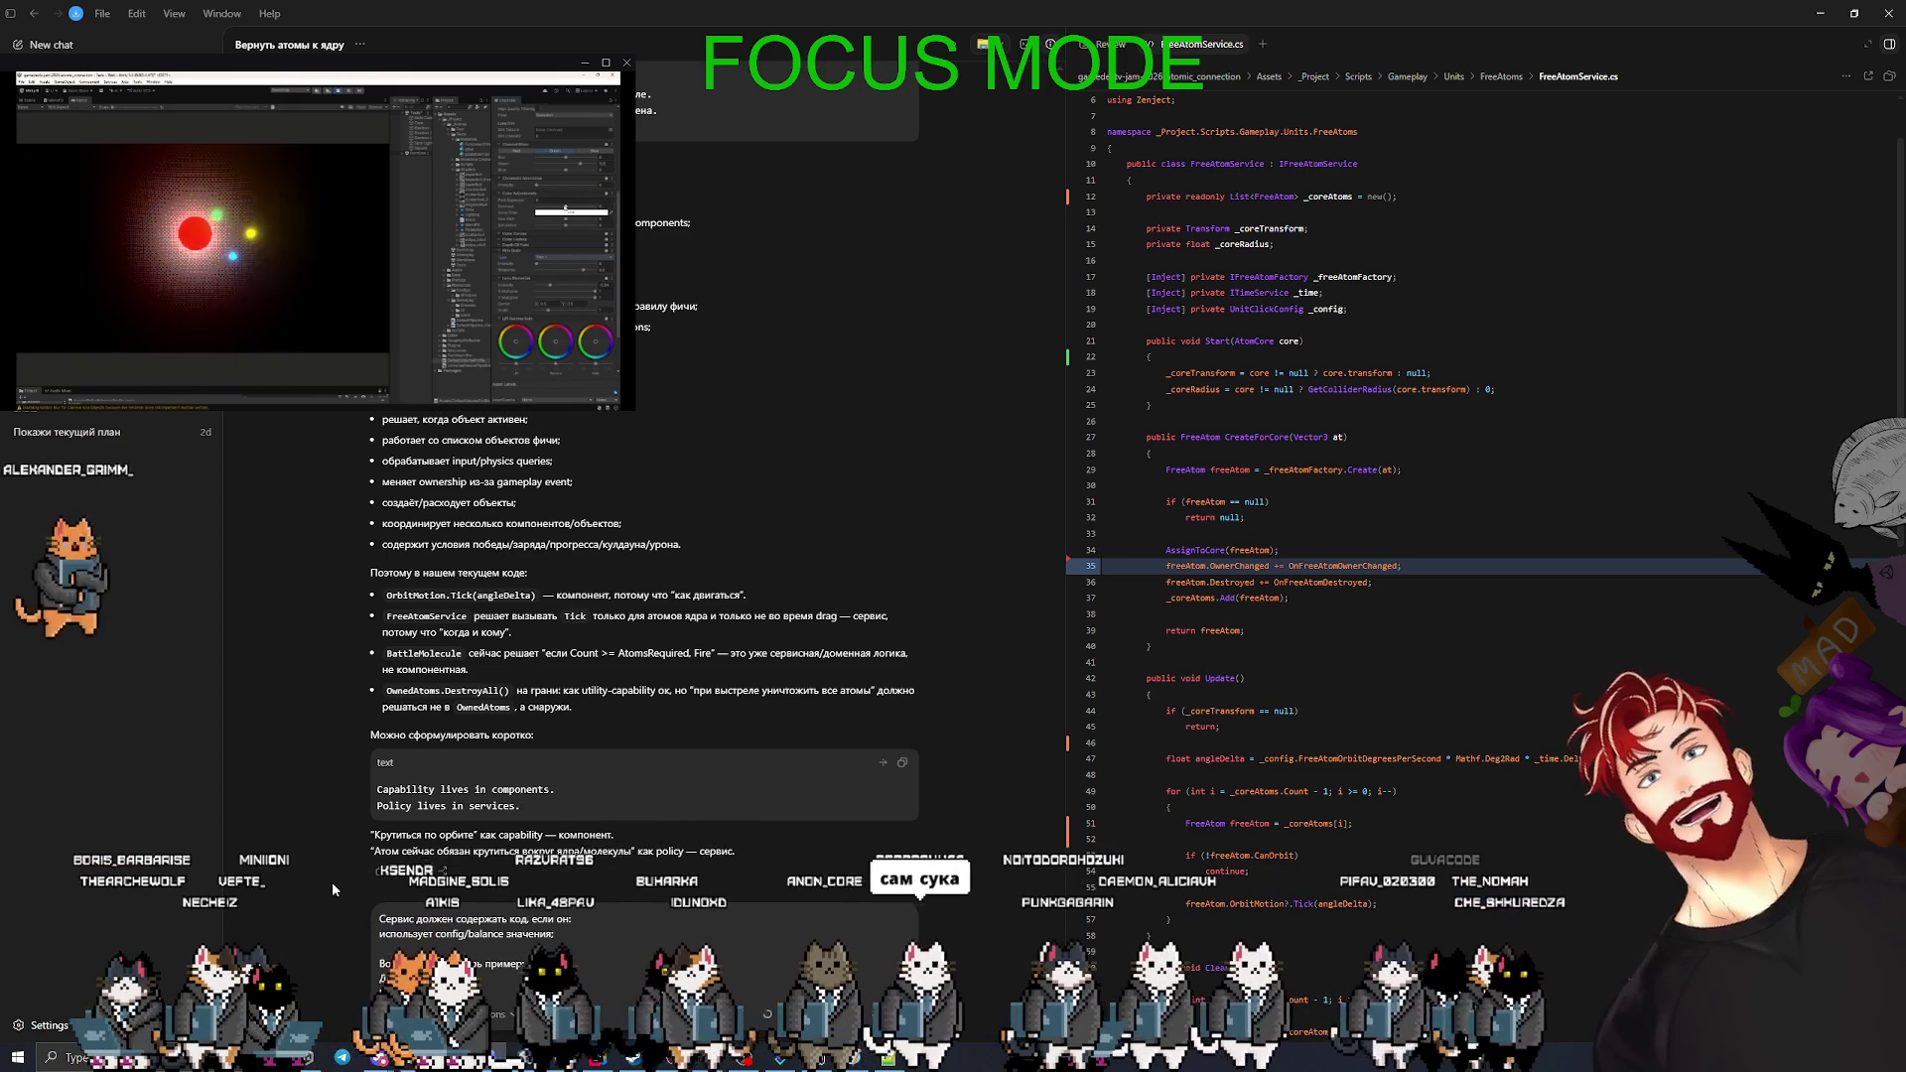
type("олжен идти к ядру")
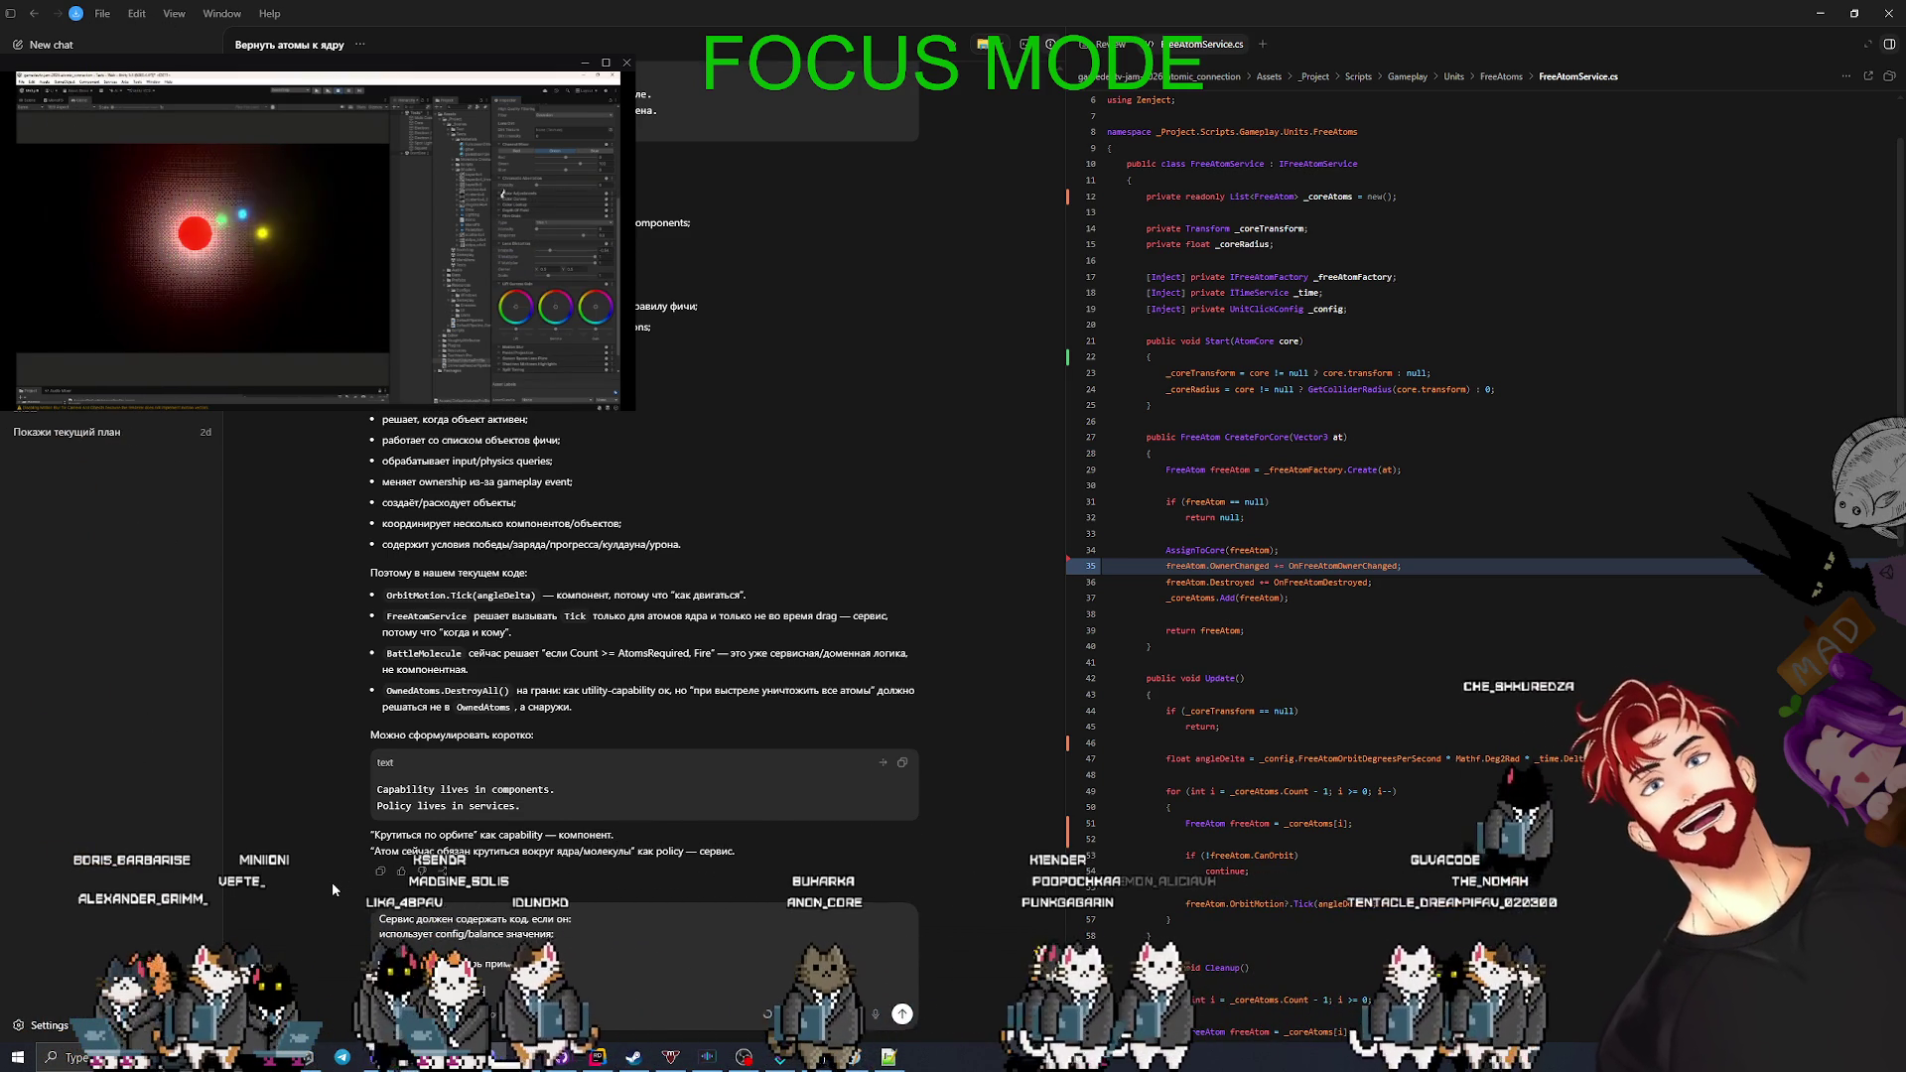
type("дет двига")
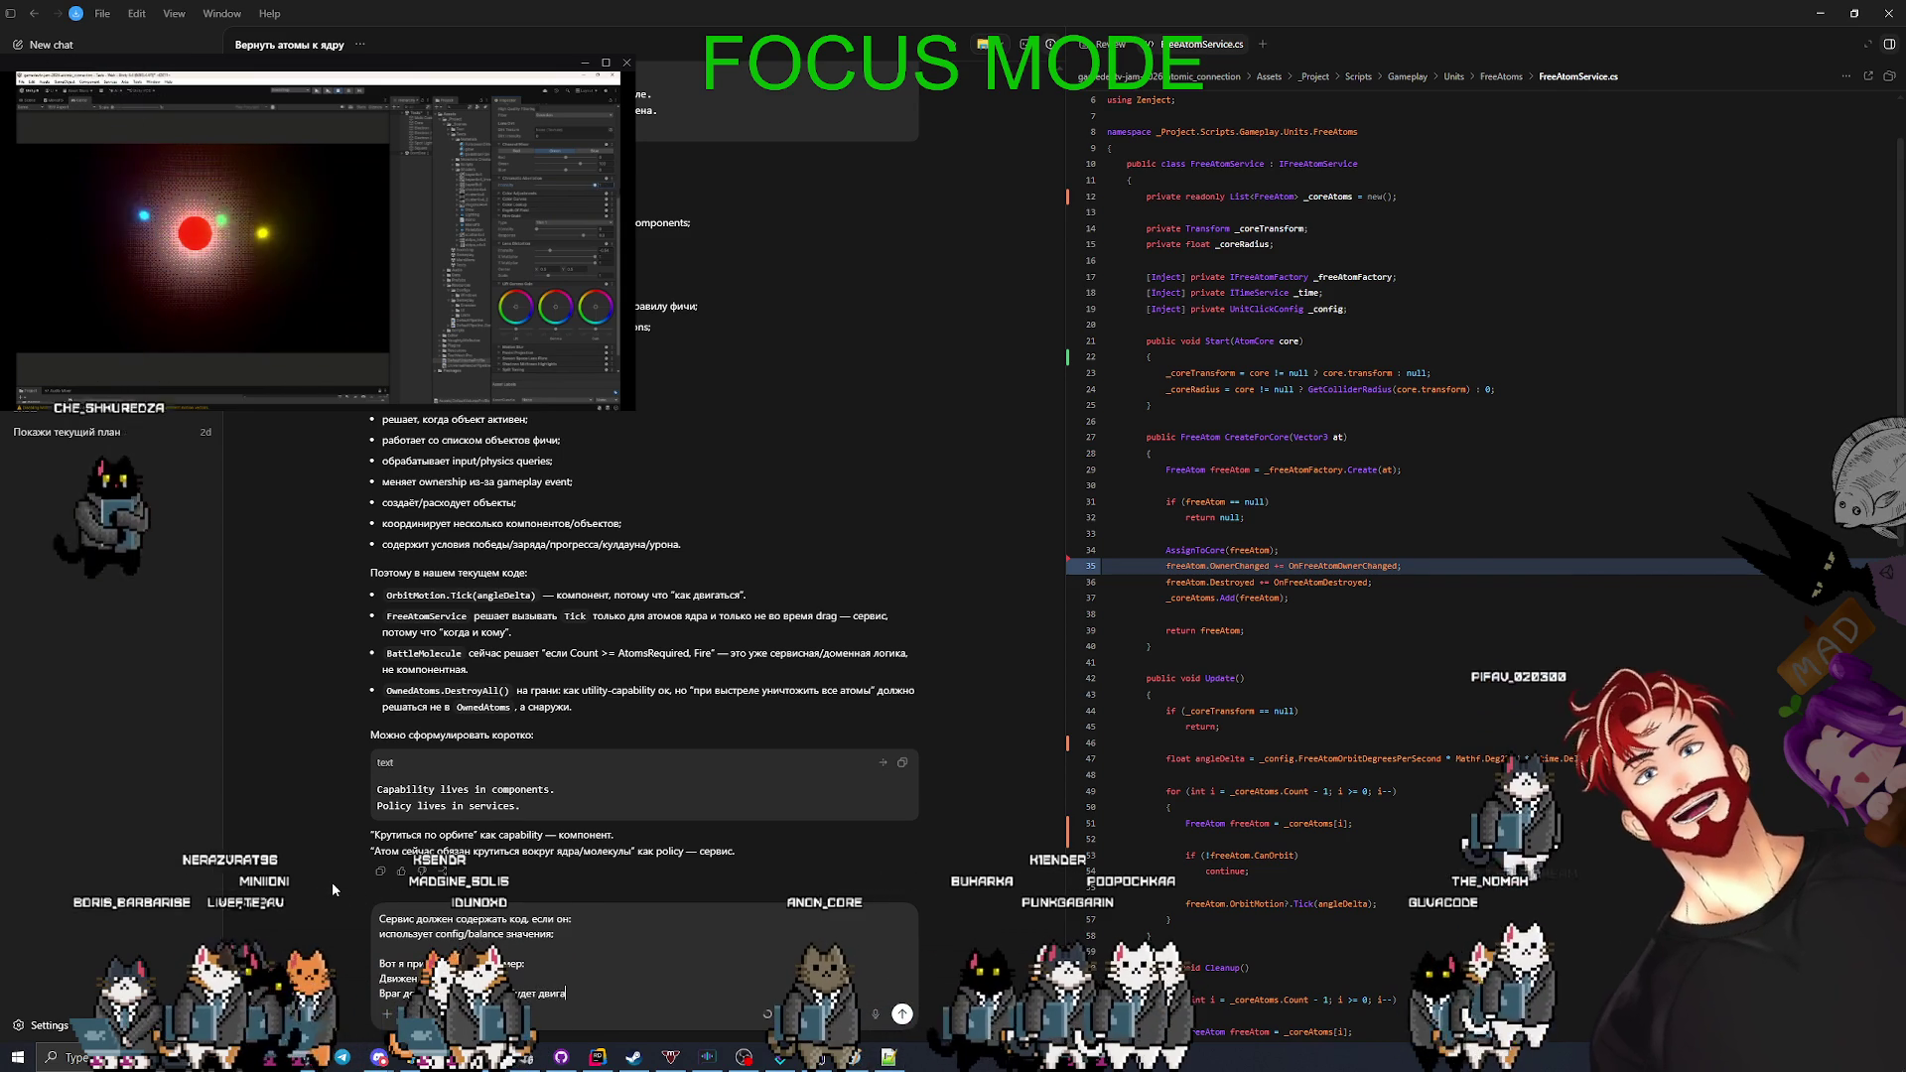
type("ться со скоростью")
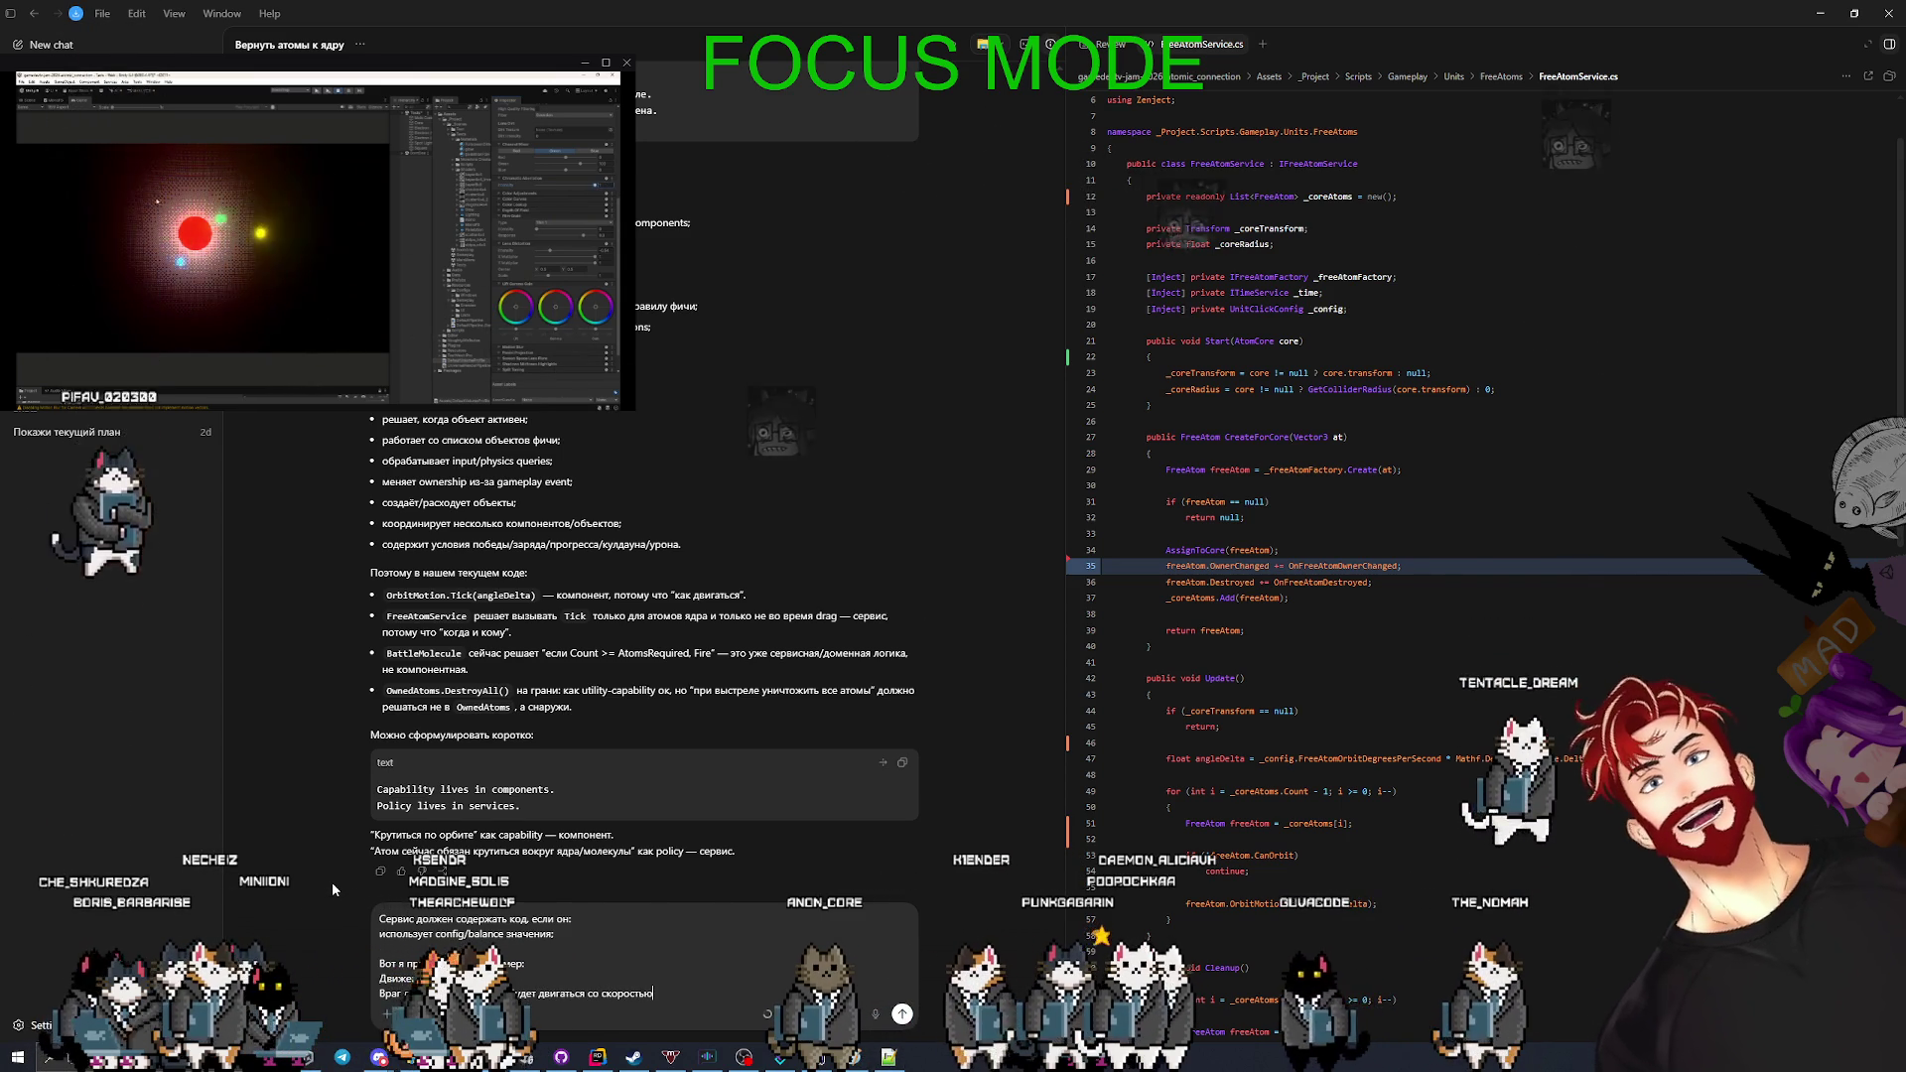
type(", скорость")
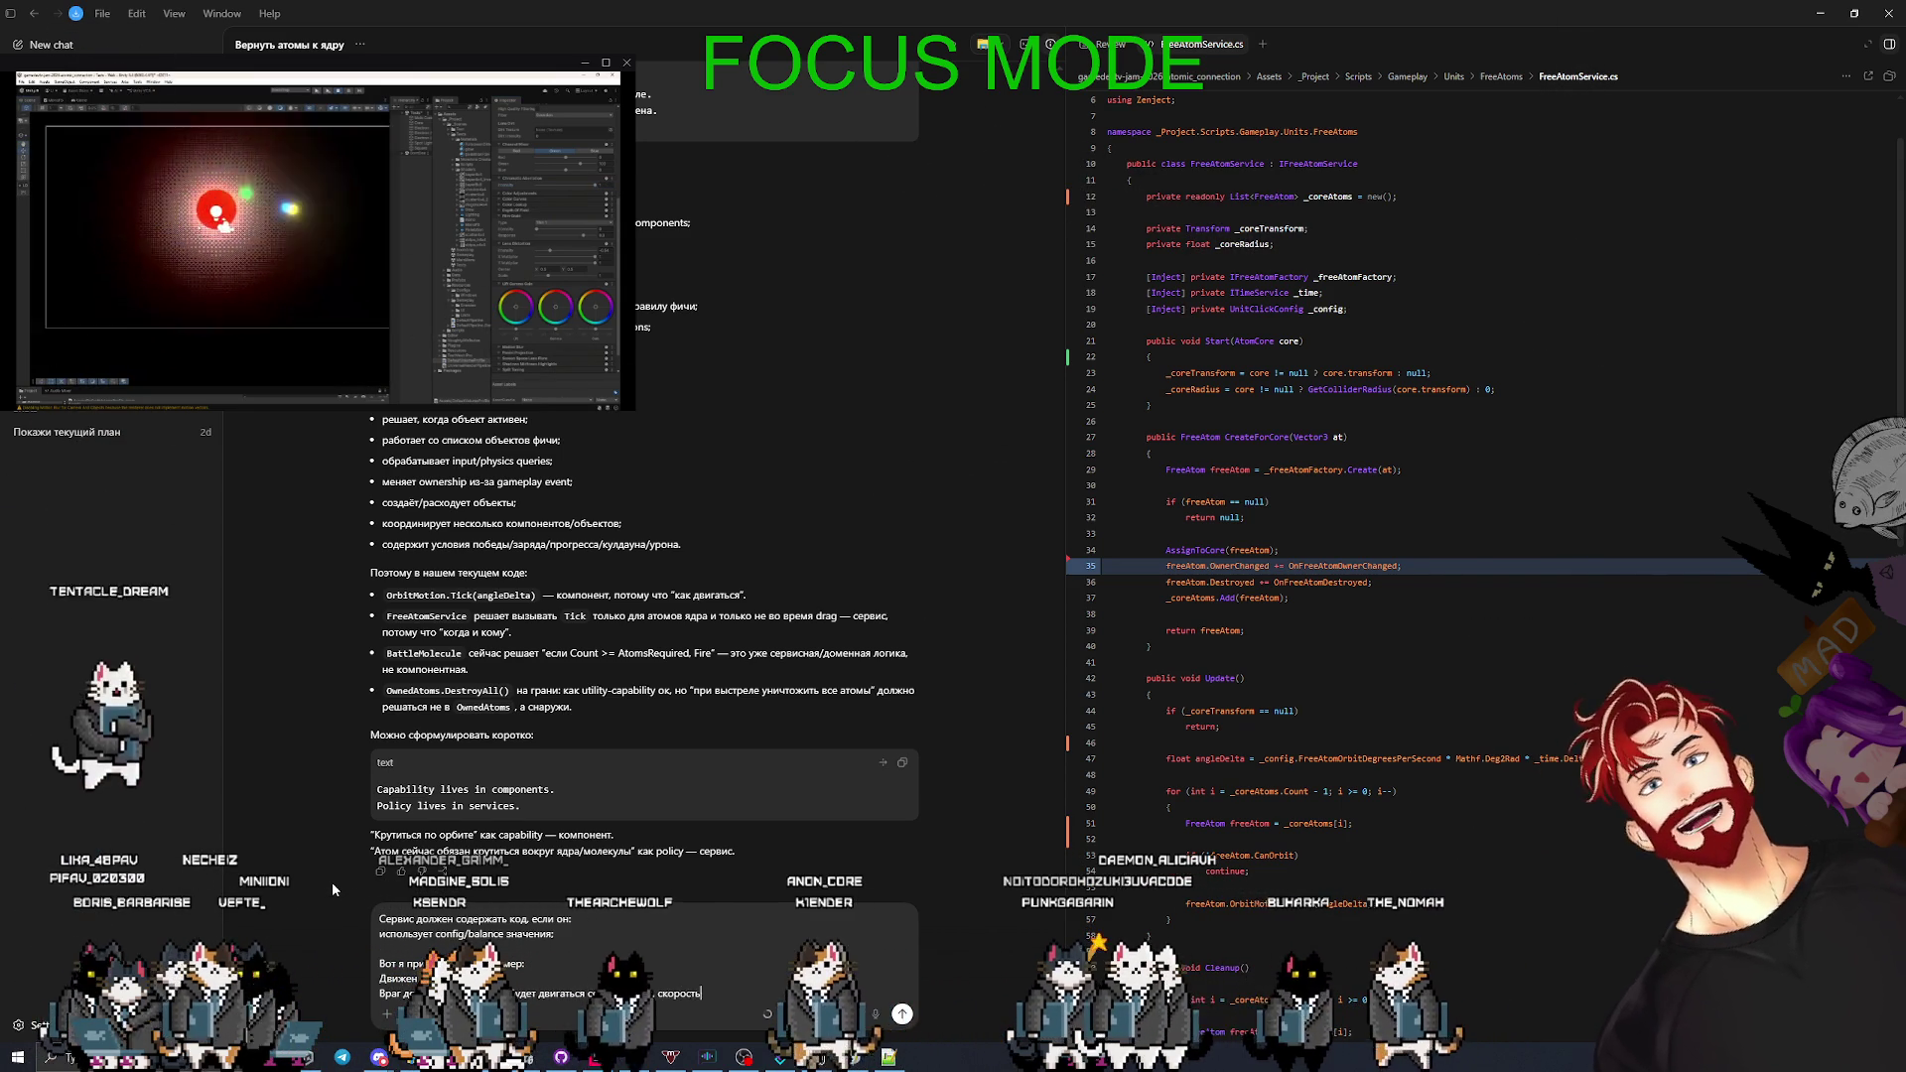
type(" в конф")
key("shift+Return")
type("В итог")
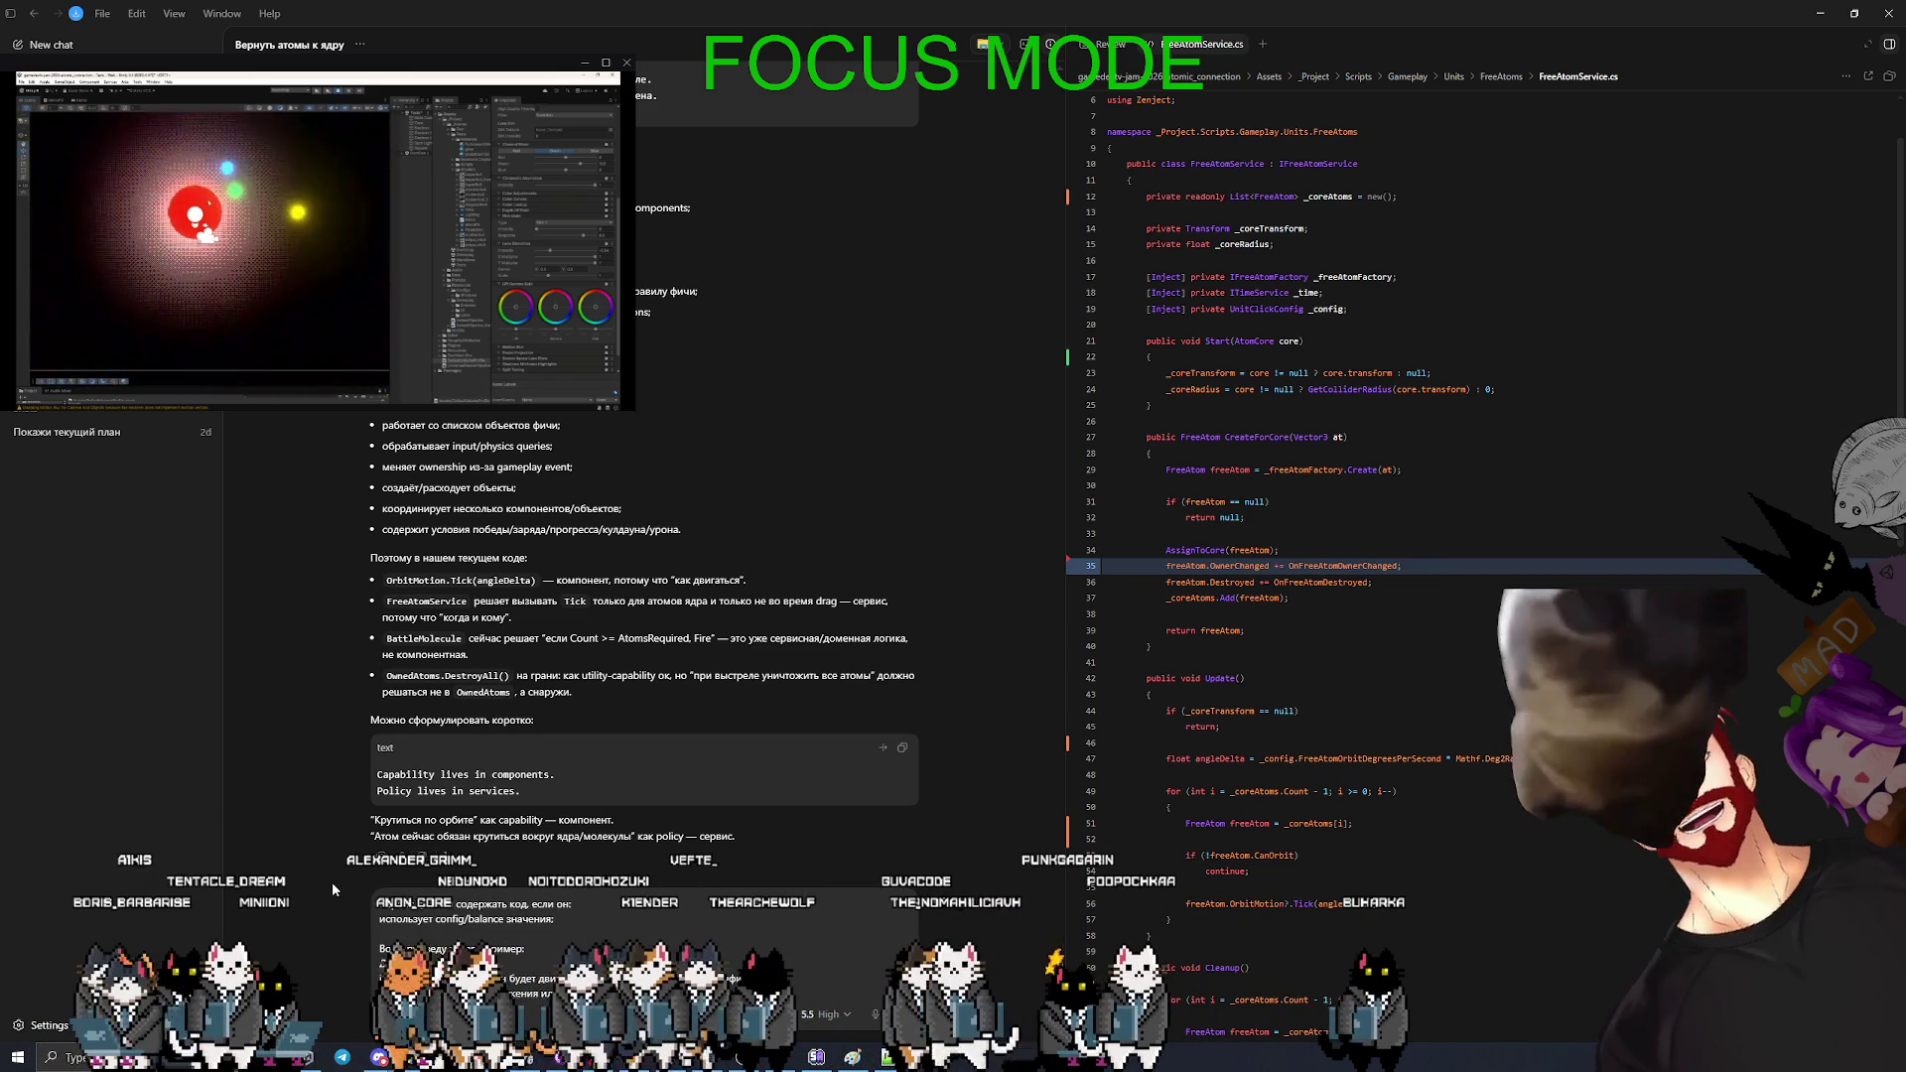
- Send the enemy-speed question, then object that the proposed MoveTowardsTarget component literally moves the enemy
key("Return")
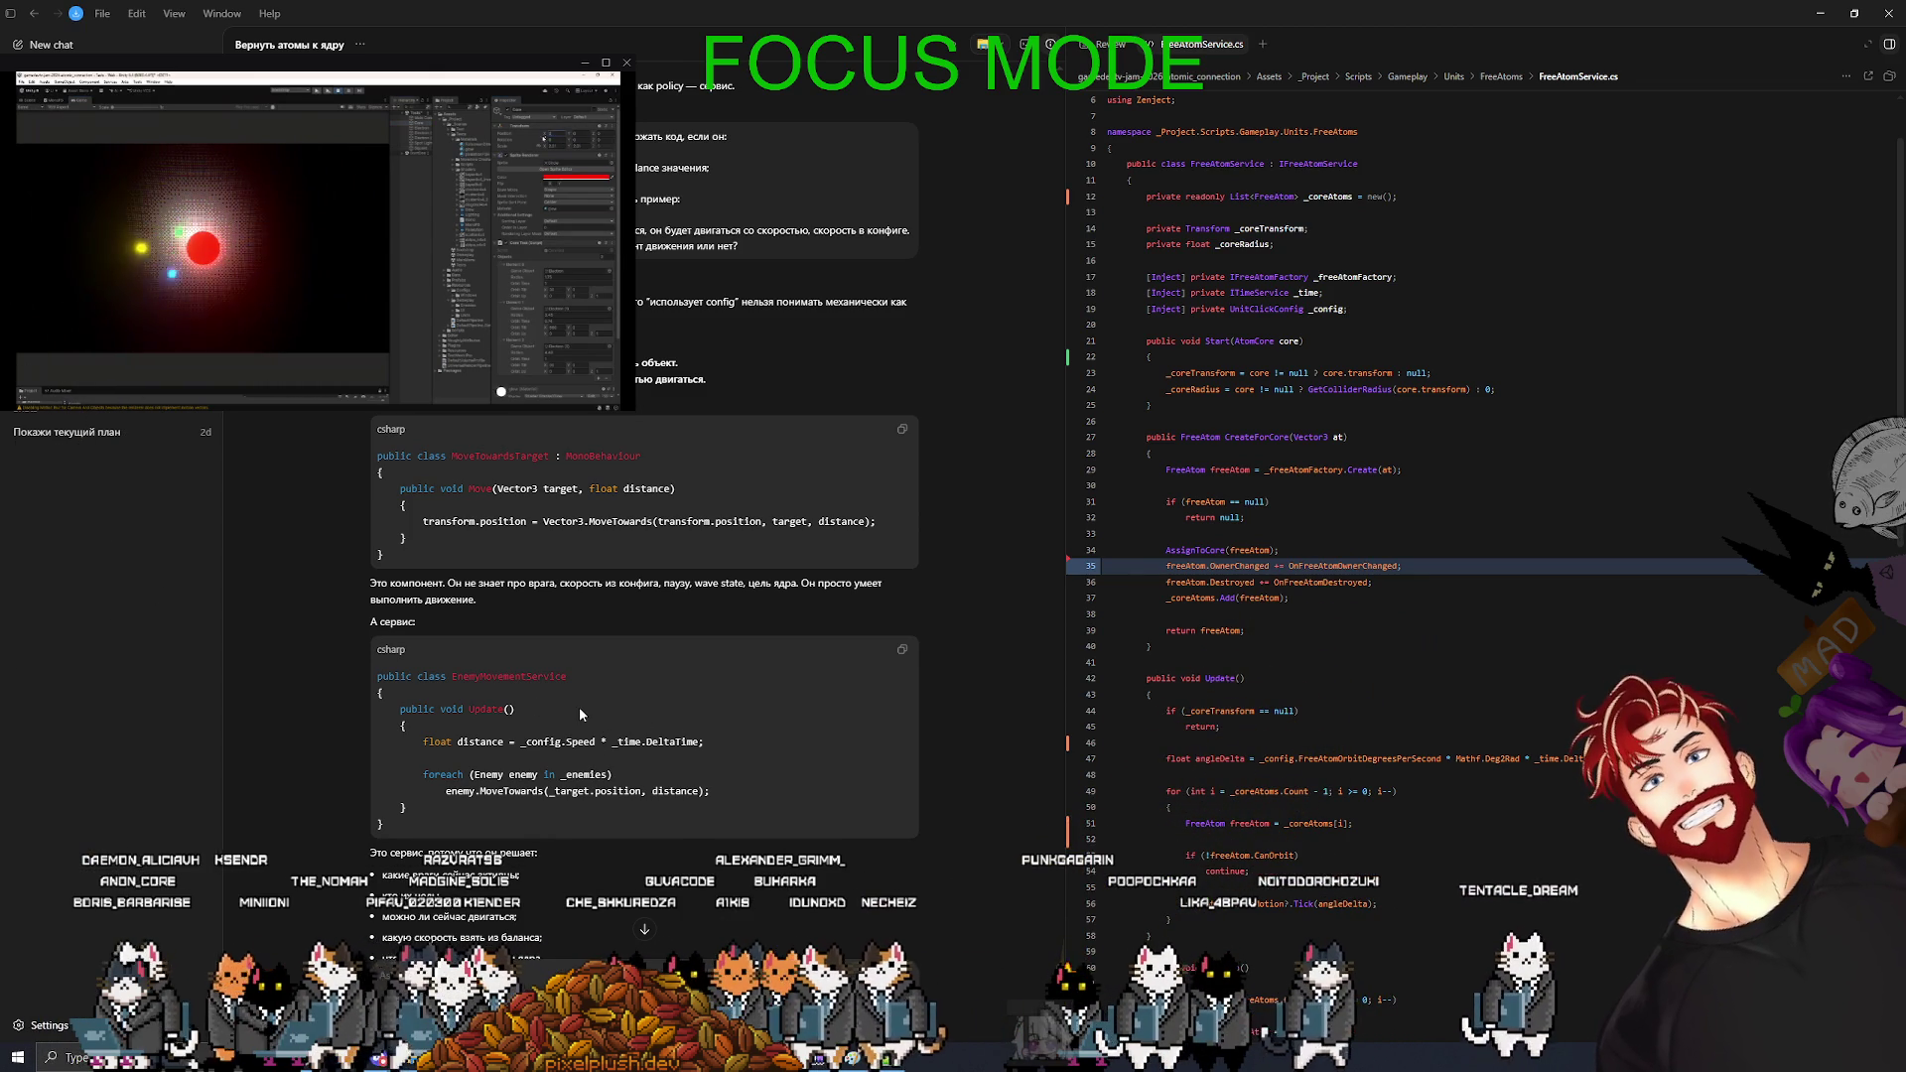
scroll(615, 739, "down", 1)
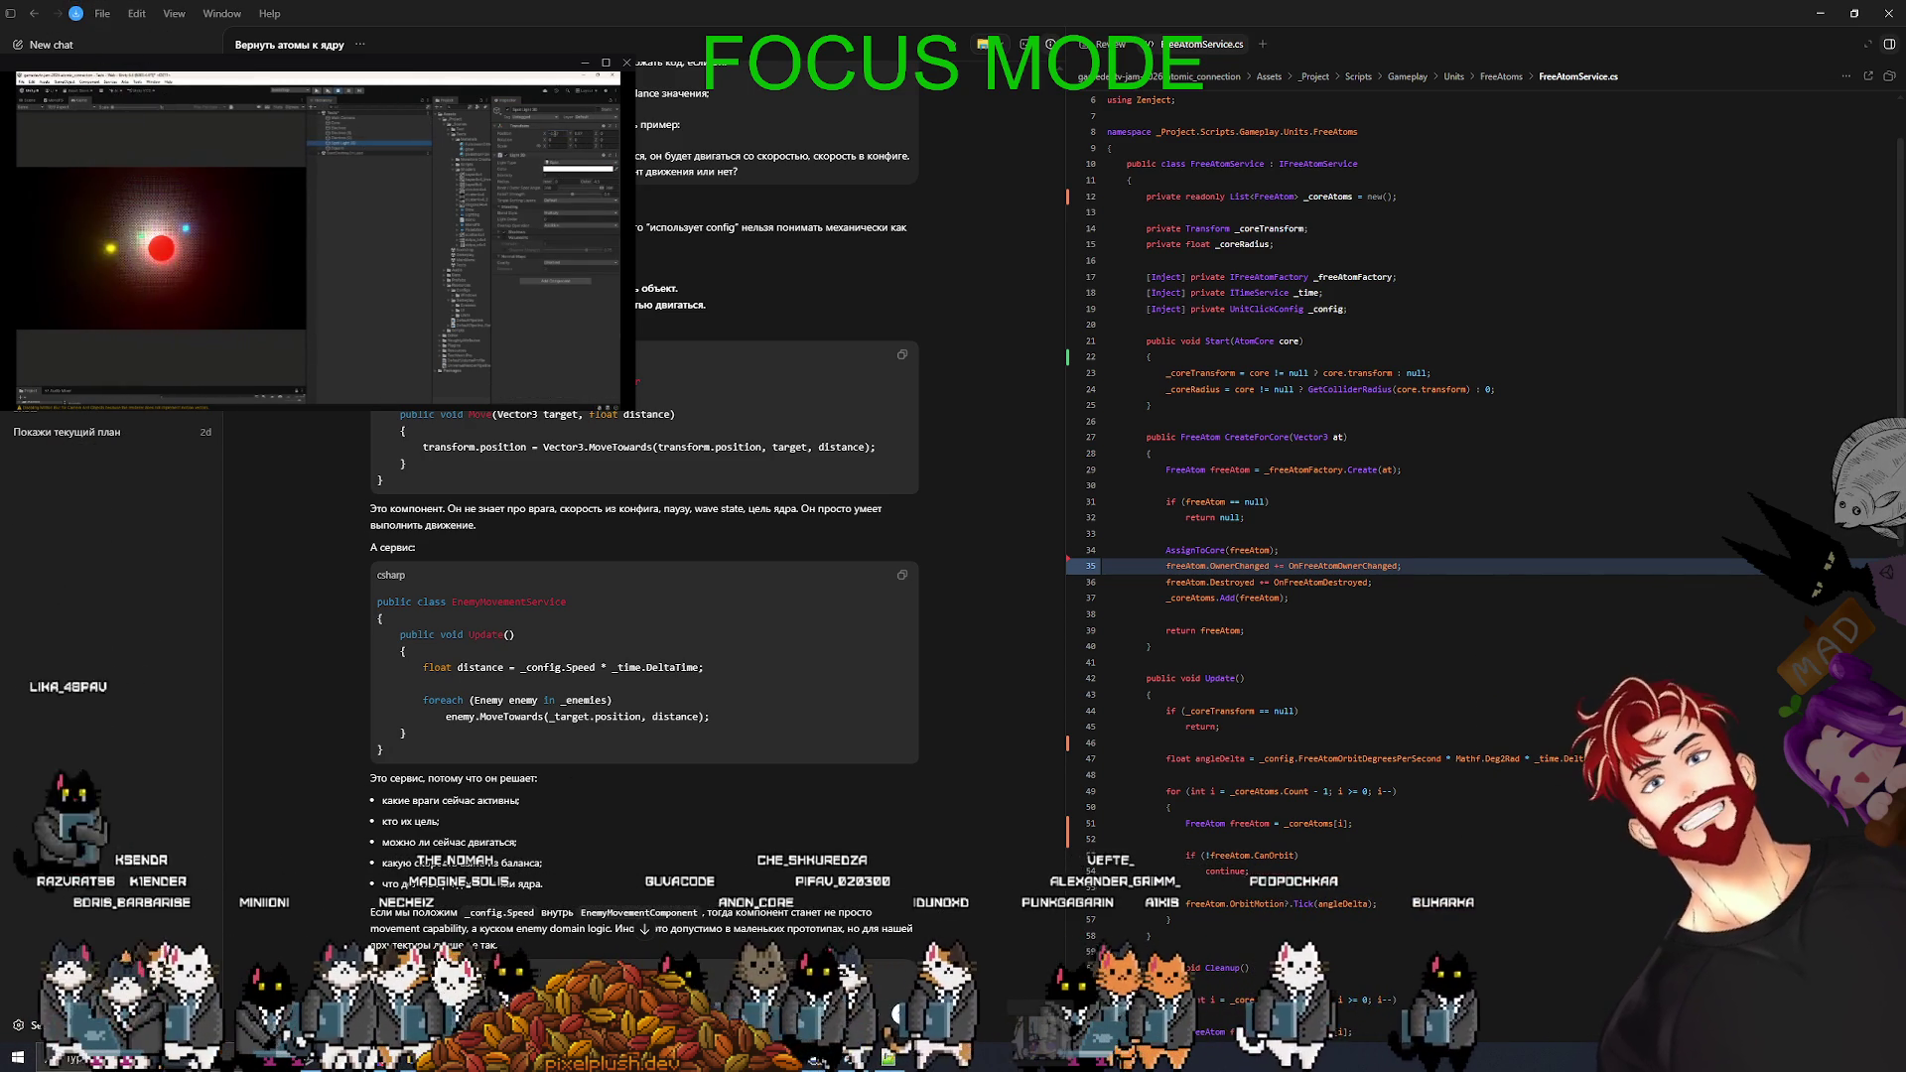
key("Return")
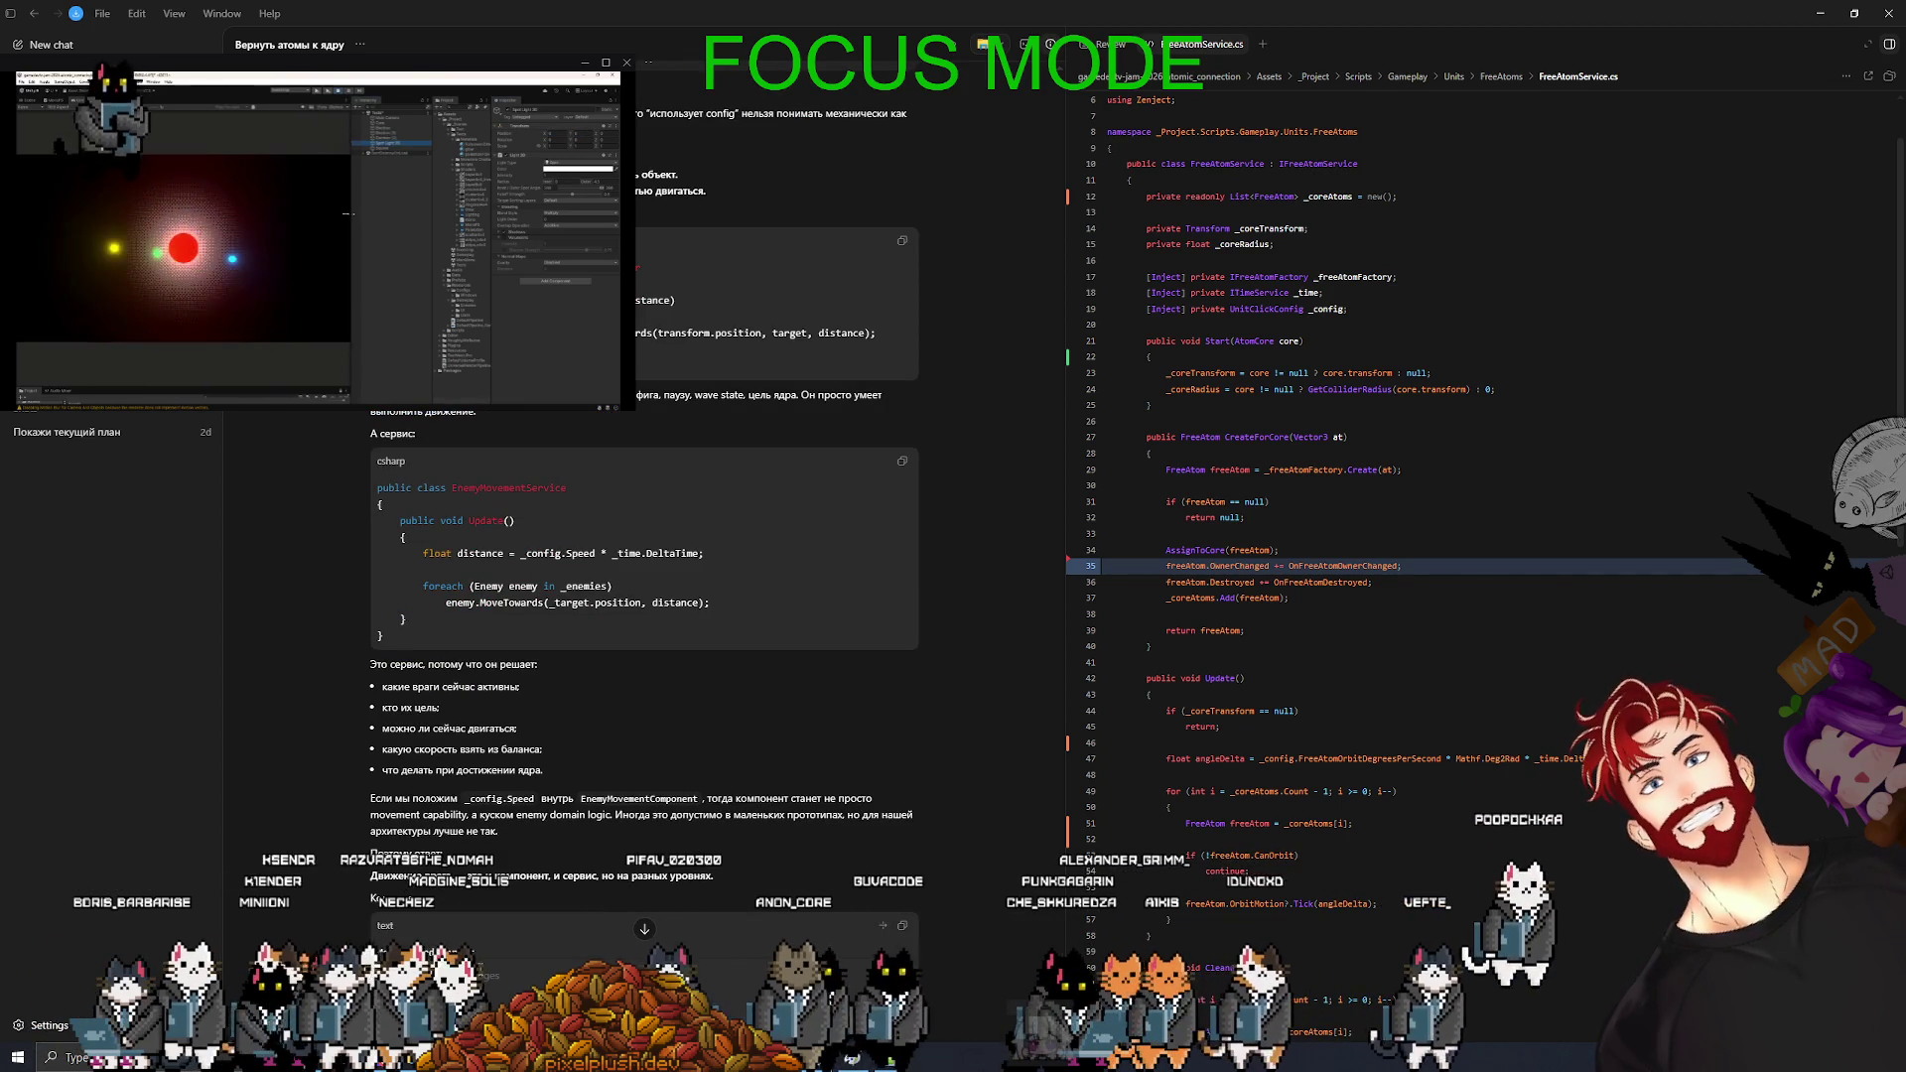
- Read Codex's full reply: feature services own intent, components execute behavior, with EnemyService and FreeAtomService examples
left_click(348, 129)
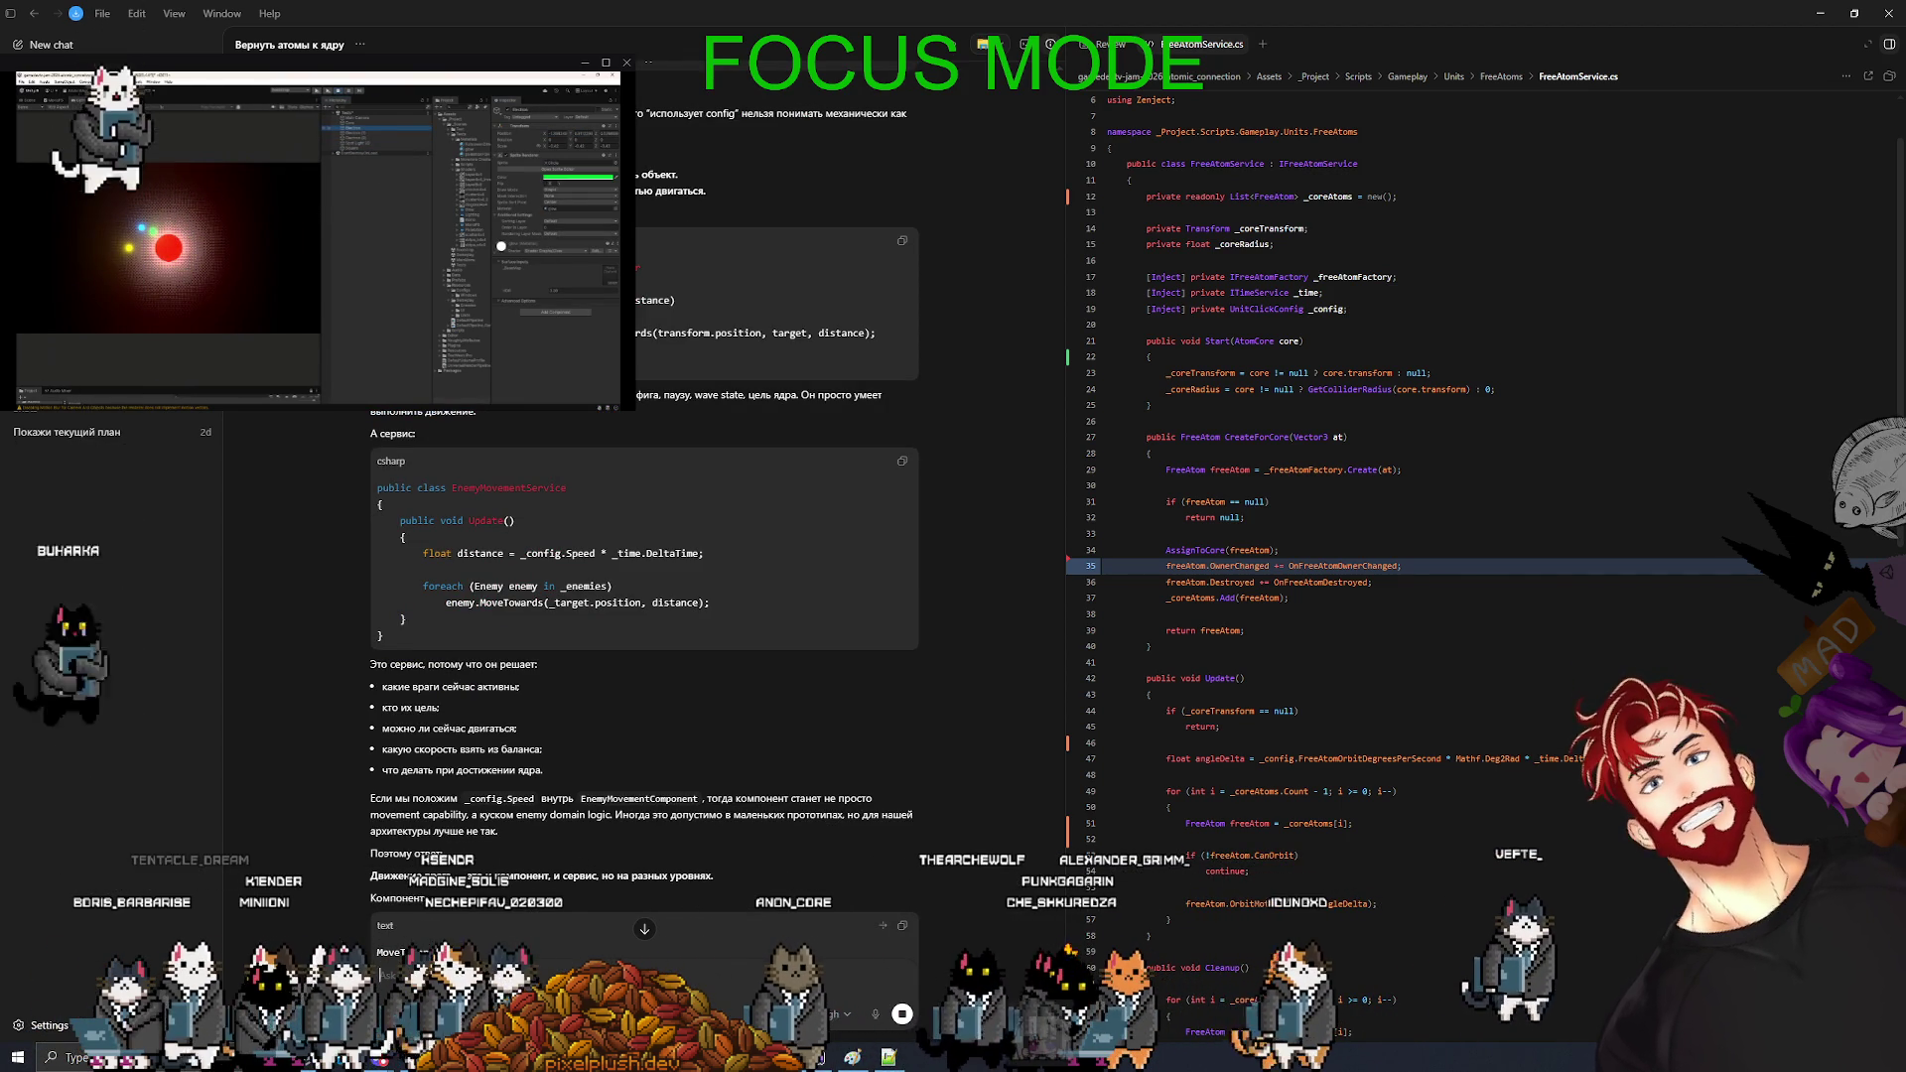
scroll(626, 820, "down", 7)
scroll(627, 820, "down", 4)
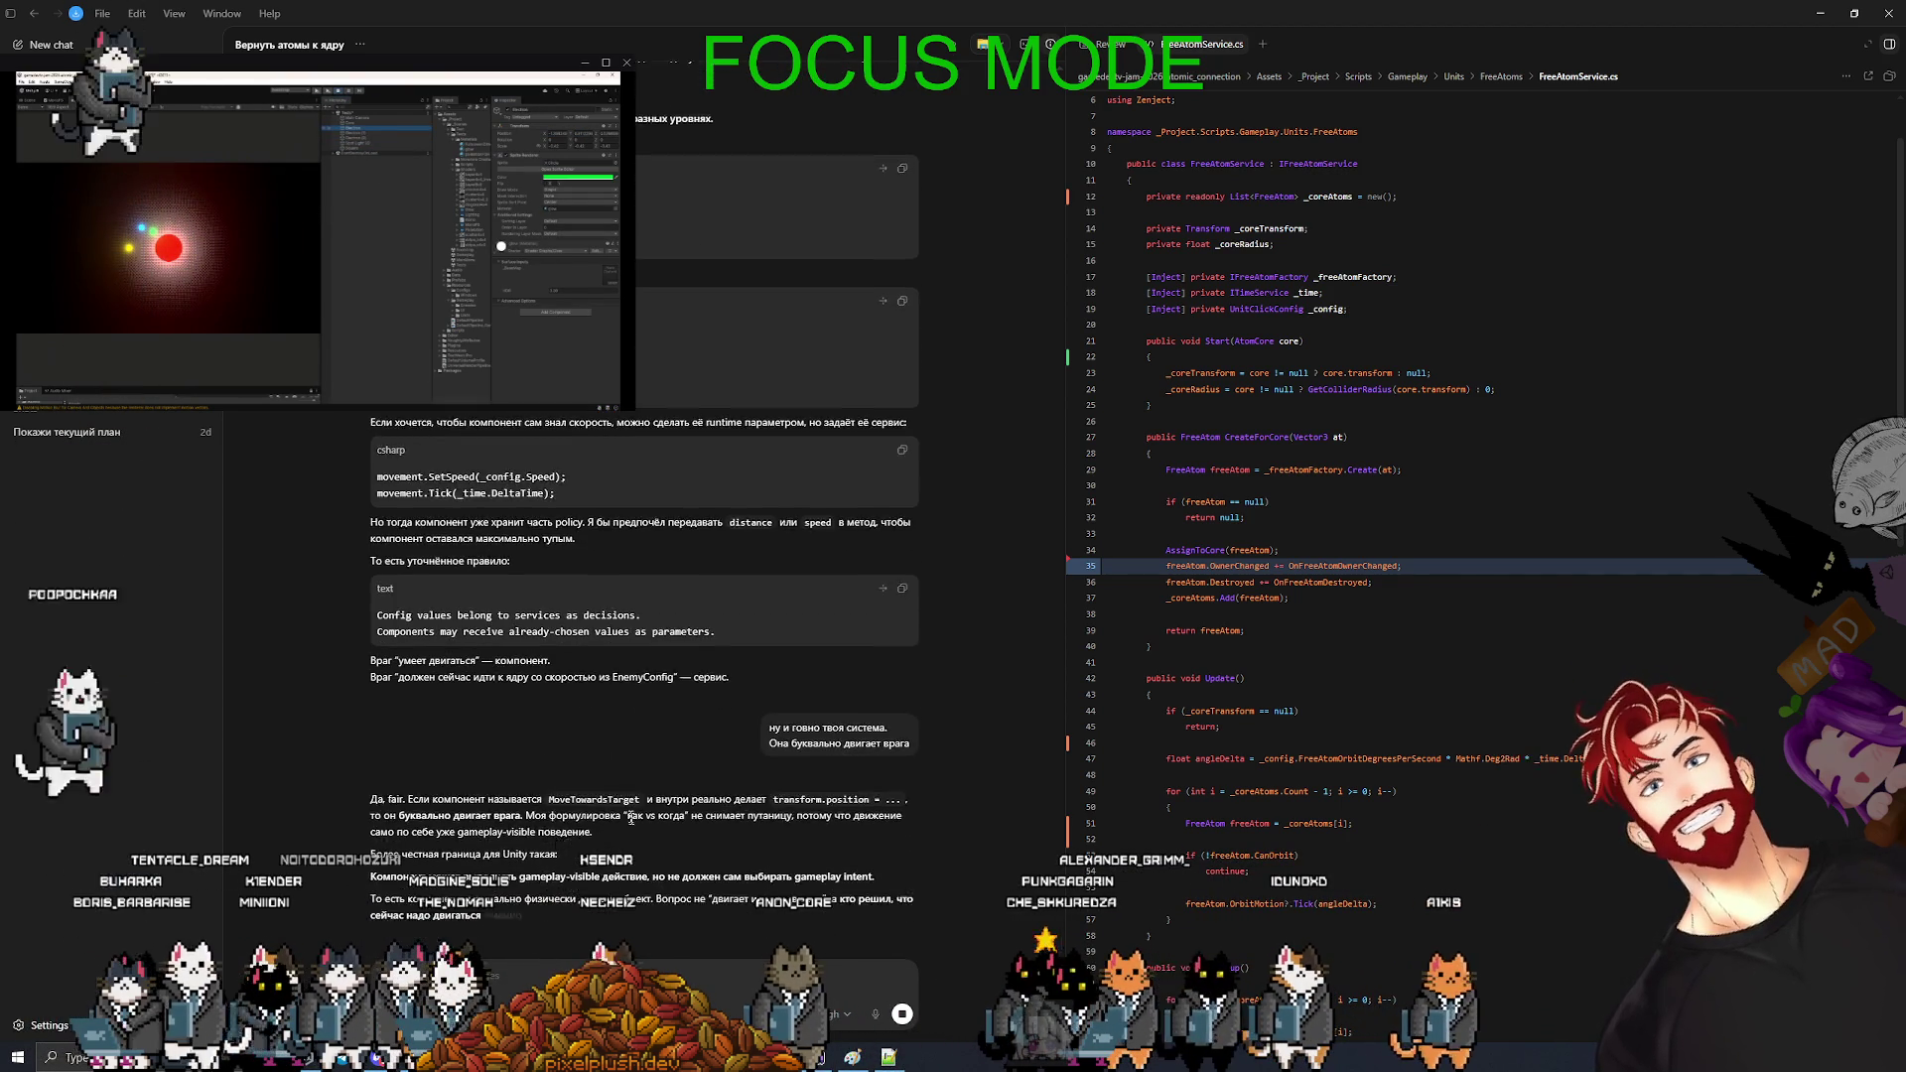
scroll(554, 740, "up", 2)
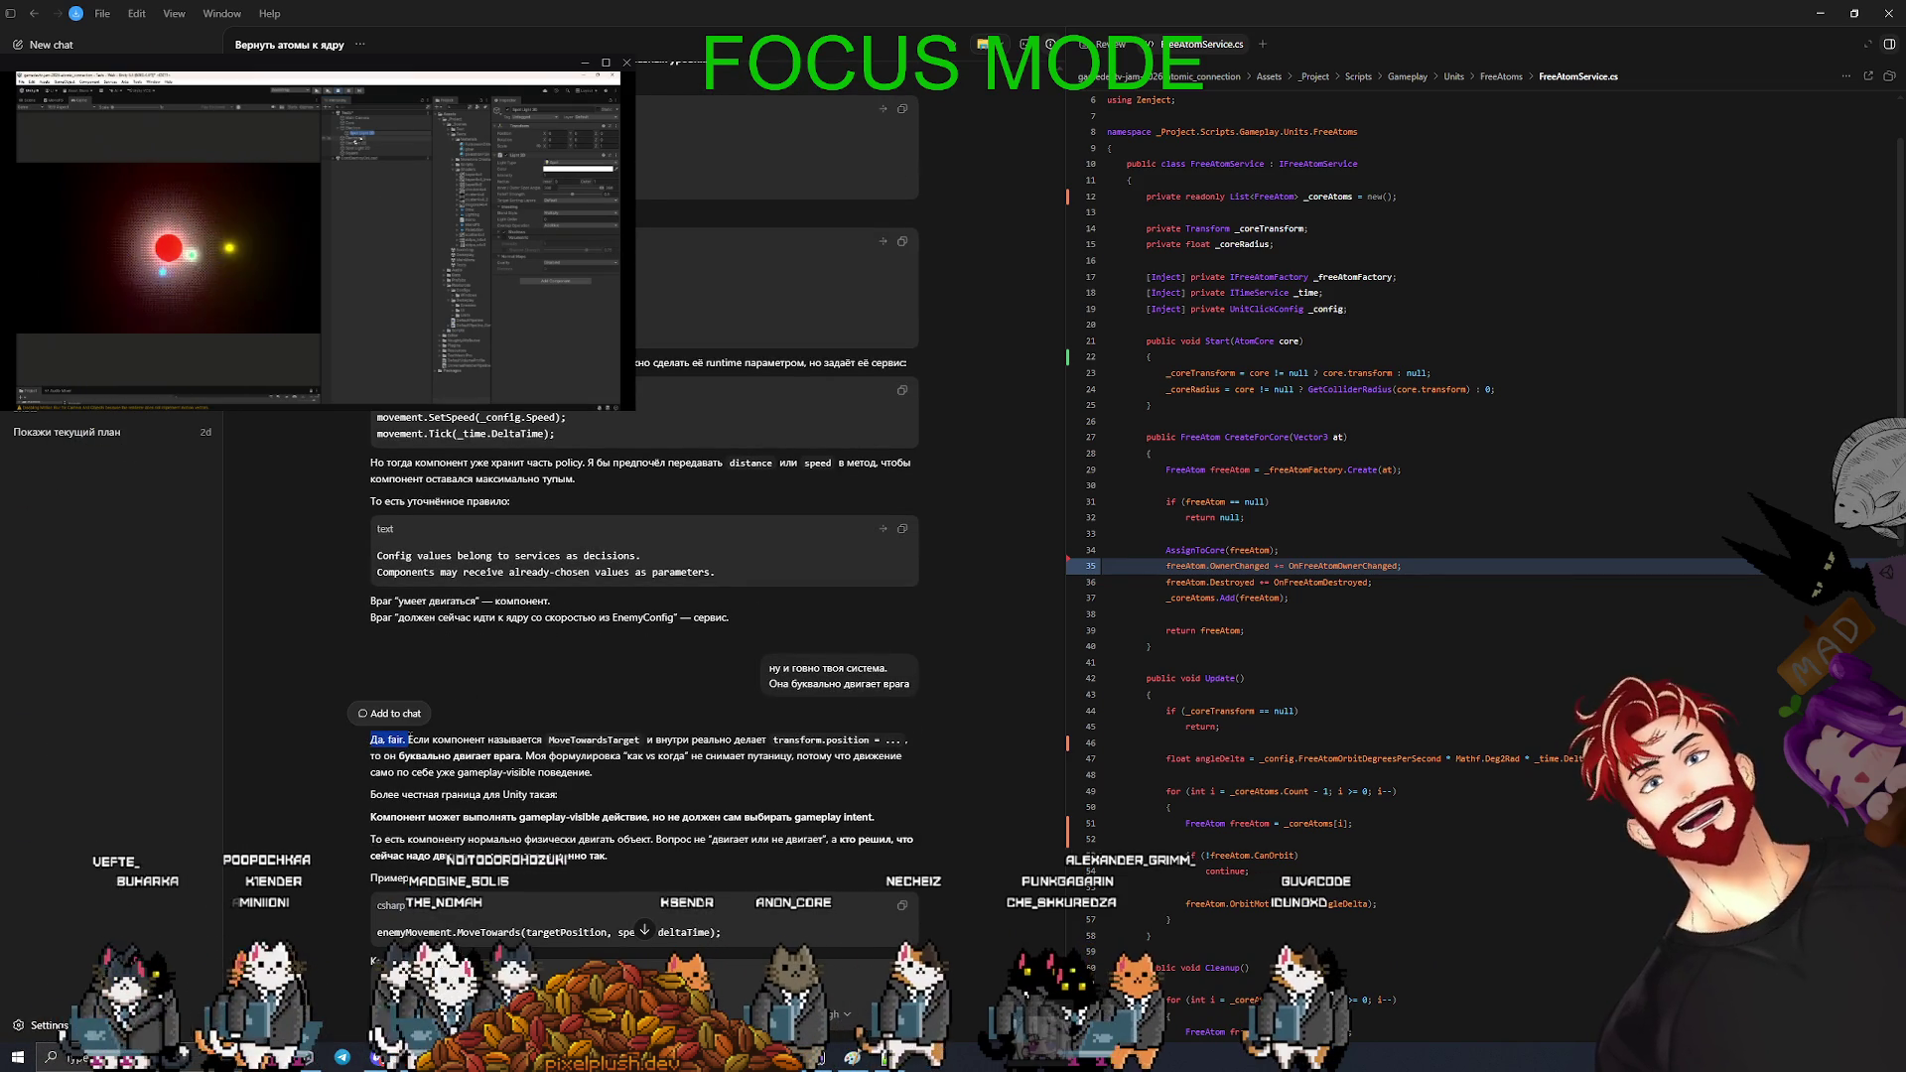
left_click(669, 778)
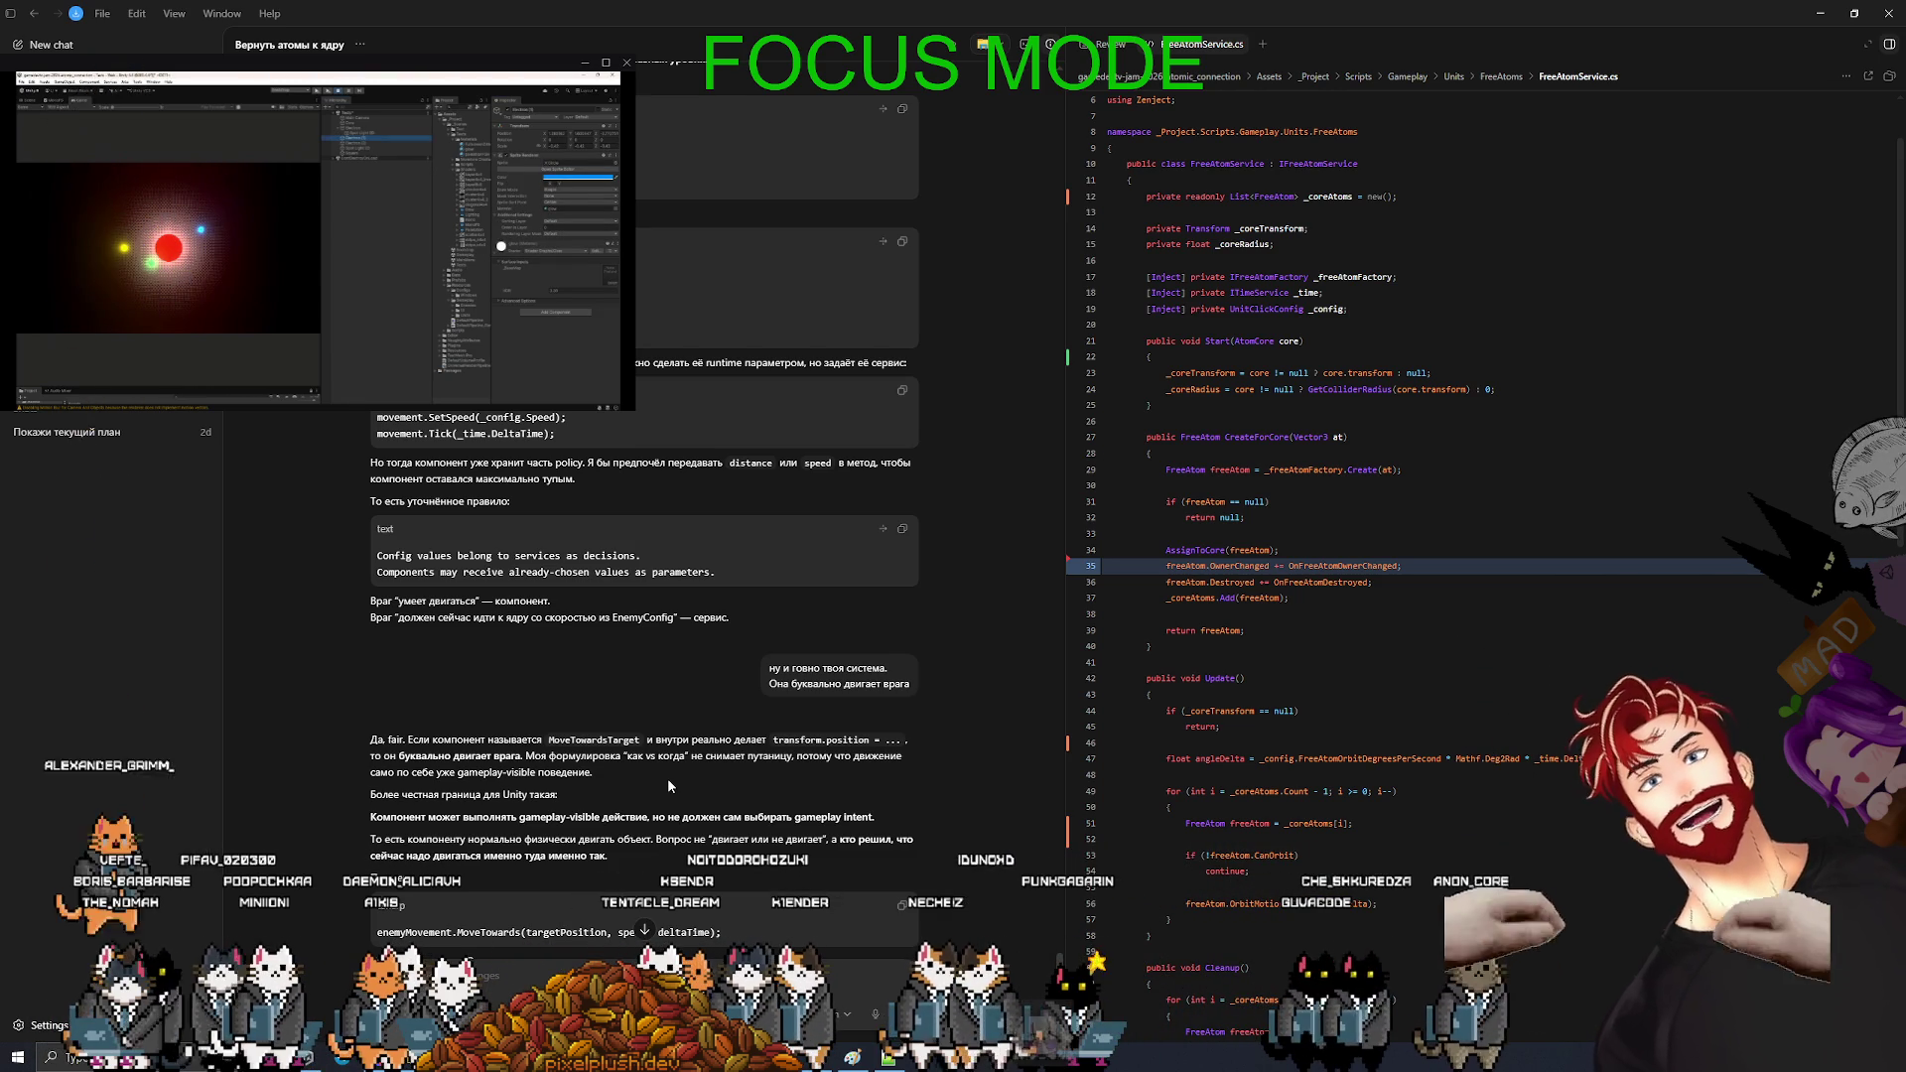
scroll(627, 784, "down", 1)
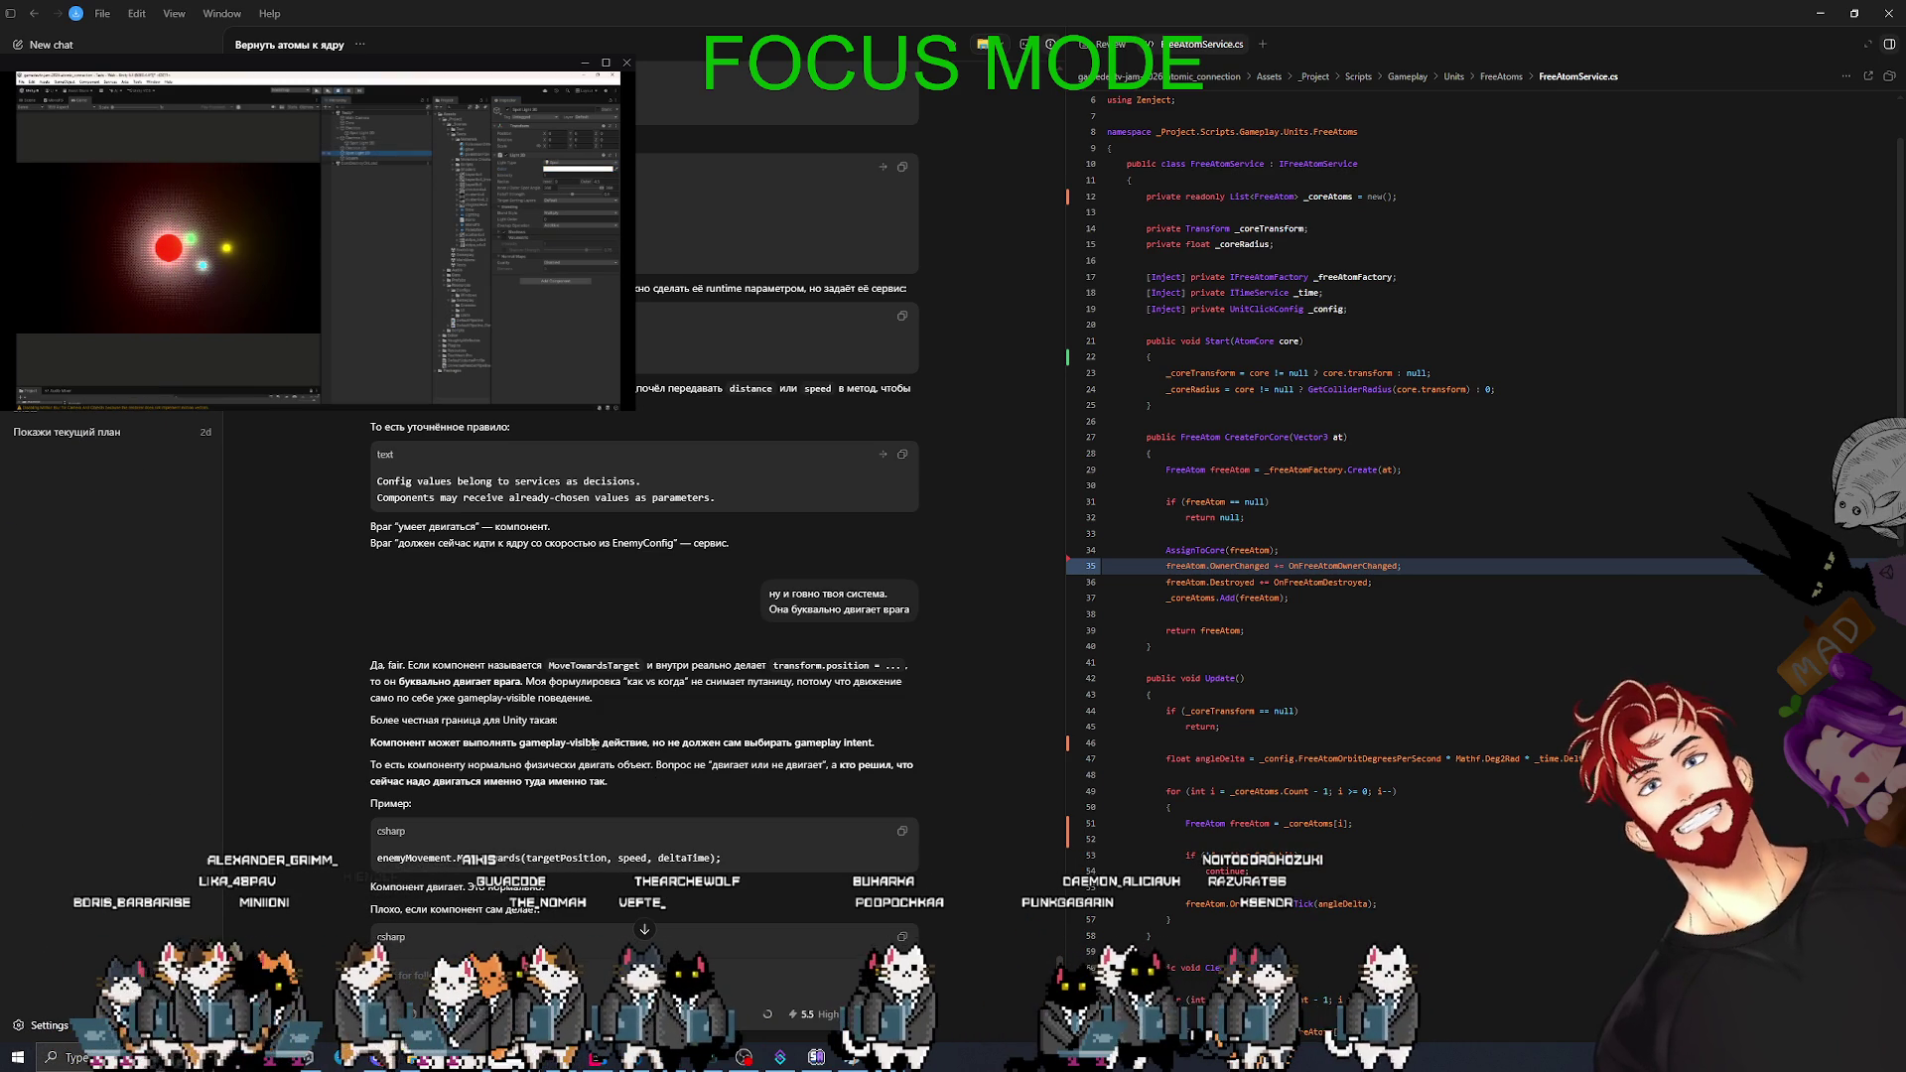
scroll(641, 737, "down", 2)
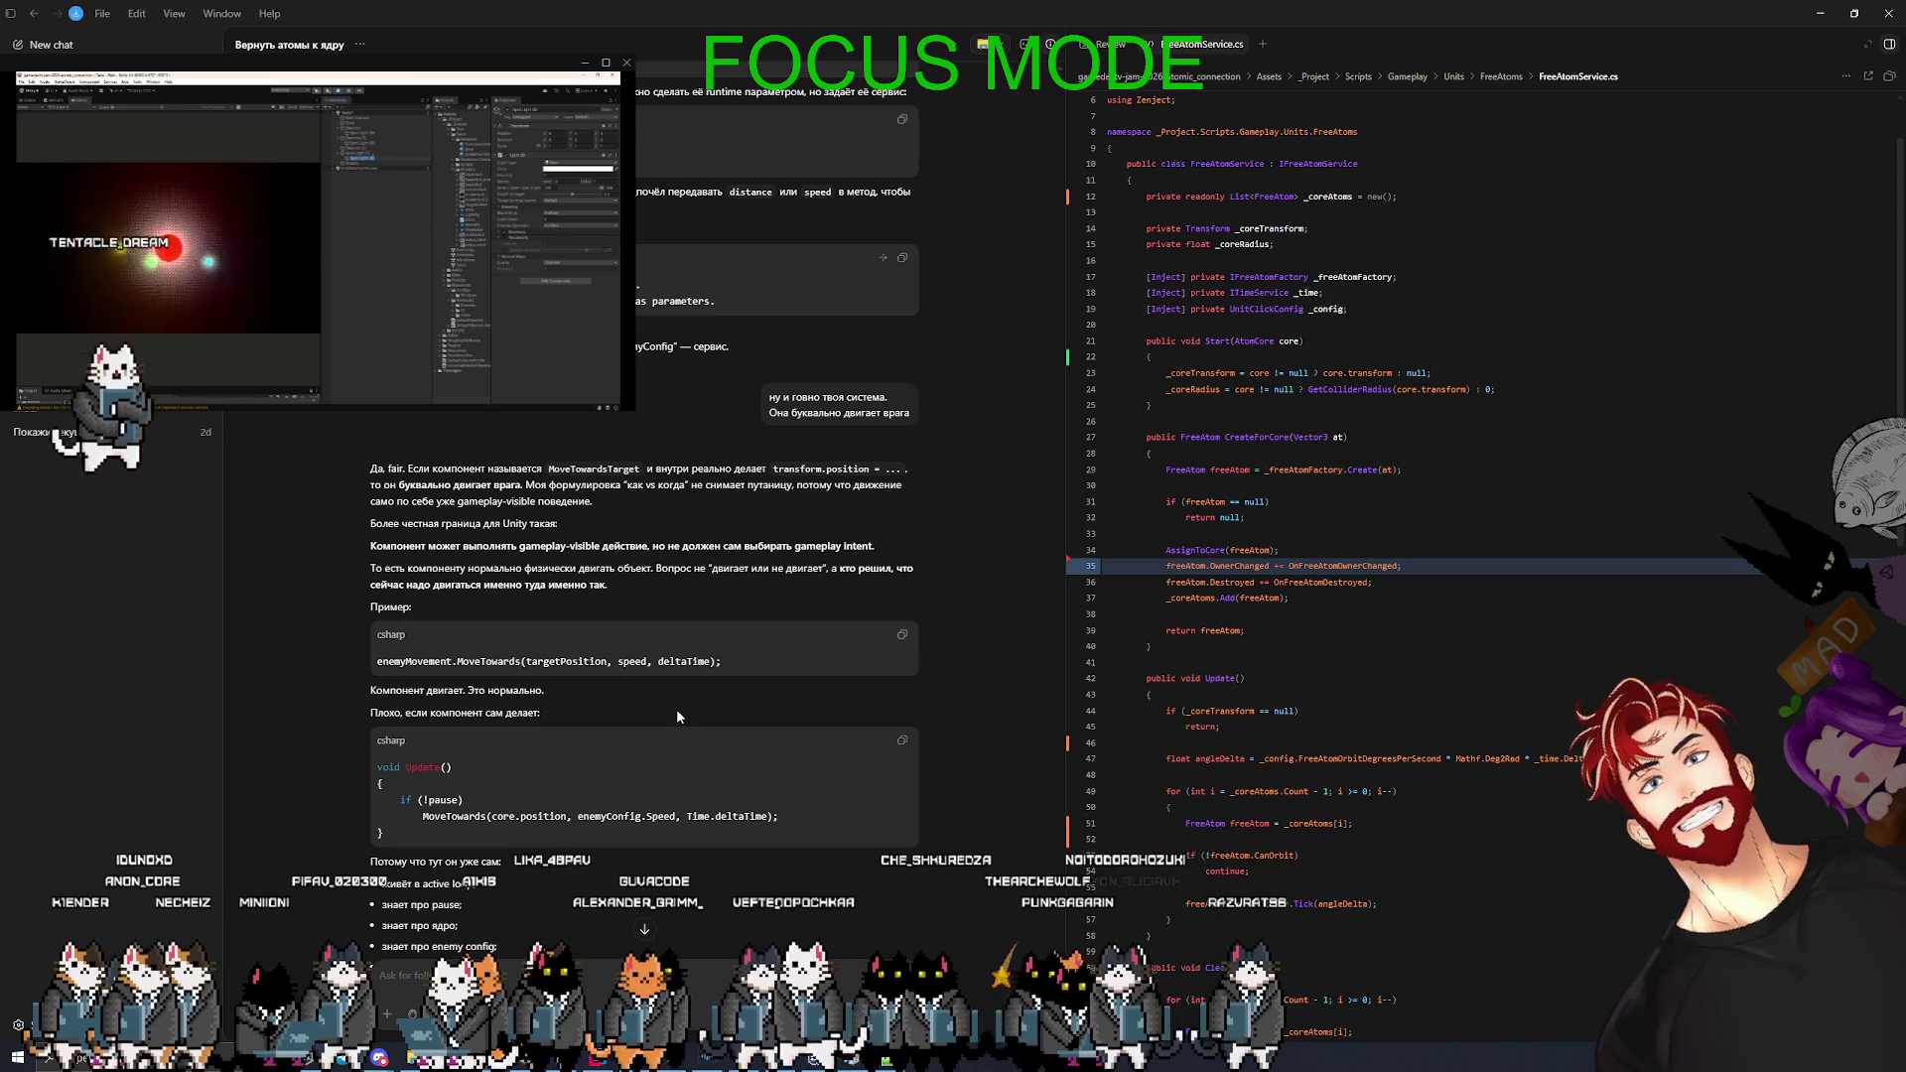
scroll(695, 713, "down", 4)
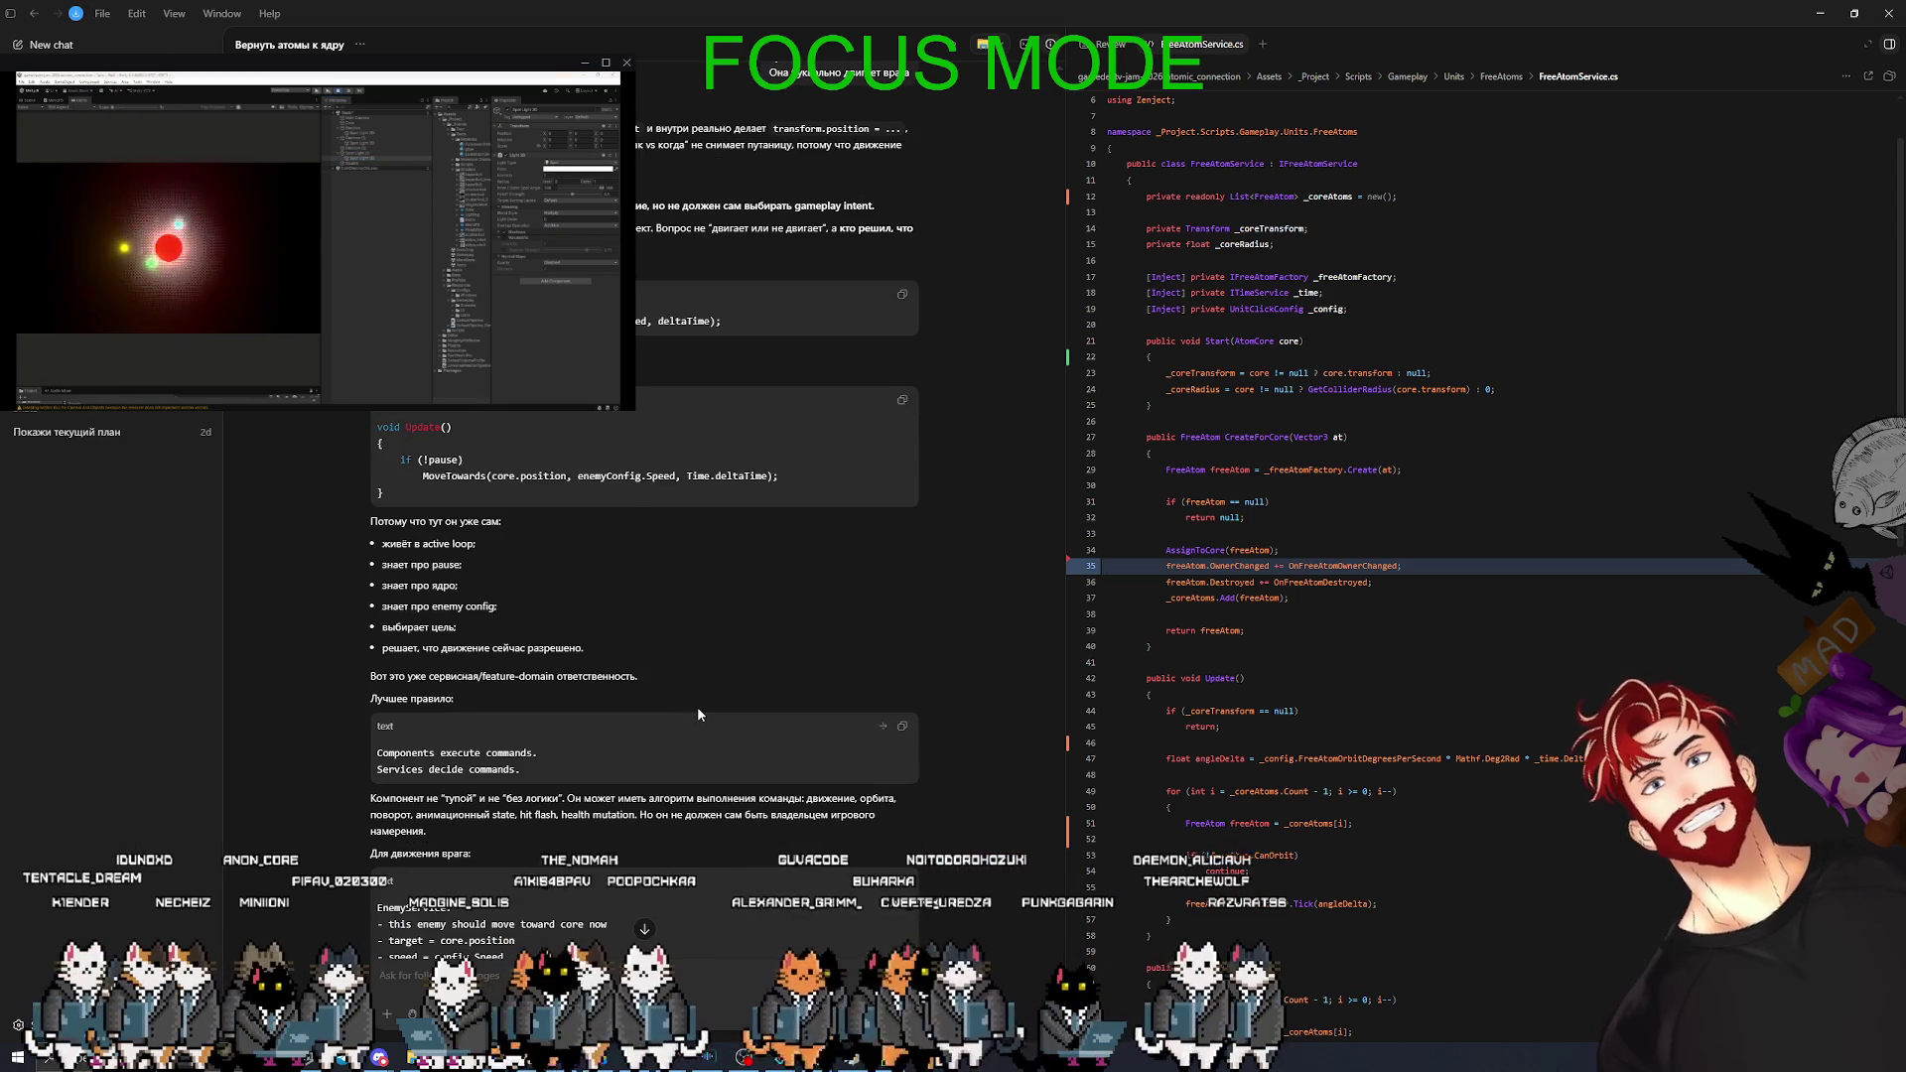
scroll(697, 706, "down", 2)
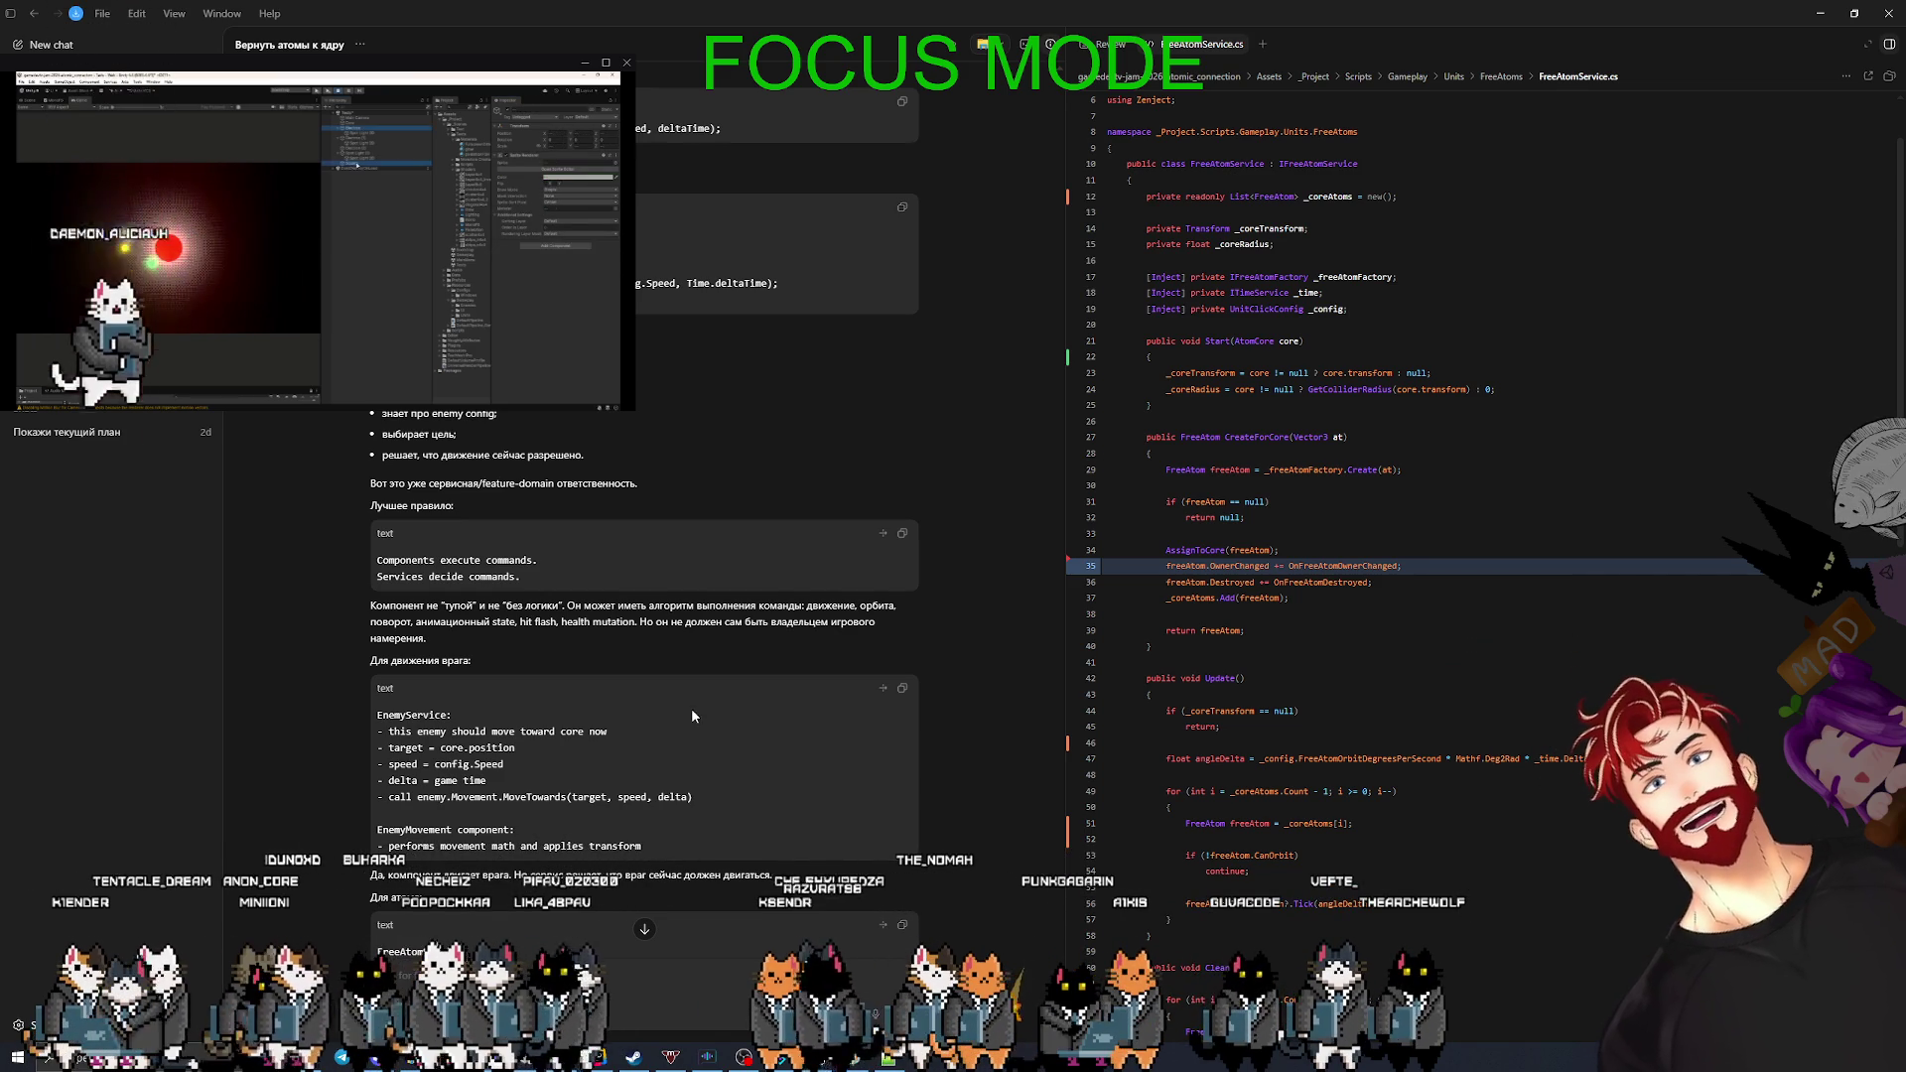
scroll(556, 685, "down", 1)
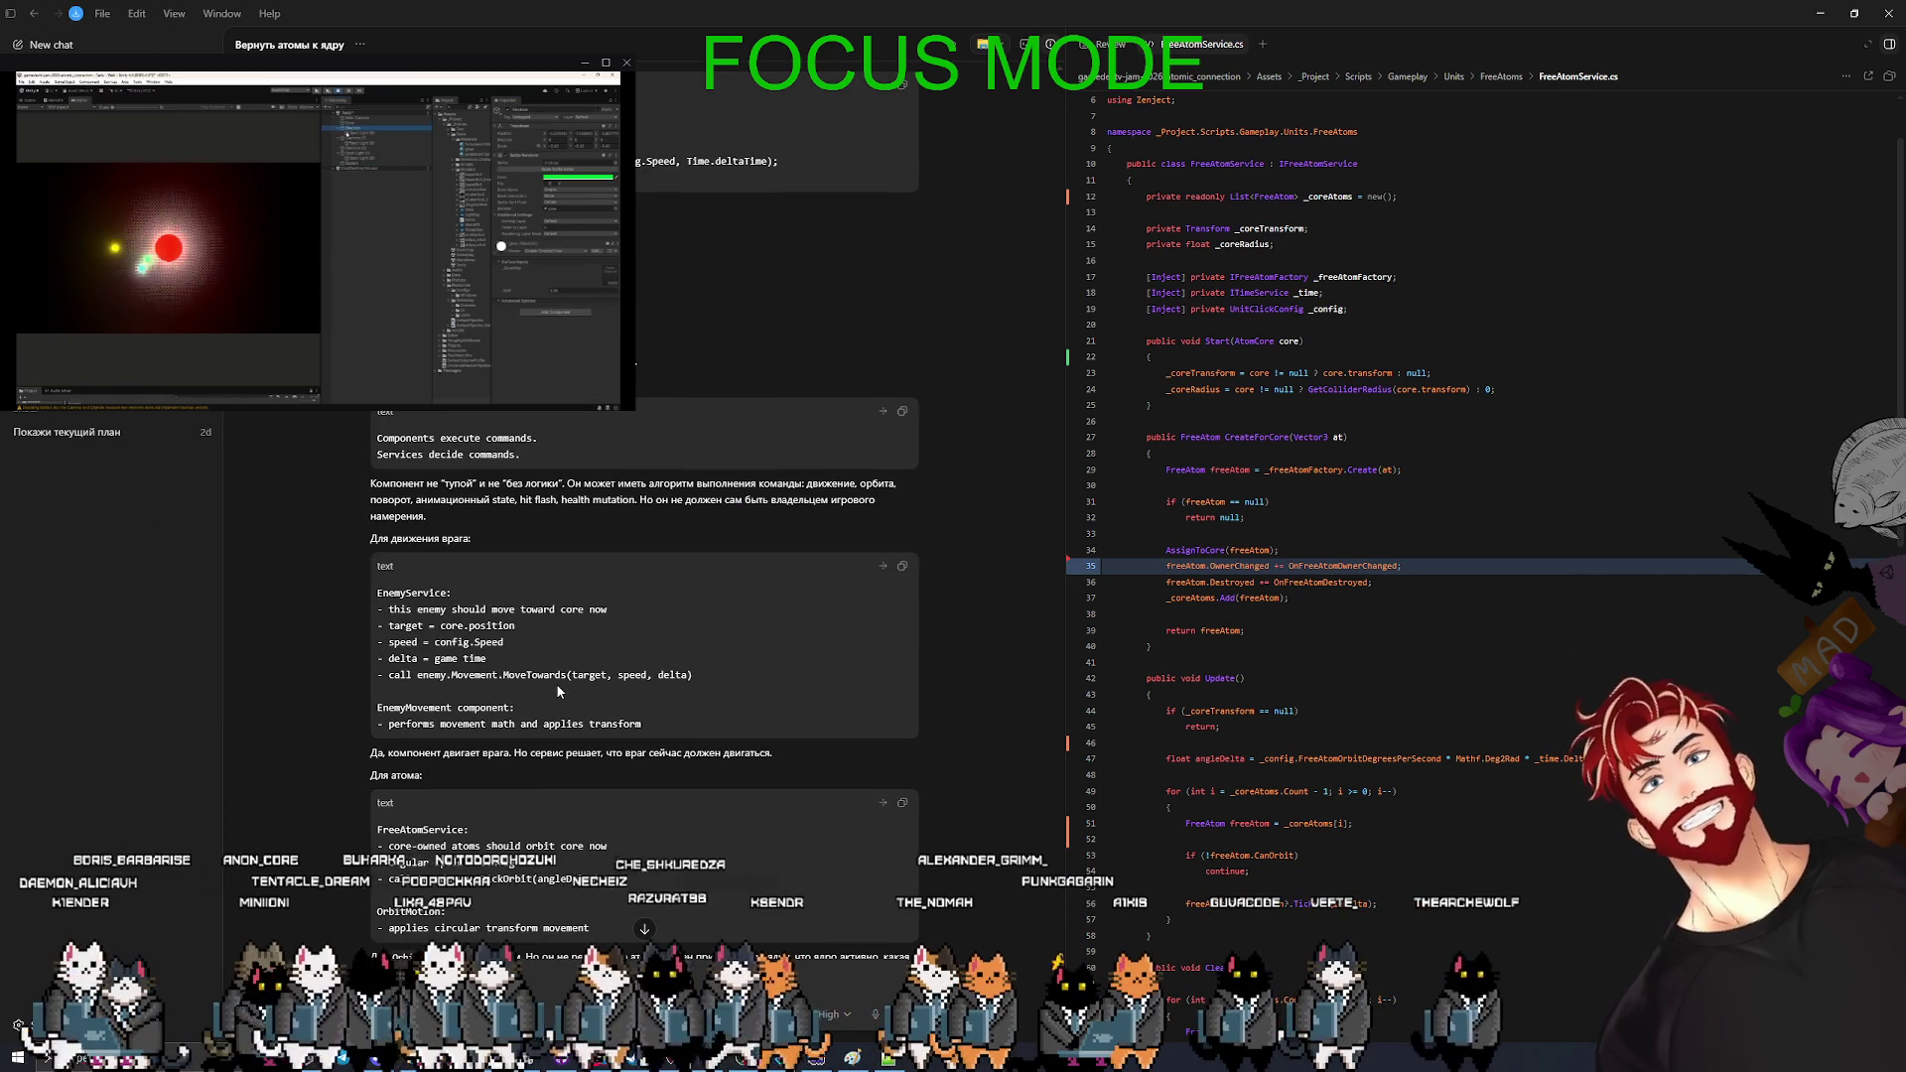
scroll(558, 692, "down", 1)
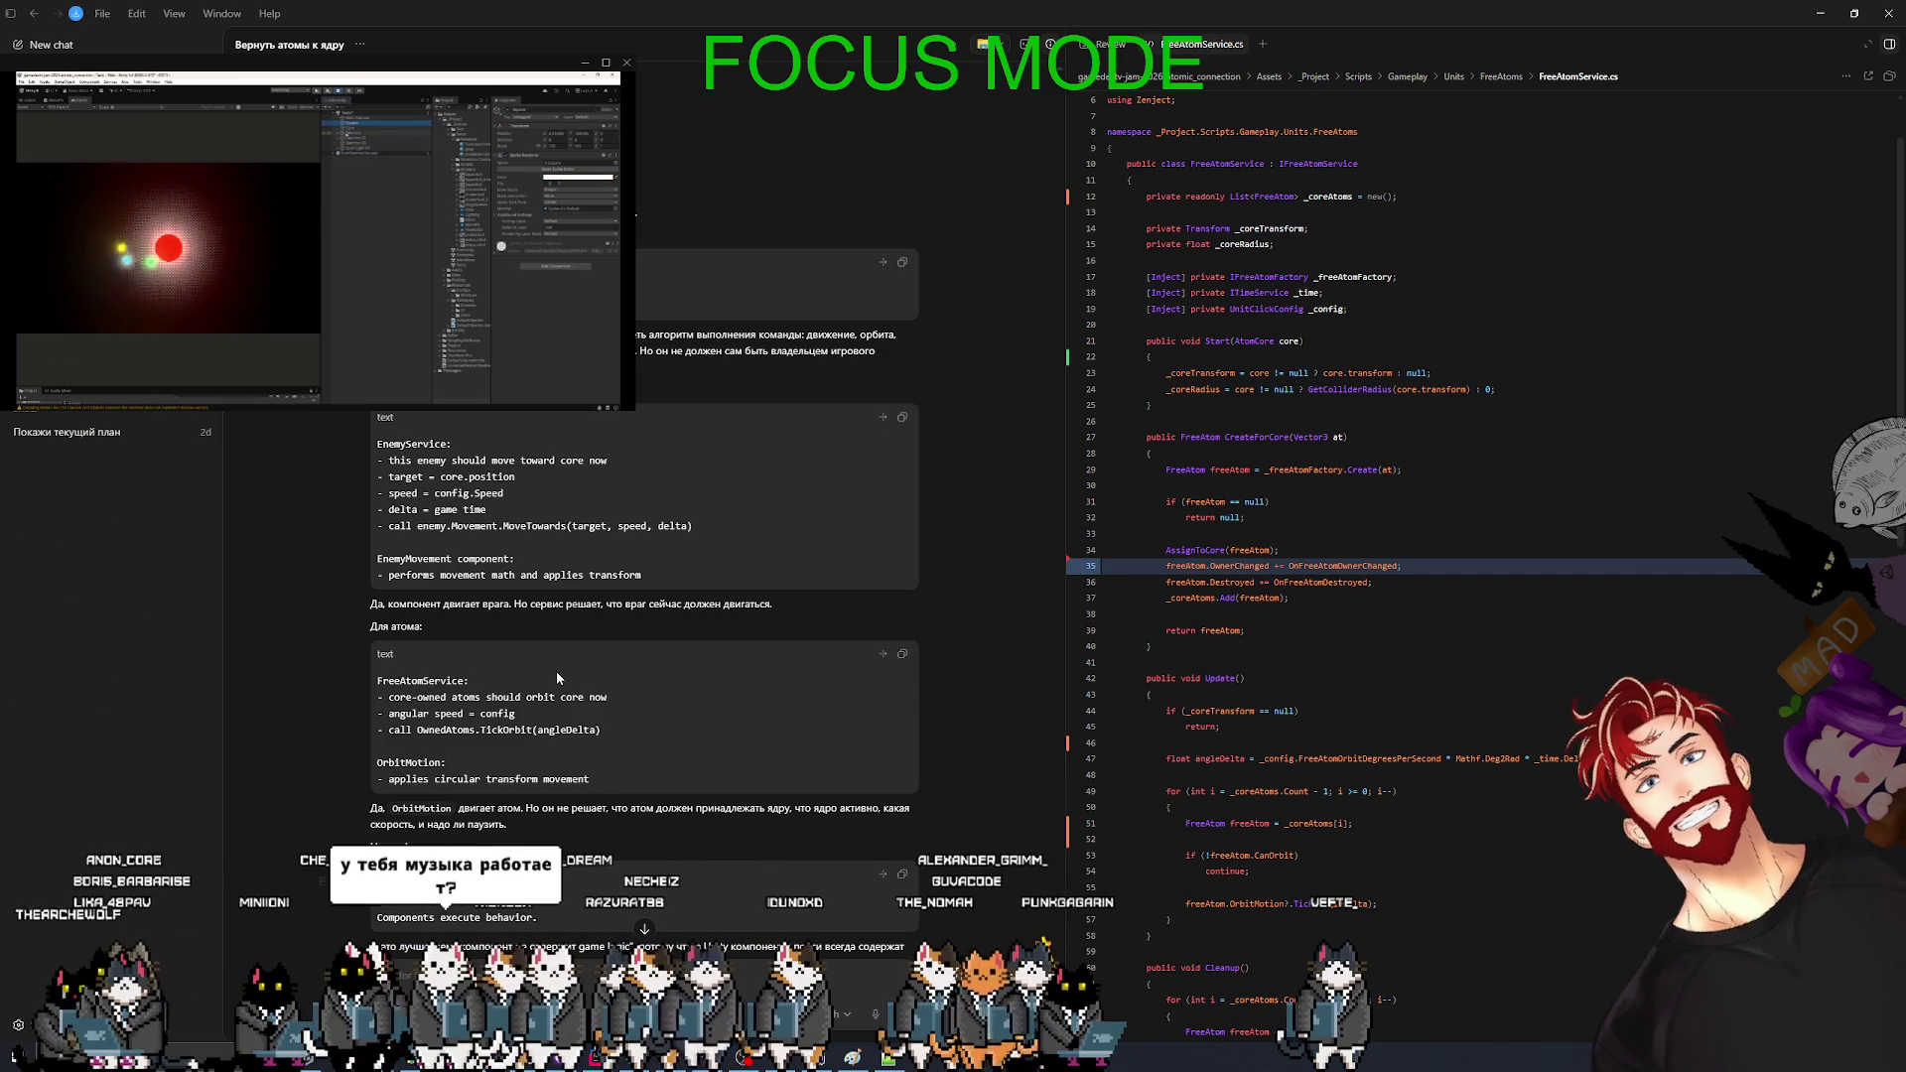
scroll(557, 673, "down", 1)
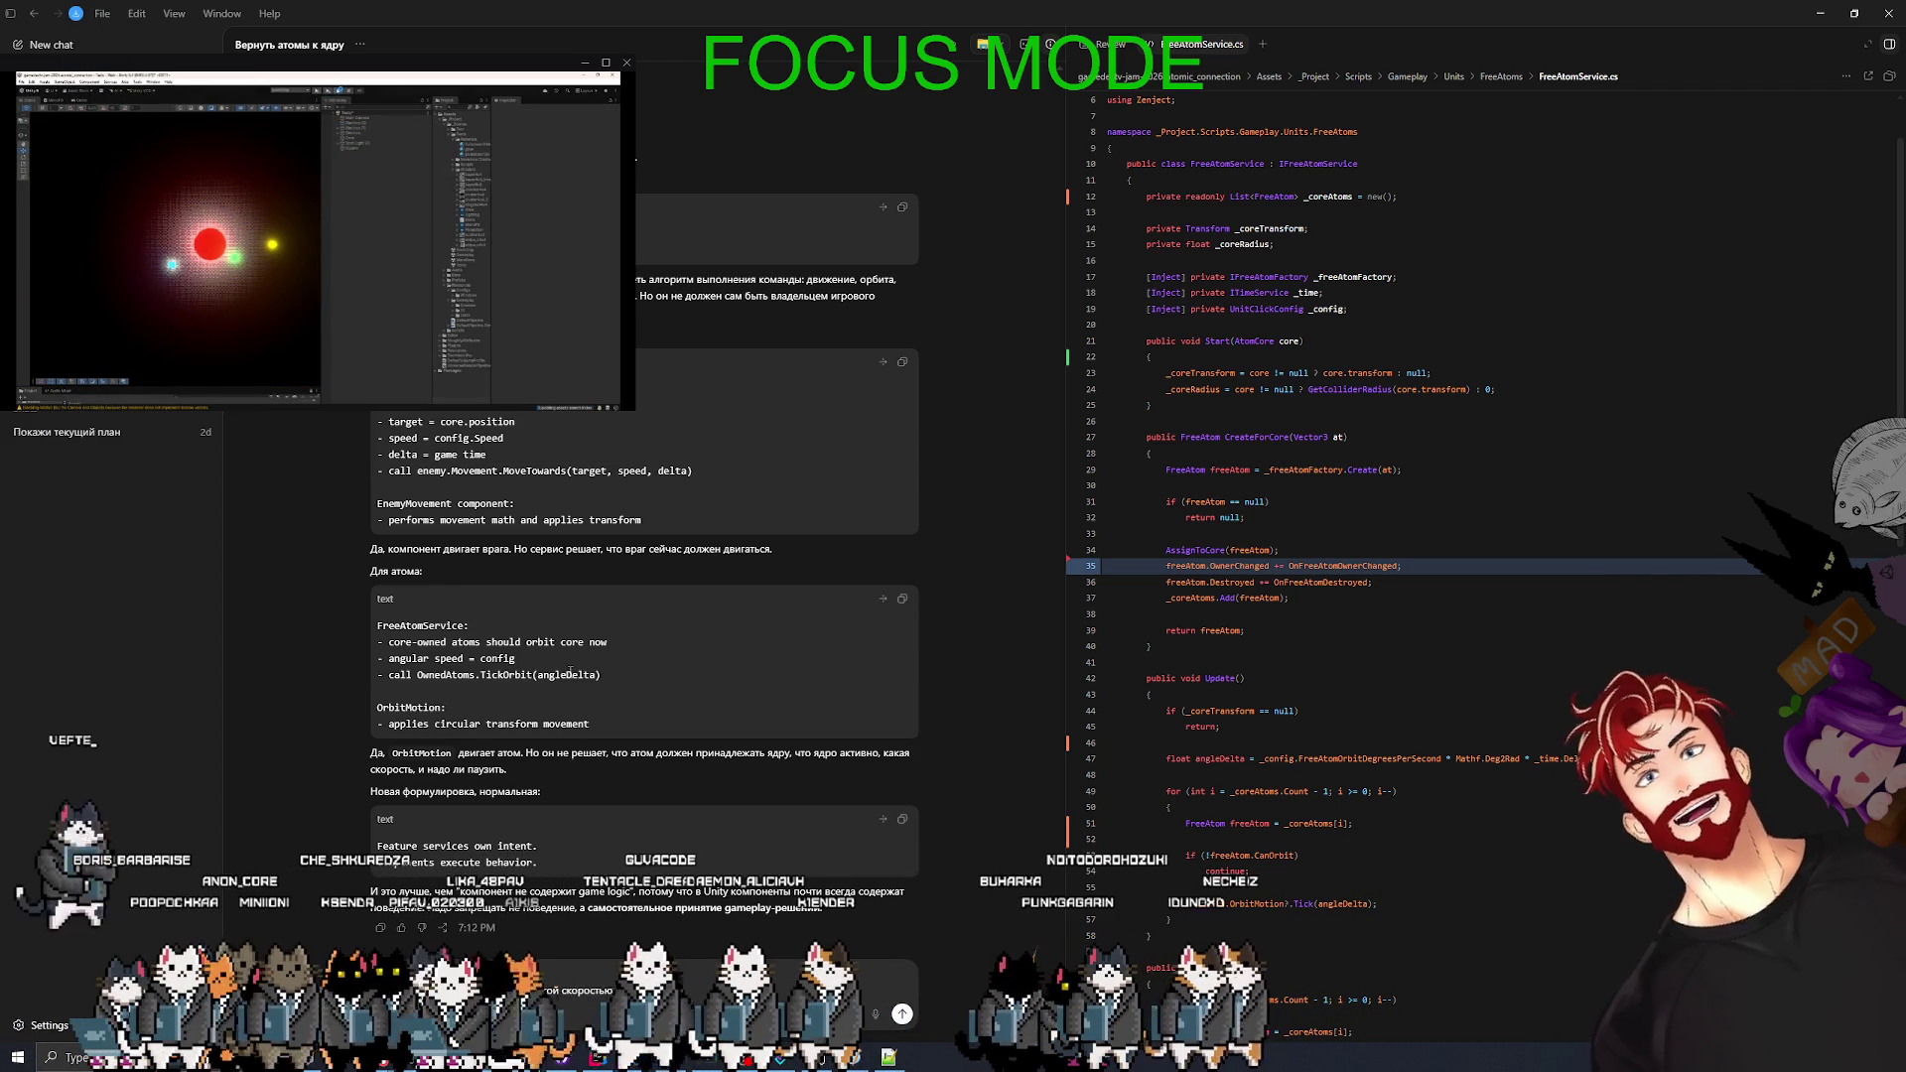
- Add a new line with 'быстрые' to the draft objecting to the service deciding fast and slow enemy speeds
key("shift+Return")
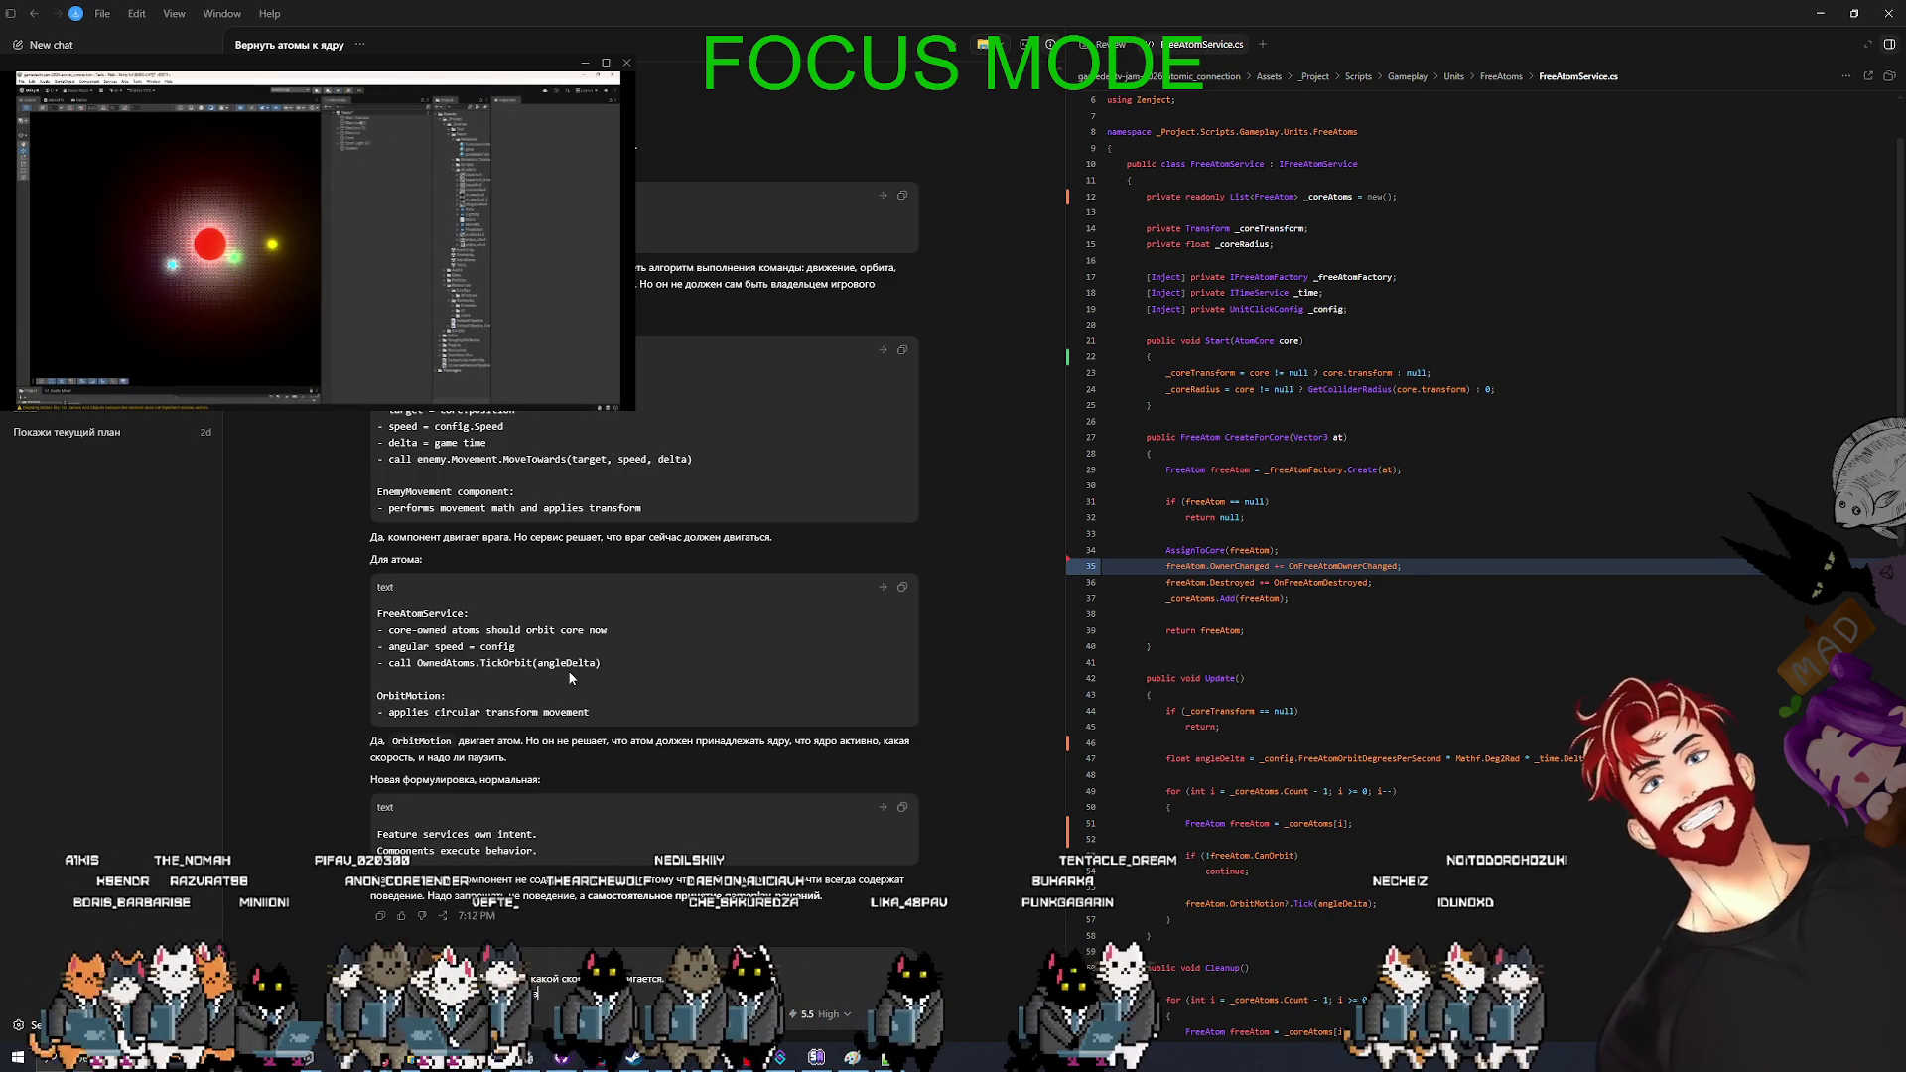
type("быстрые враги и медл")
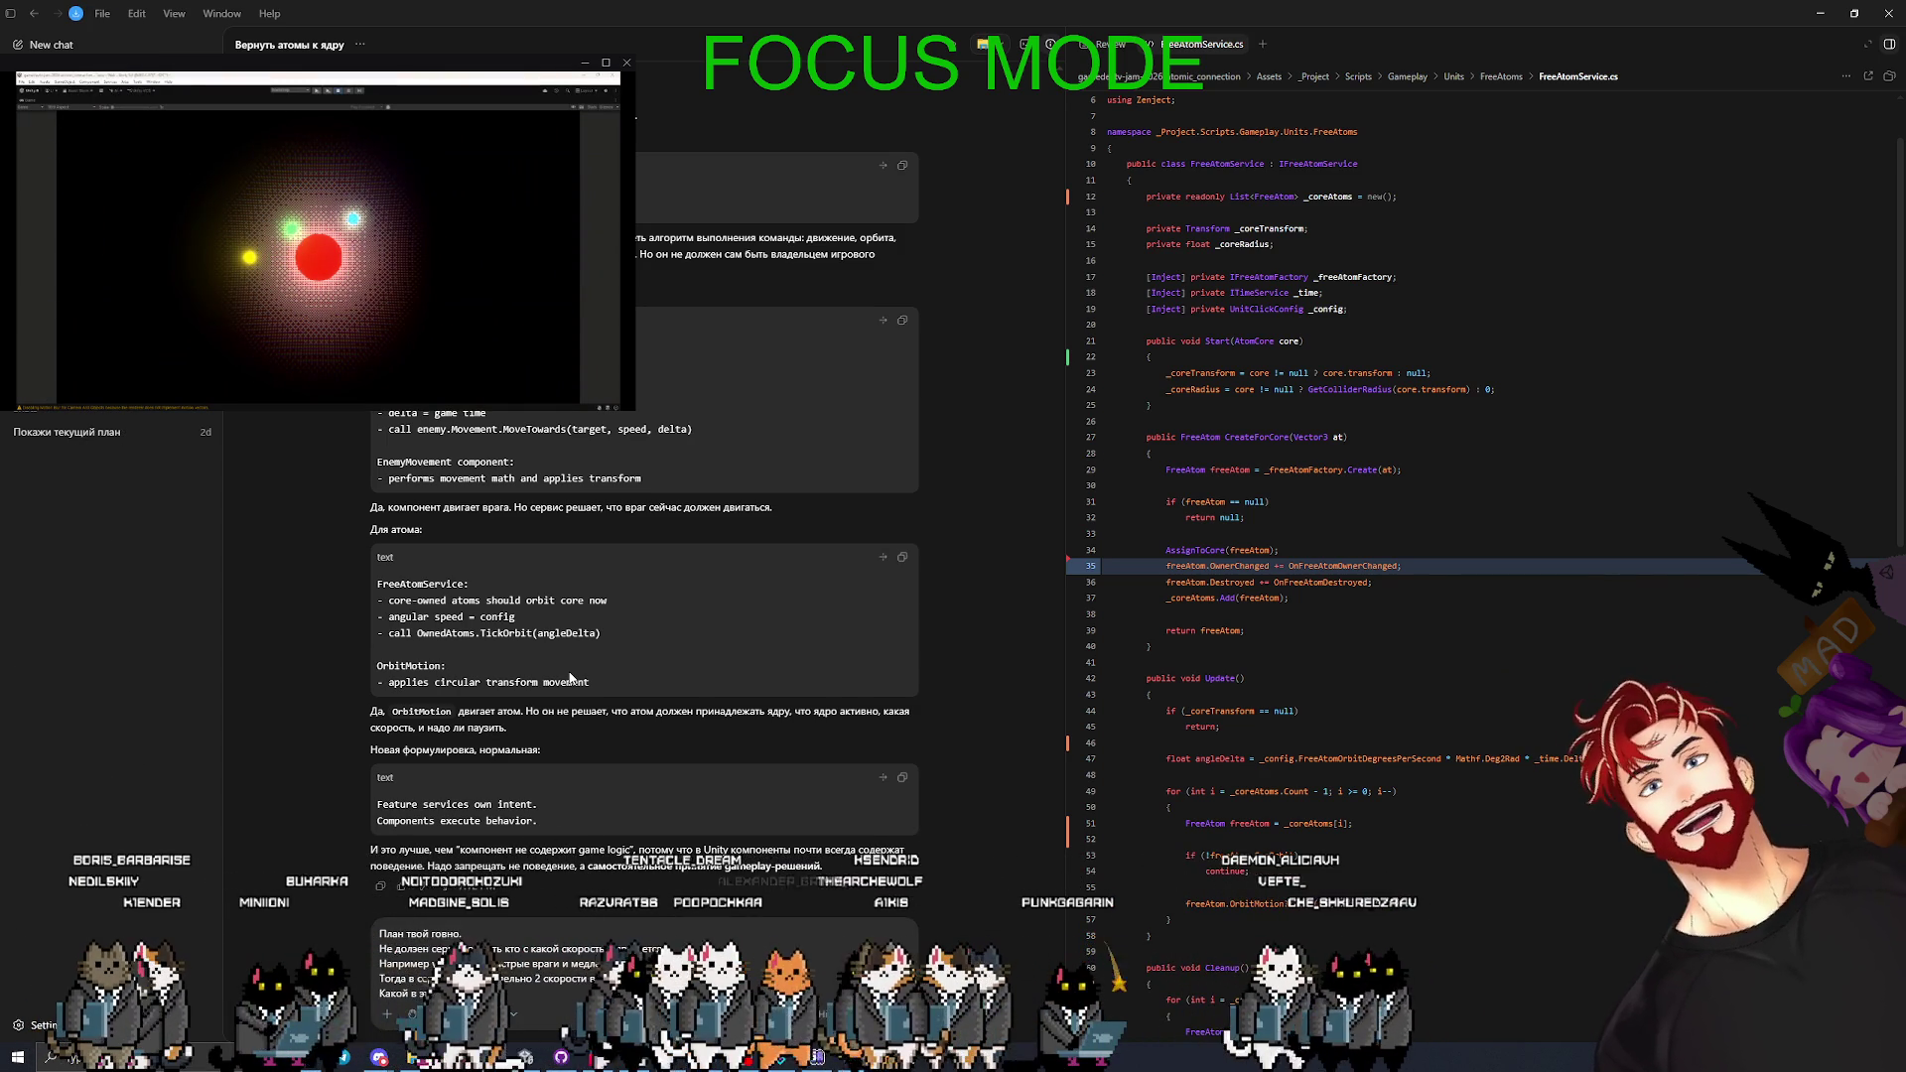
- Send the speed complaint, read the reply that each enemy ticks its own runtime stats, and narrow the Game view
key("Return")
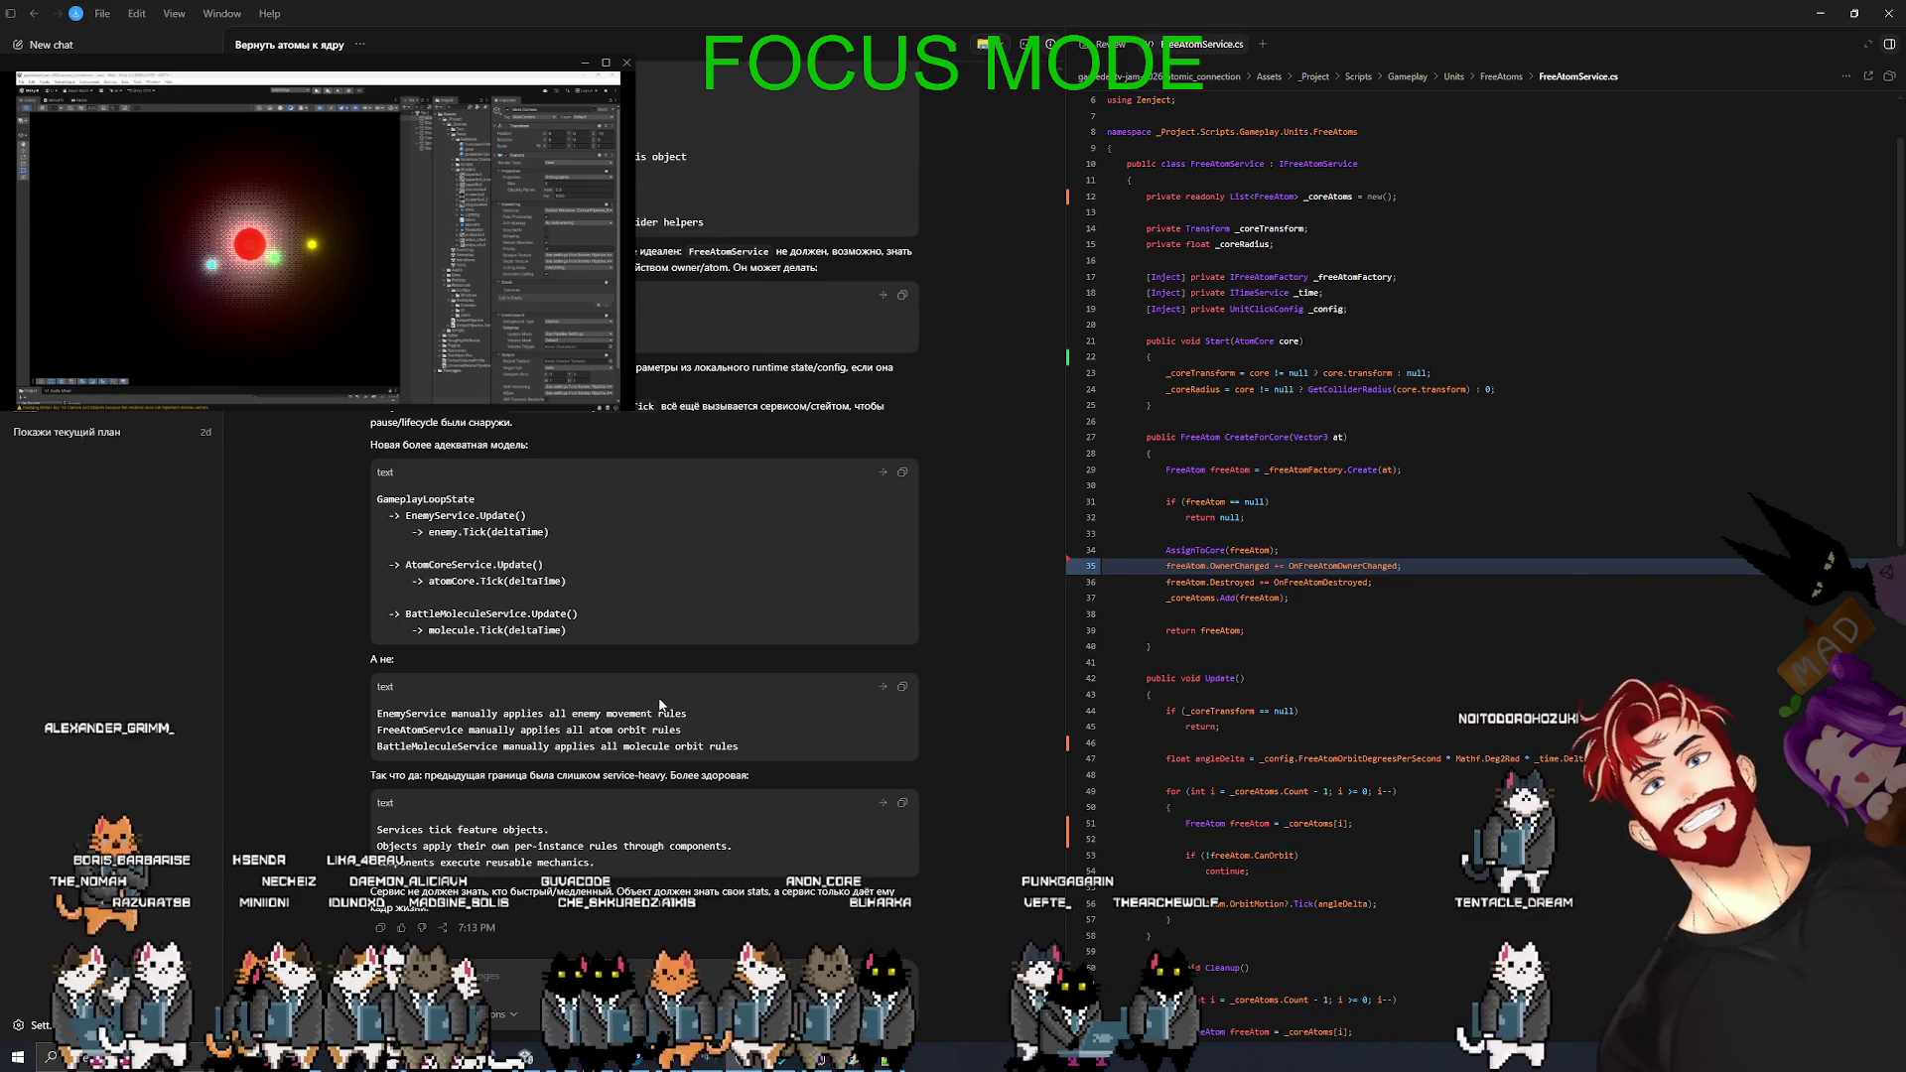
scroll(658, 697, "down", 10)
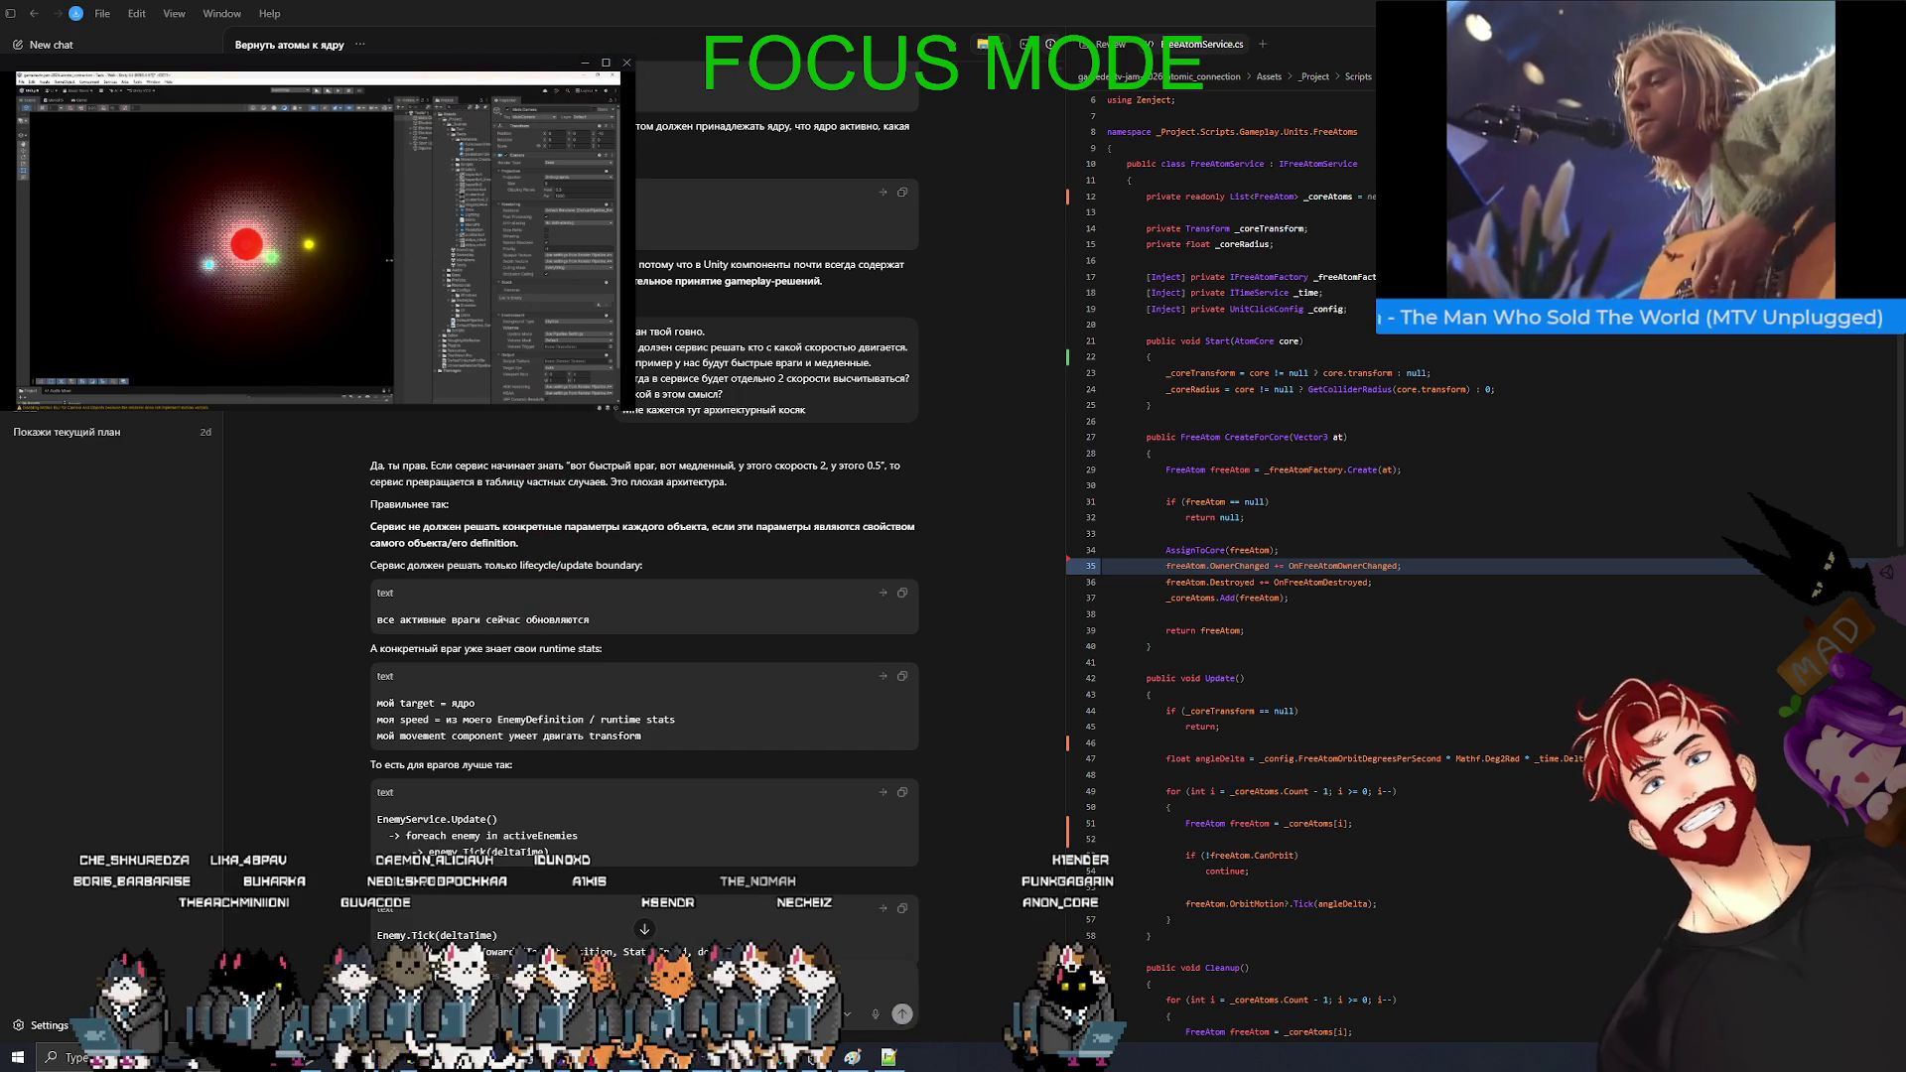
left_click_drag(389, 260, 333, 260)
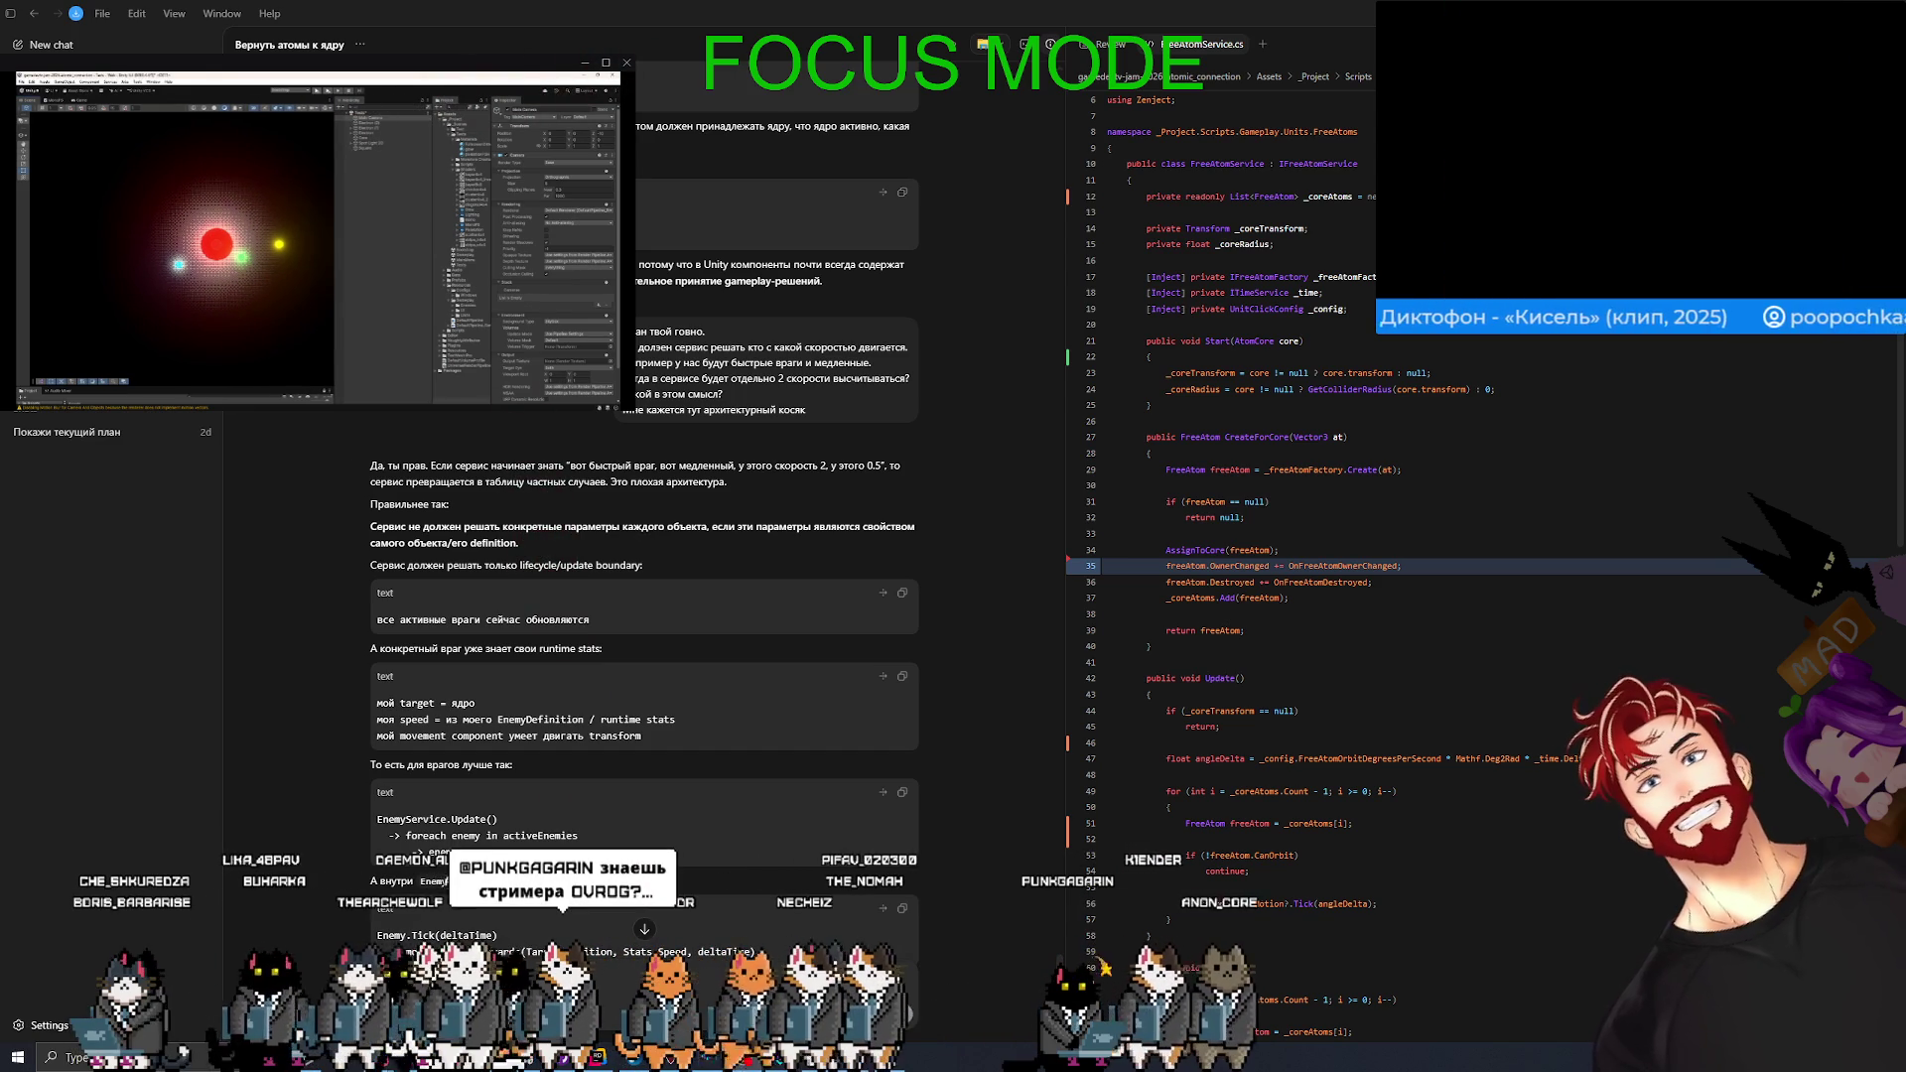
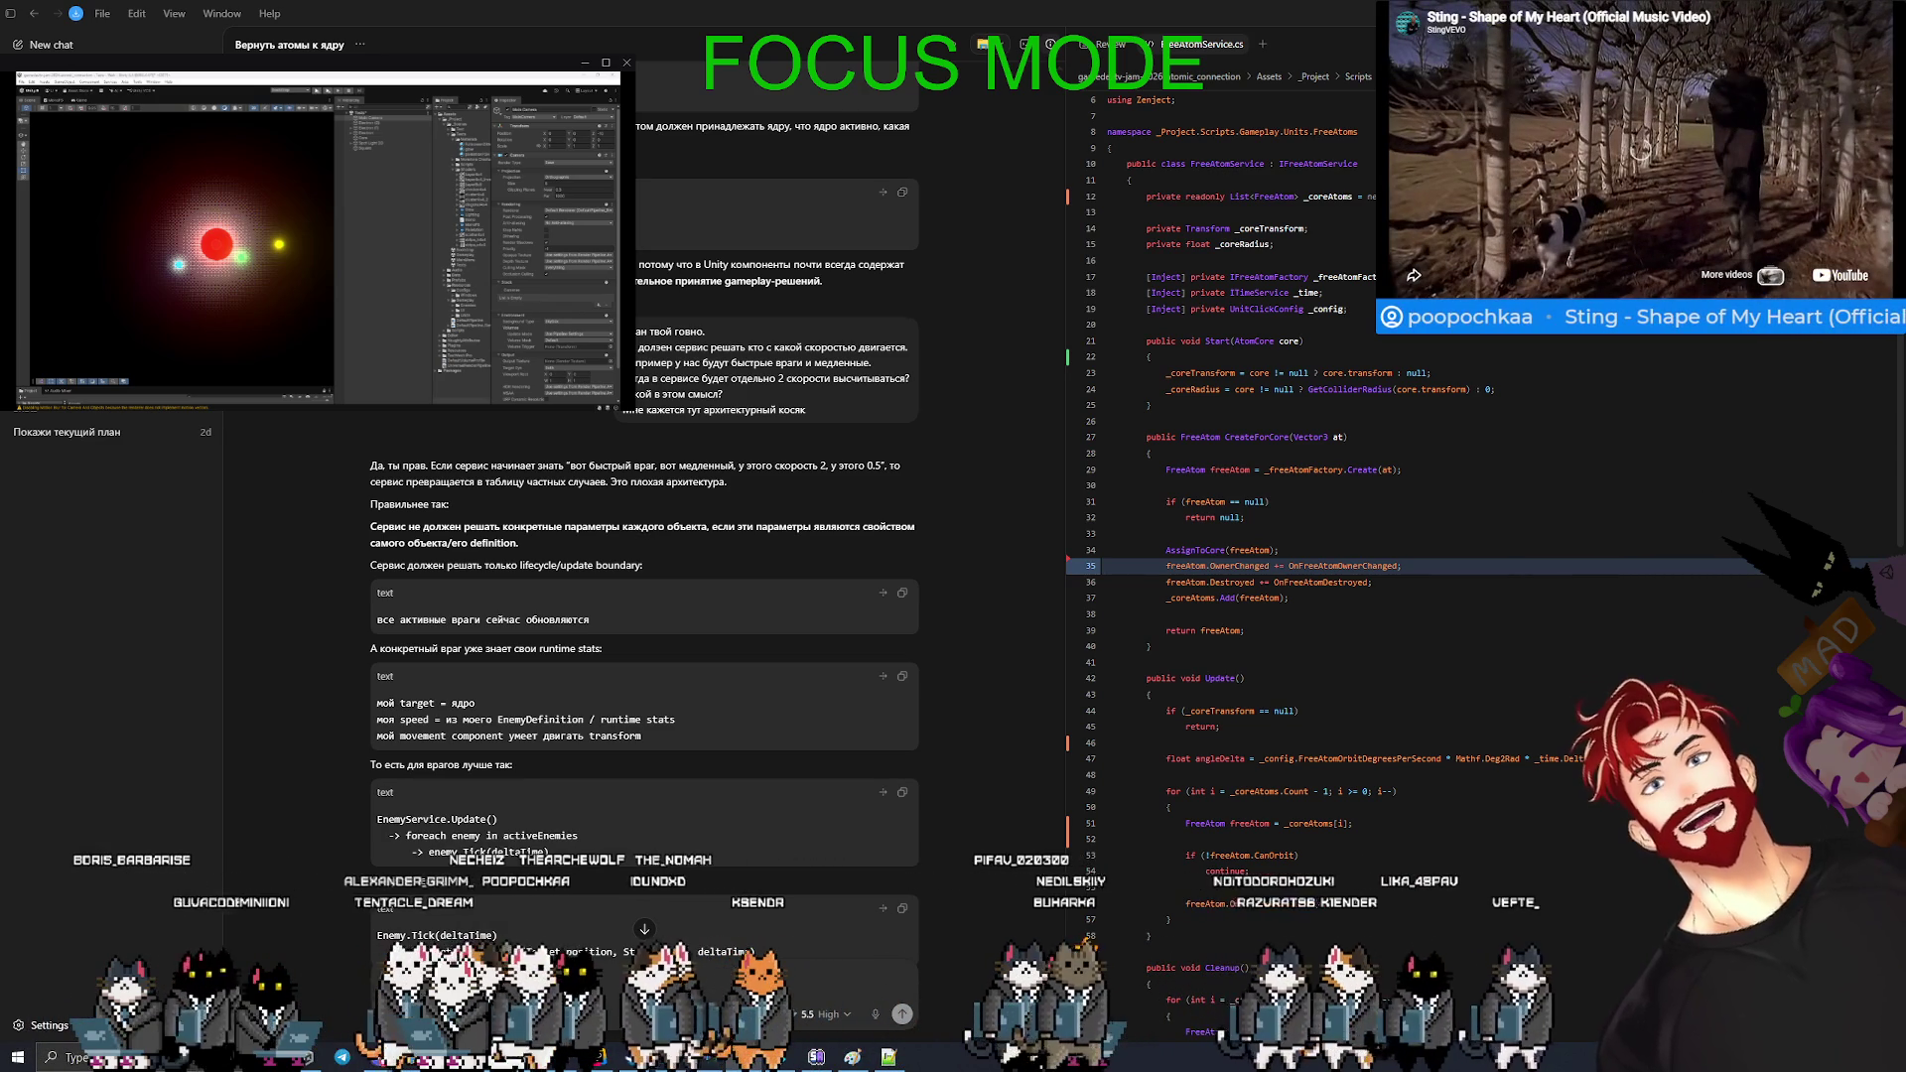
- Switch from Codex to the OBS Studio window with the song-request queue
key("alt+Tab")
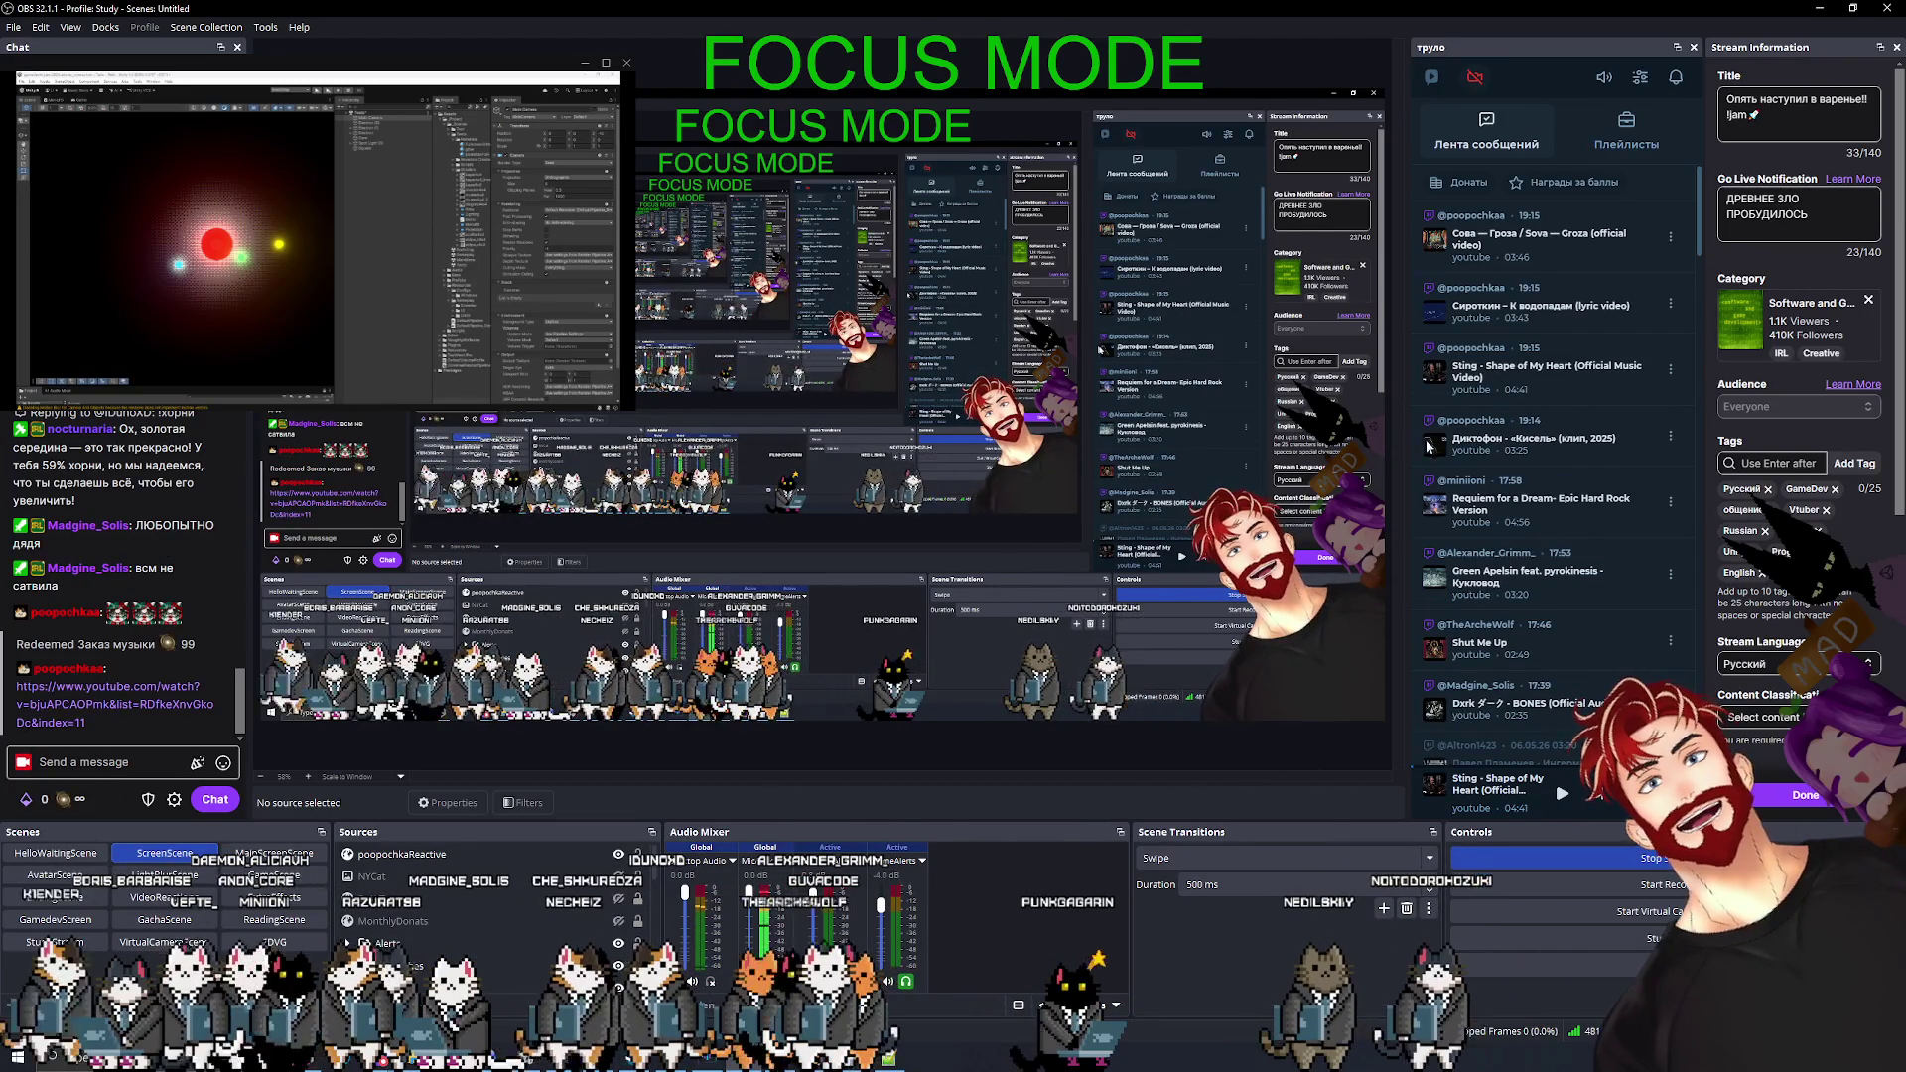
- Start playing the next queued song request in the OBS request dock's player
left_click(1633, 433)
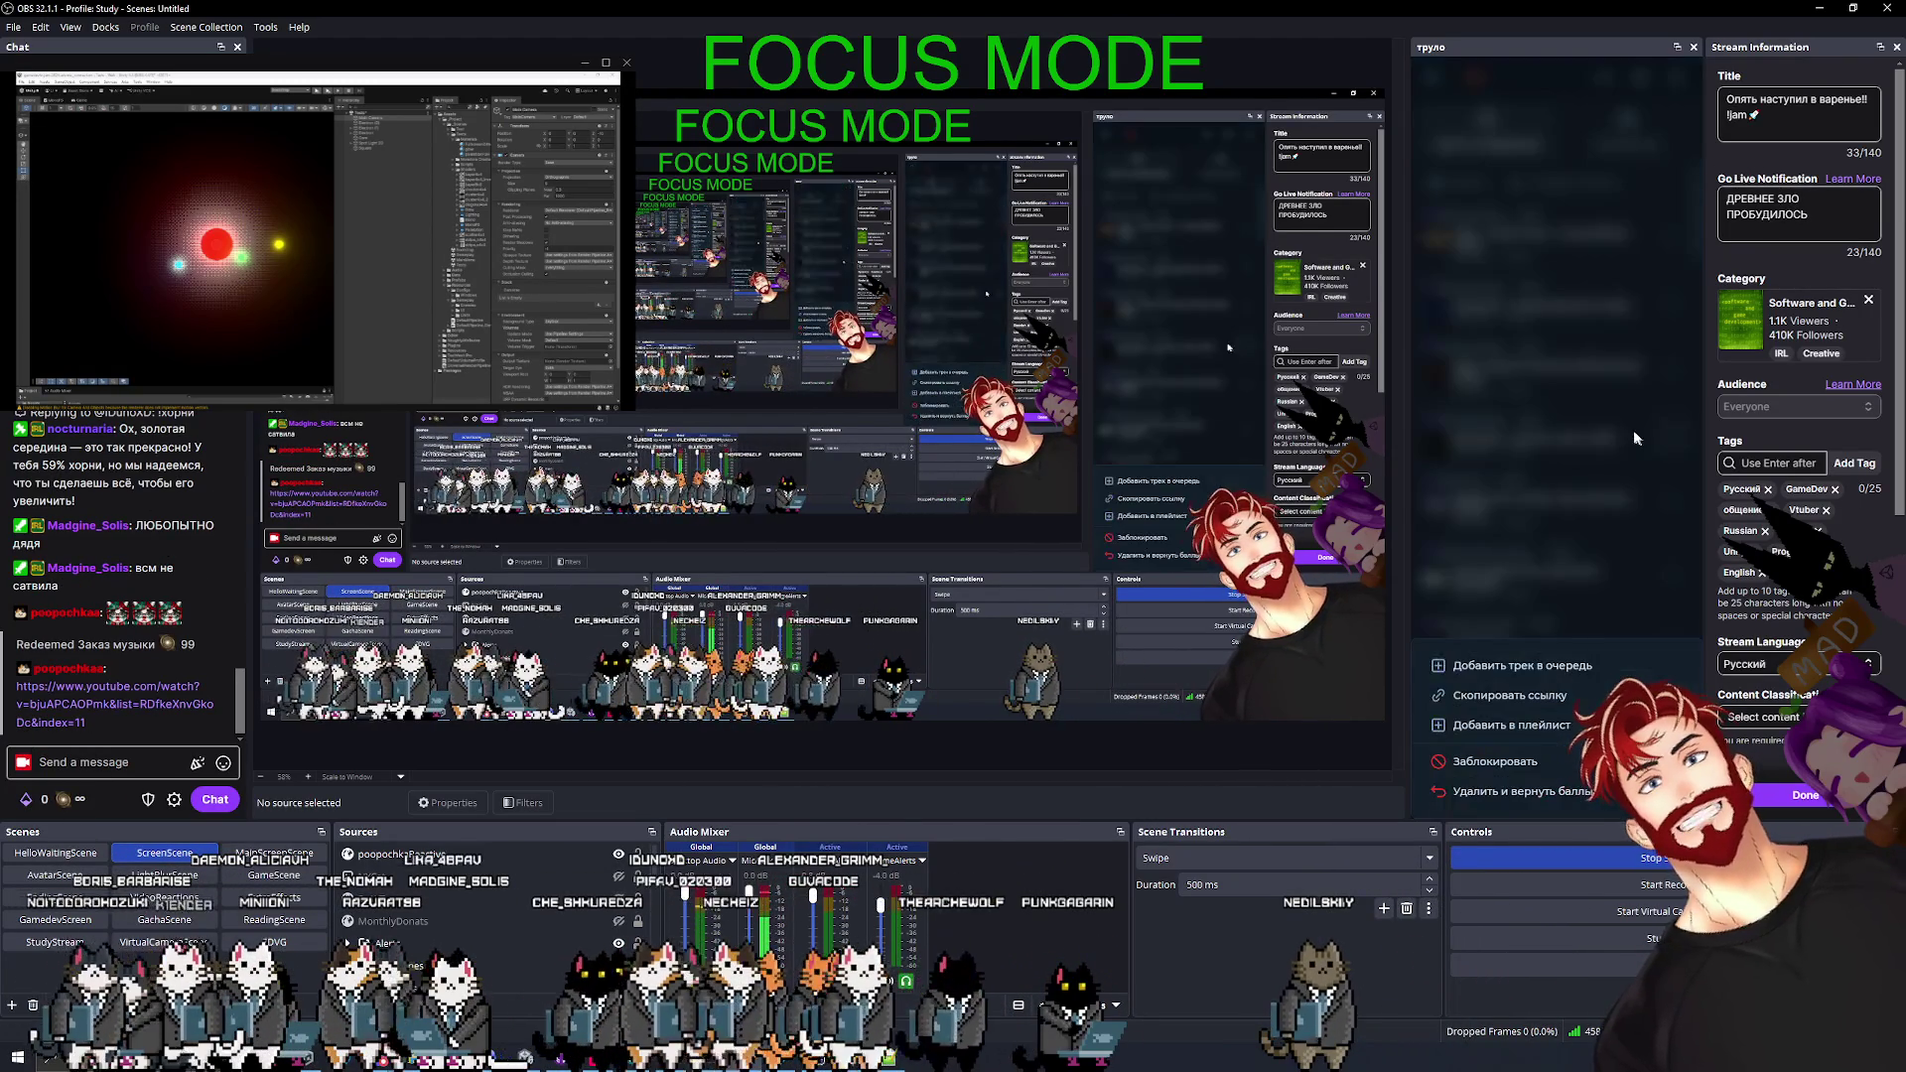
left_click(1514, 437)
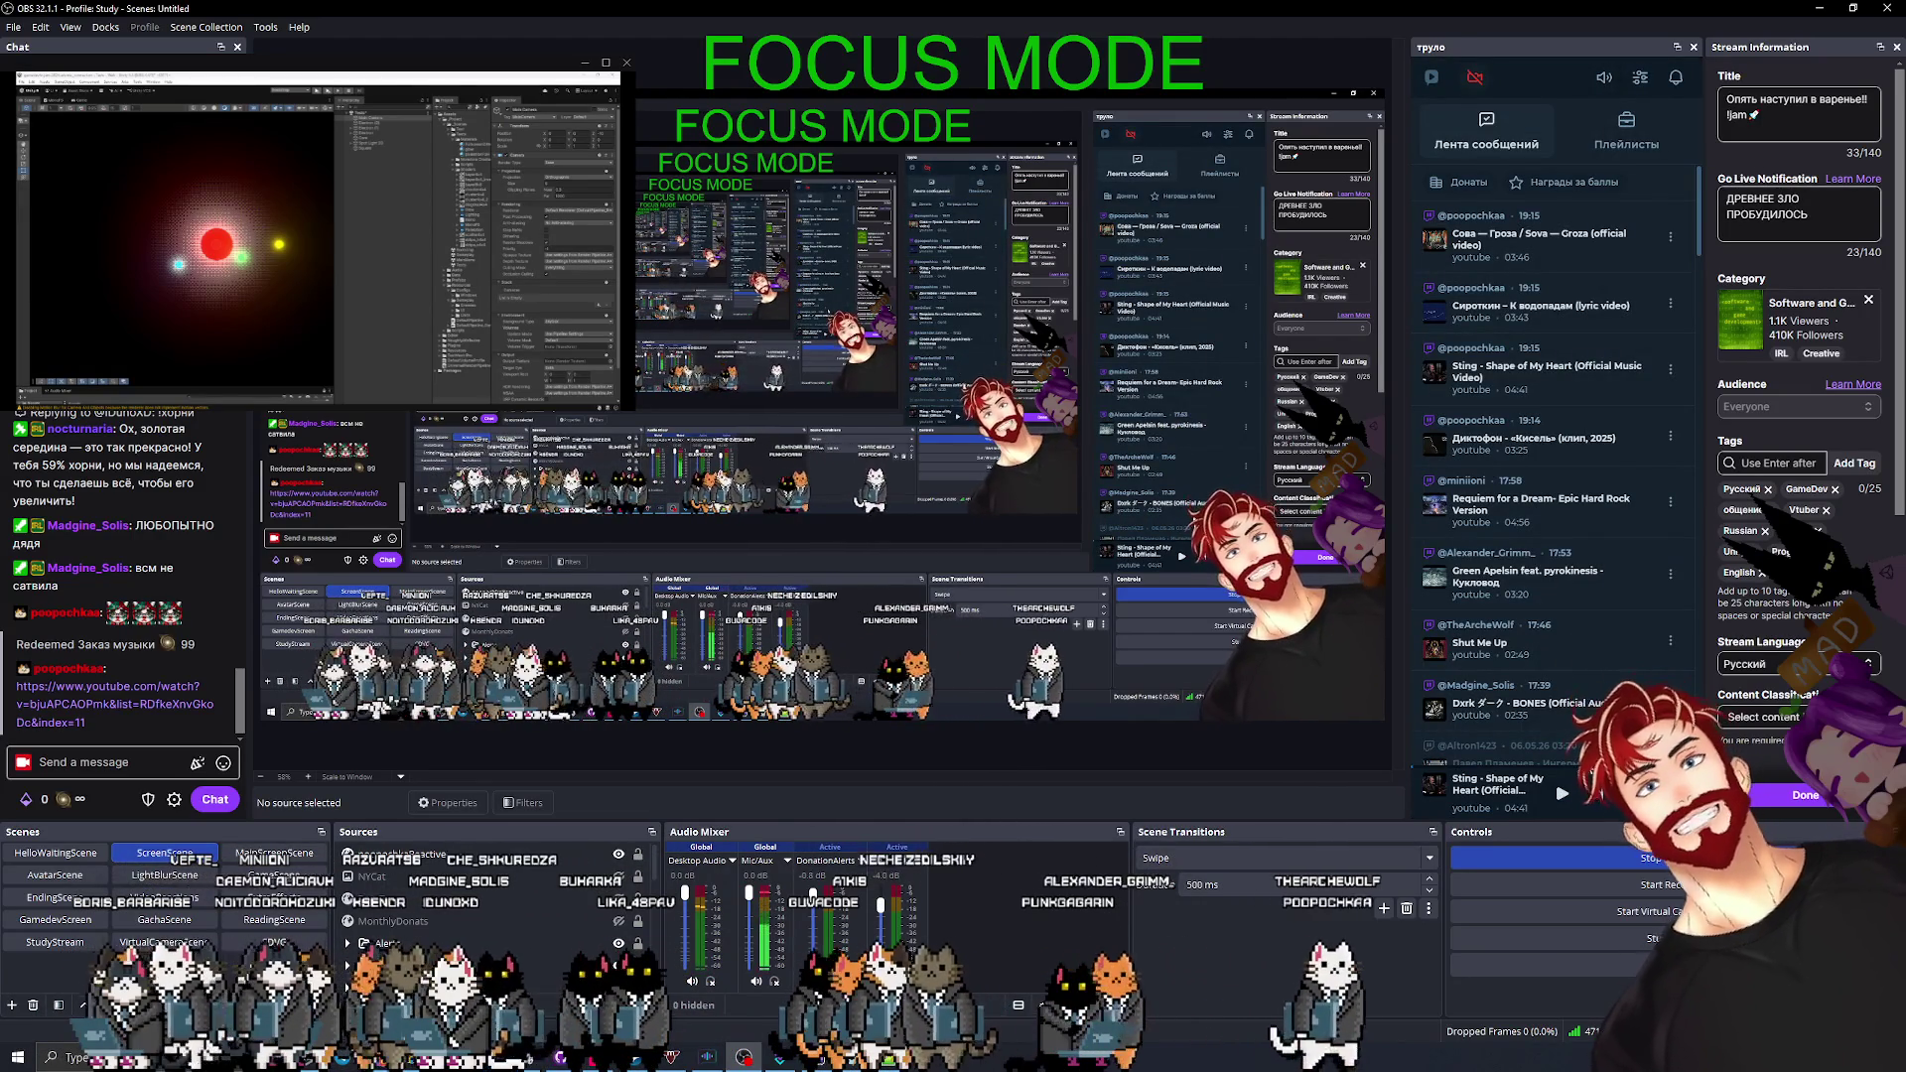
left_click(1561, 795)
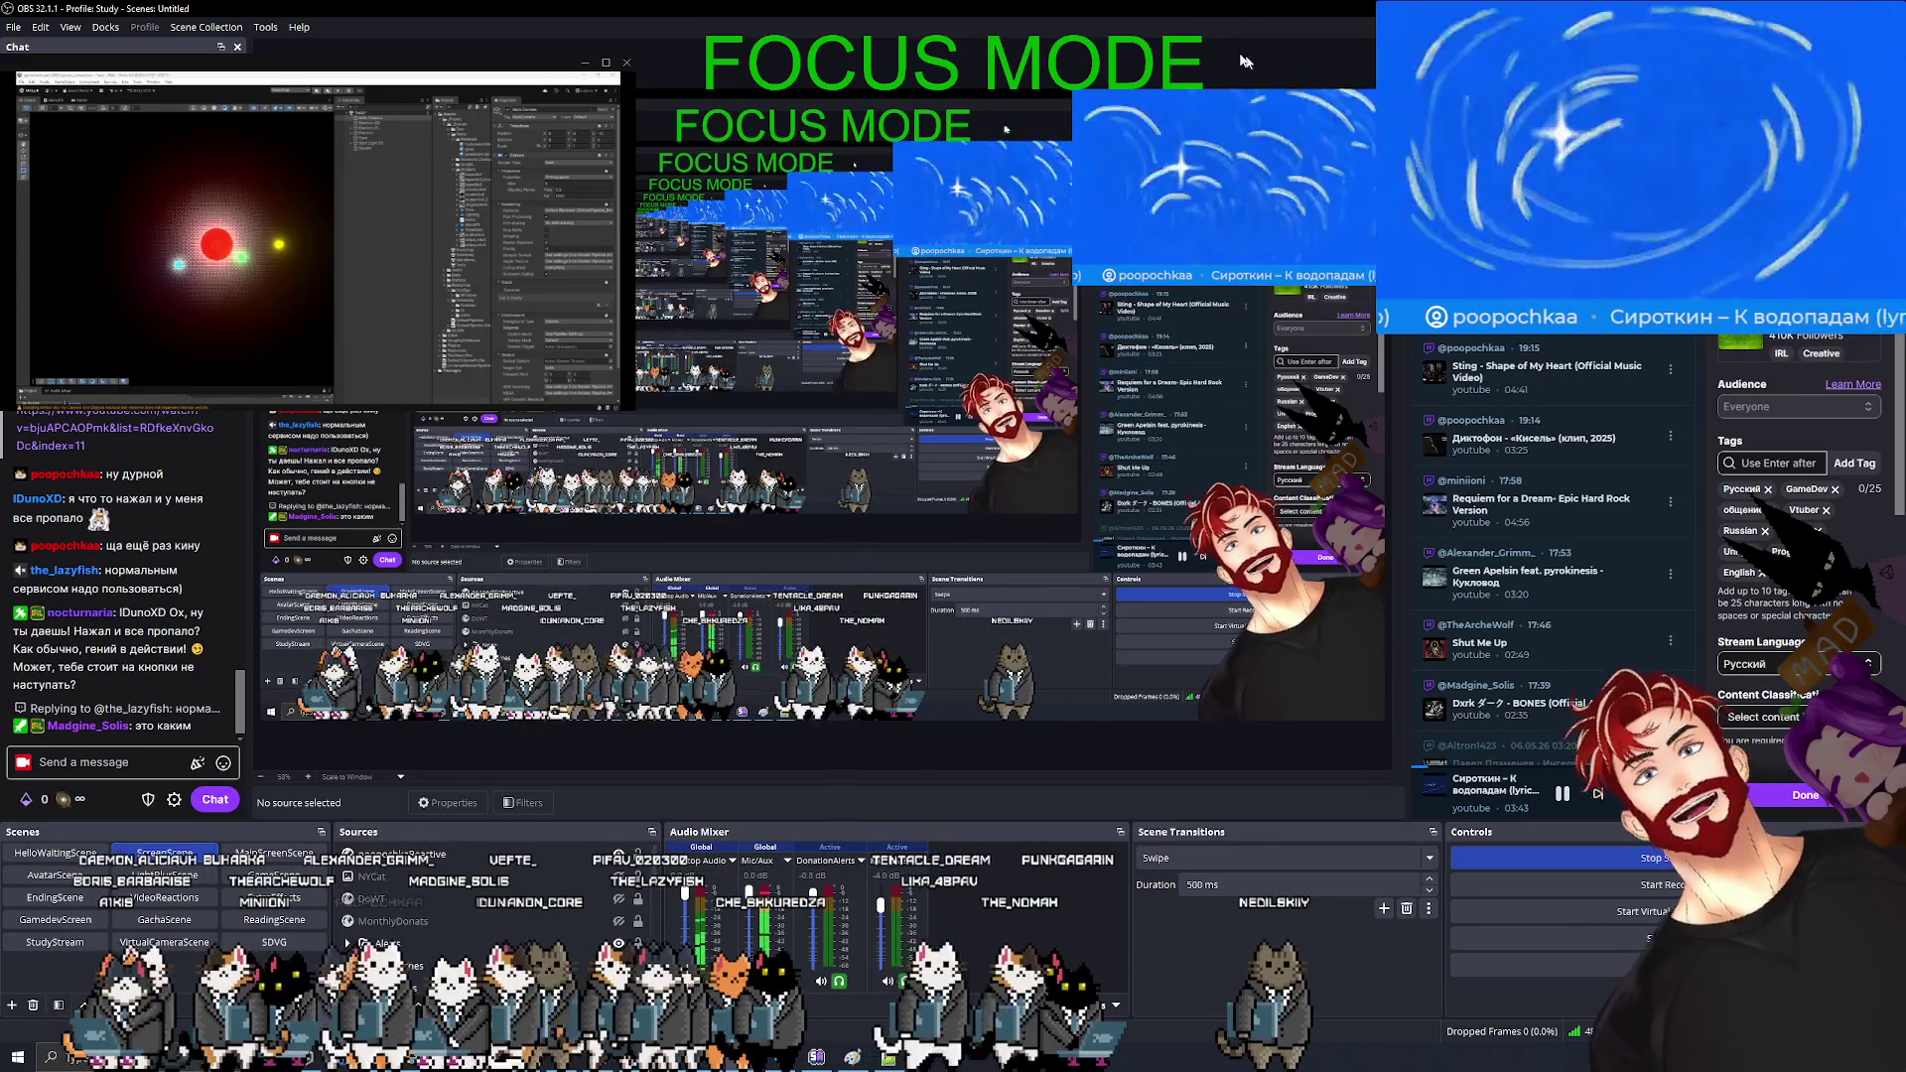
- Return to Codex and scroll through the assistant's answer on services versus components
key("alt+Tab")
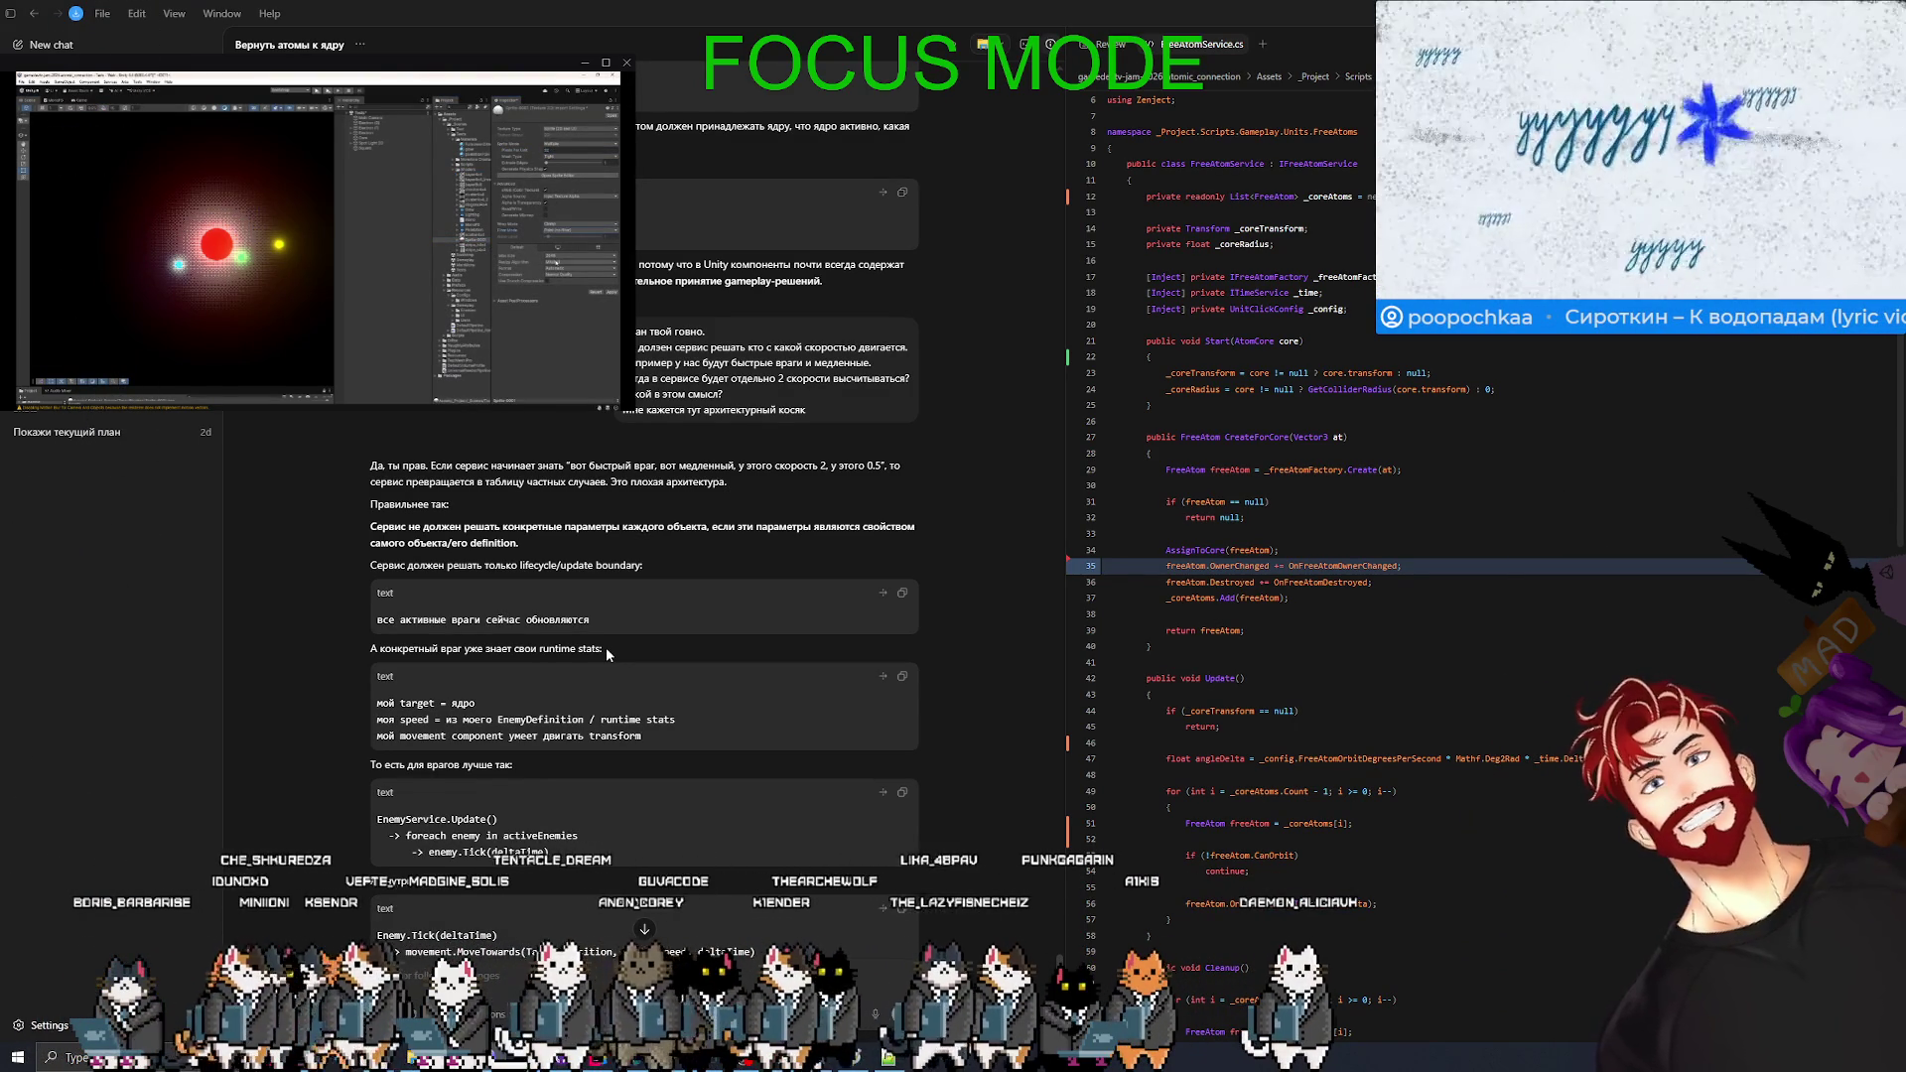
scroll(672, 629, "down", 3)
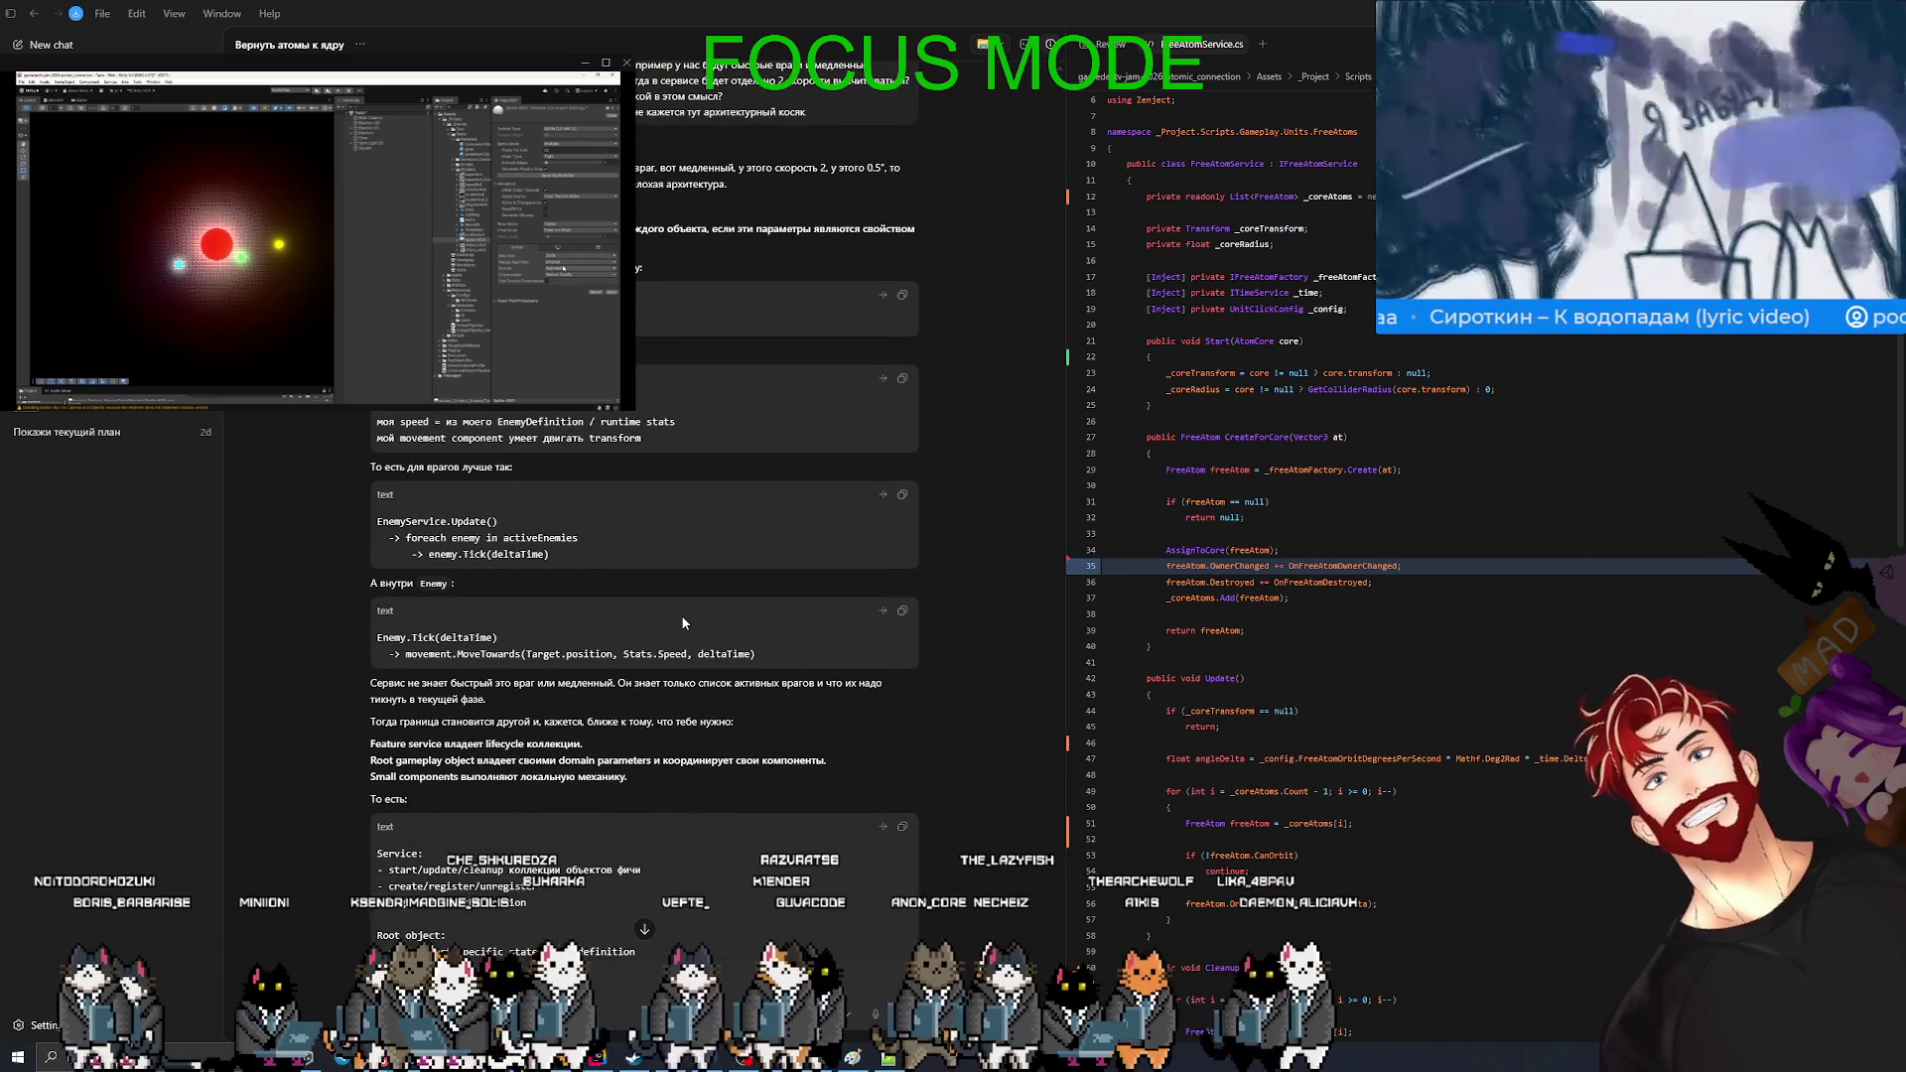
scroll(681, 615, "down", 10)
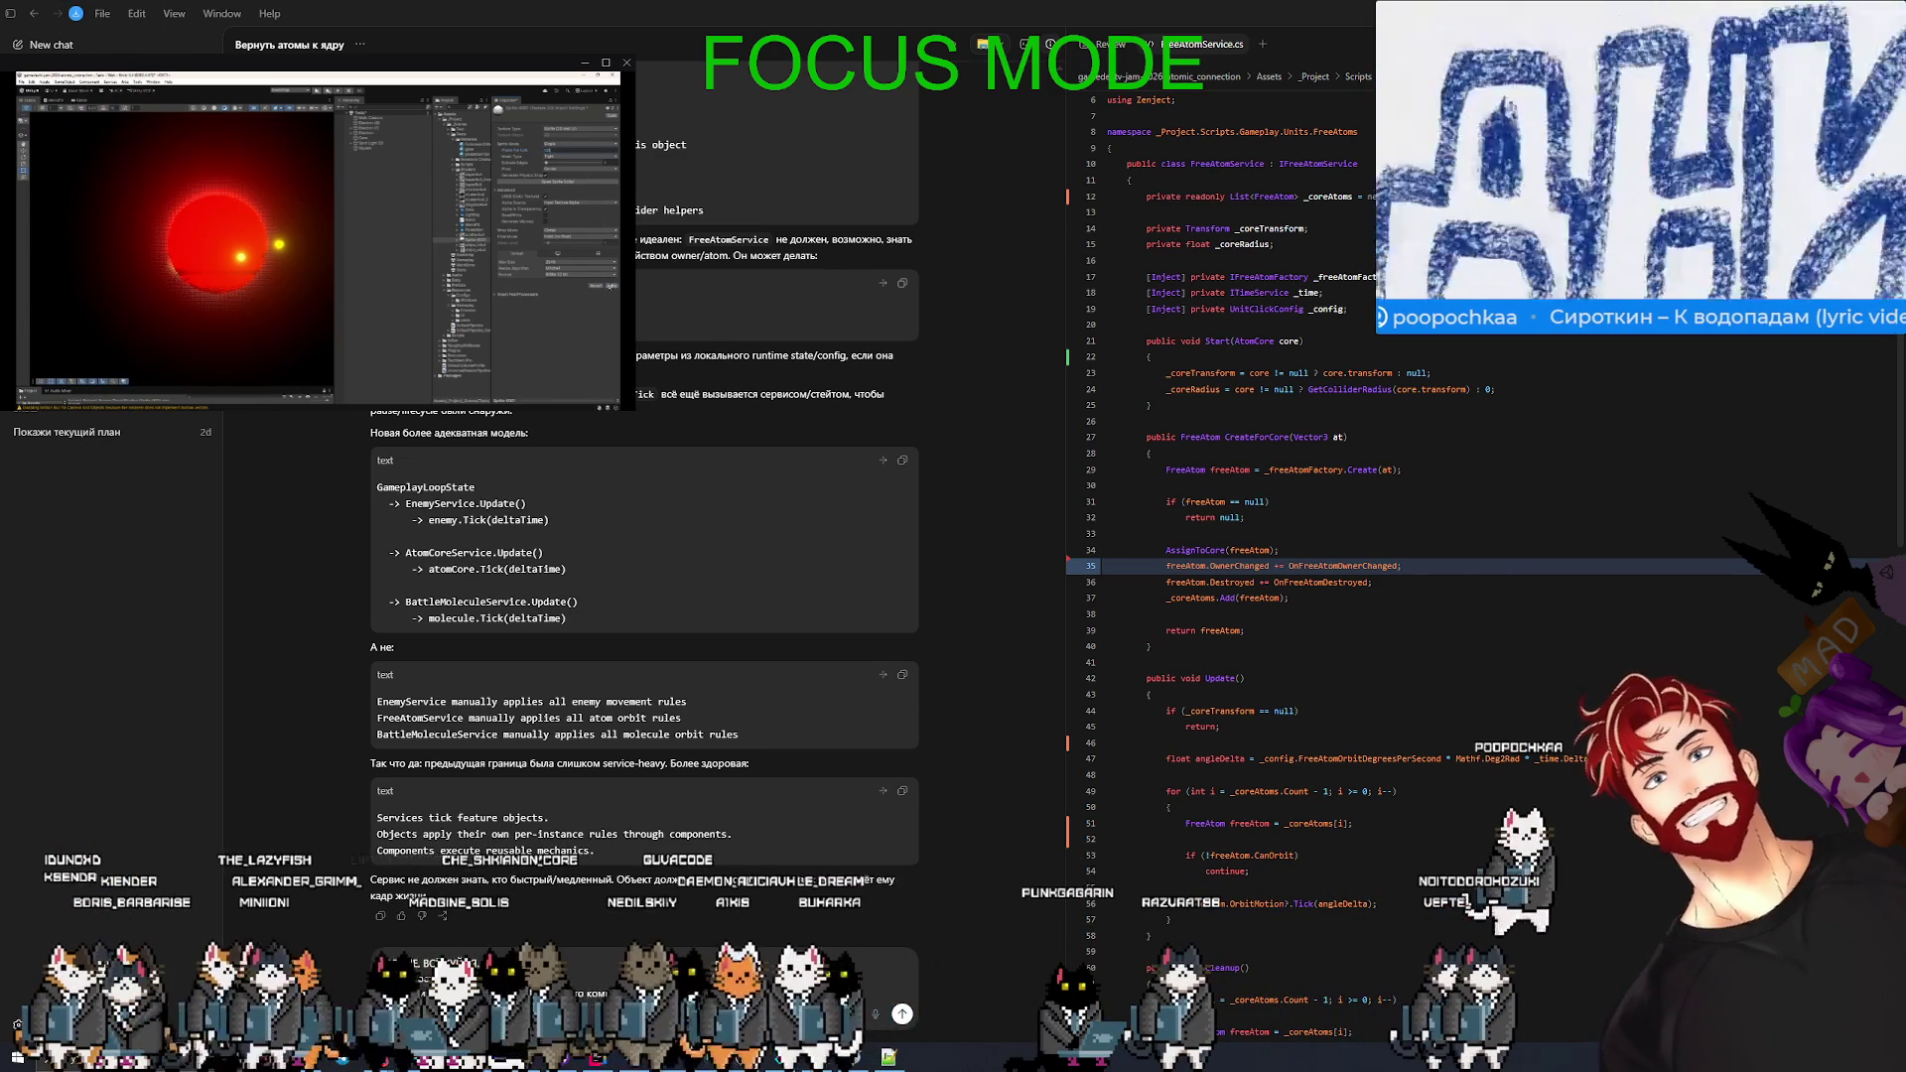
- Send the 'КАРОЧЕ' reply: single-object logic belongs in components, multi-object logic in services
key("shift+Return")
type("Д")
type("ни")
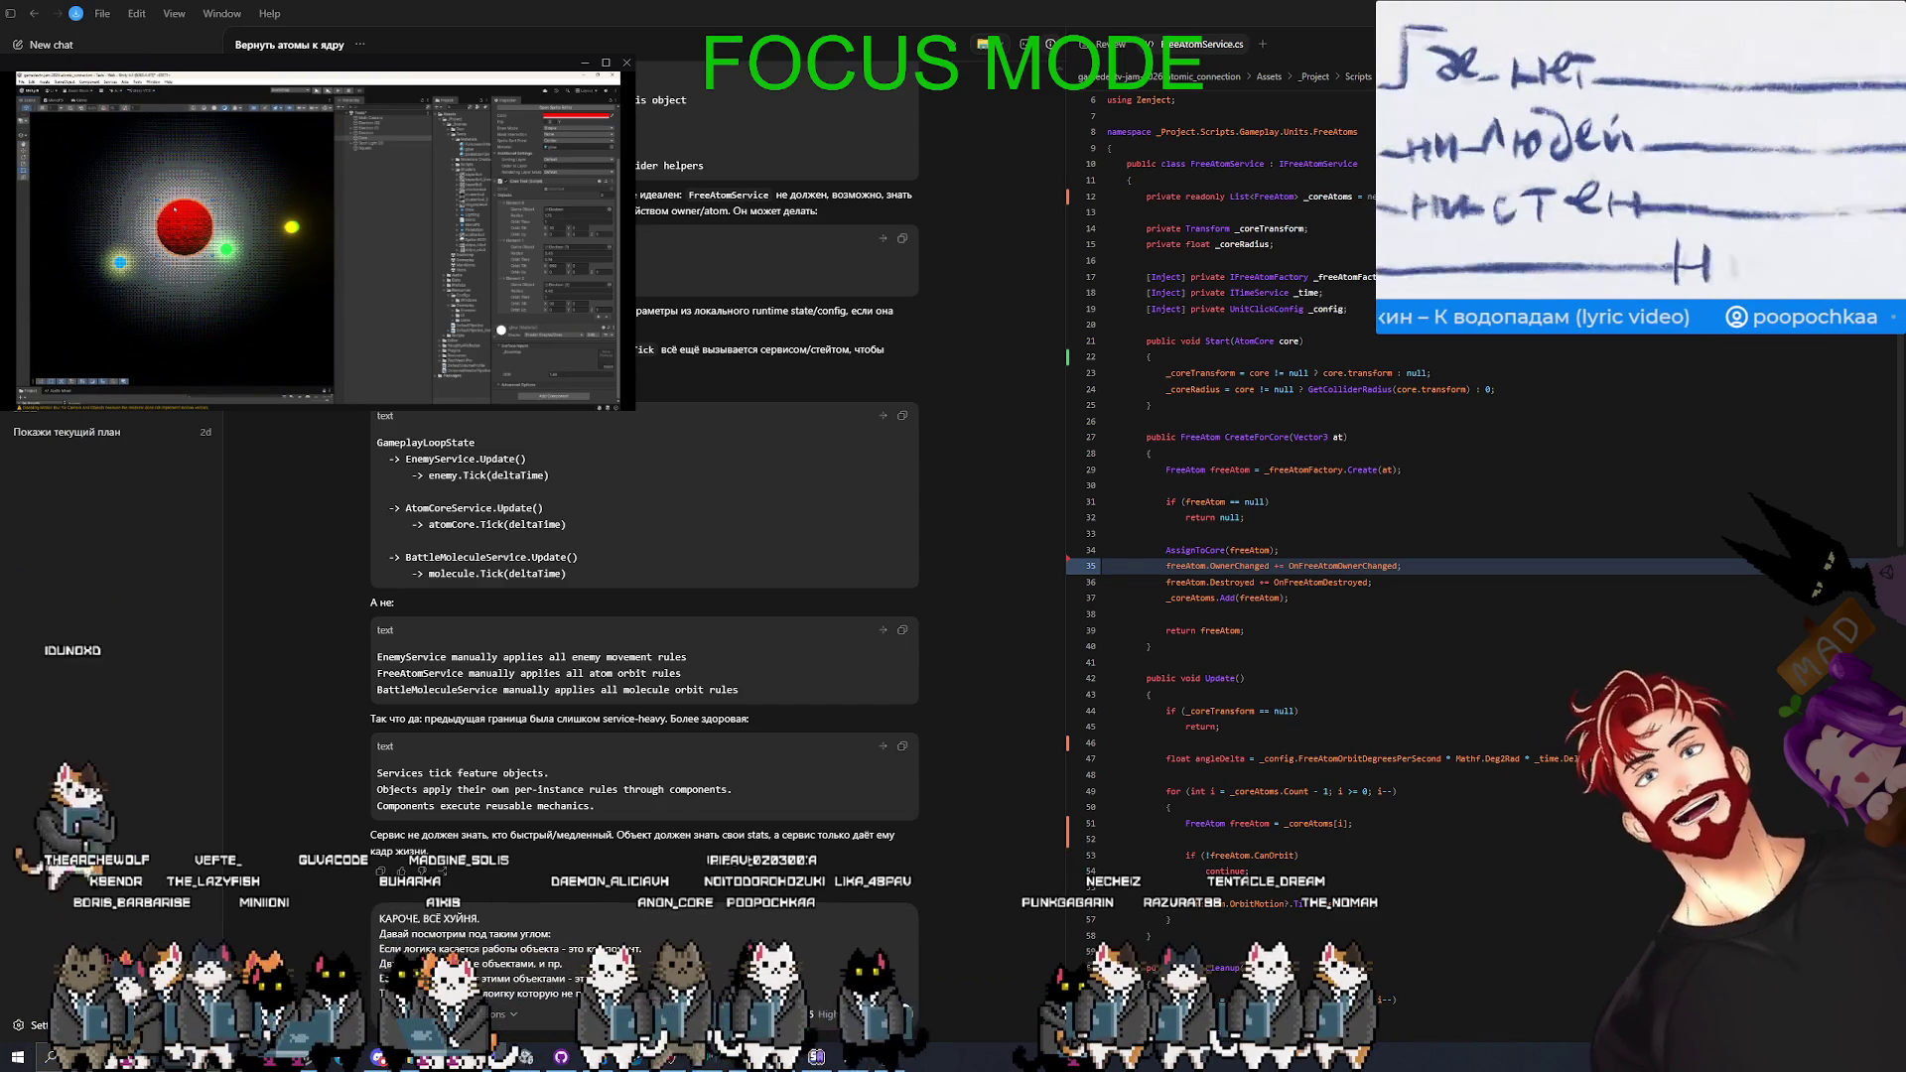
key("shift+Return")
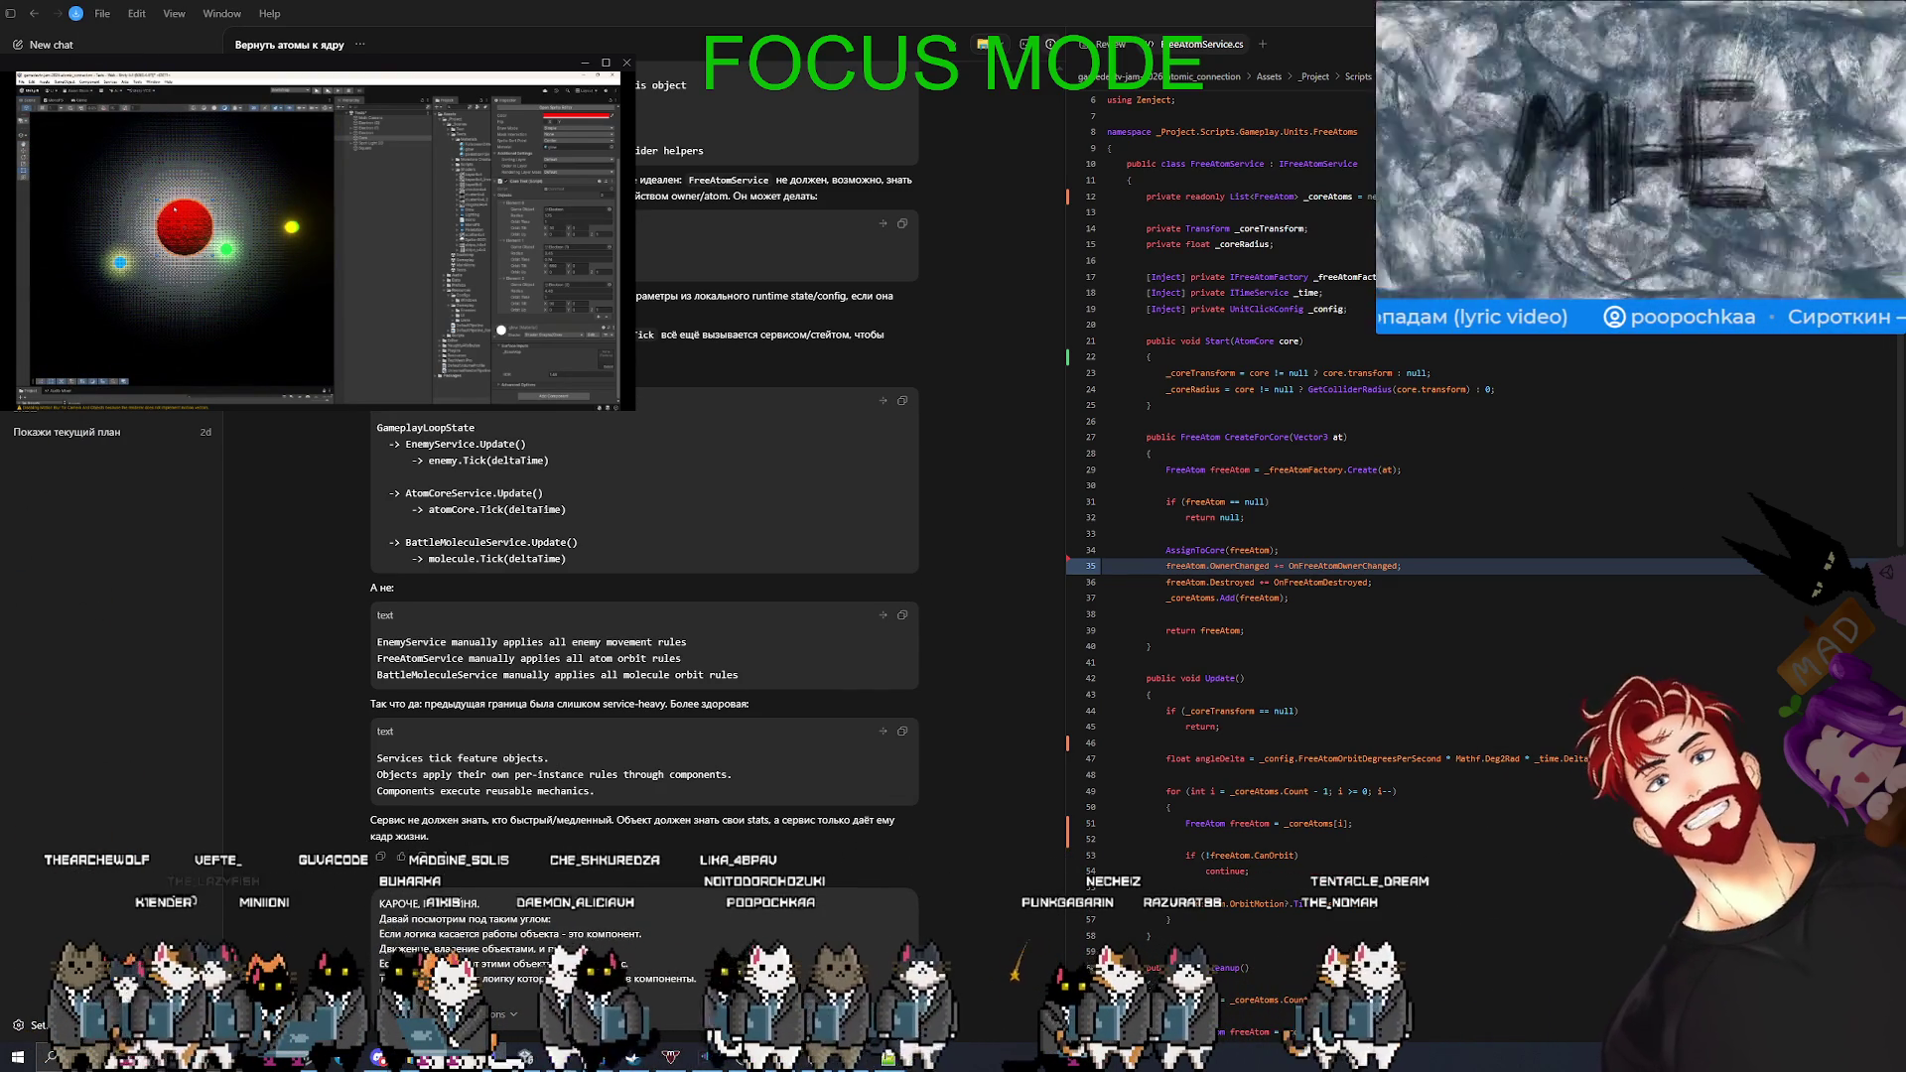
key("Return")
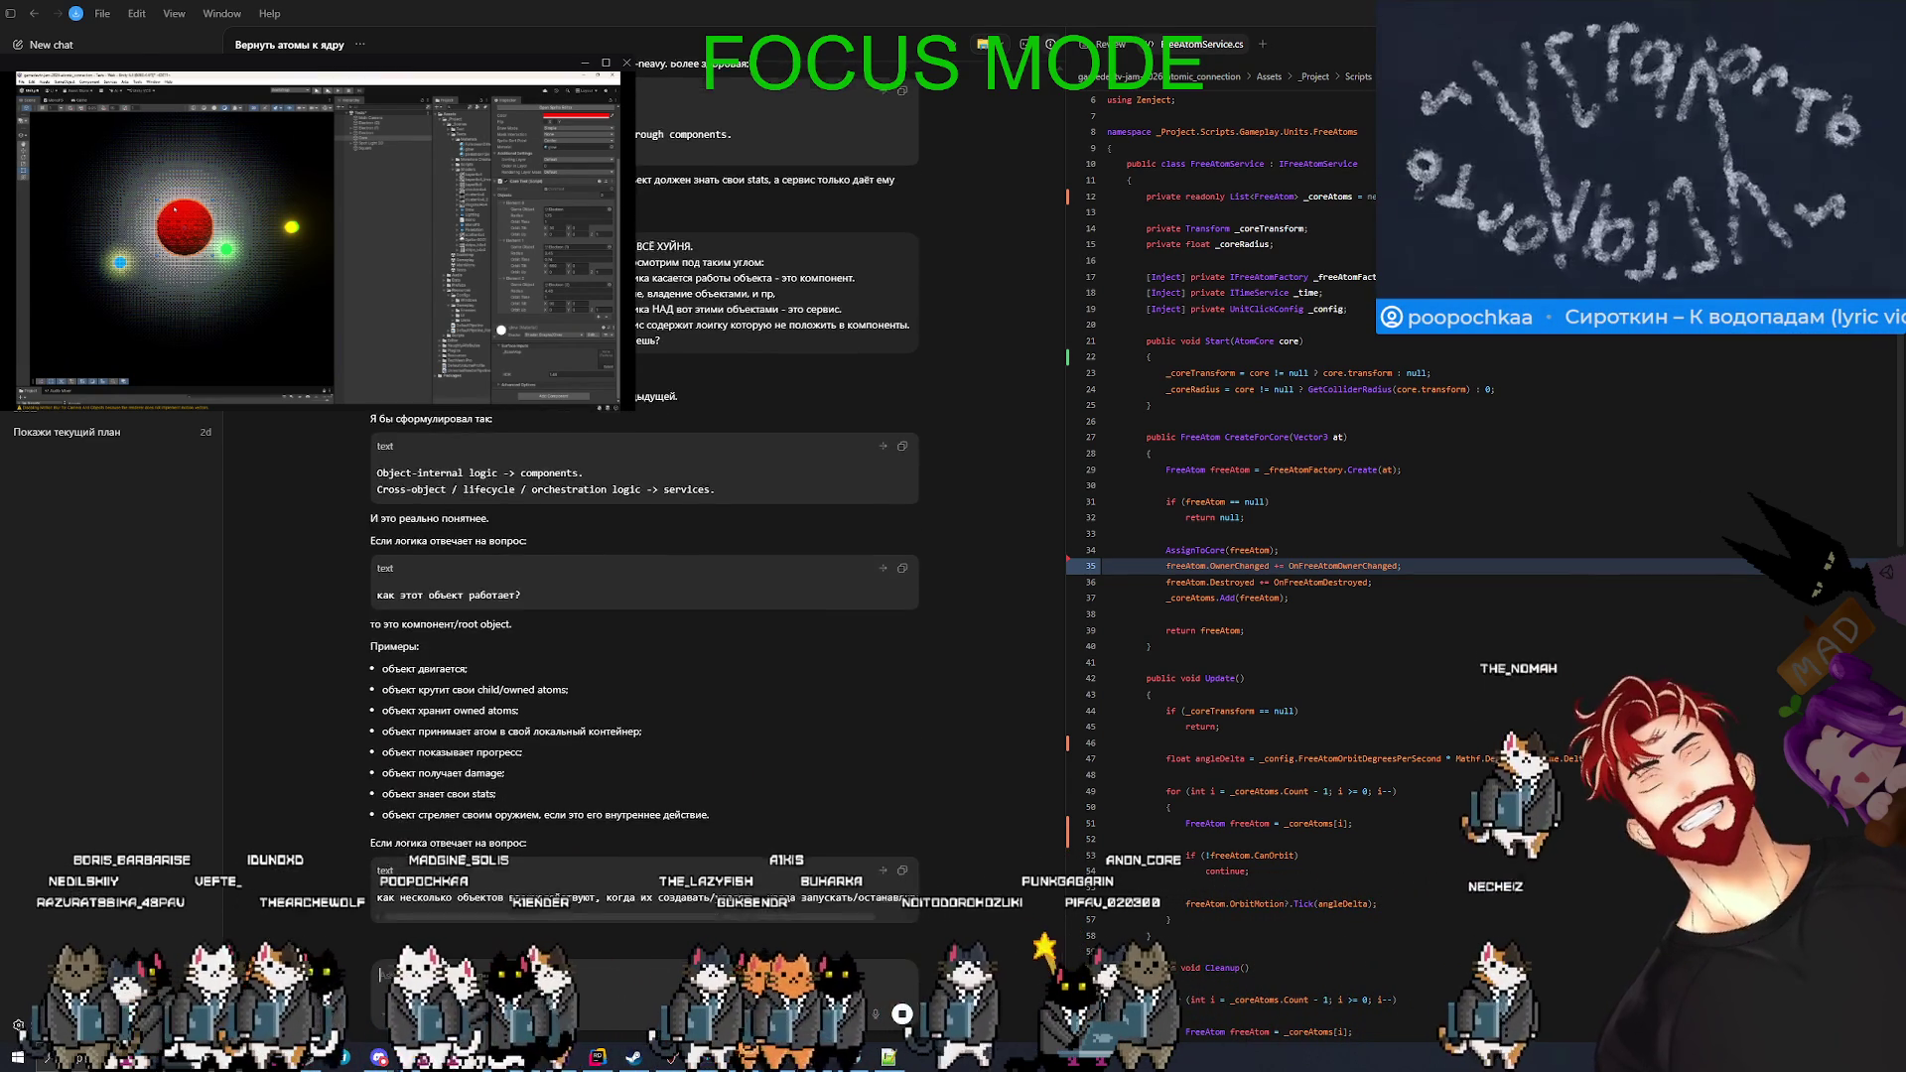
scroll(454, 596, "up", 3)
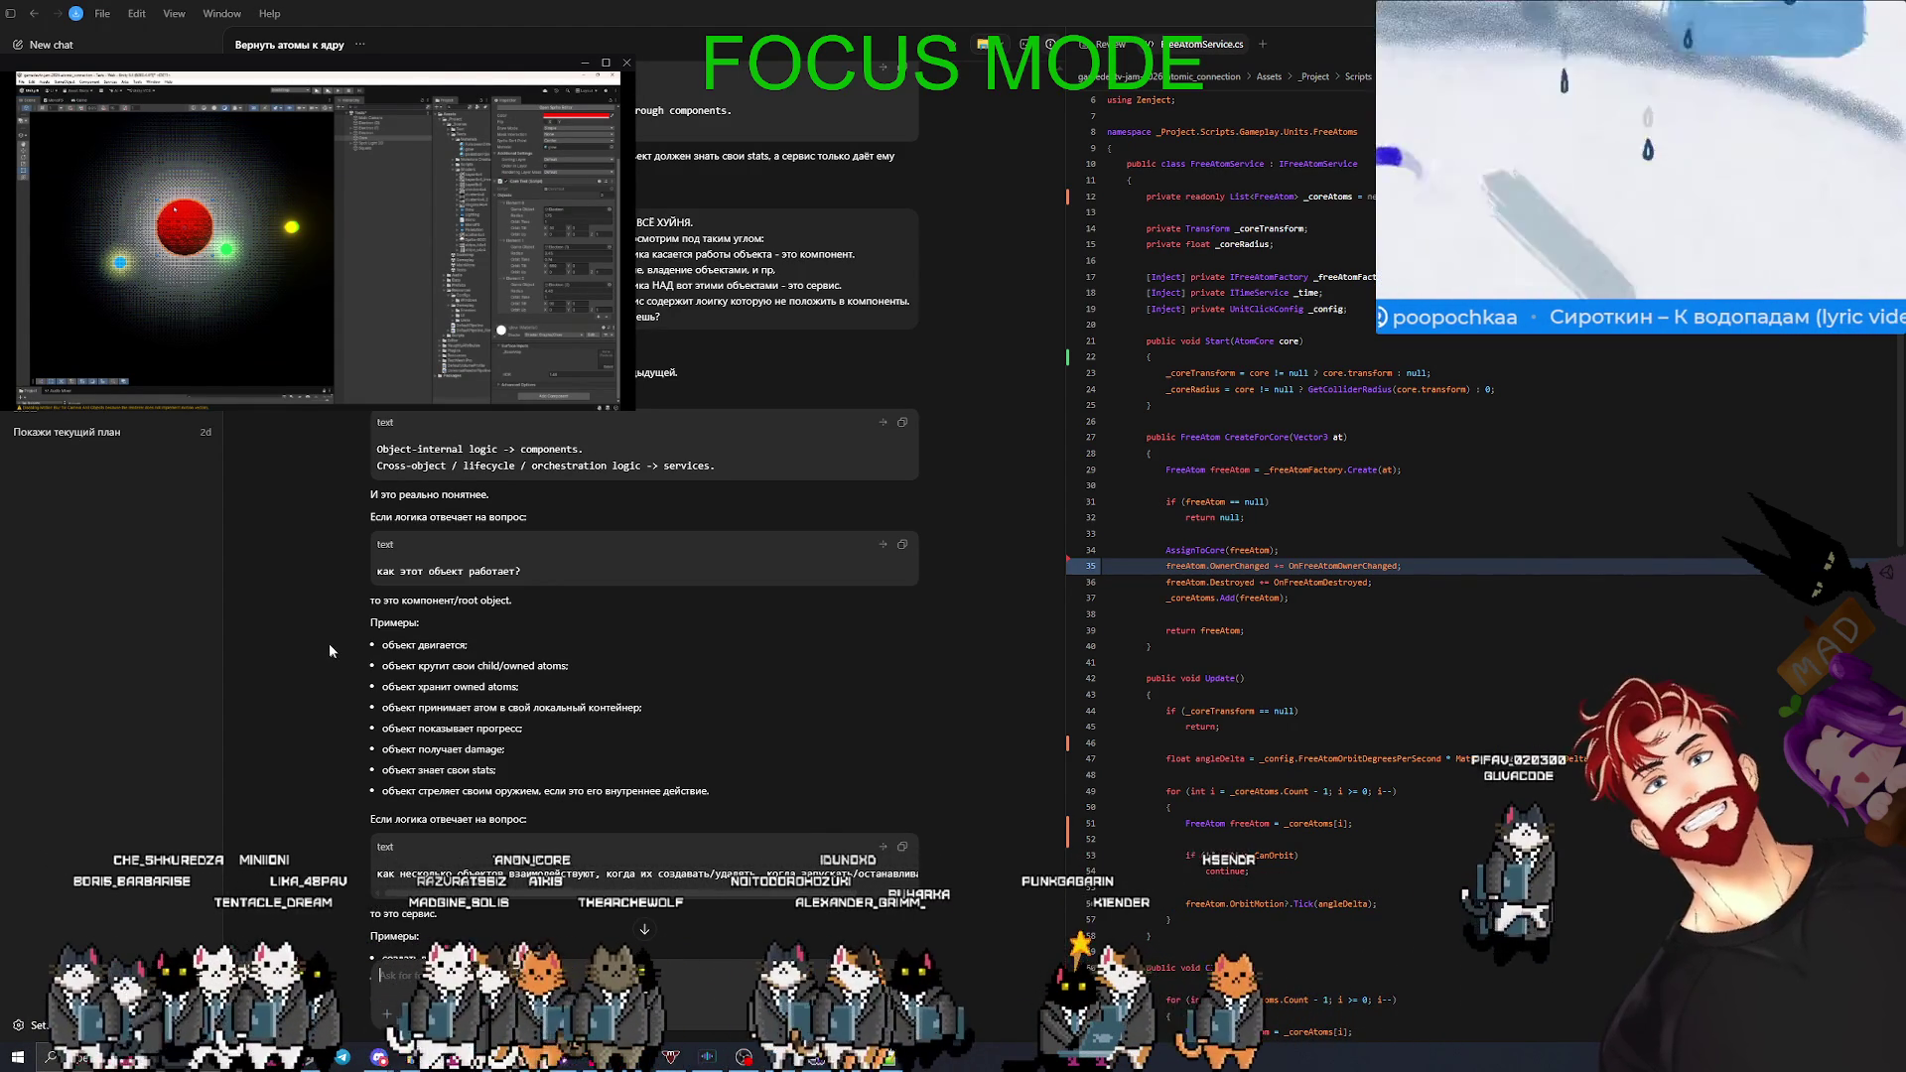
scroll(330, 642, "down", 1)
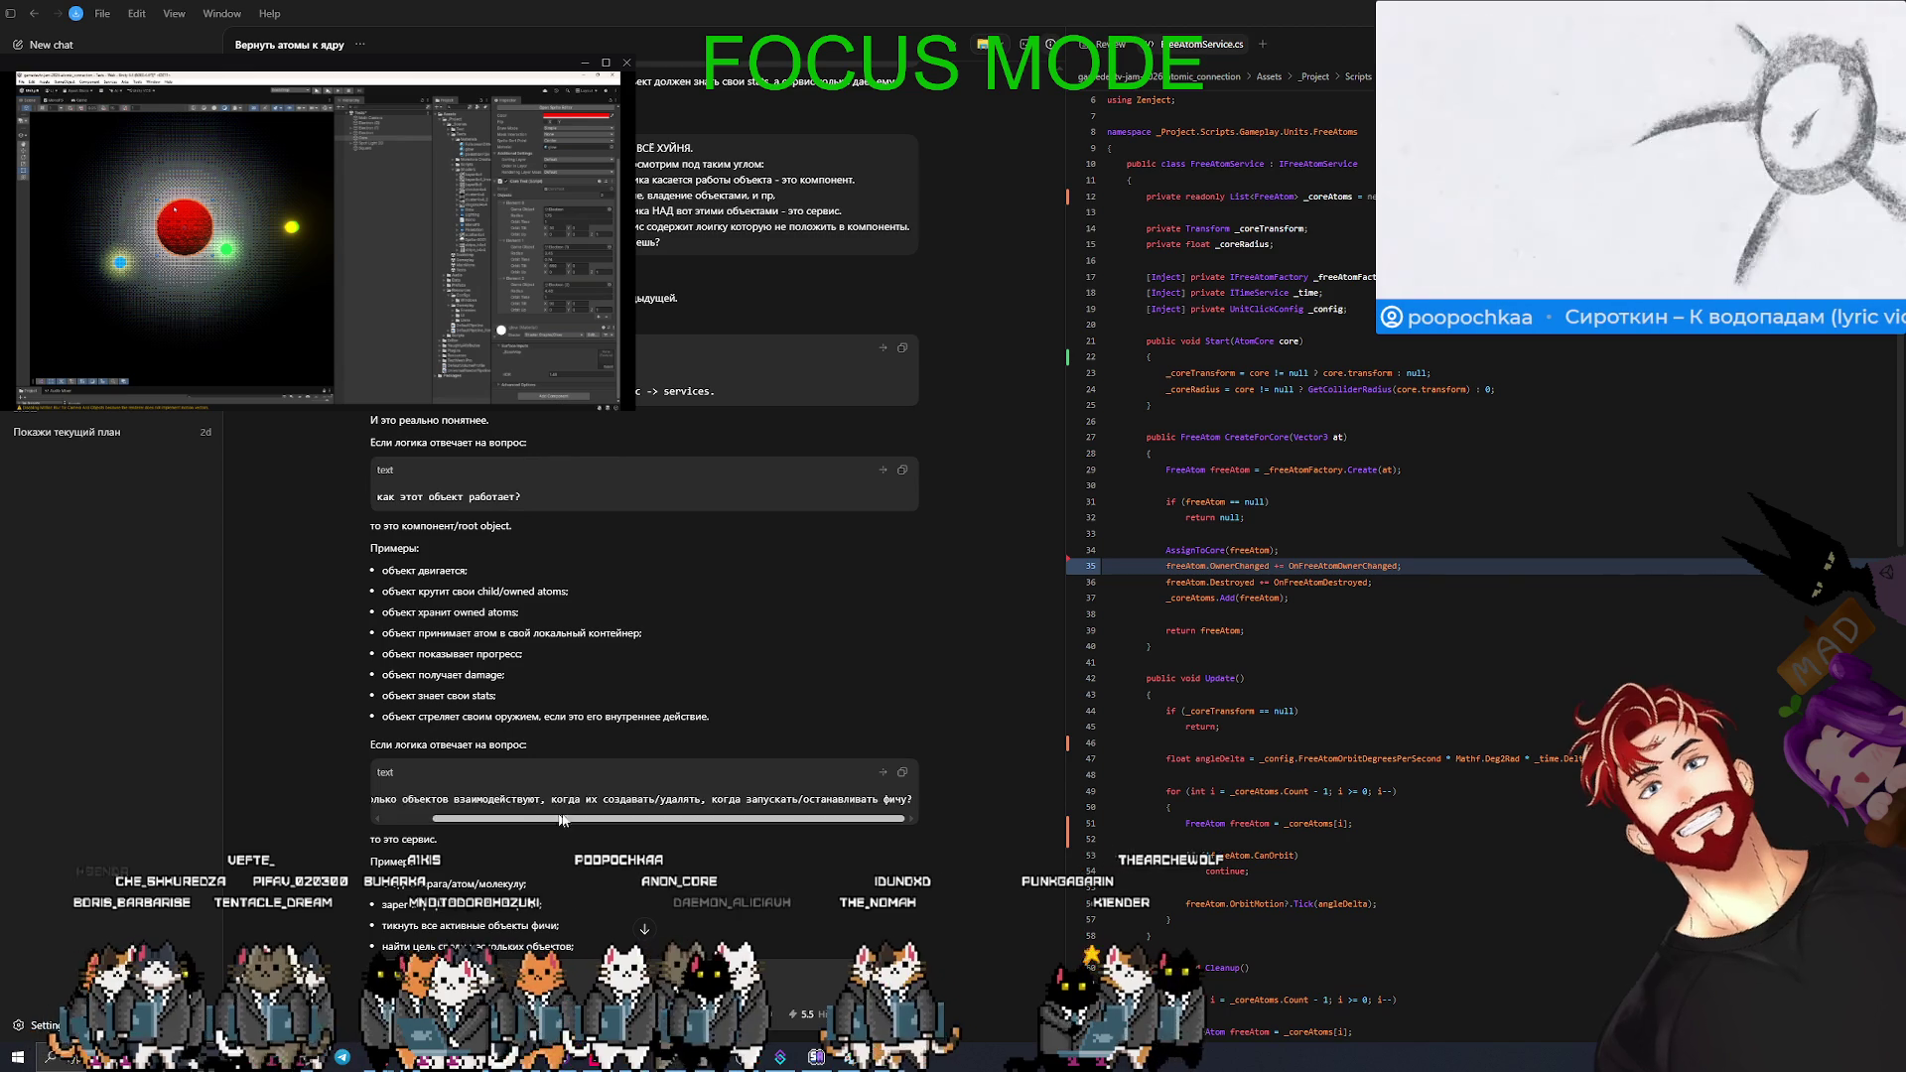
scroll(328, 812, "down", 3)
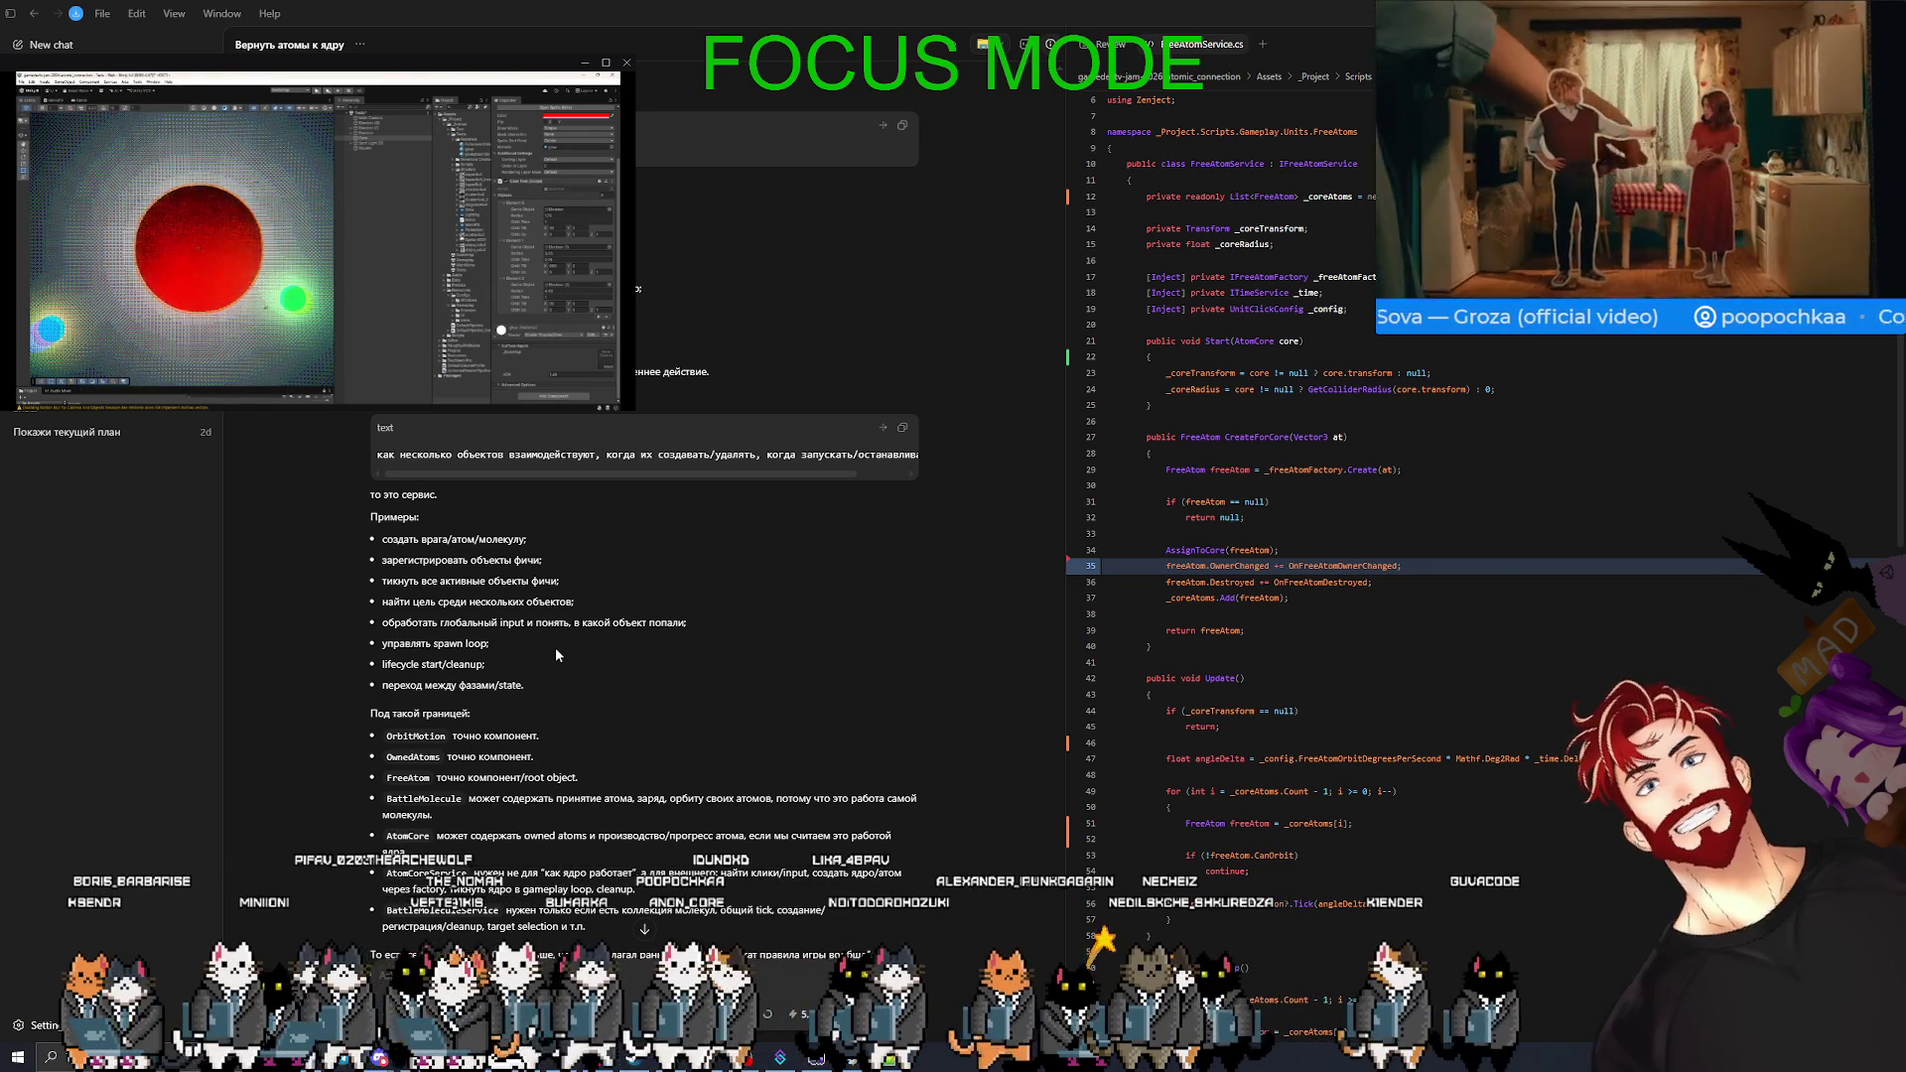
scroll(595, 665, "down", 2)
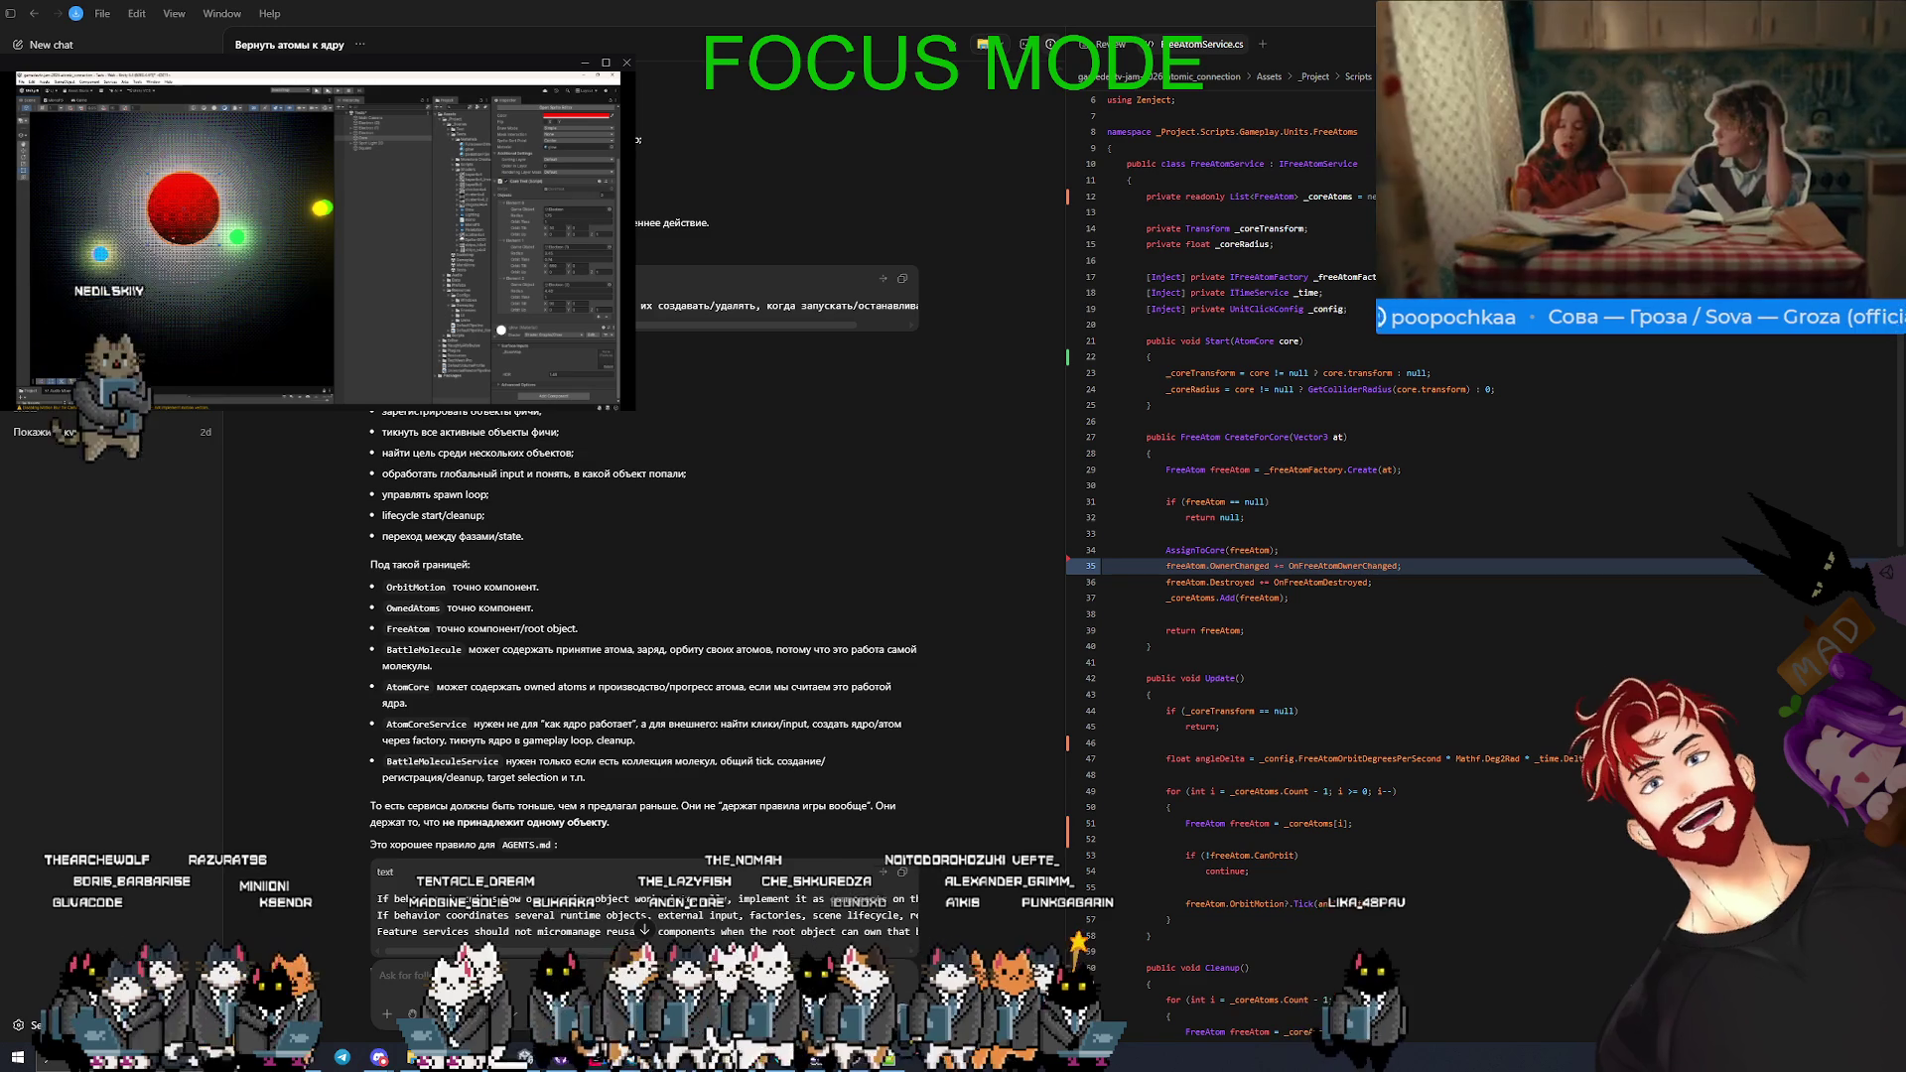
key("alt+Tab")
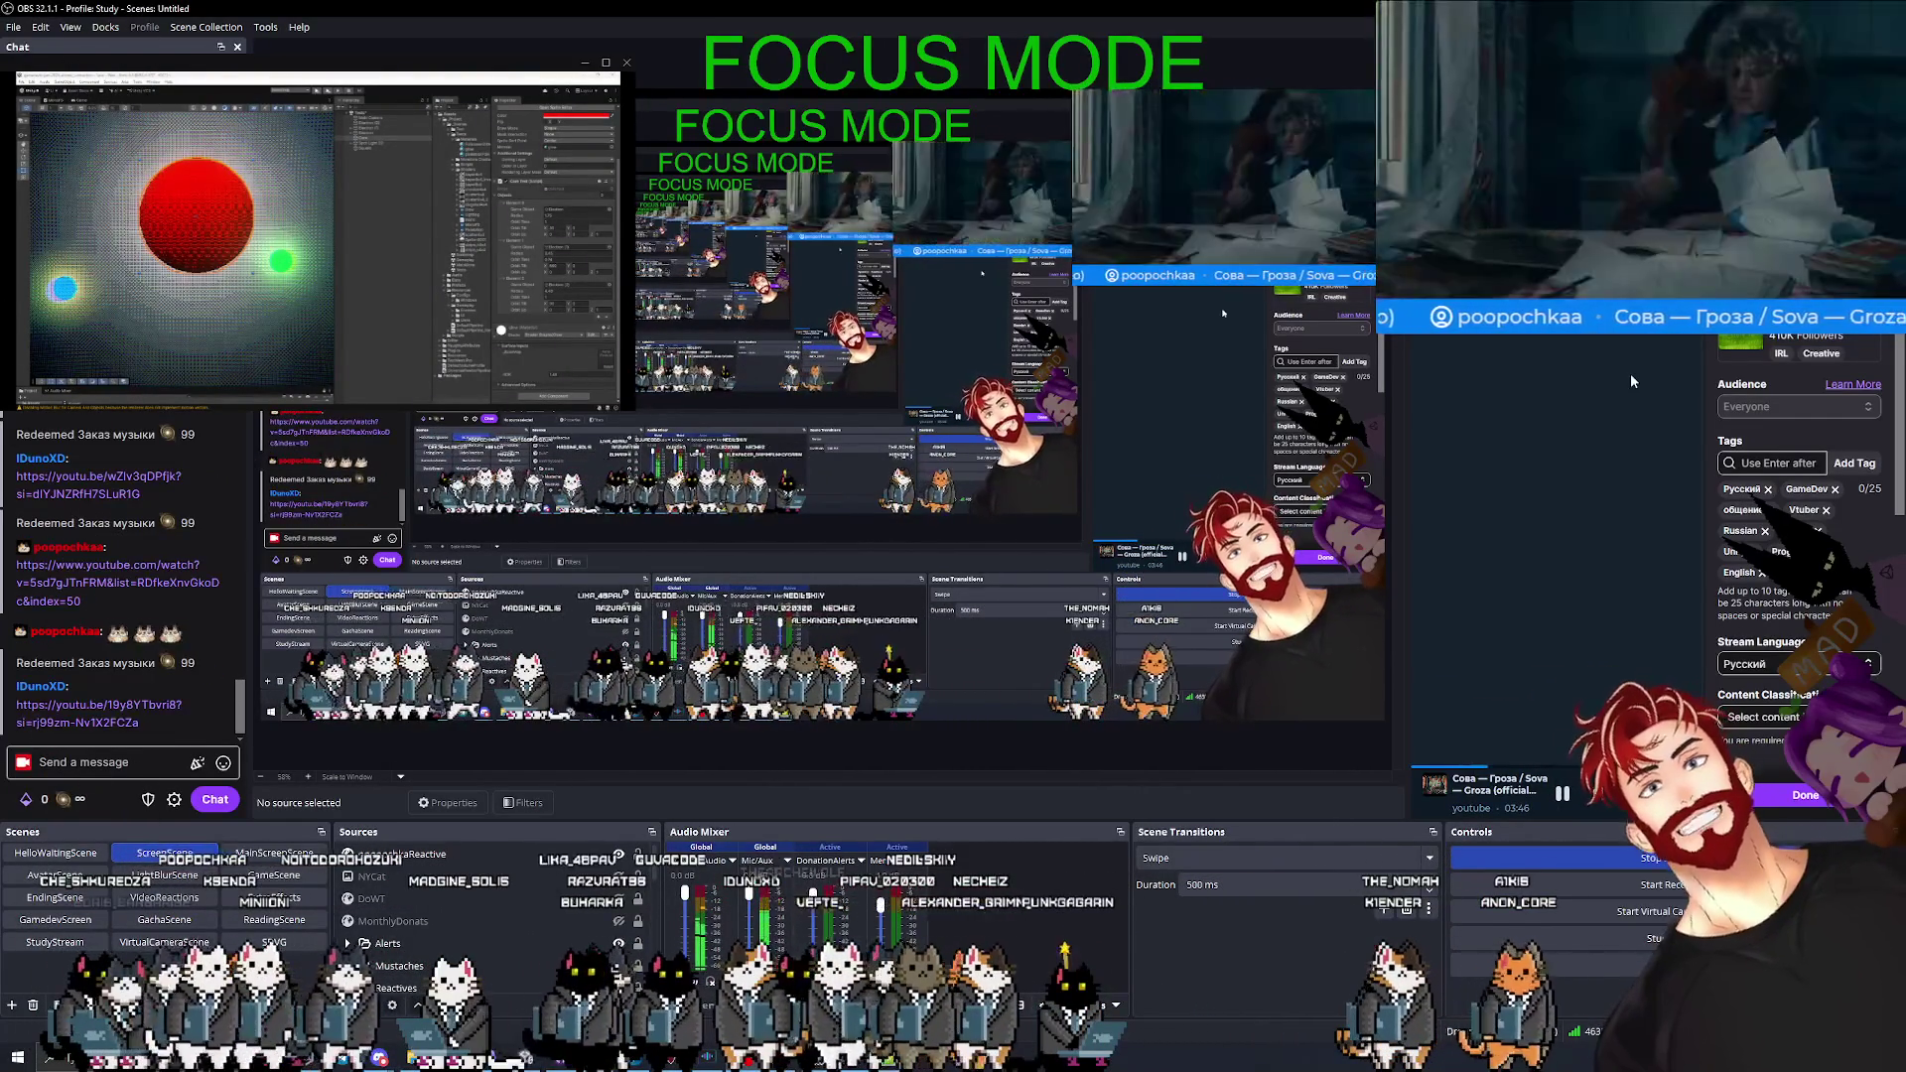
key("alt+Tab")
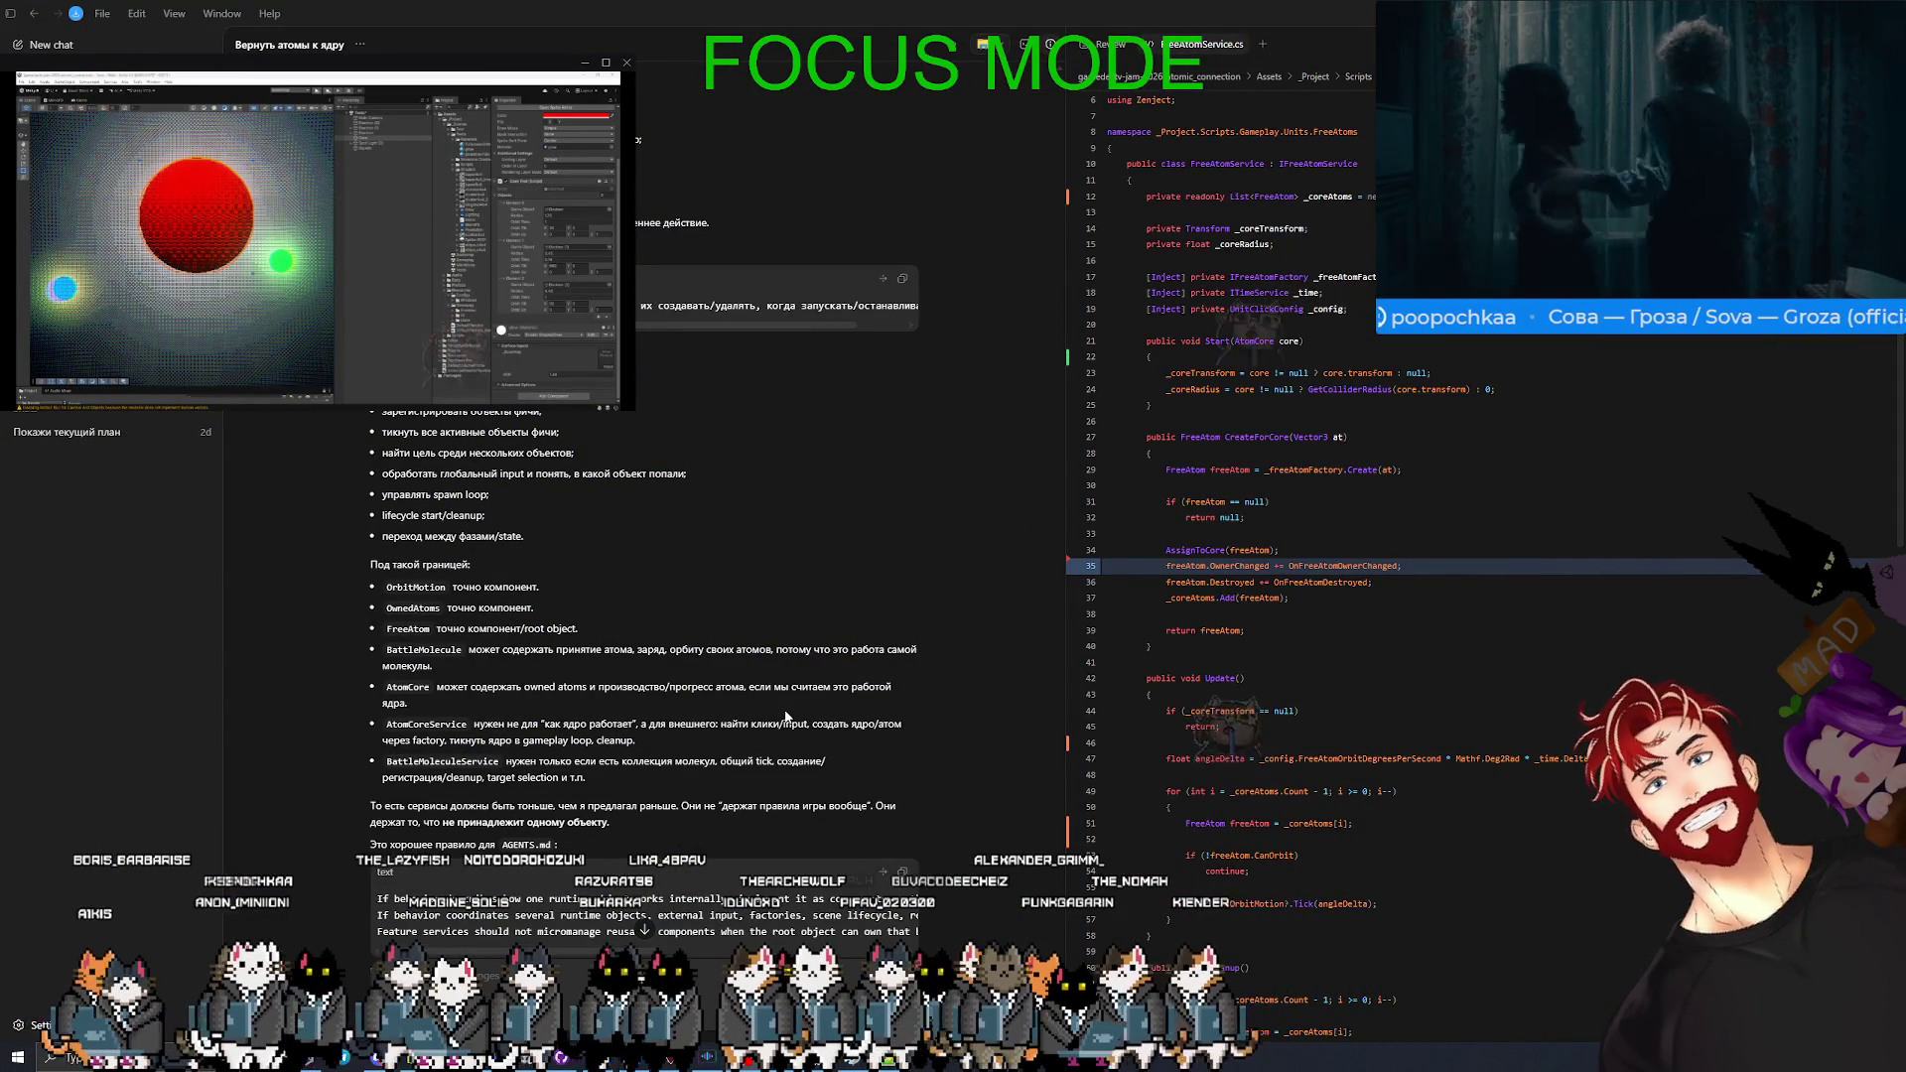
scroll(778, 659, "down", 2)
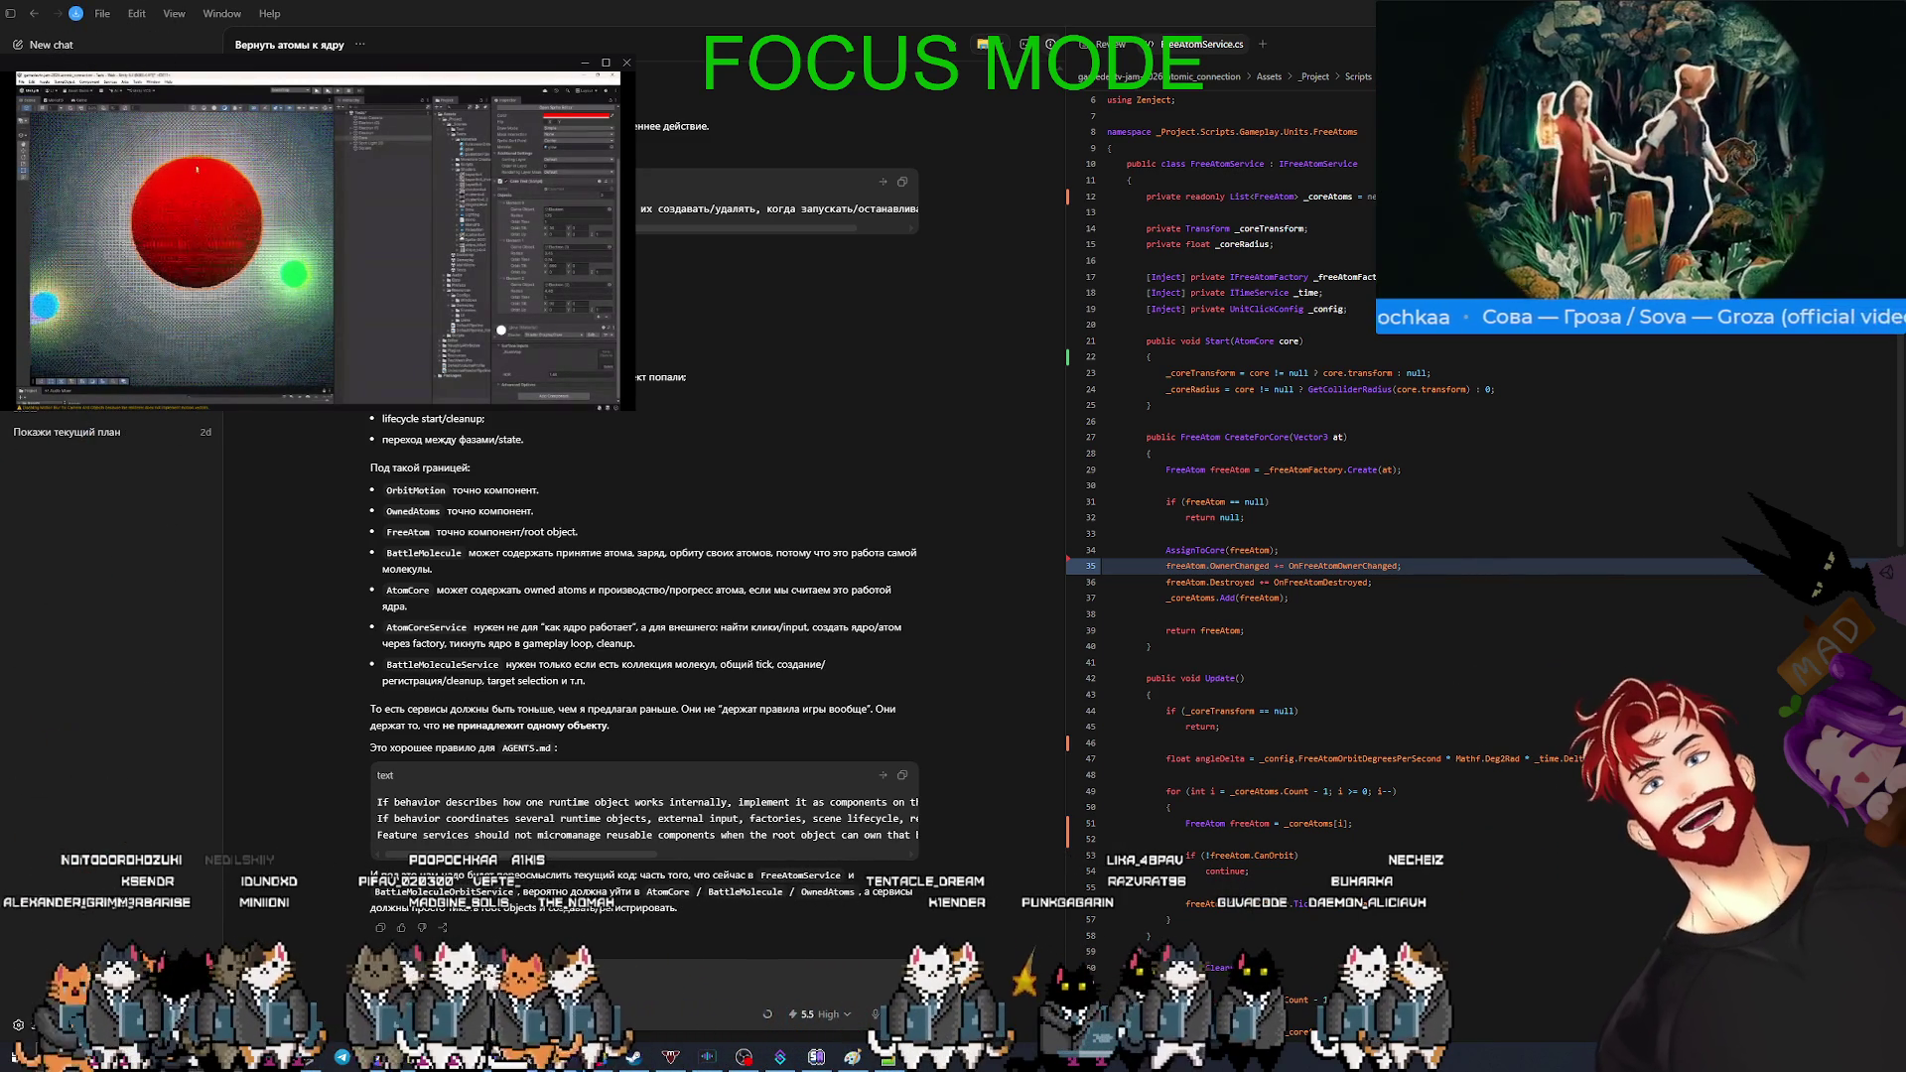
- Send approval to add the rule to AGENTS.md, then switch to the YouTube browser
key("Return")
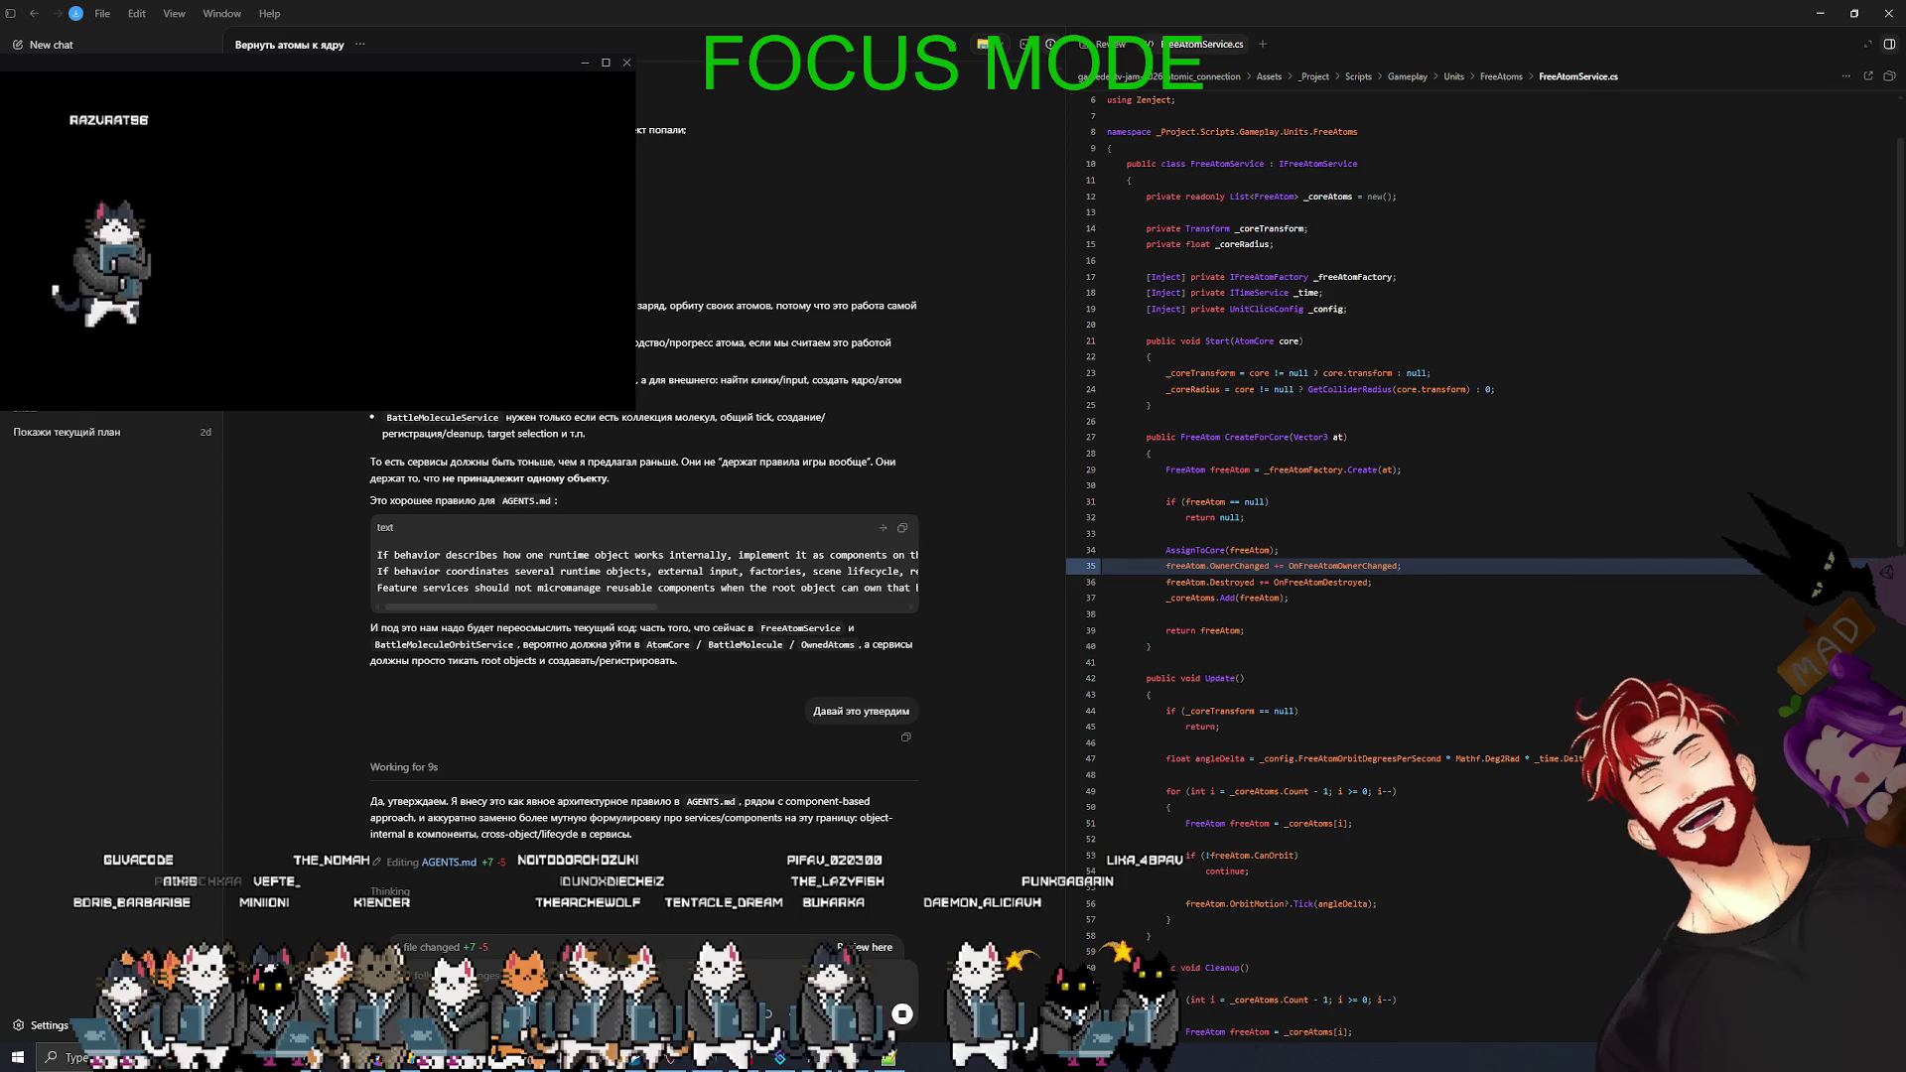
key("alt+Tab")
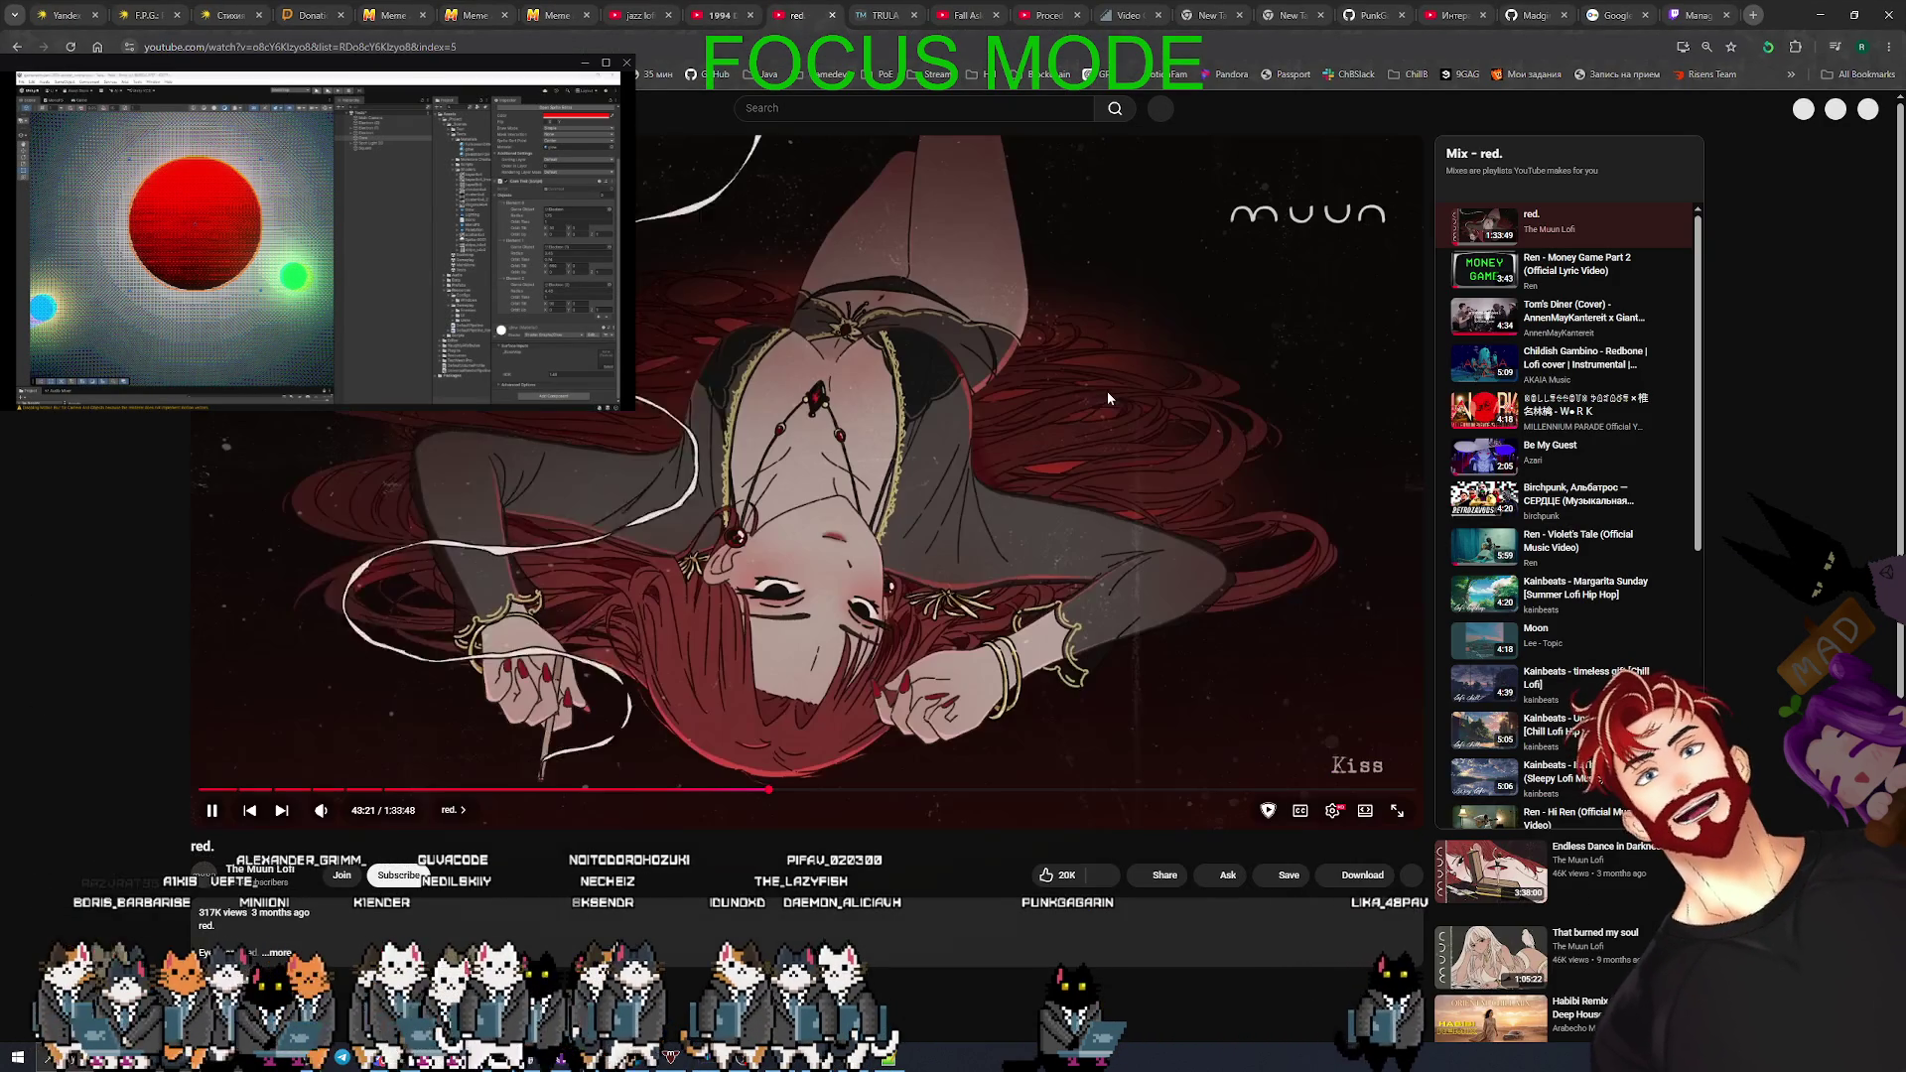
- Restart the 'red.' YouTube video from 0:00 at its Blood chapter
left_click(201, 790)
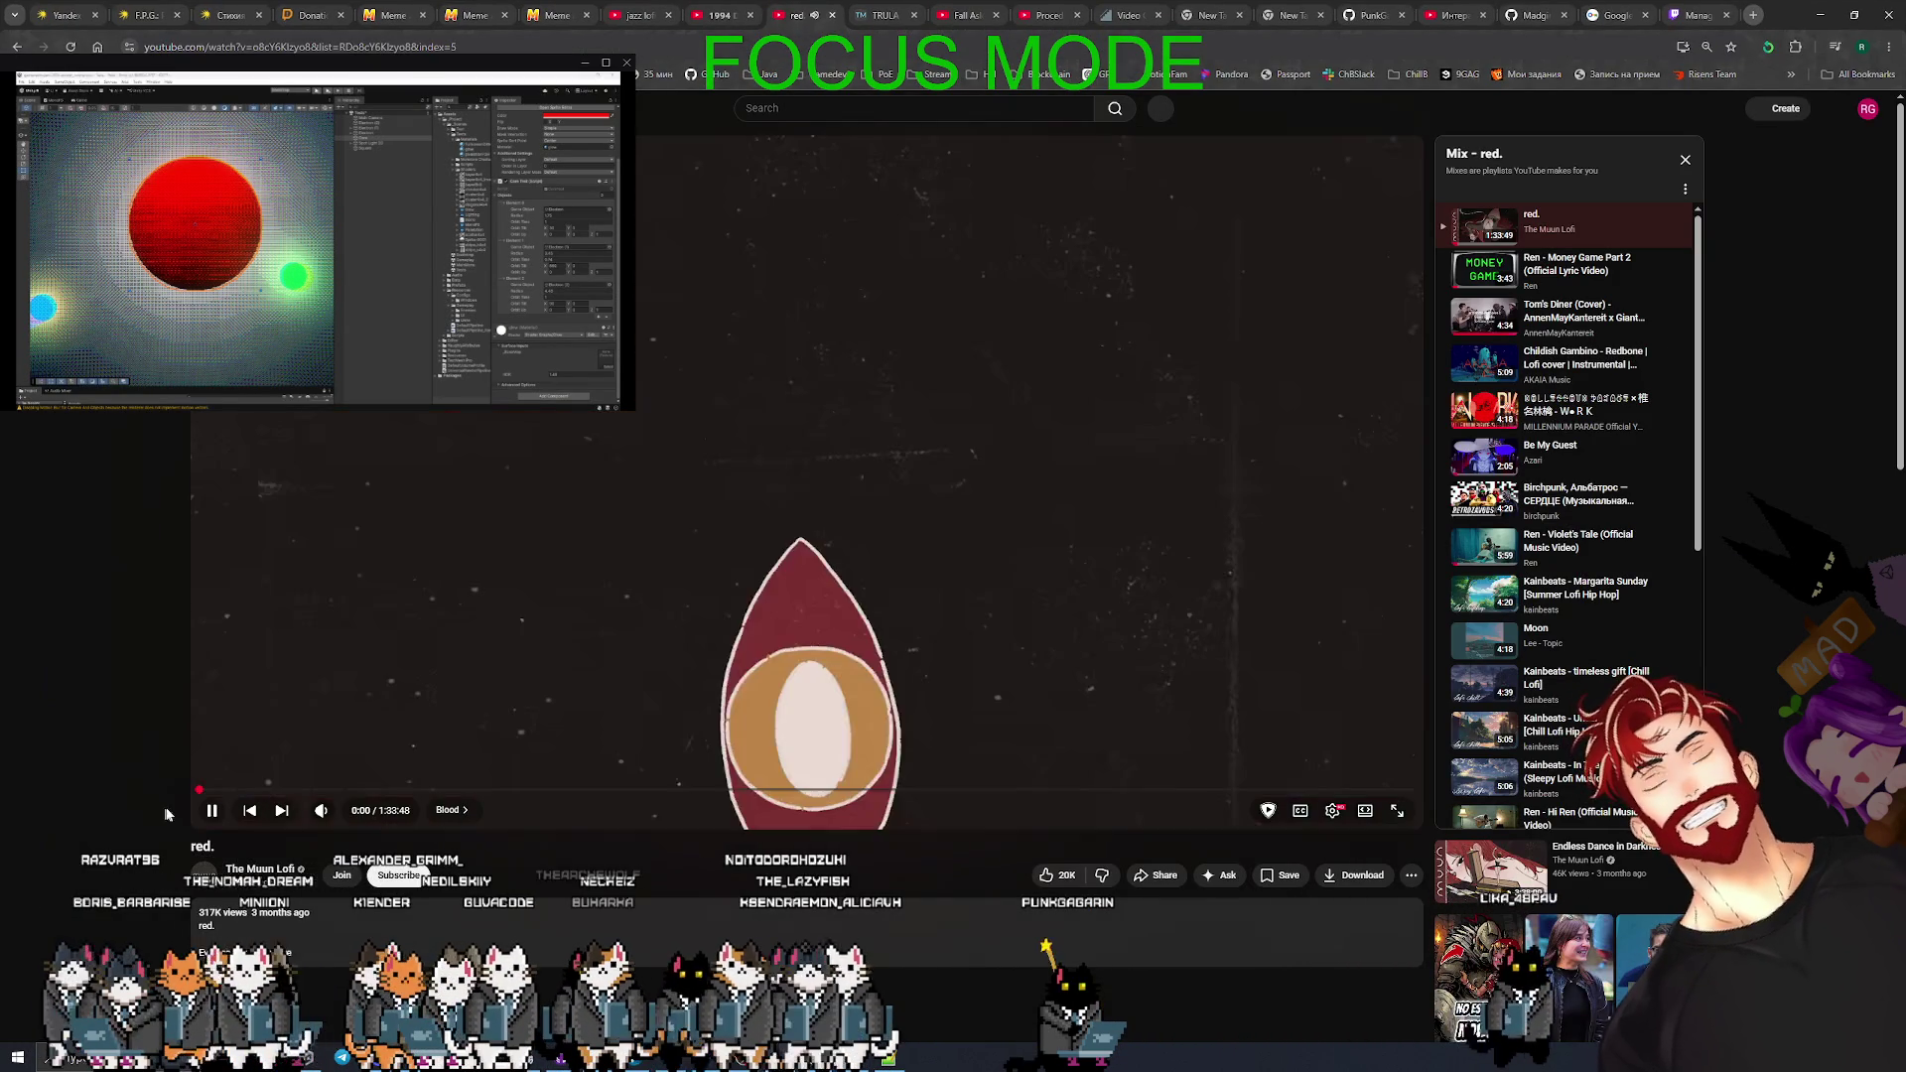